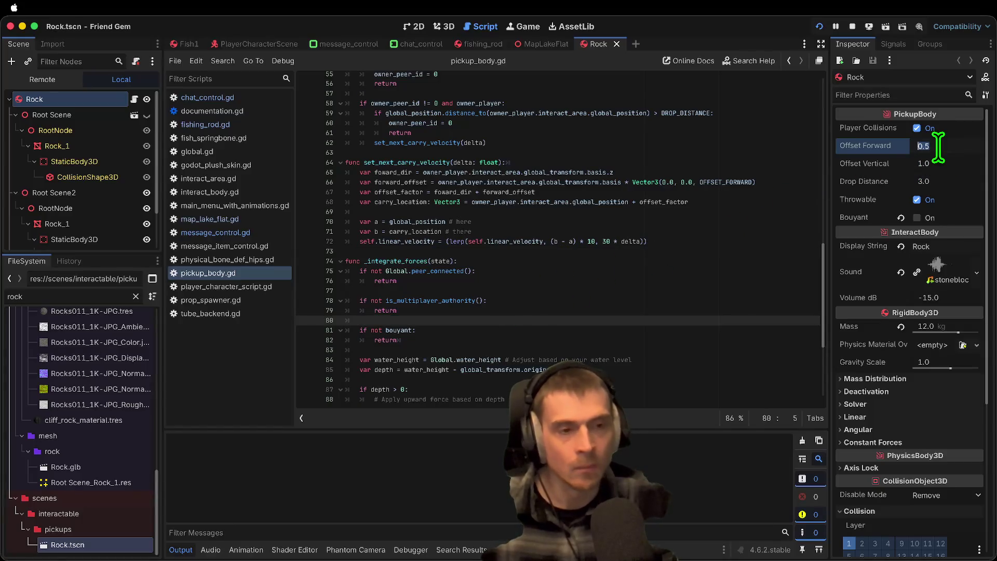
Step: Run the game and walk the character toward the rocks to test carrying
key("super+b")
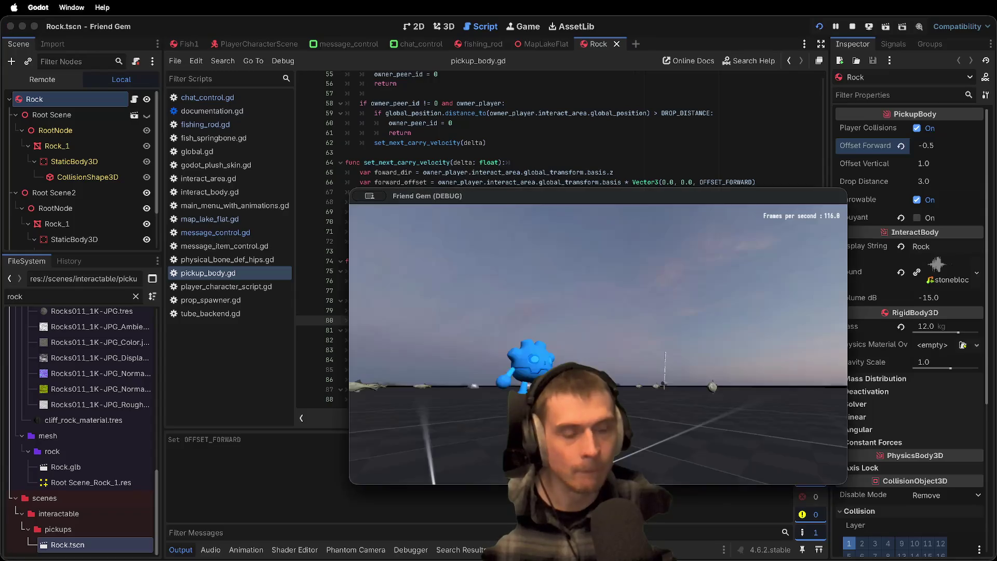
key("w")
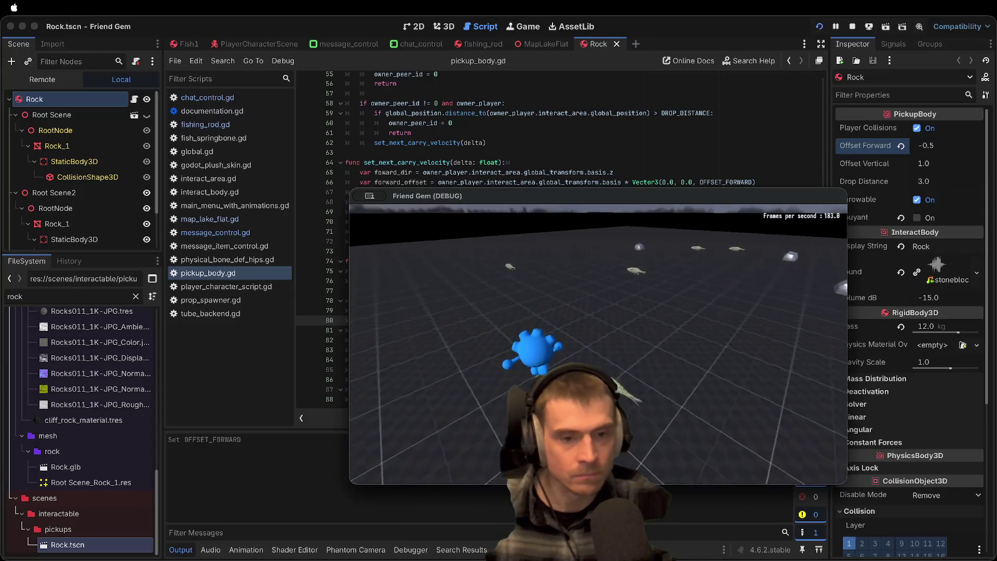
key("w")
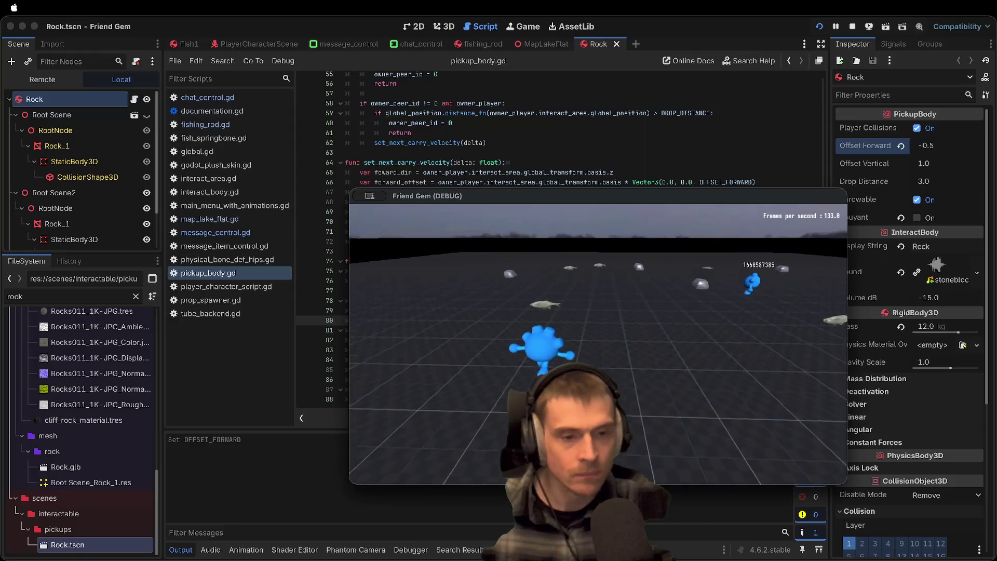
key("w")
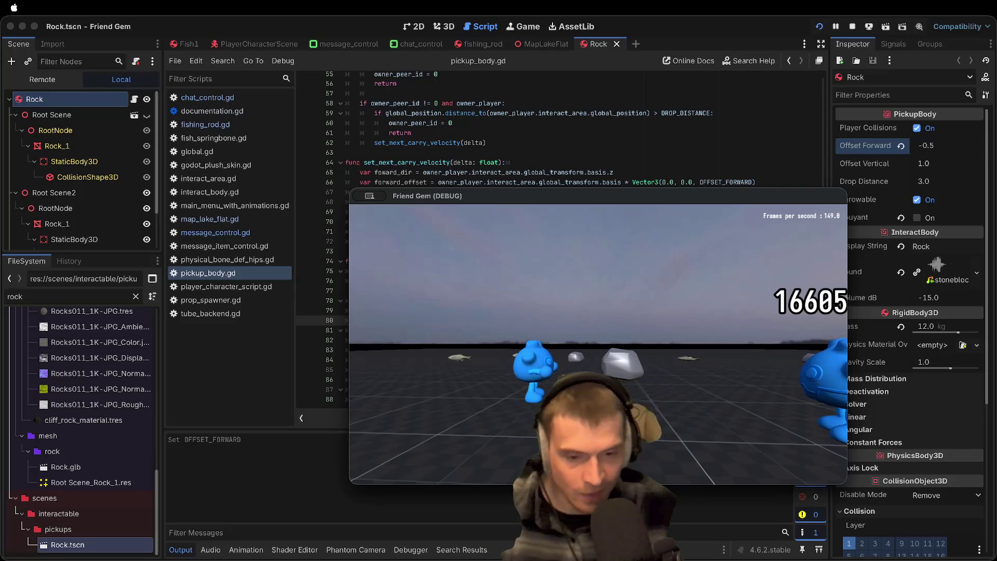
Step: Save the rock scene with Offset Forward -1.0, recheck the game, then stop the run
key("super+q")
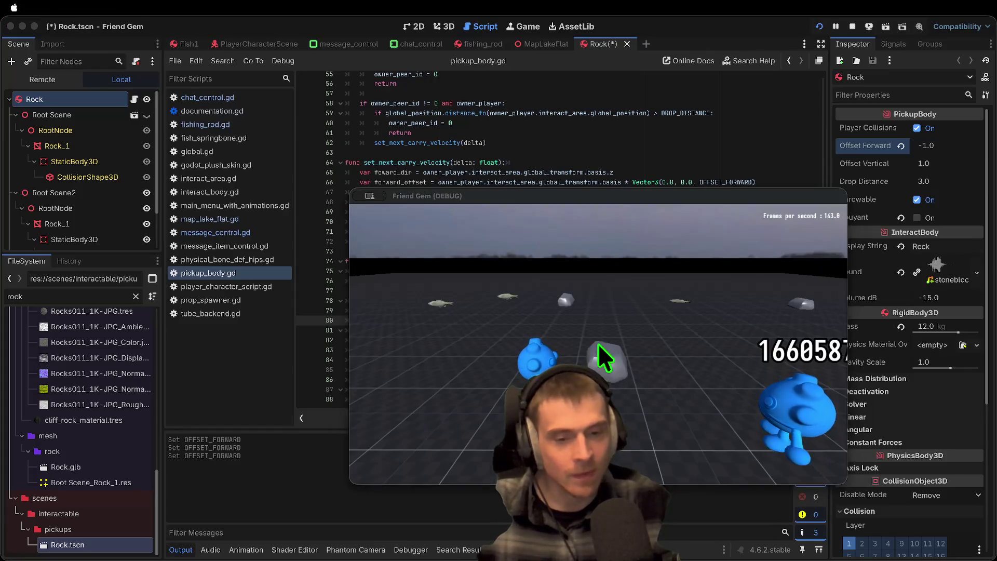
key("super+q")
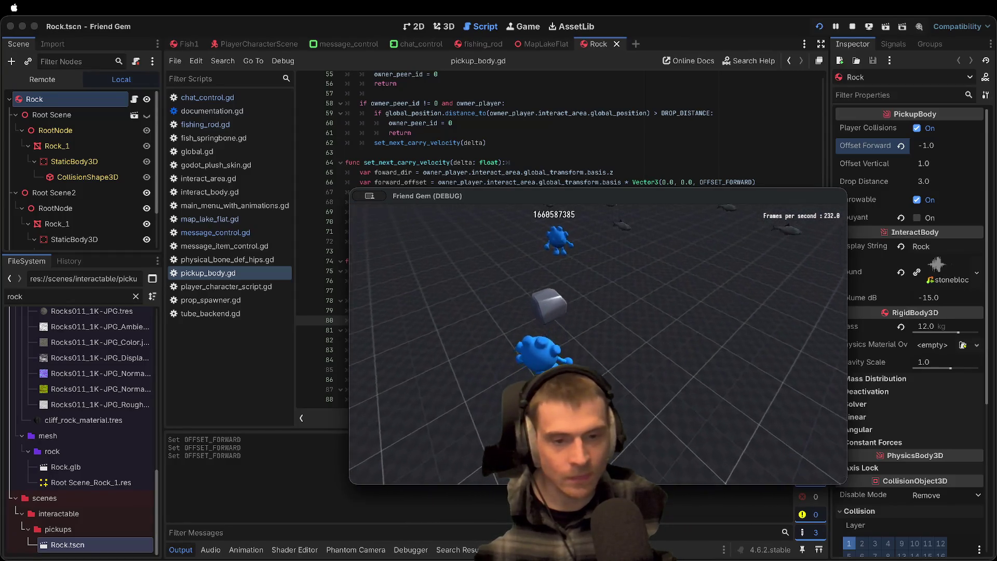
left_click(985, 164)
key("super+Tab")
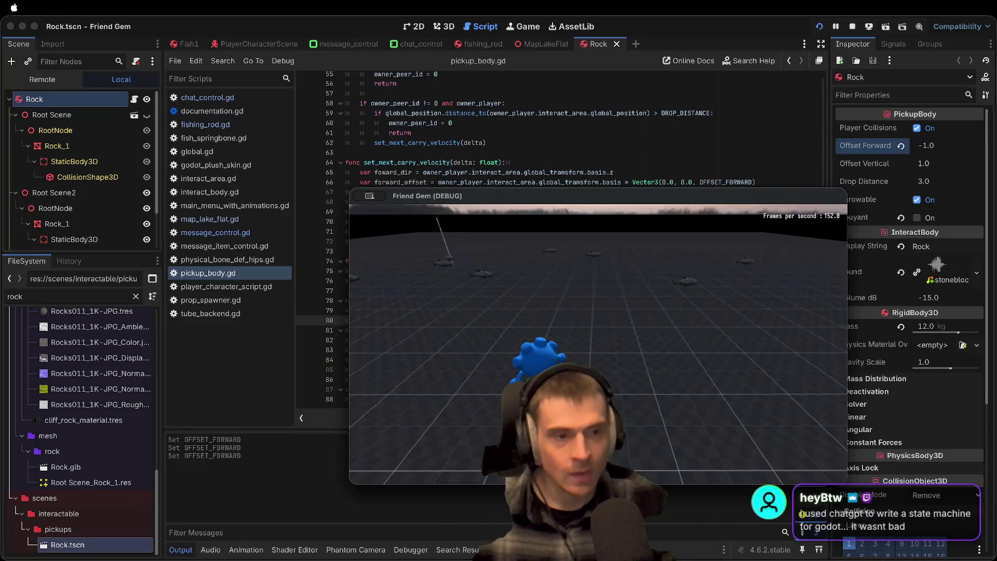
key("super+Tab")
key("super+b")
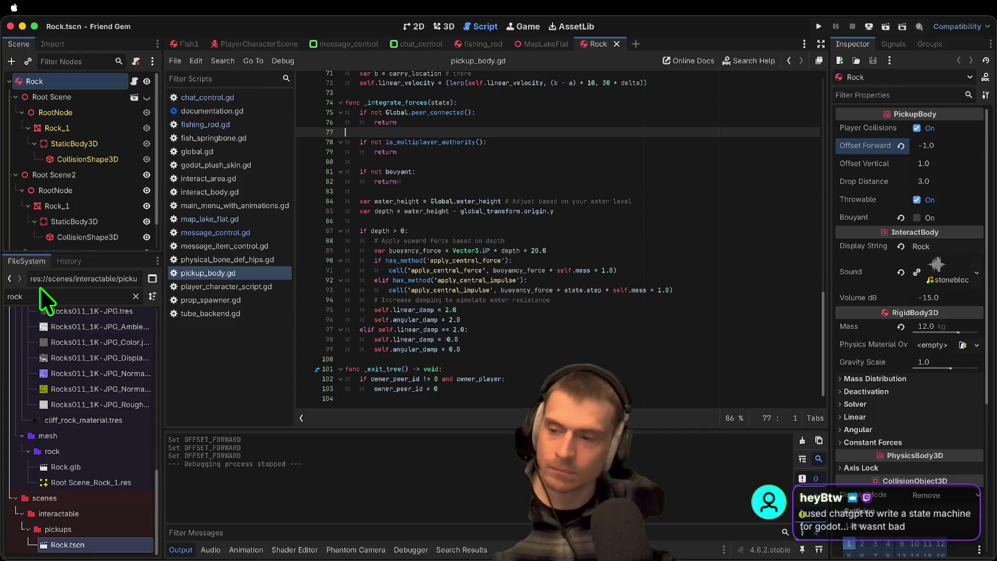
Step: Filter for 'spawn' to open player_spawner.gd, clear the filter, and show PlayerCharacterScene
type("spawn")
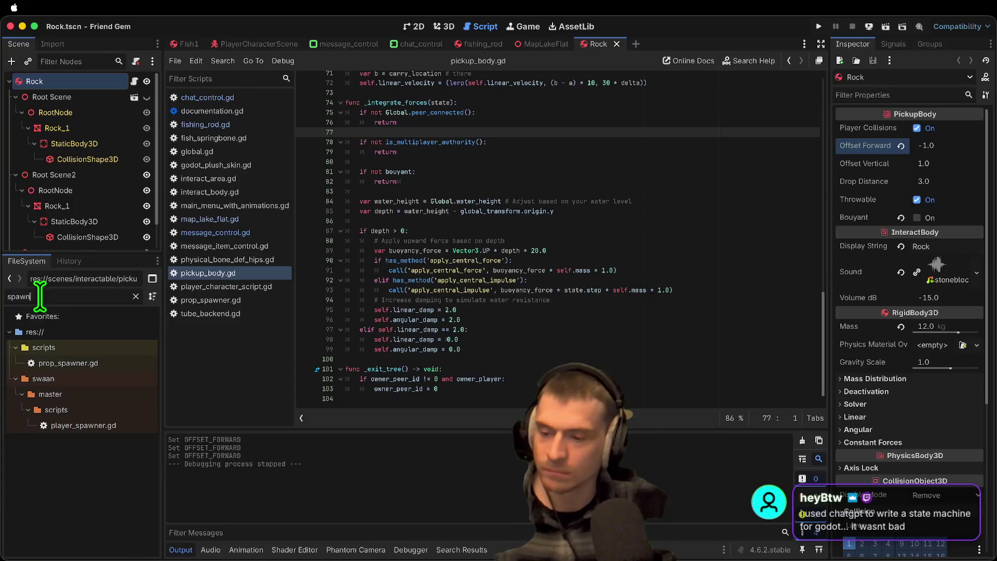
double_click(127, 425)
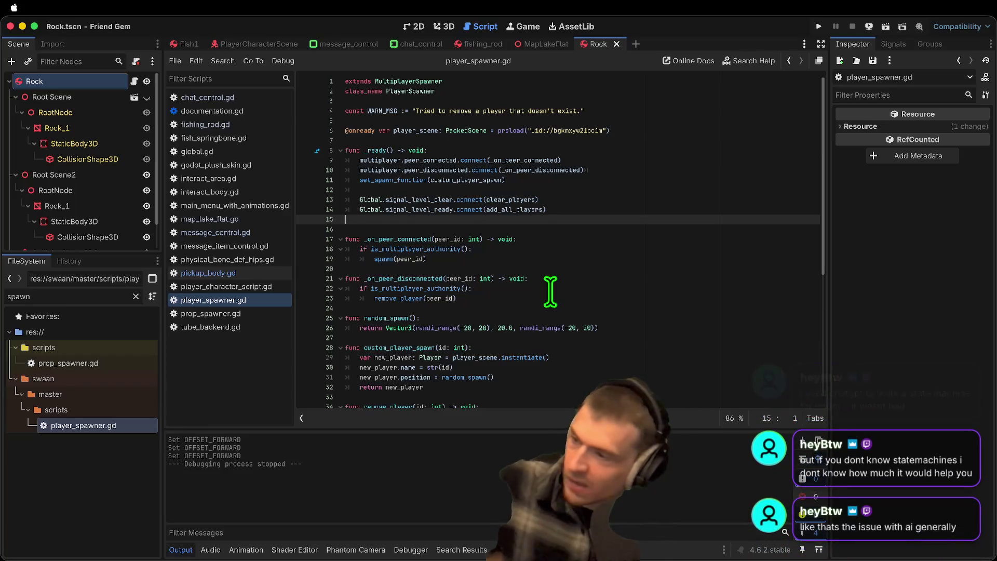
left_click(112, 294)
left_click(135, 296)
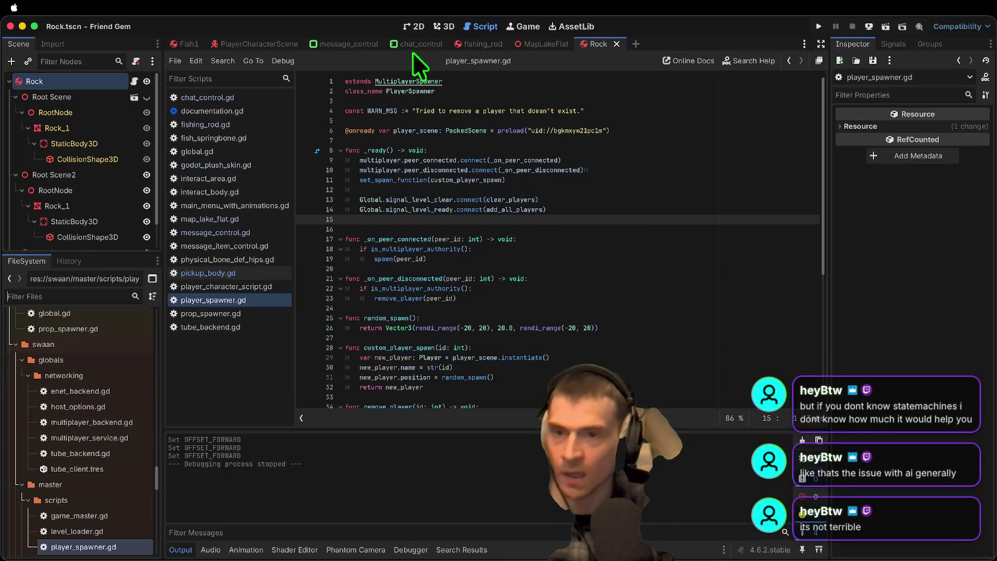
left_click(220, 44)
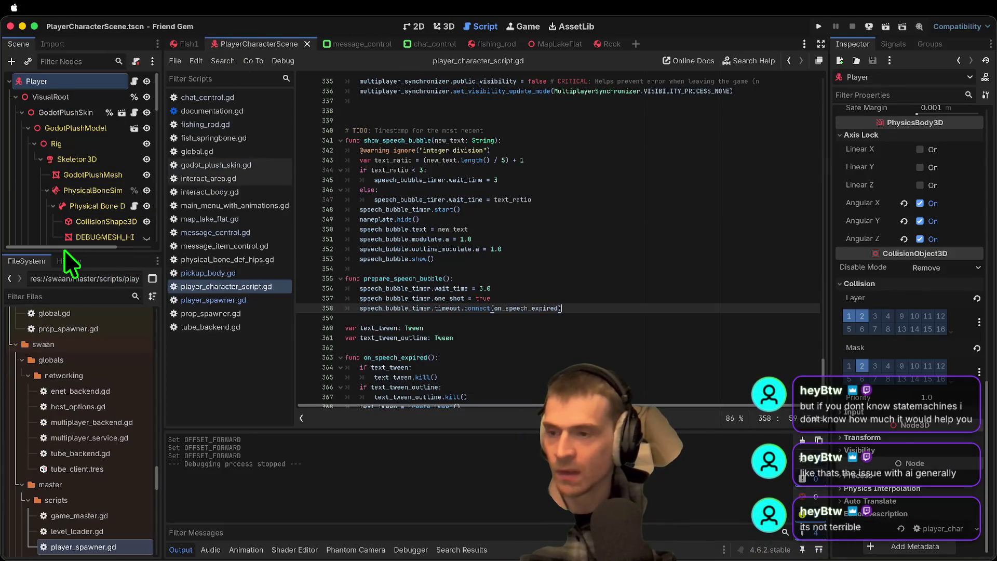
Step: Collapse VisualRoot and expand StateMachine in the Scene dock to show its state nodes
left_click_drag(61, 254, 61, 442)
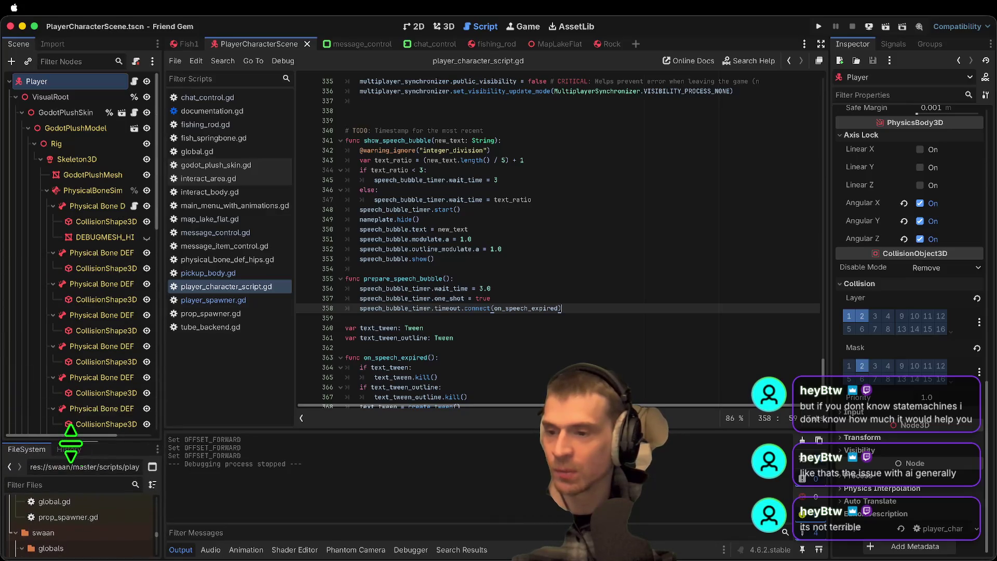
left_click(50, 97)
key("Left")
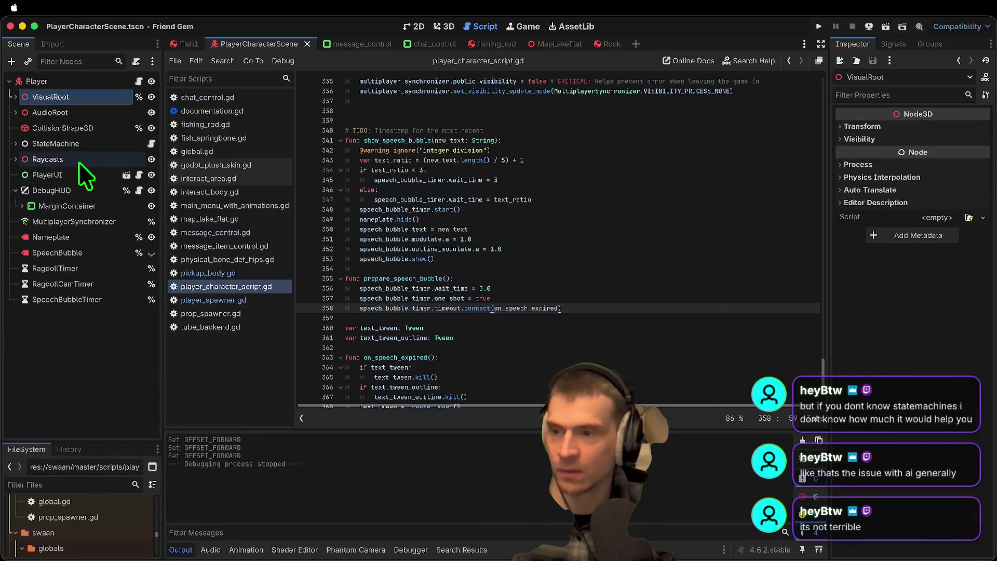
left_click(73, 146)
key("Right")
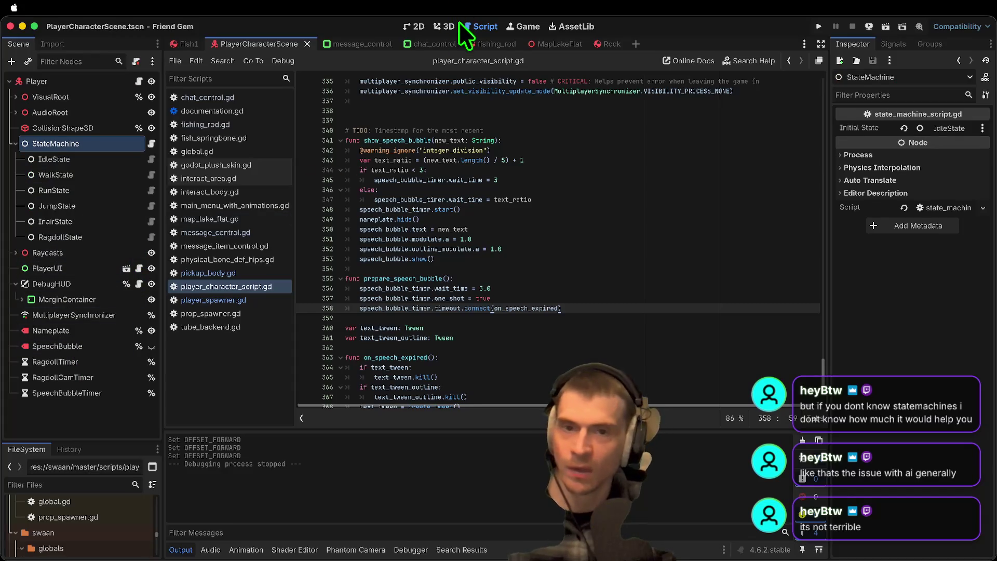
Step: Review the state machine script's _process and _physics_process functions, then open idle_state_script.gd
left_click(151, 144)
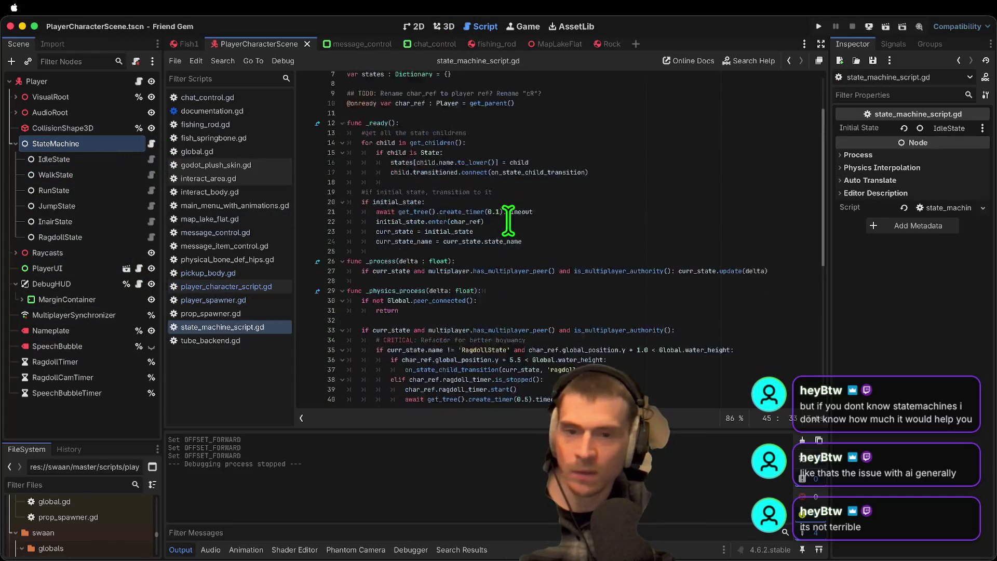
scroll(429, 206, "down", 7)
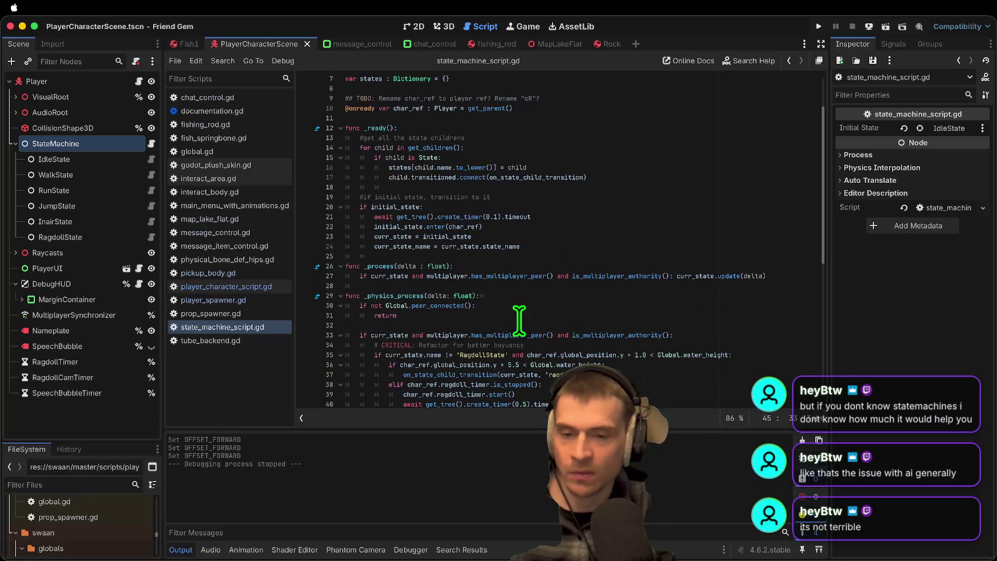
left_click_drag(359, 364, 283, 146)
left_click(788, 135)
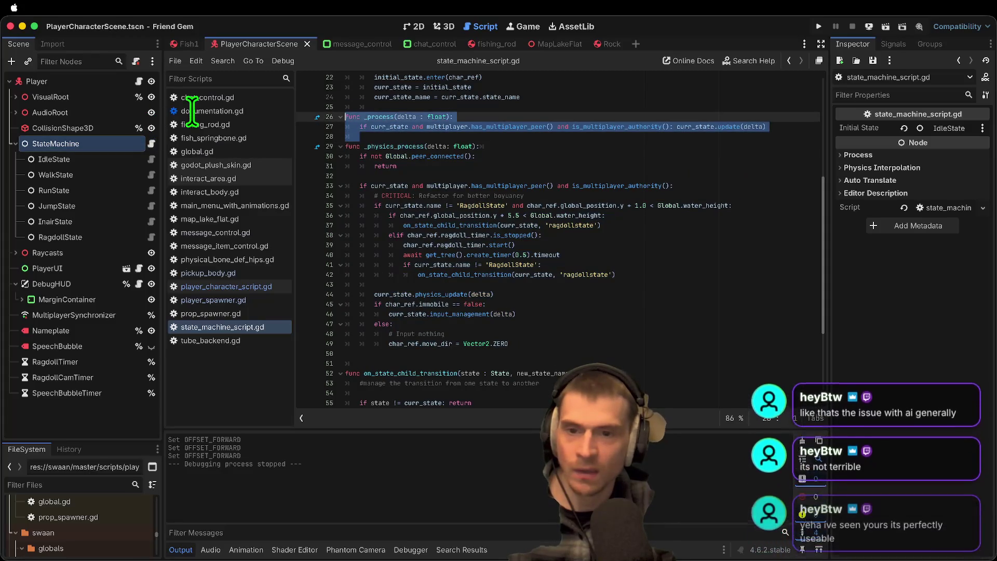
left_click(529, 116)
left_click_drag(529, 116, 547, 344)
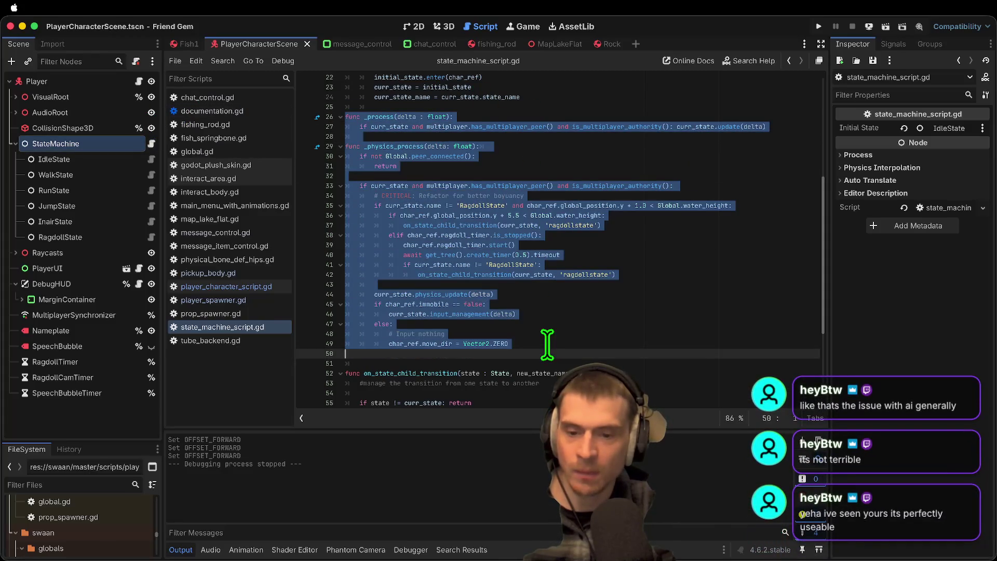
left_click(151, 159)
scroll(643, 192, "up", 10)
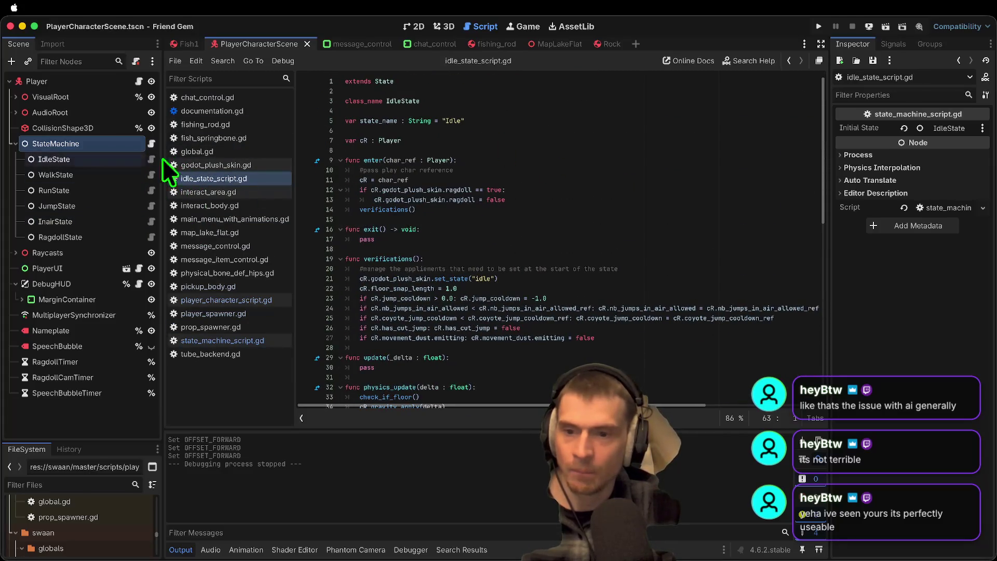
Step: Review idle_state_script.gd from its enter function down to input_management
left_click_drag(514, 160, 523, 223)
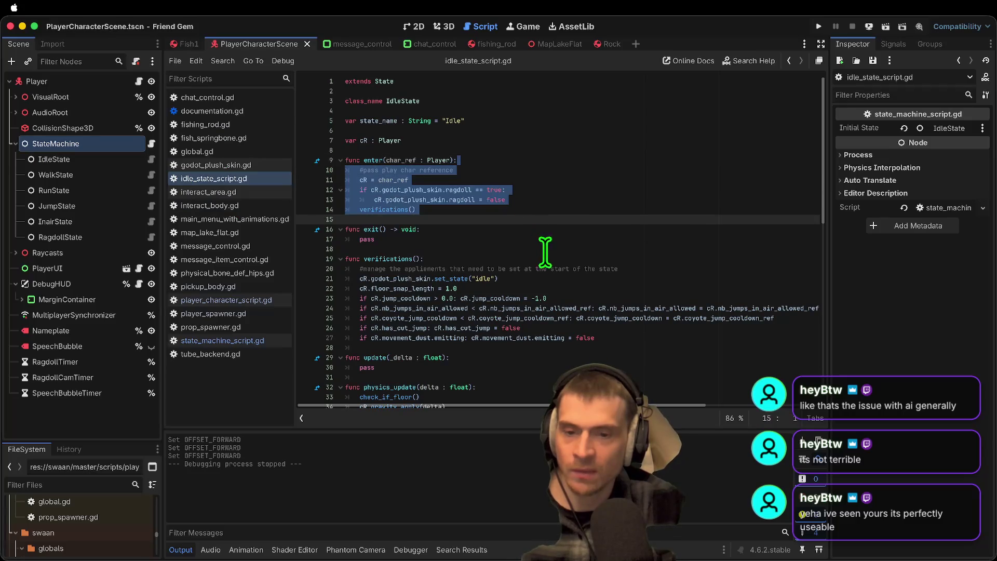
scroll(542, 249, "down", 3)
mouse_move(578, 171)
left_mouse_down()
mouse_move(630, 240)
mouse_move(641, 296)
mouse_move(623, 334)
left_mouse_up()
scroll(739, 290, "down", 3)
left_click(639, 171)
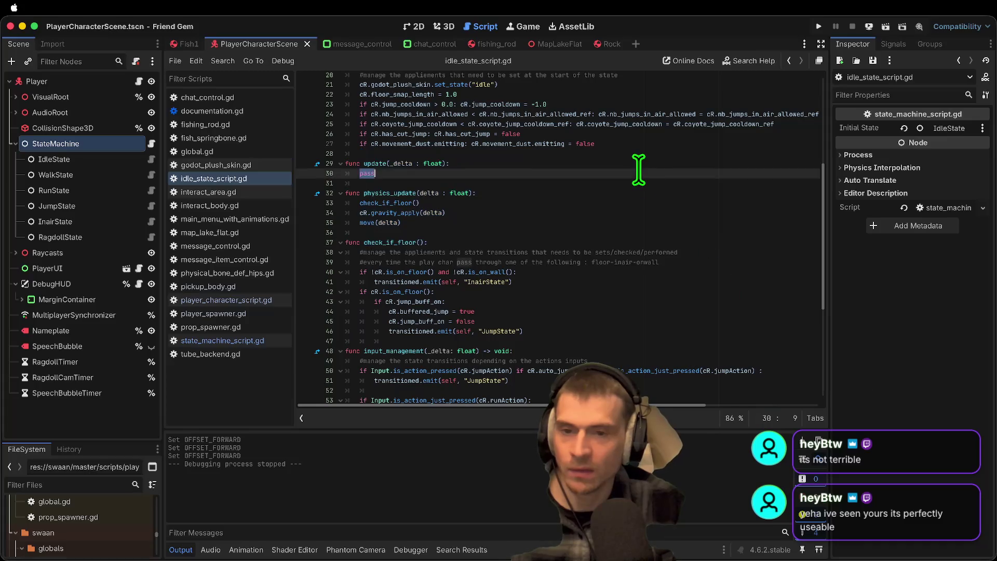
left_click(659, 192)
left_click(655, 212)
left_click(657, 224)
scroll(657, 232, "down", 5)
left_click(409, 197)
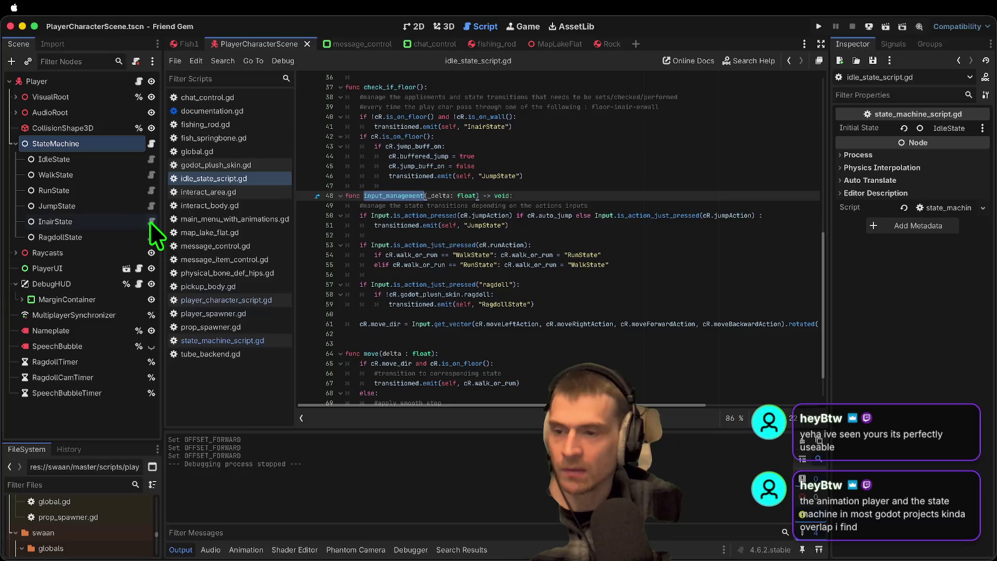
Step: Open ragdoll_state_script.gd, inspect its input code on lines 67–78, and widen the Scene dock
left_click(150, 237)
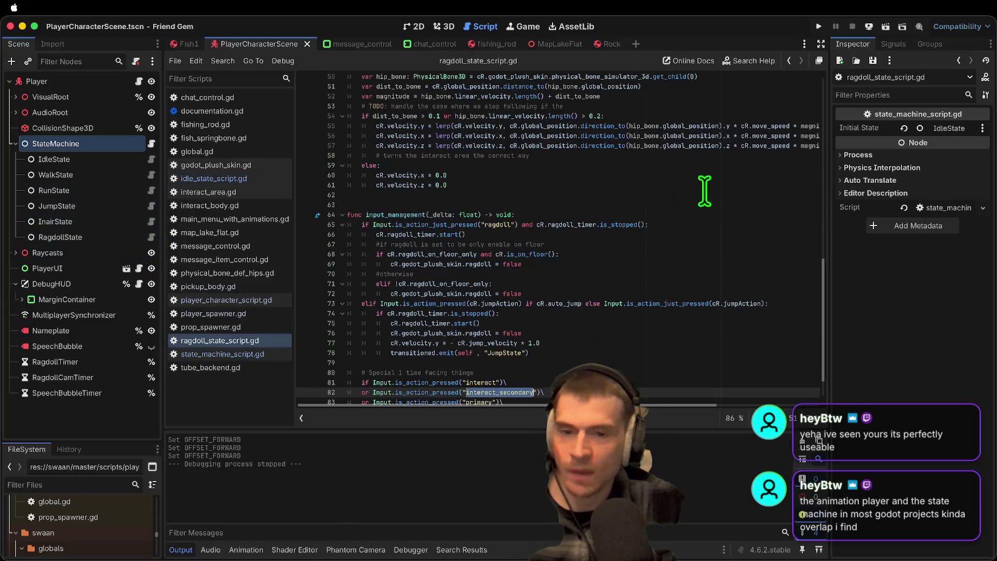
scroll(704, 172, "down", 2)
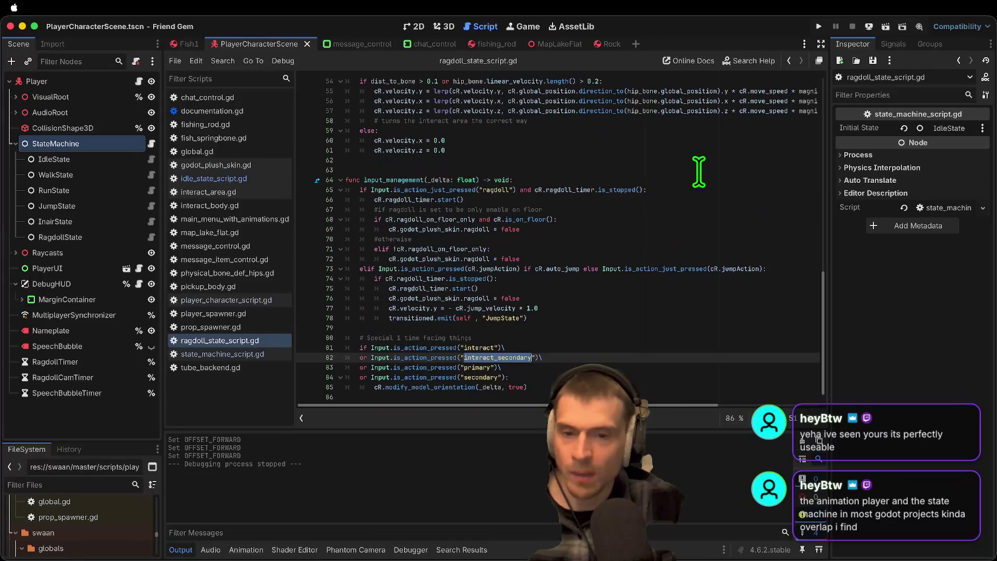
mouse_move(610, 322)
left_mouse_down()
mouse_move(367, 196)
mouse_move(293, 184)
left_mouse_up()
left_click(679, 296)
left_click_drag(647, 322, 346, 201)
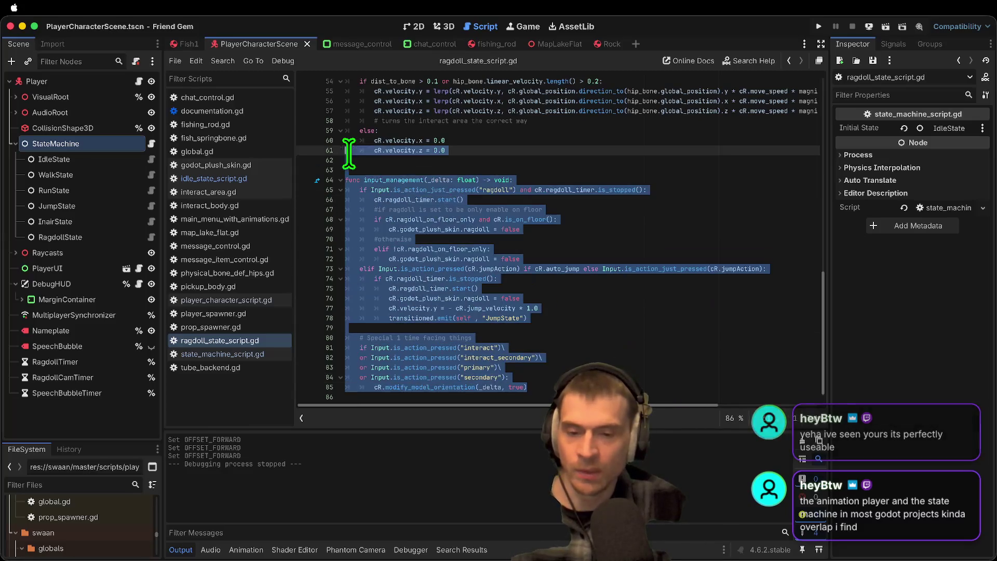
left_click(738, 219)
scroll(715, 213, "up", 8)
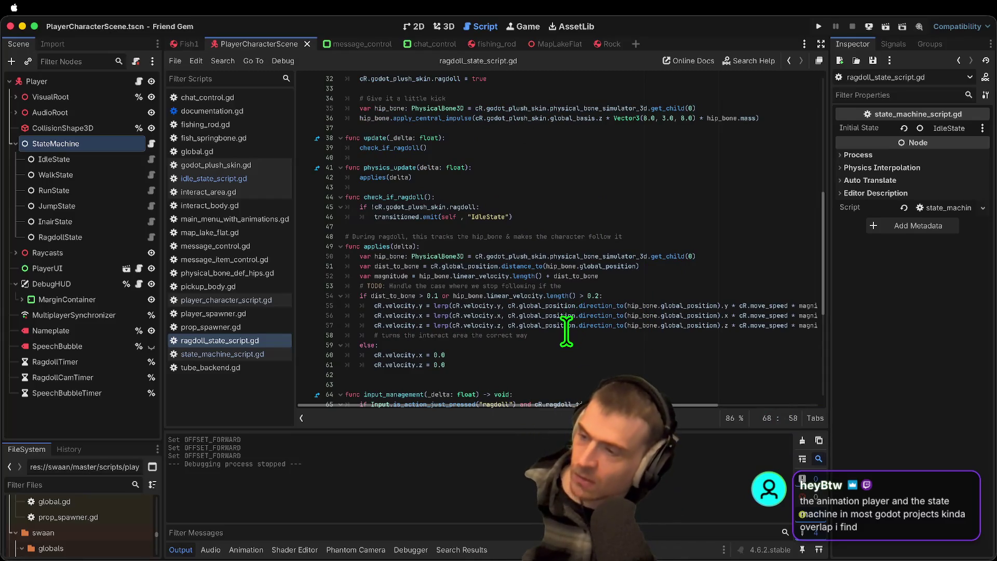
mouse_move(561, 327)
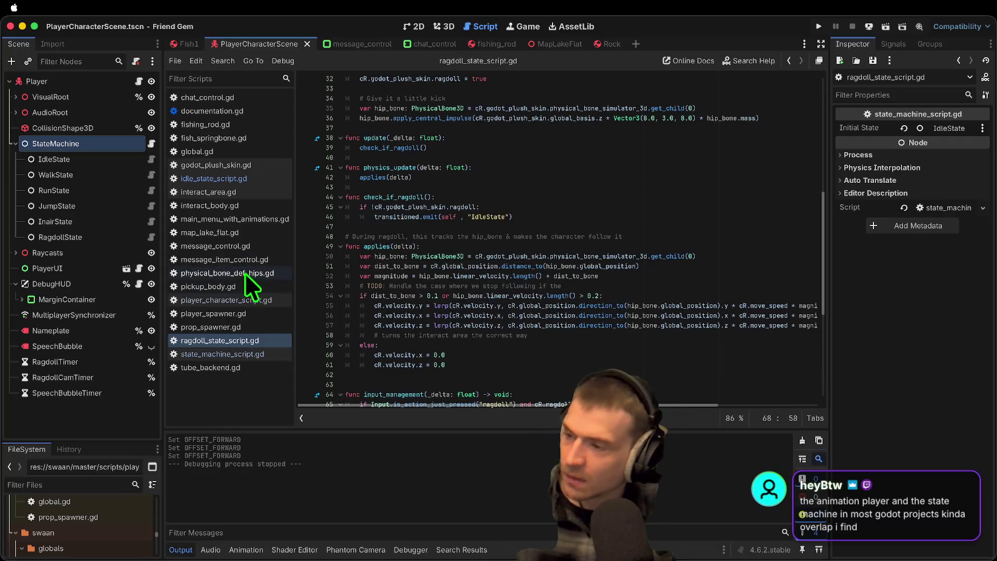
left_click_drag(167, 417, 208, 369)
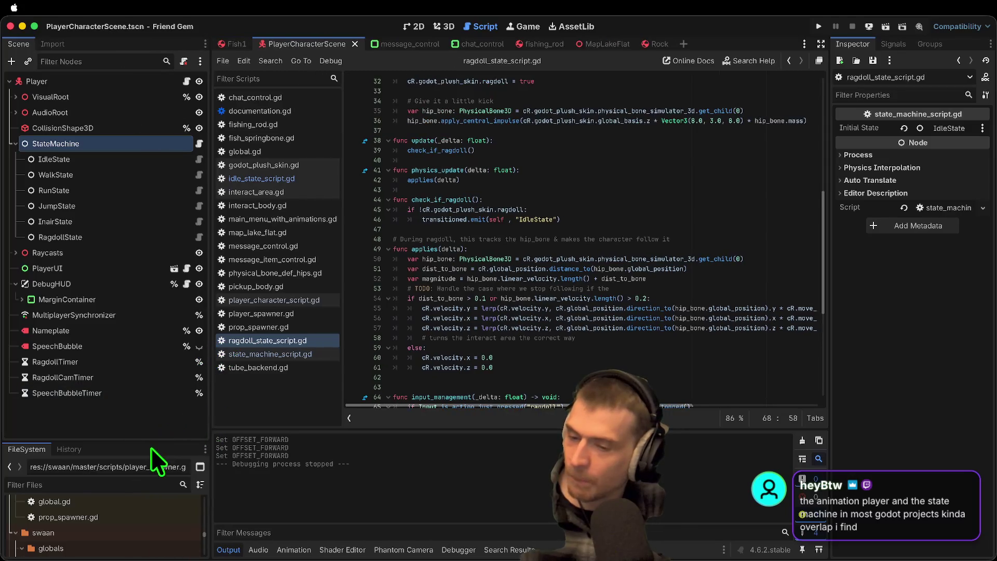
Step: Expand VisualRoot and select the AnimationTree node to show the fall animation's bone tracks
left_click_drag(152, 444, 152, 426)
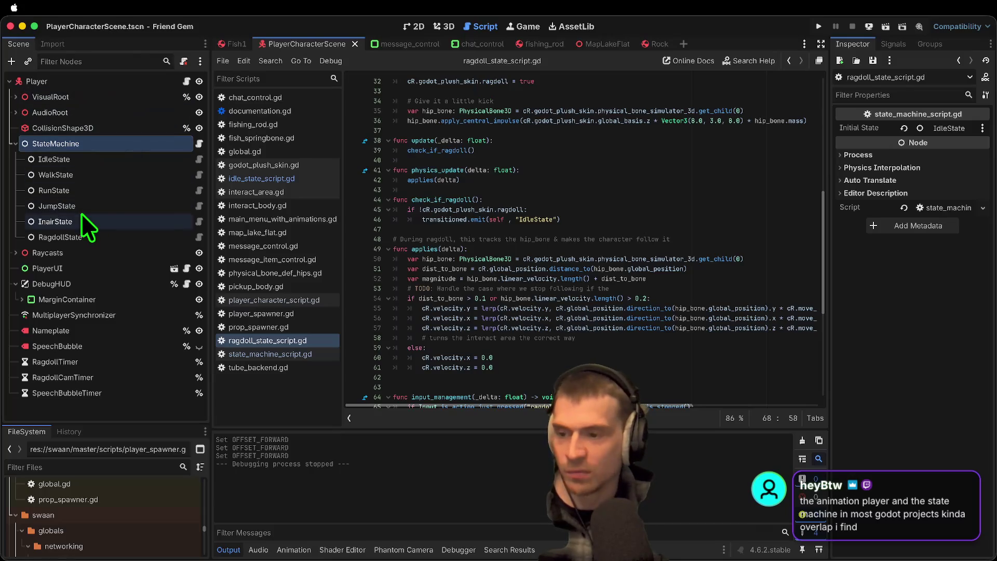
left_click(12, 113)
left_click(12, 113)
left_click(16, 98)
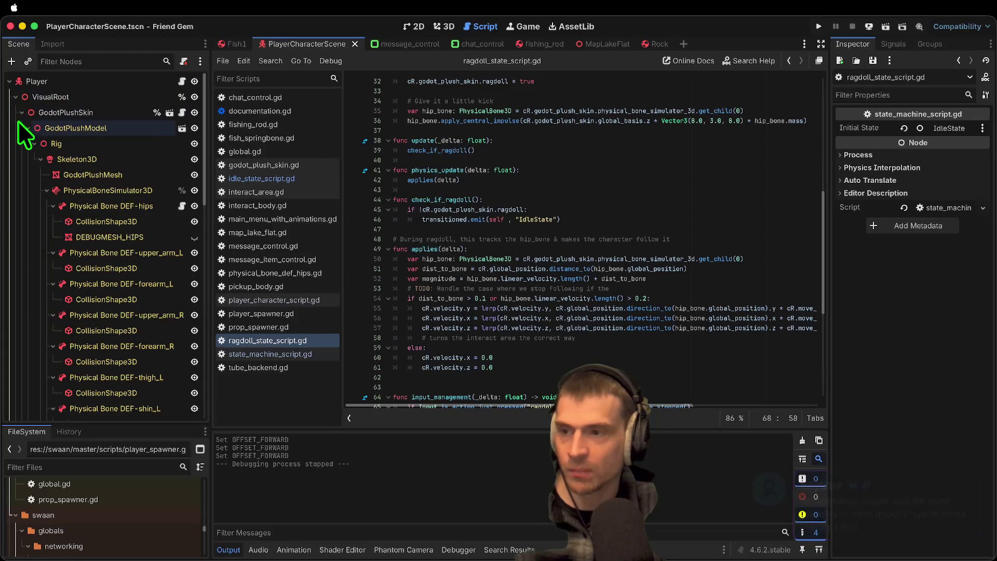
left_click(24, 127)
left_click(42, 141)
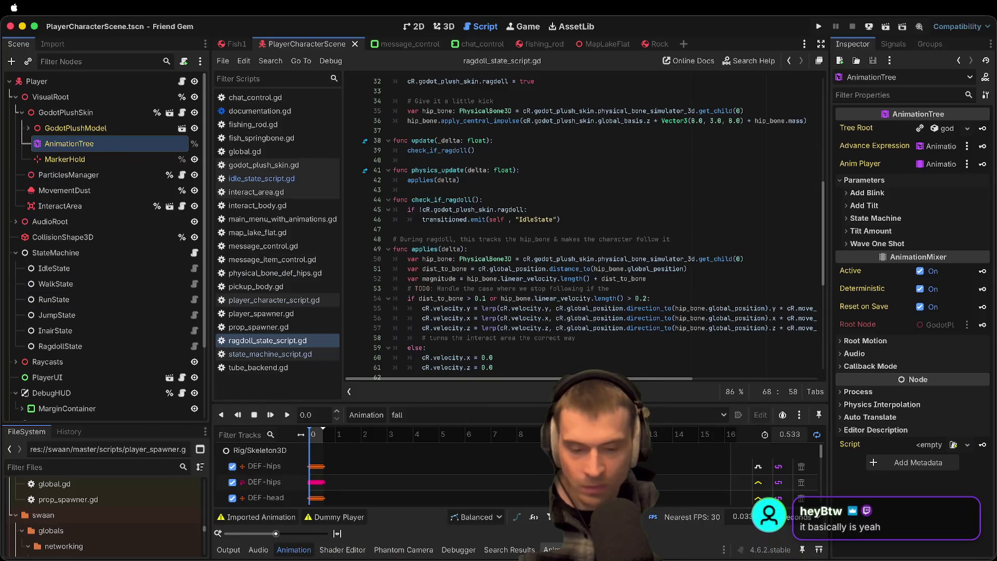
Step: Show the AnimationTree graph in a taller, zoomed panel, move BlinkAnimation down-left, and return to 3D
left_click(552, 549)
scroll(522, 457, "down", 5)
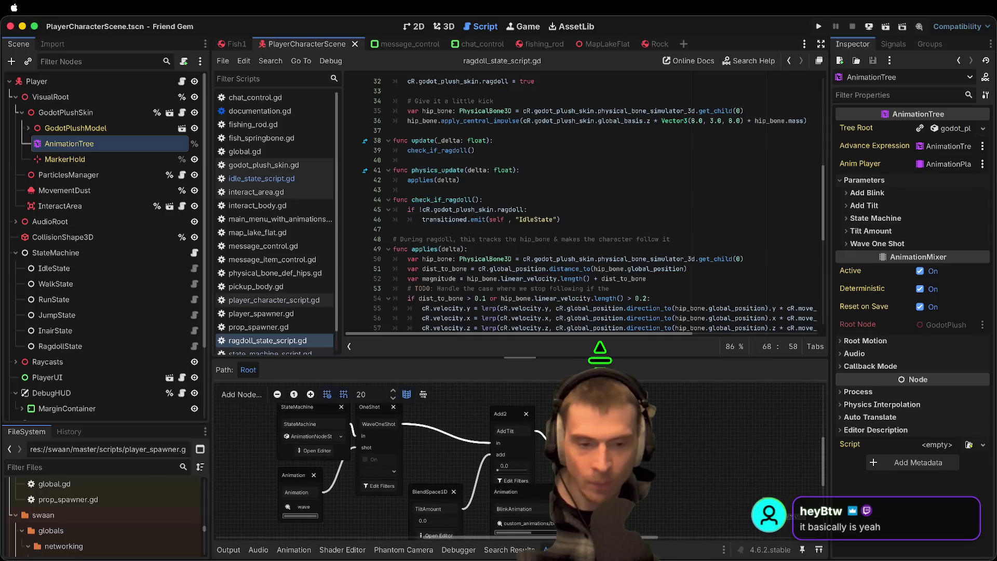
left_click_drag(519, 357, 520, 270)
scroll(404, 446, "up", 1)
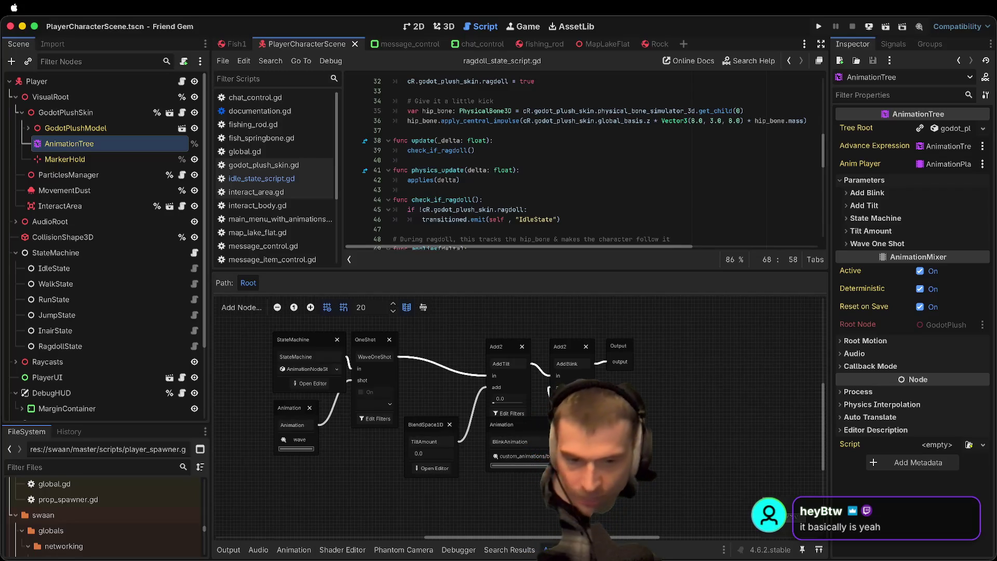
scroll(555, 502, "up", 1)
left_click_drag(507, 412, 495, 429)
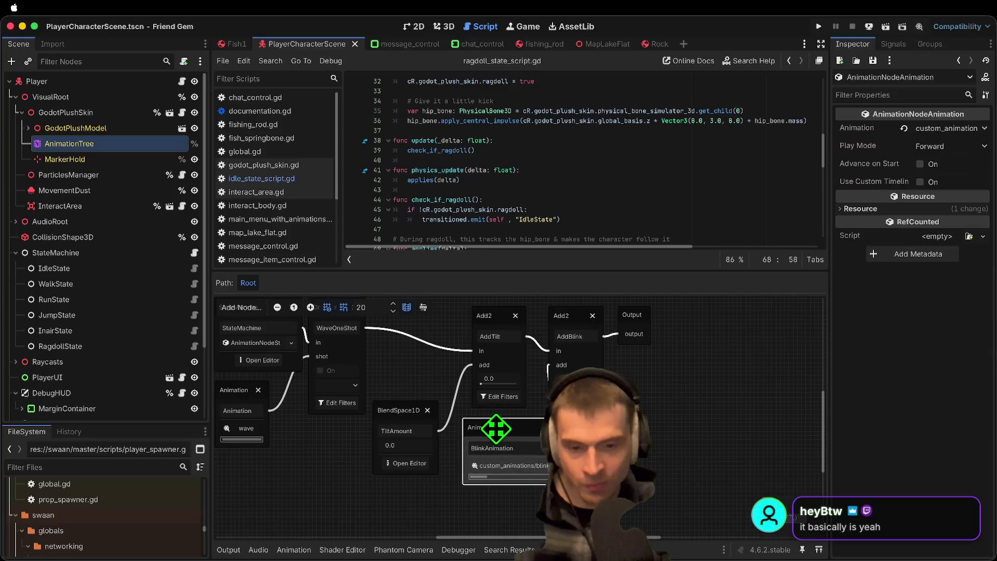
left_click(453, 21)
scroll(489, 158, "up", 5)
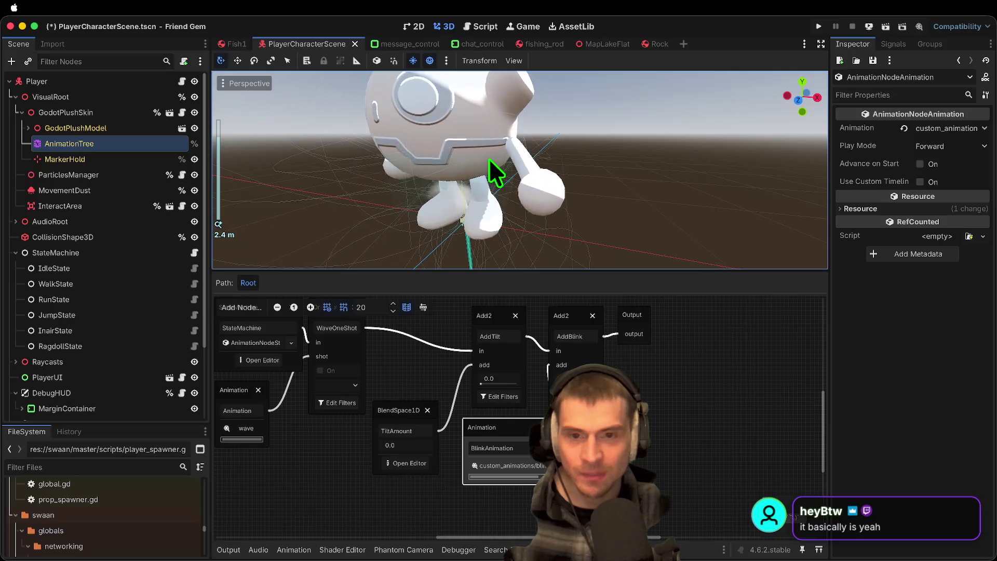
Step: Set the BlendSpace1D TiltAmount to 1.0 and save the player character scene
scroll(489, 157, "down", 2)
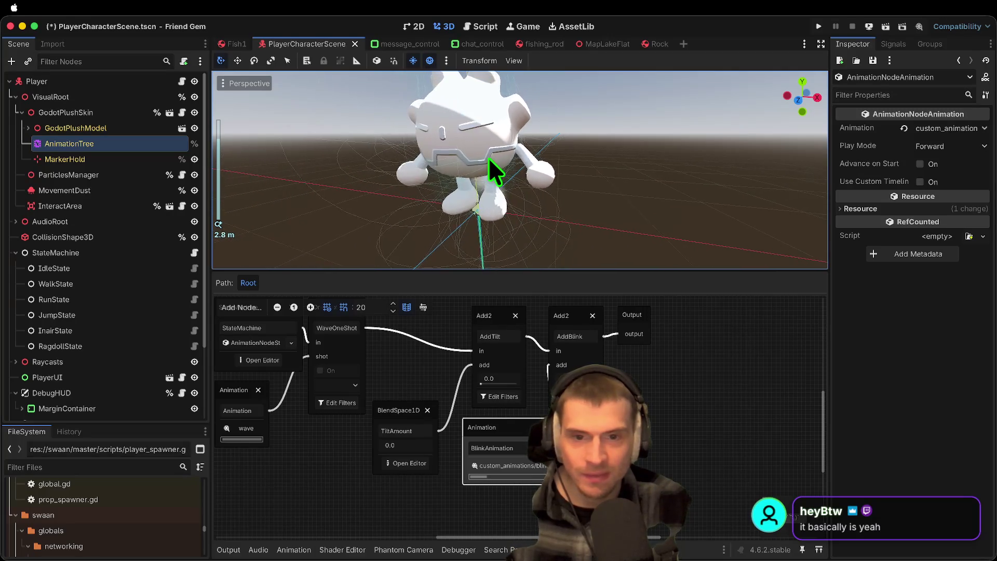
left_click(515, 503)
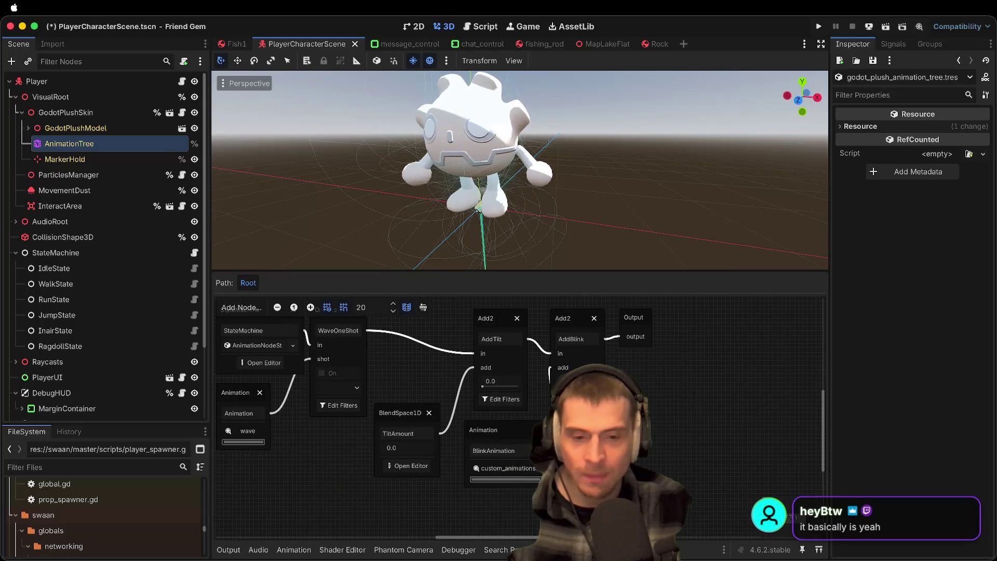
scroll(688, 426, "down", 2)
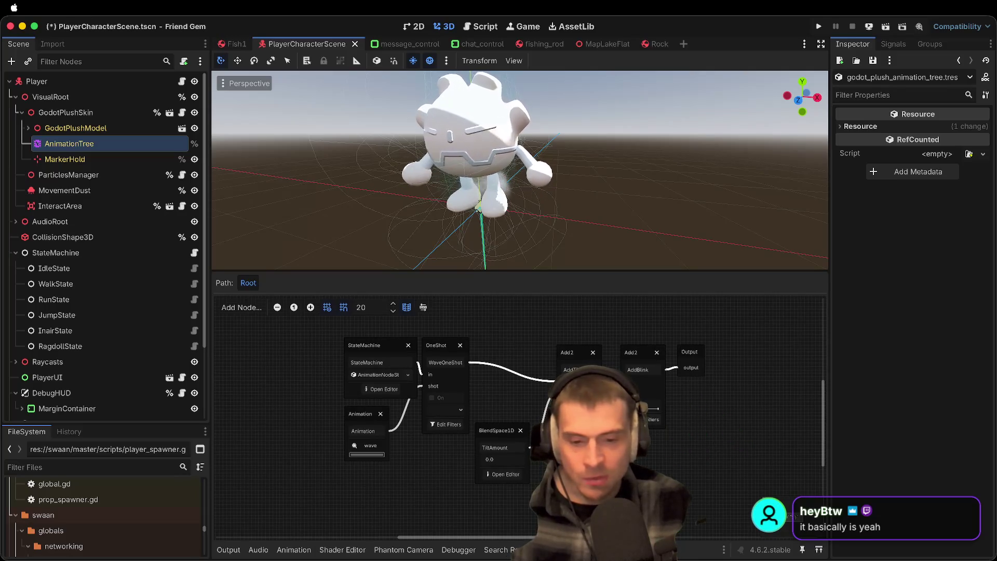
left_click_drag(501, 430, 504, 426)
left_click(520, 455)
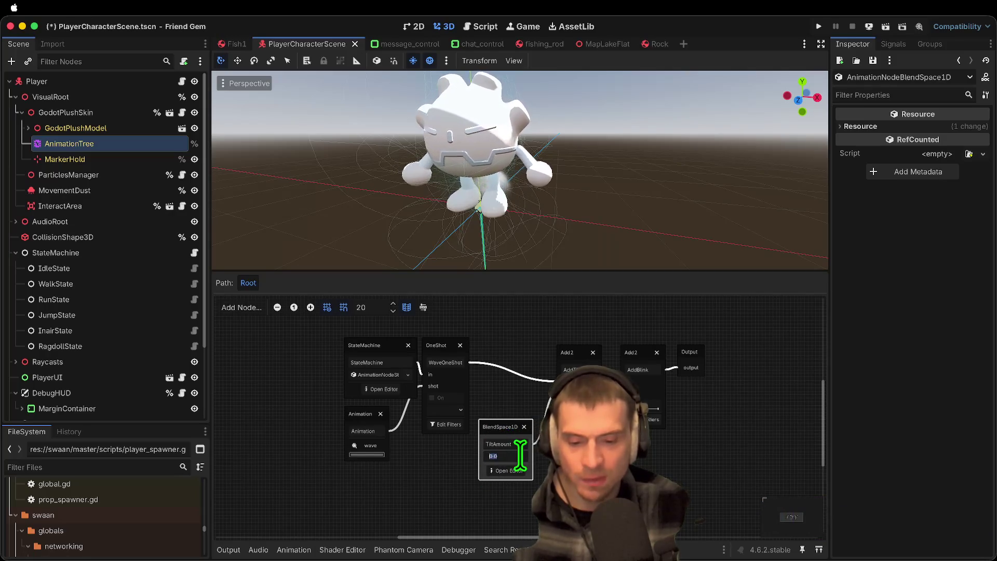
type("1.0")
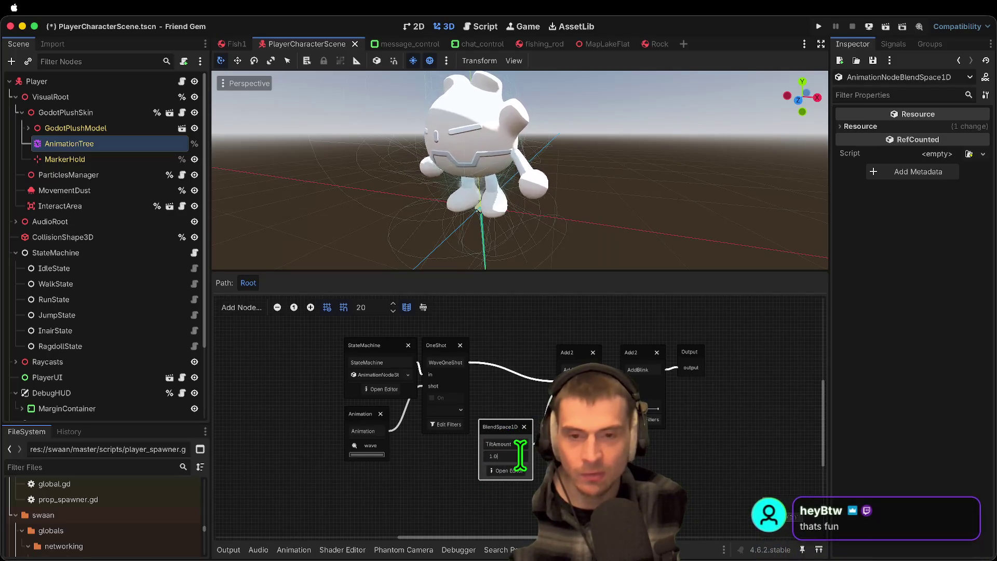
type("0")
key("Return")
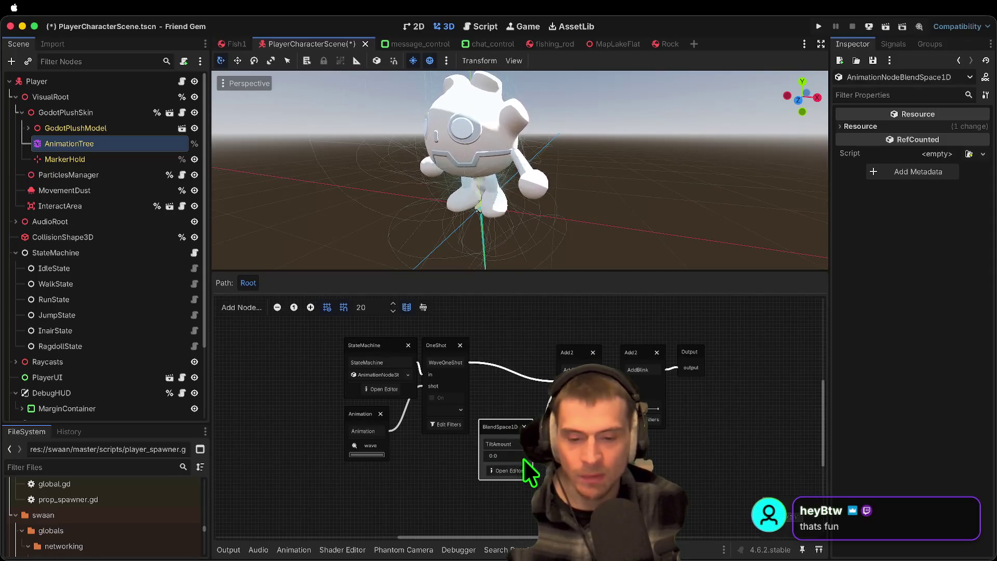
left_click(755, 452)
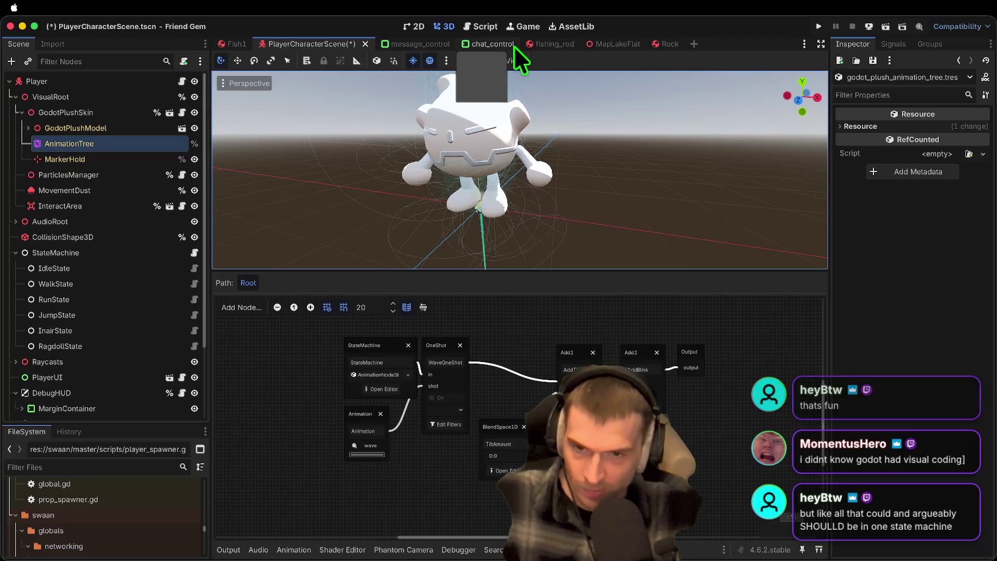
key("ctrl+s")
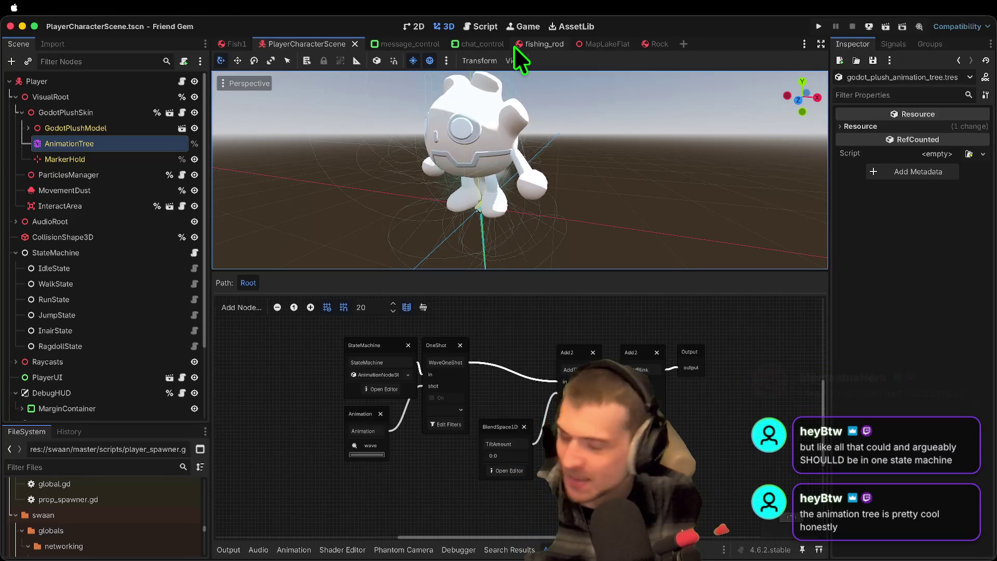
Step: Move the StateMachine node up and left in the blend graph
left_click(416, 408)
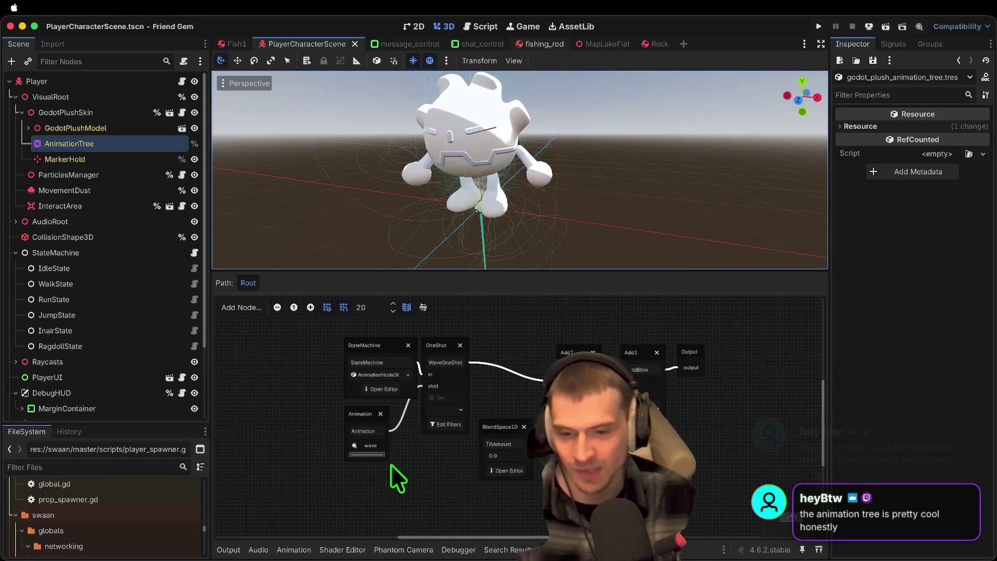
left_click_drag(369, 340, 348, 333)
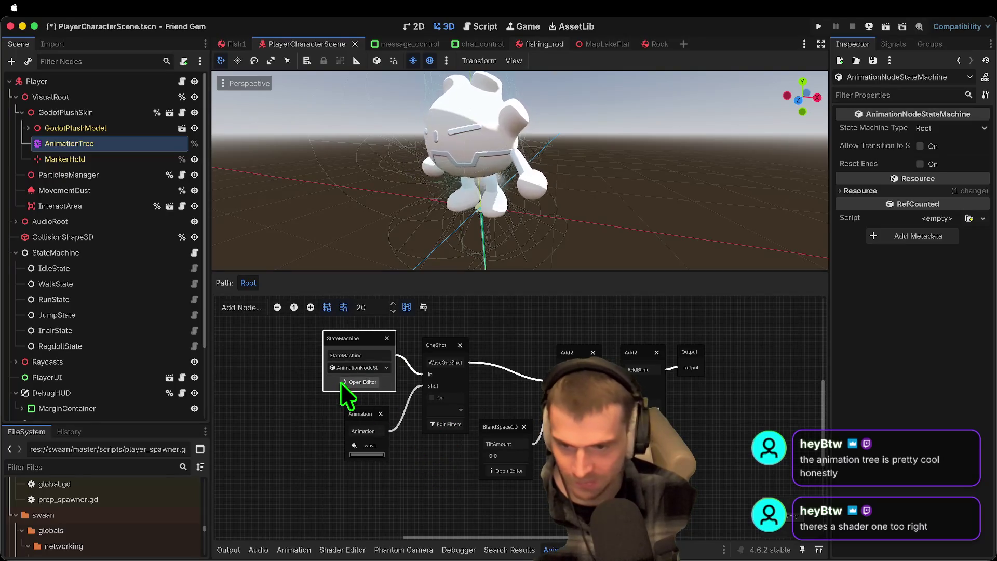
left_click(392, 506)
left_click(347, 339)
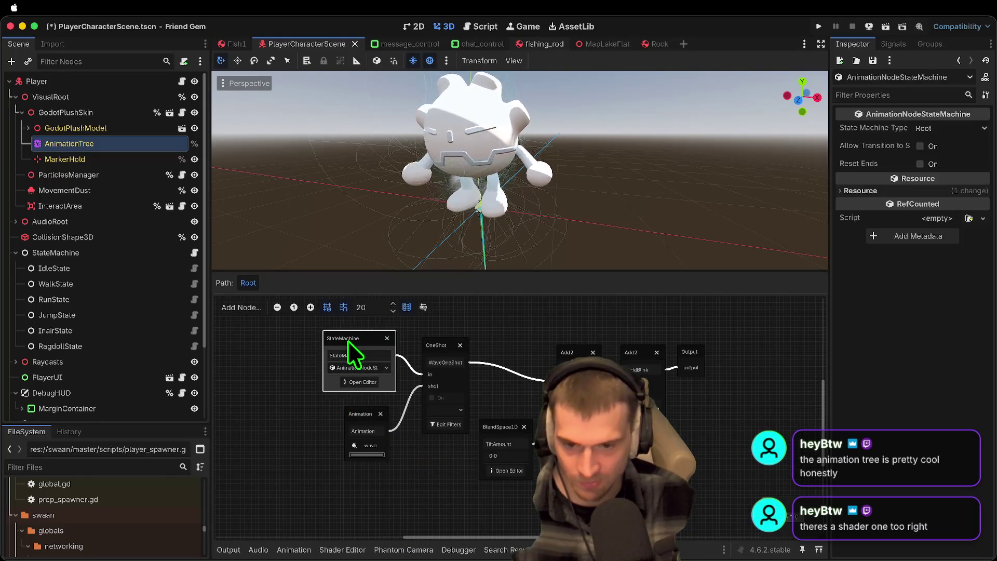
Step: Inspect the OneShot node's Auto Restart and Sync settings, keeping mix mode at Blend
left_click(428, 344)
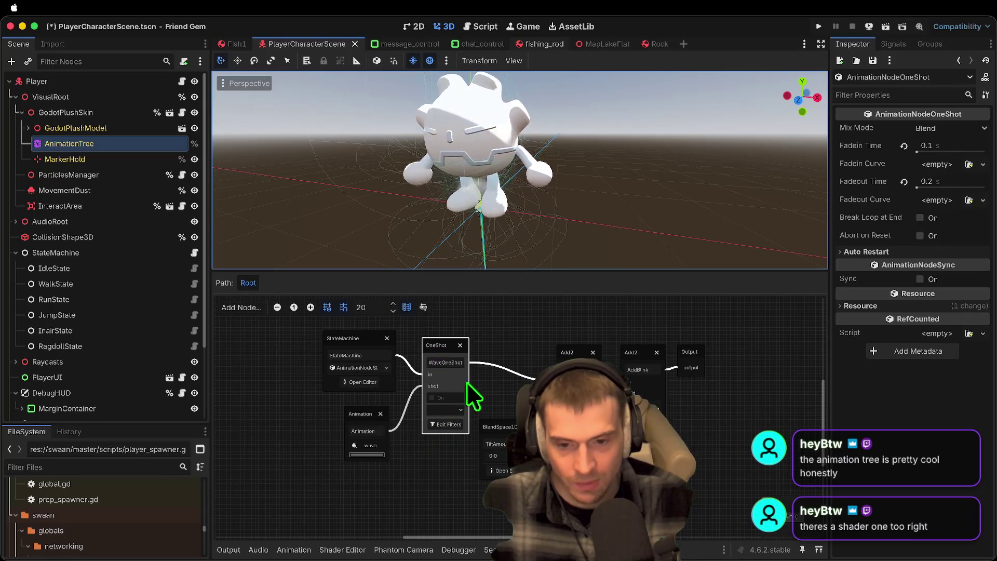
left_click(894, 249)
left_click(894, 249)
left_click(932, 253)
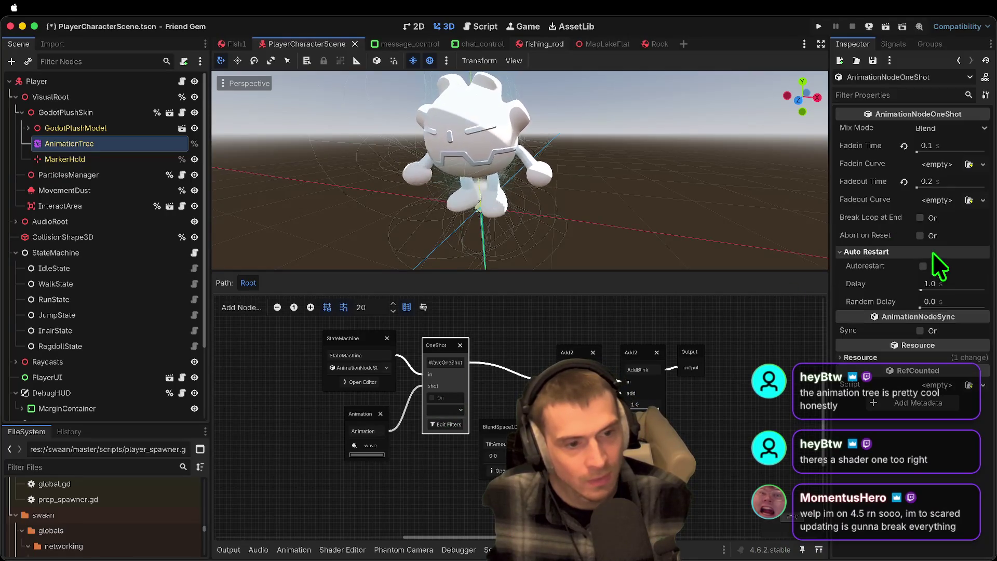
left_click(969, 252)
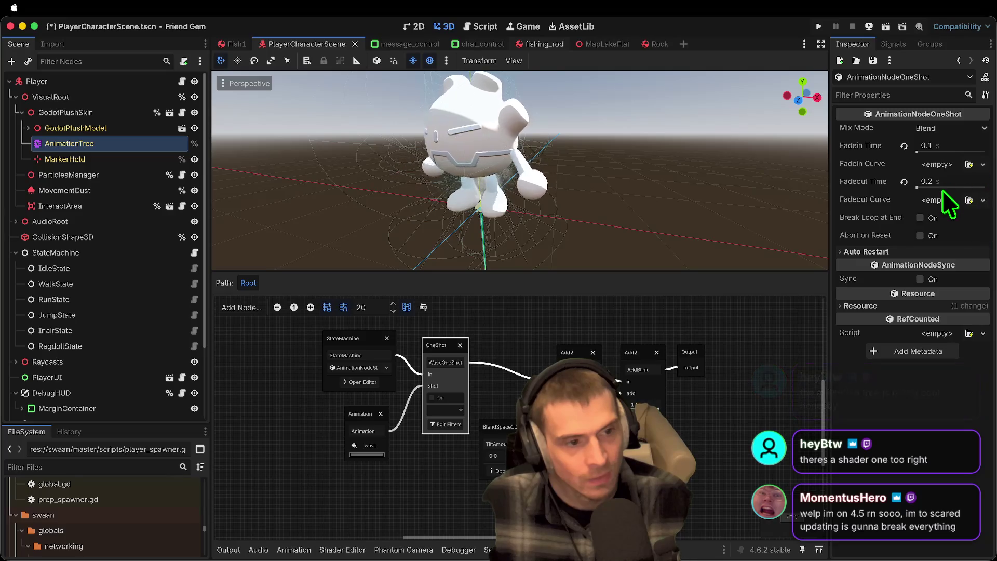
left_click(952, 127)
left_click(952, 127)
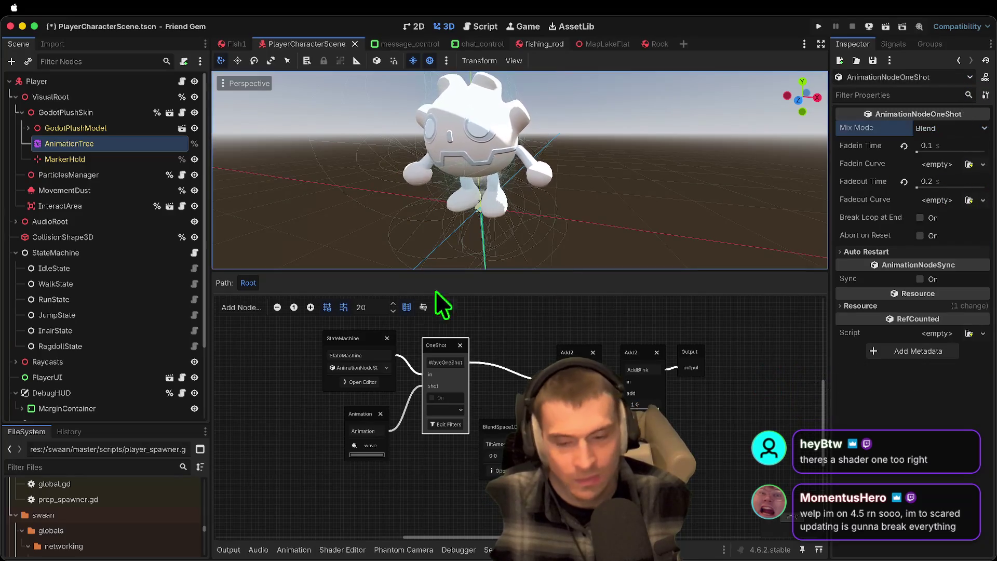
left_click(478, 344)
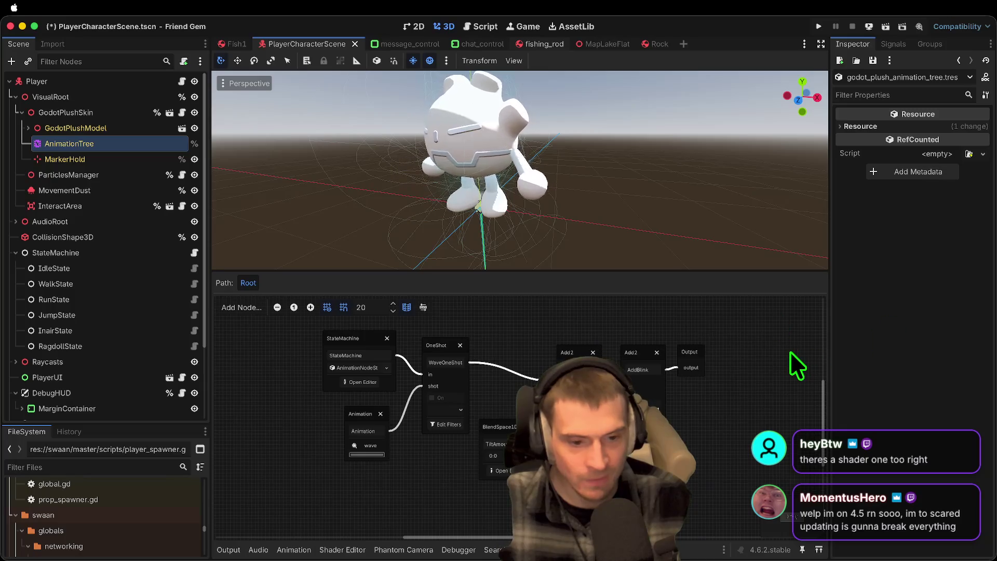
scroll(718, 415, "up", 1)
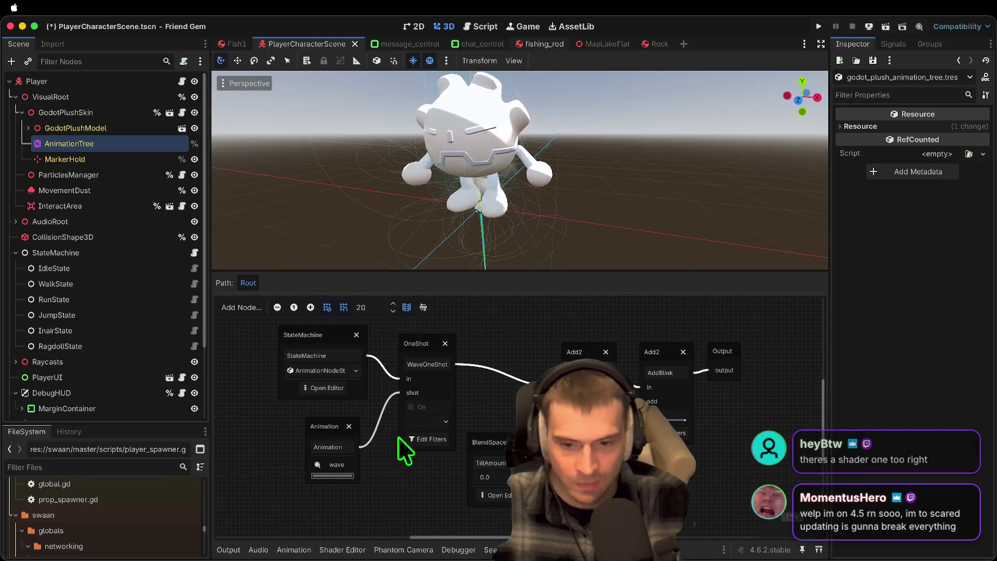
left_click(423, 356)
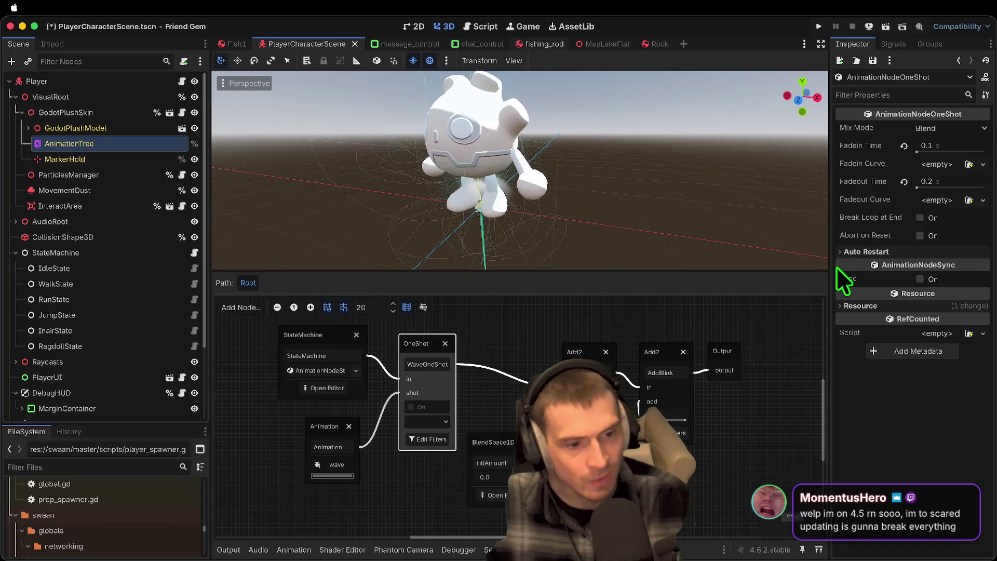
left_click(929, 278)
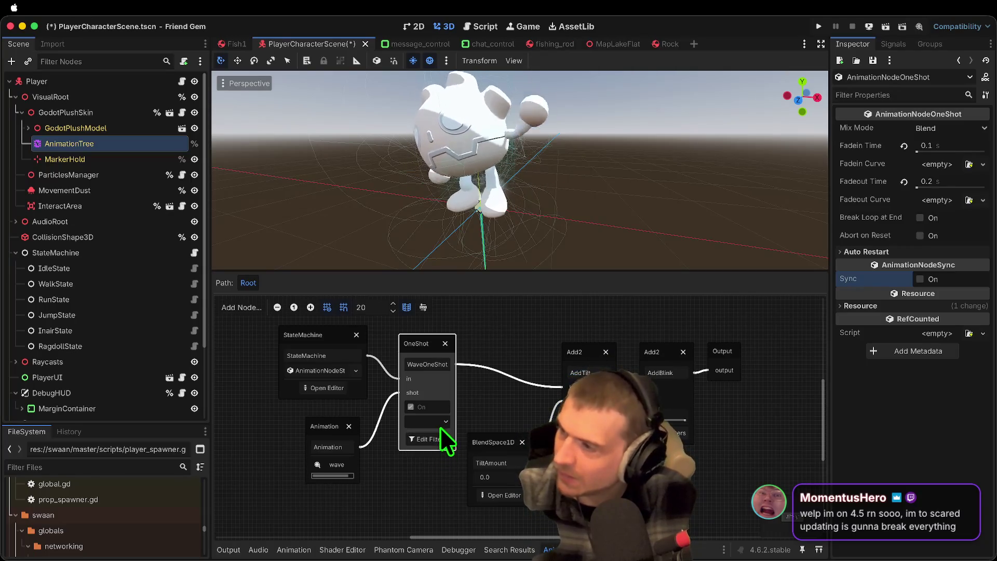
Step: Set the WaveOneShot request to Fire to preview the wave animation
left_click(416, 451)
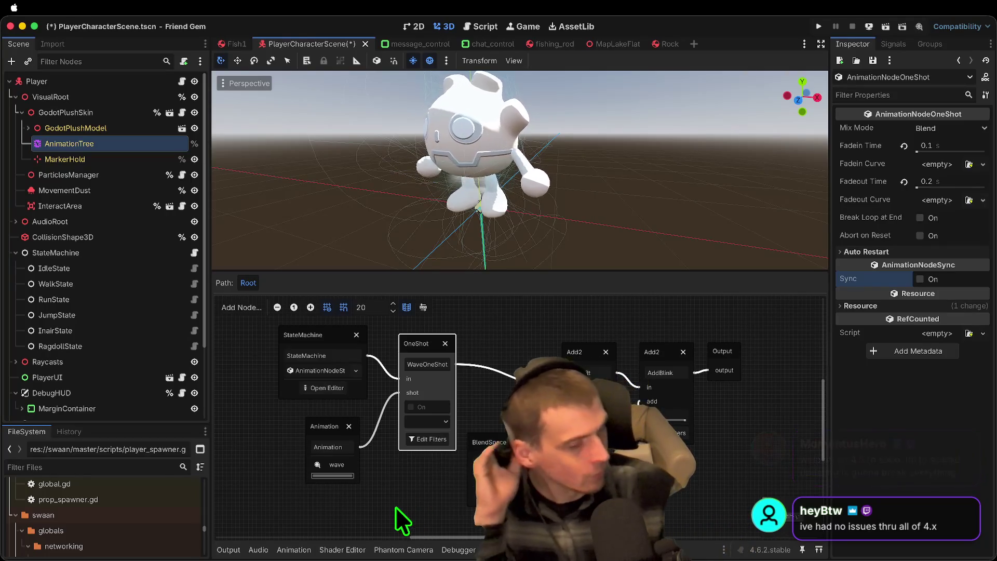
left_click(435, 422)
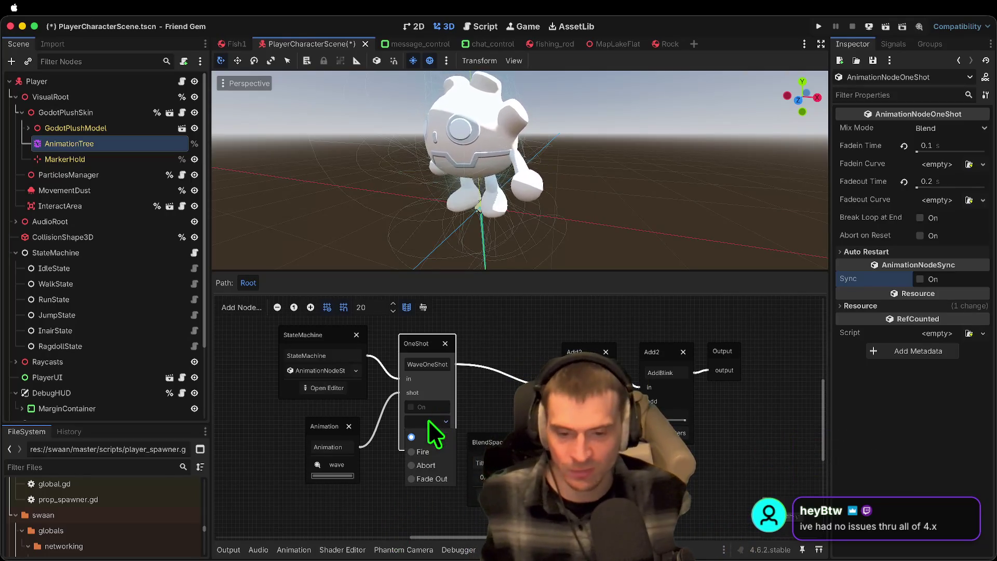
left_click(420, 450)
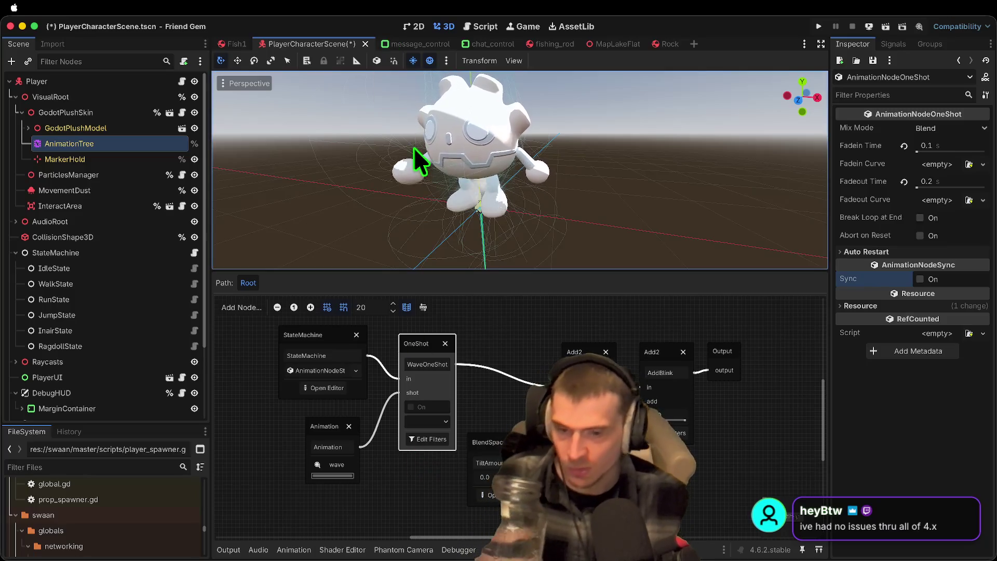
scroll(413, 142, "down", 3)
scroll(416, 143, "up", 3)
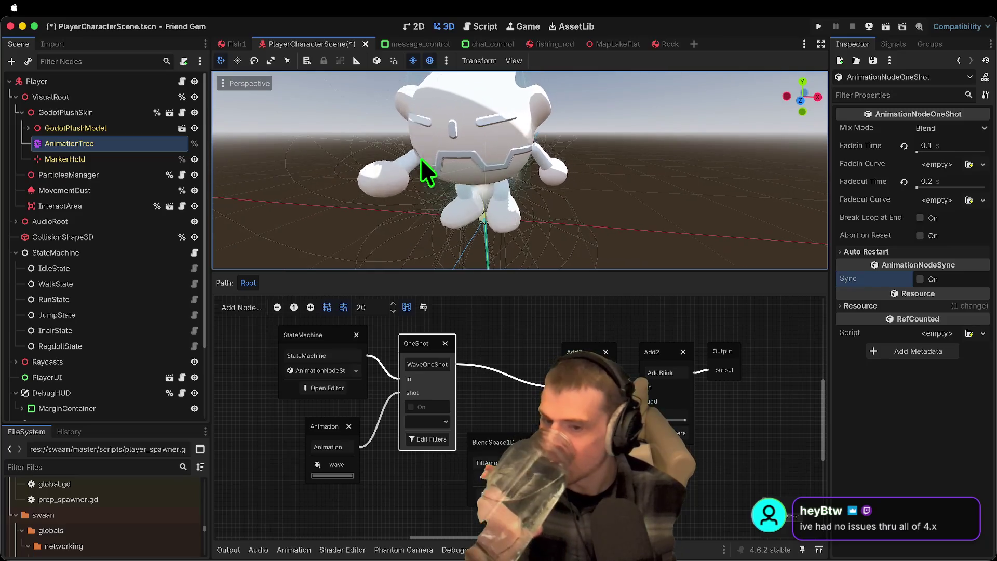
left_click(441, 422)
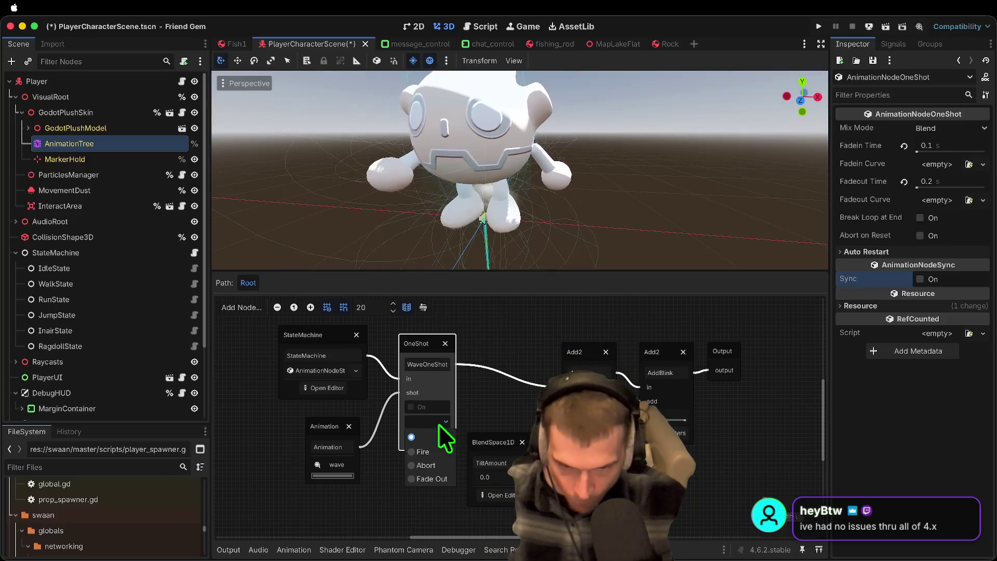
left_click(436, 448)
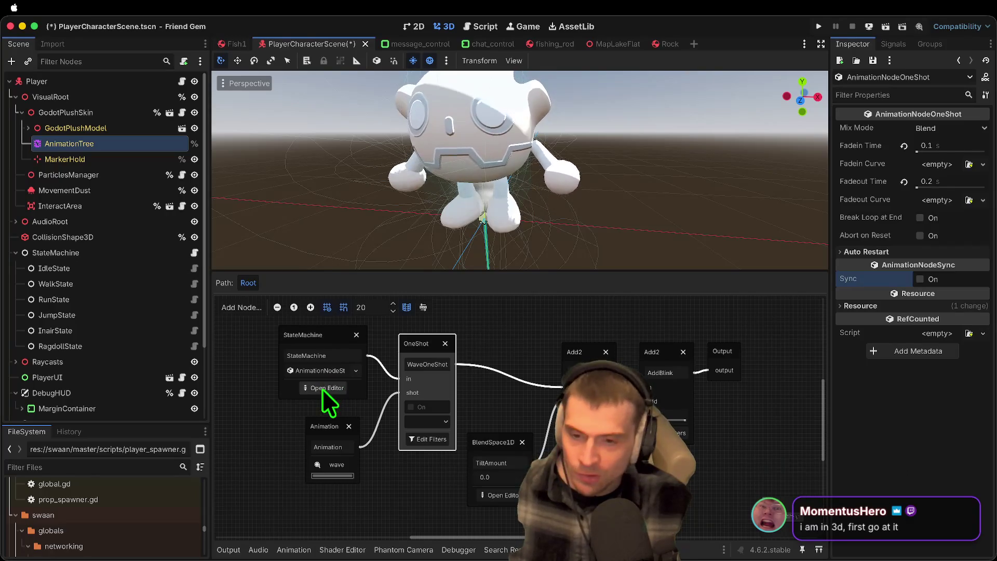
Step: Inspect the idle–walk transitions and states, then open the walk state's blend tree
left_click(323, 389)
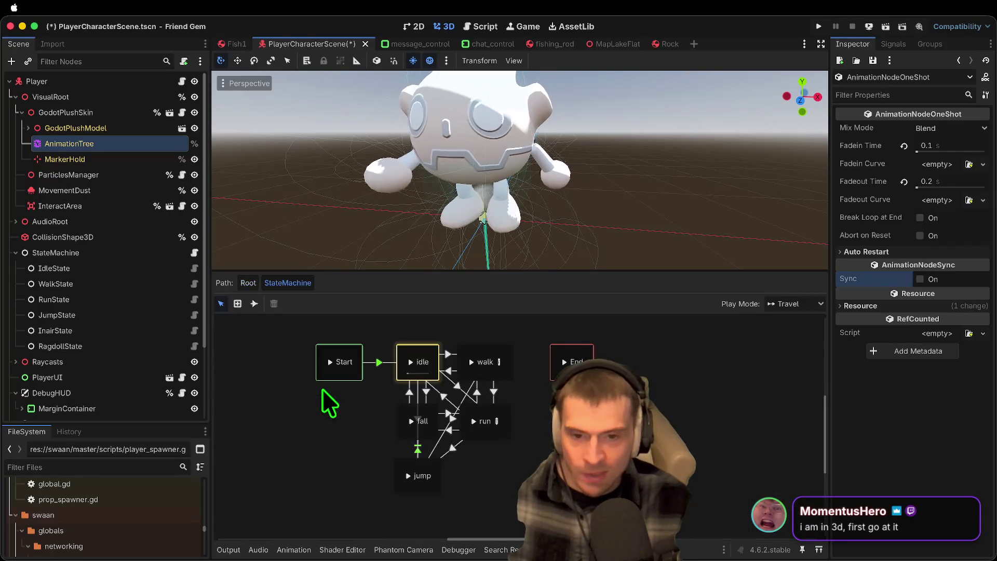
left_click(451, 356)
left_click(451, 373)
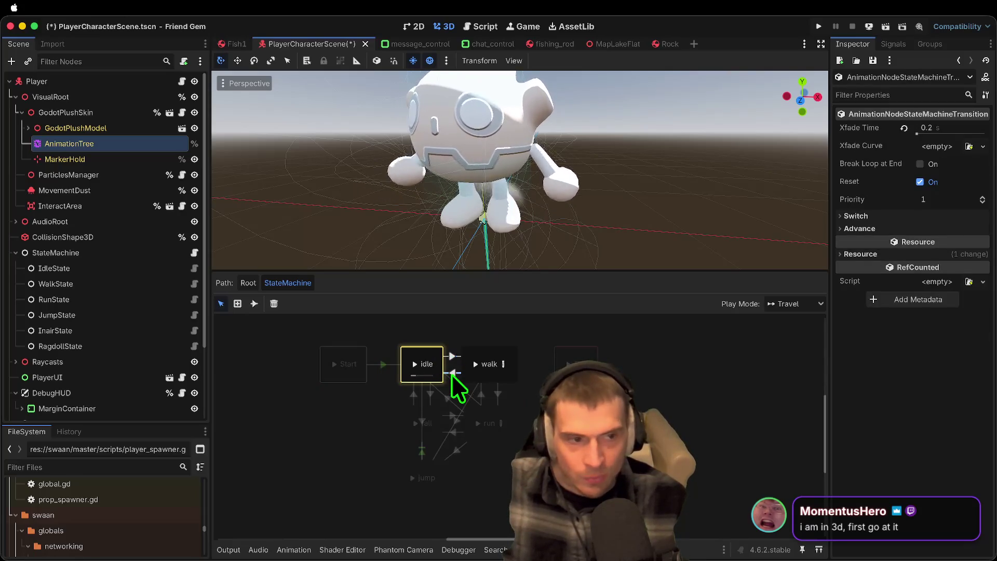
left_click(470, 361)
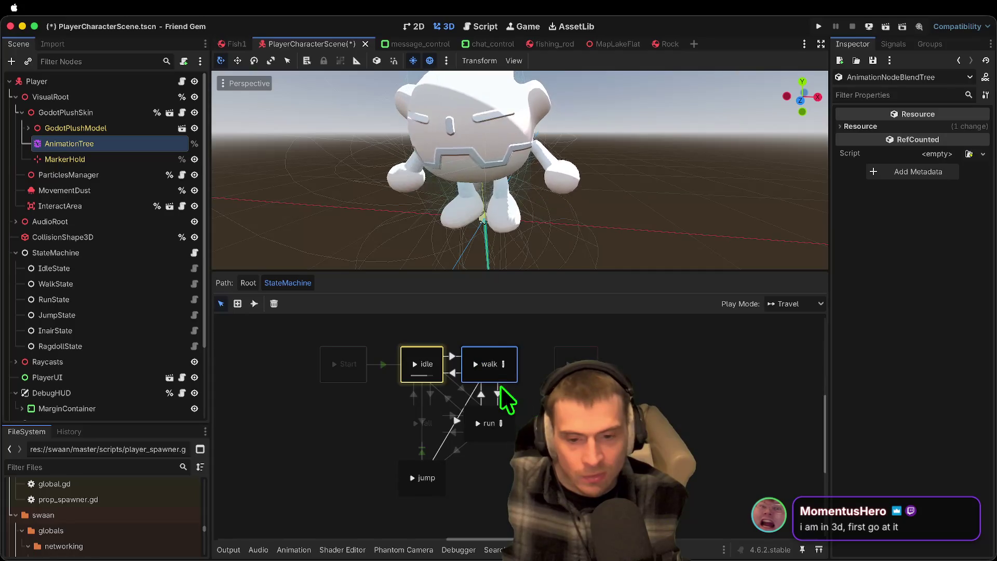
left_click(496, 439)
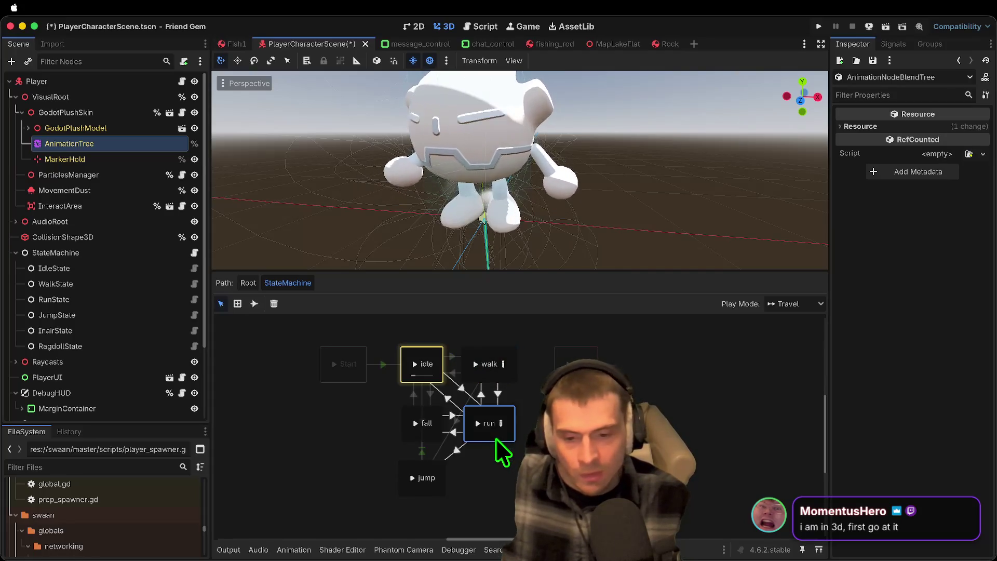
left_click(432, 438)
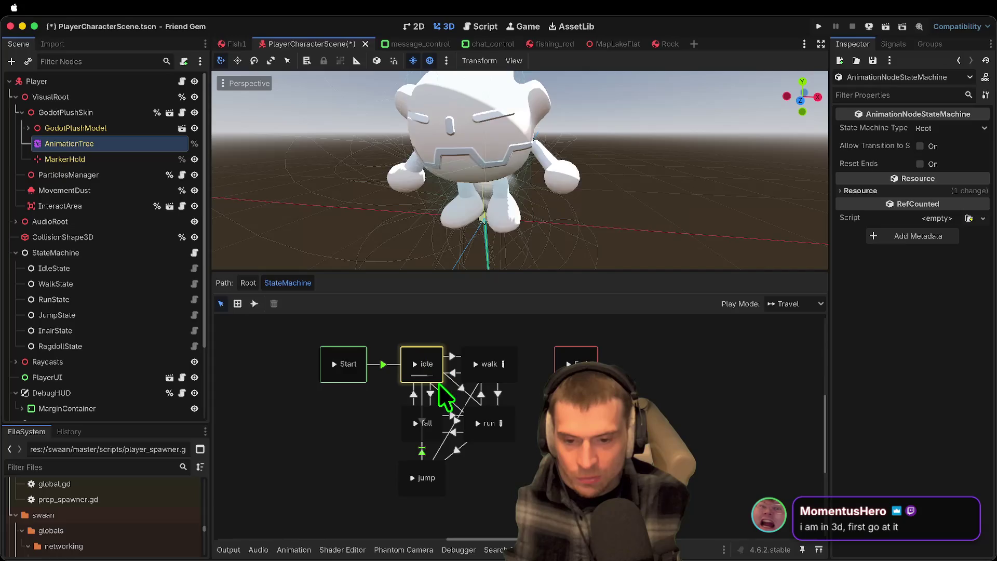
left_click(503, 365)
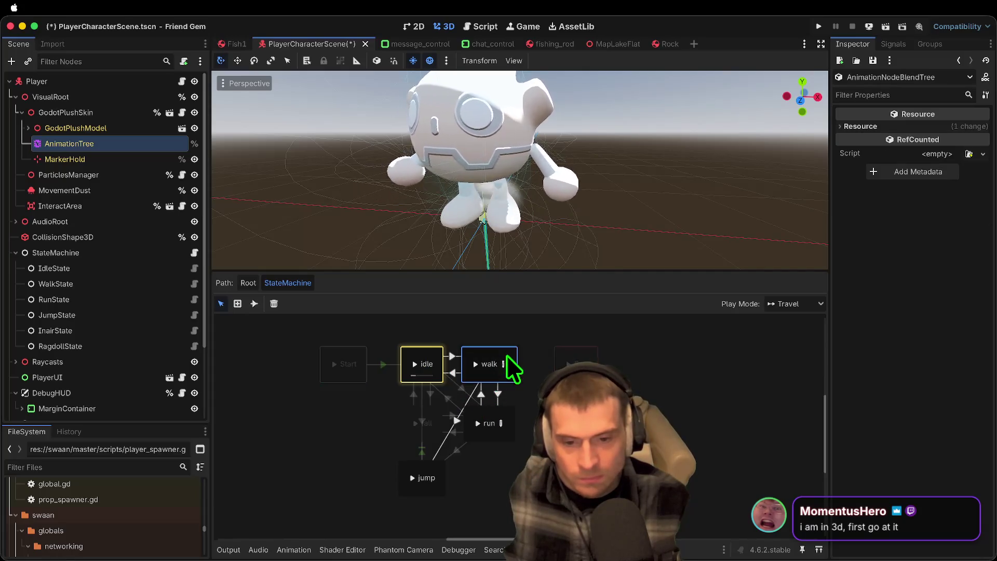
left_click(504, 363)
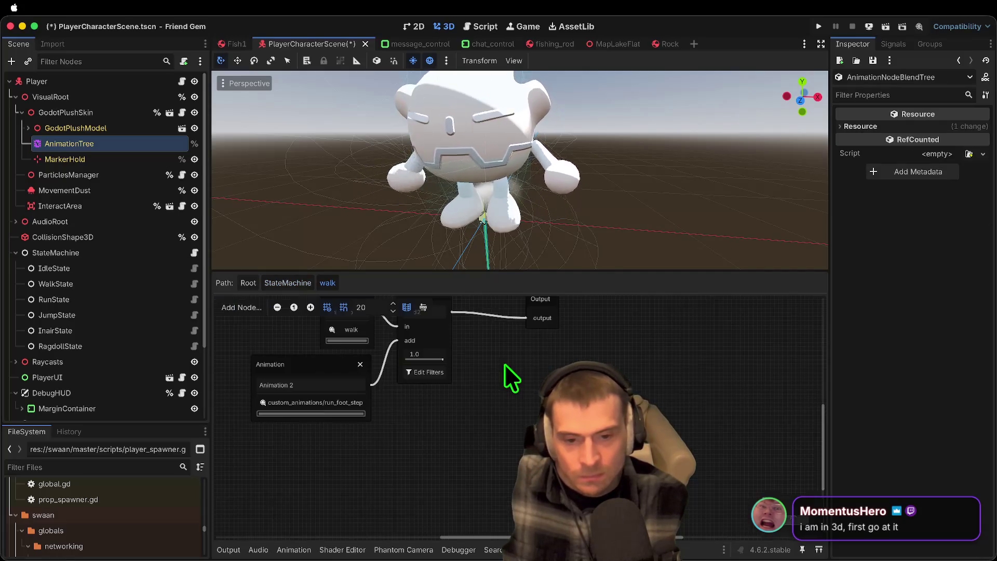
scroll(506, 422, "down", 2)
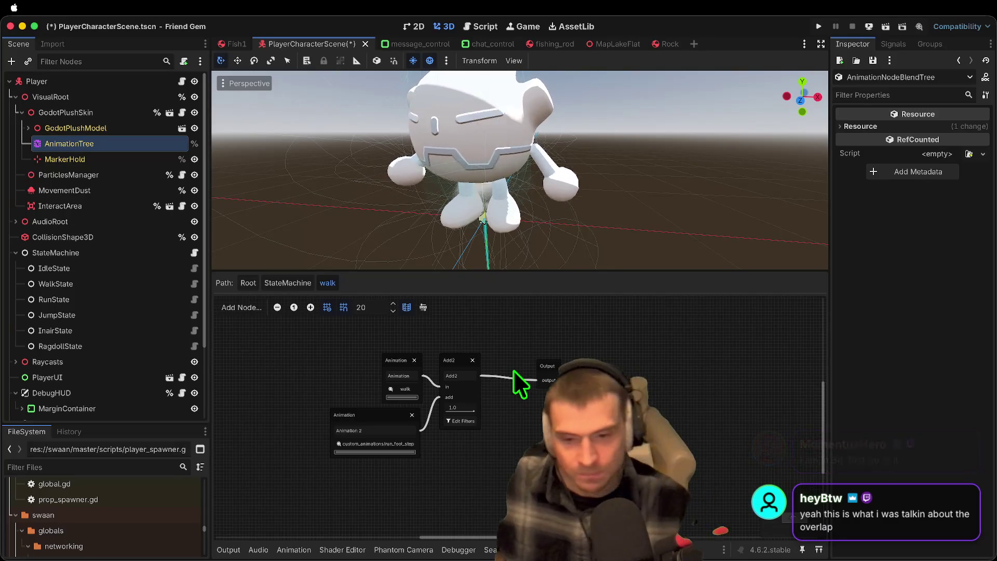
left_click(245, 283)
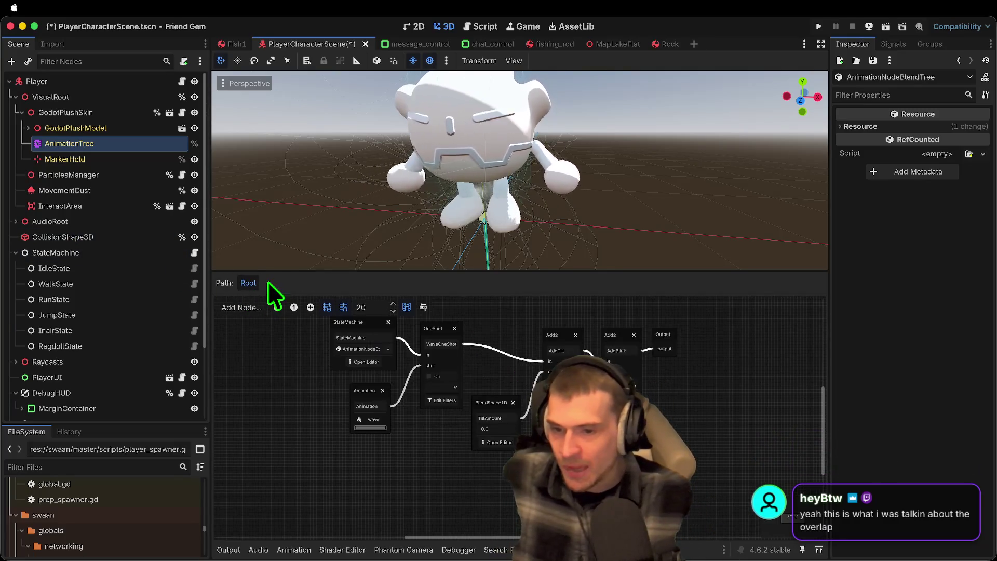
Step: Open the run state's blend tree with run_foot_step, then save PlayerCharacterScene
left_click(366, 363)
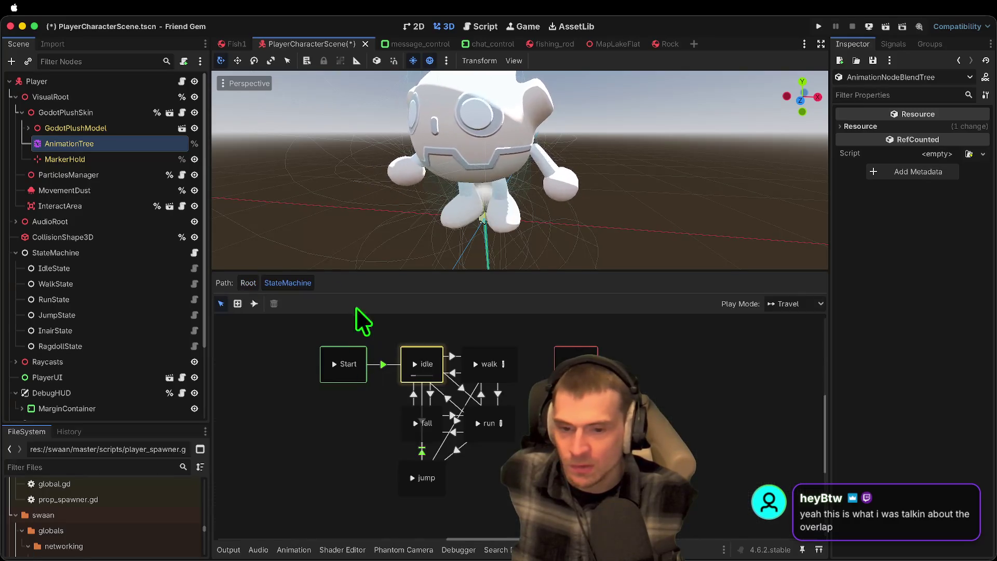
left_click(500, 424)
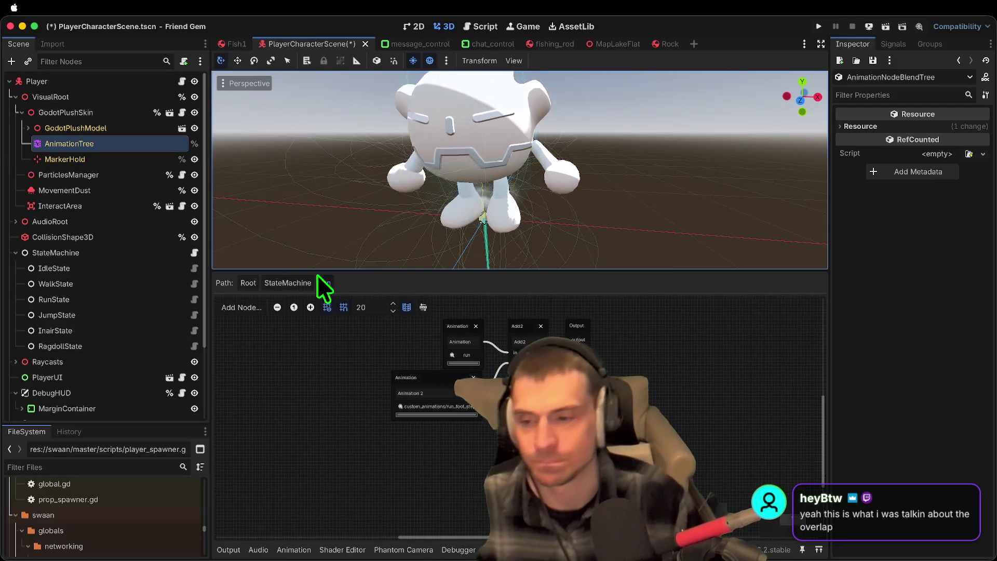
scroll(332, 352, "down", 2)
scroll(331, 352, "up", 2)
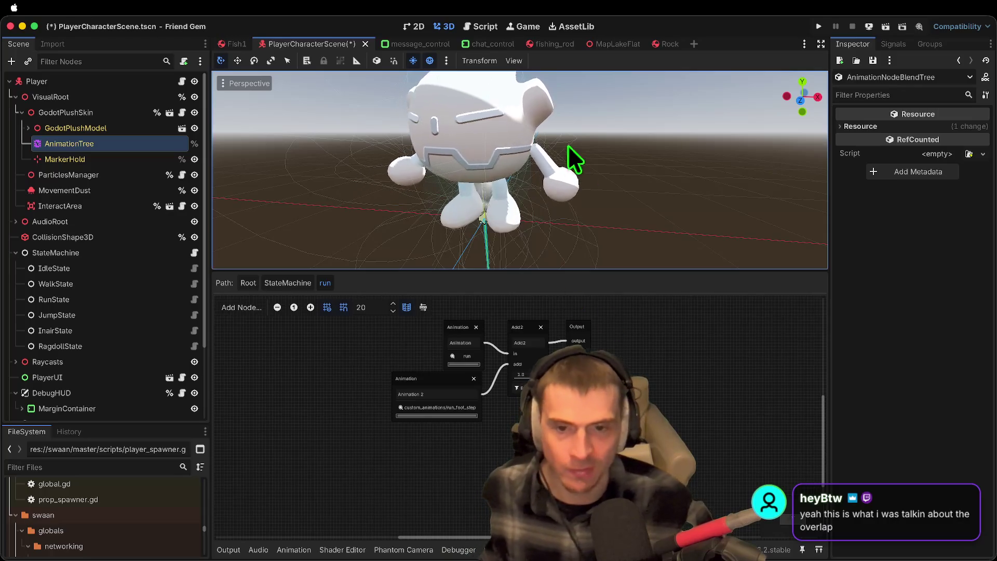
key("super+s")
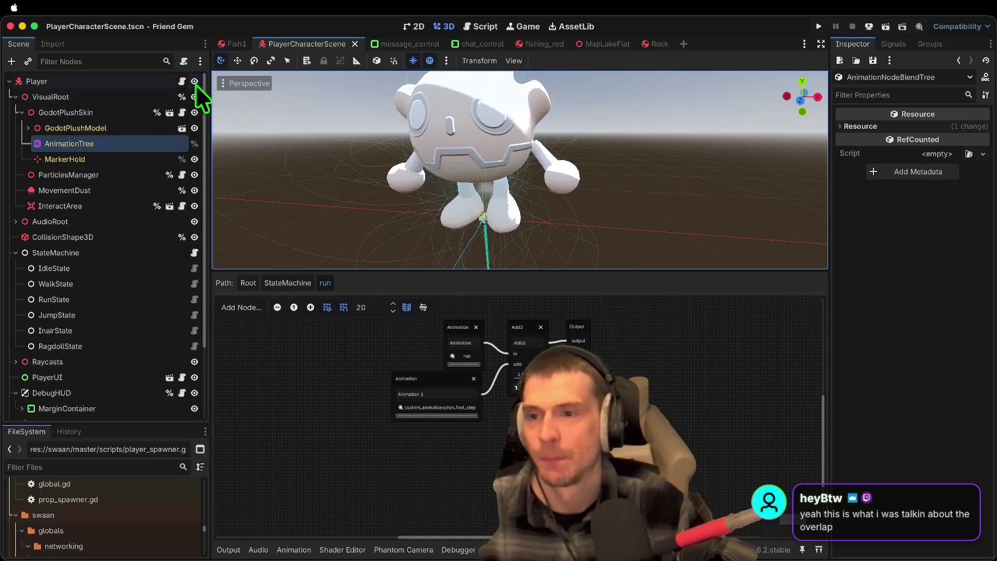
Step: Run the game from the Player's script, stop both instances, and view the debugger's 3 errors
left_click(182, 82)
left_click_drag(511, 274, 514, 340)
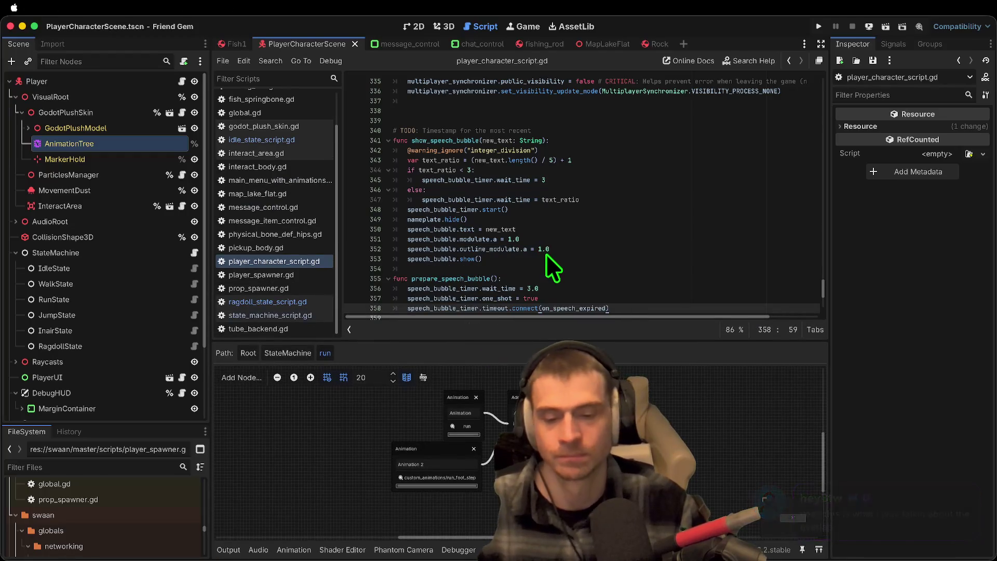
key("super+b")
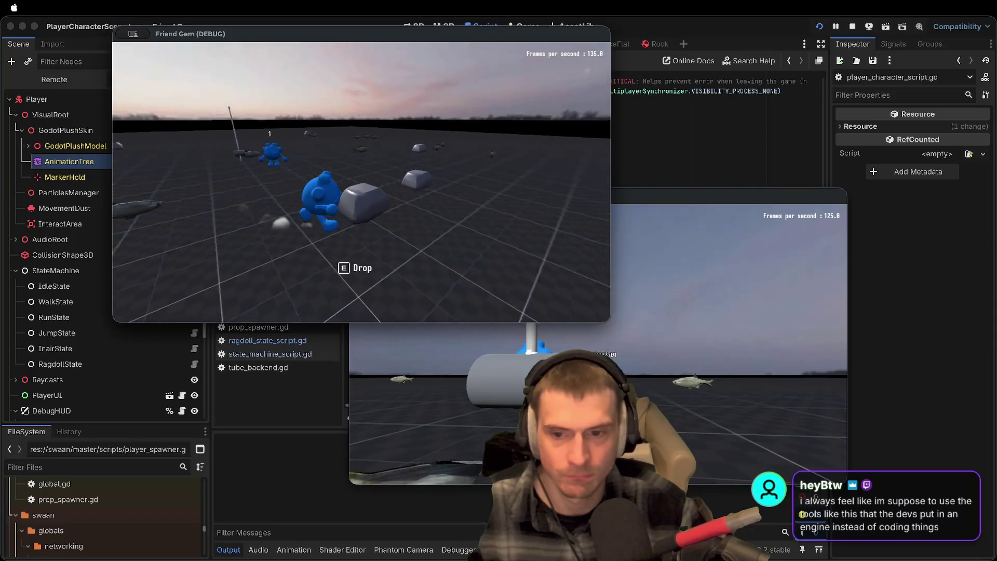
key("super+period")
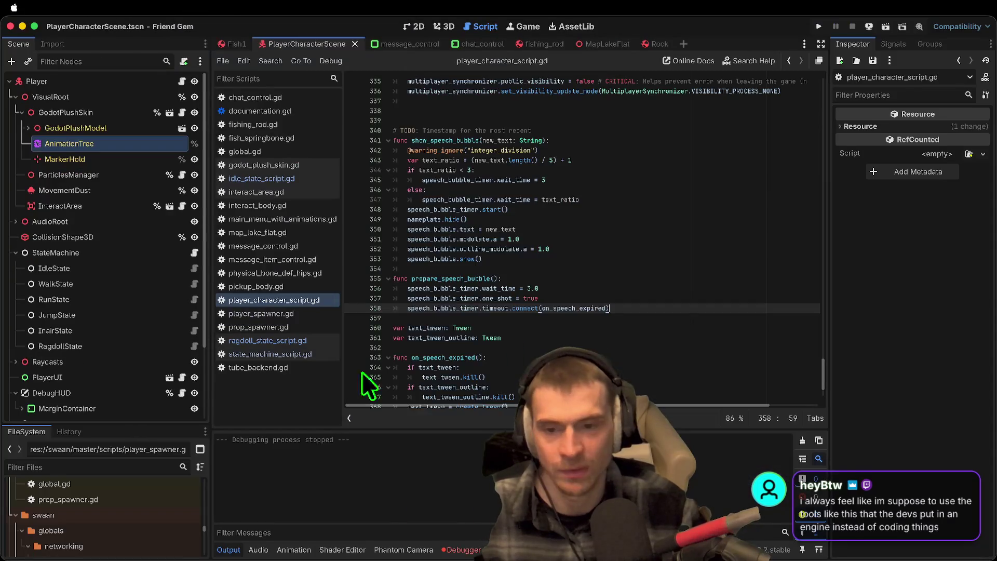
left_click(456, 550)
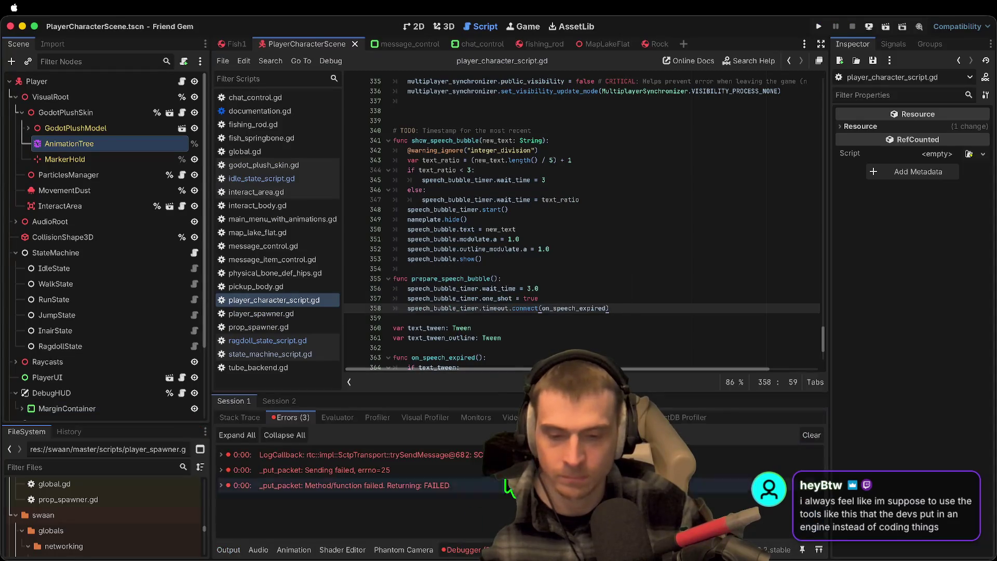
Step: Open prop_spawner.gd and select the spawn_props body, lines 41–51
left_click(272, 328)
mouse_move(574, 337)
left_mouse_down()
mouse_move(251, 145)
mouse_move(310, 169)
mouse_move(612, 238)
left_mouse_up()
left_click(646, 331)
mouse_move(644, 318)
left_mouse_down()
mouse_move(632, 214)
mouse_move(644, 309)
left_mouse_up()
left_click(632, 214)
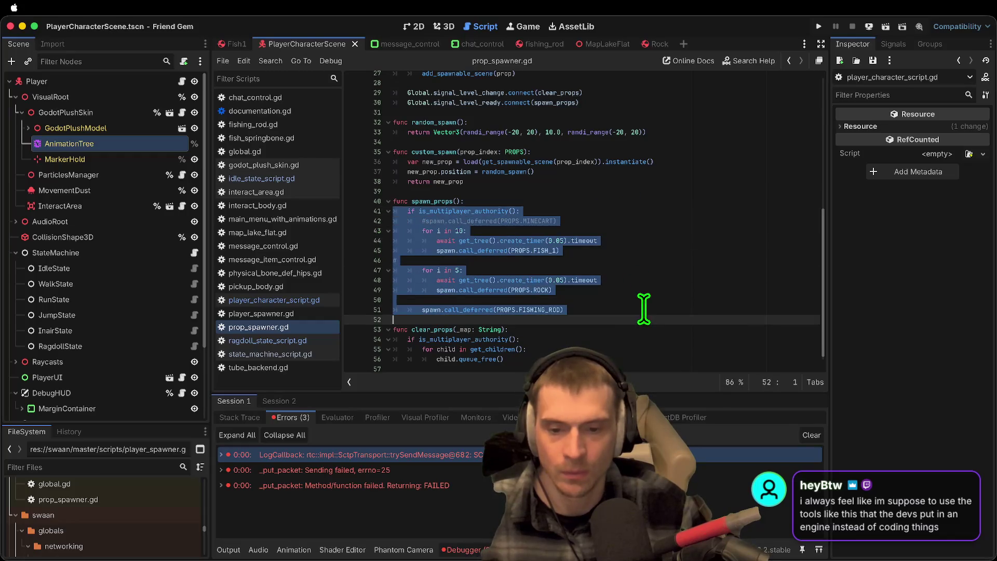
key("ctrl+z")
key("ctrl+shift+z")
left_click(632, 310)
left_click(639, 294)
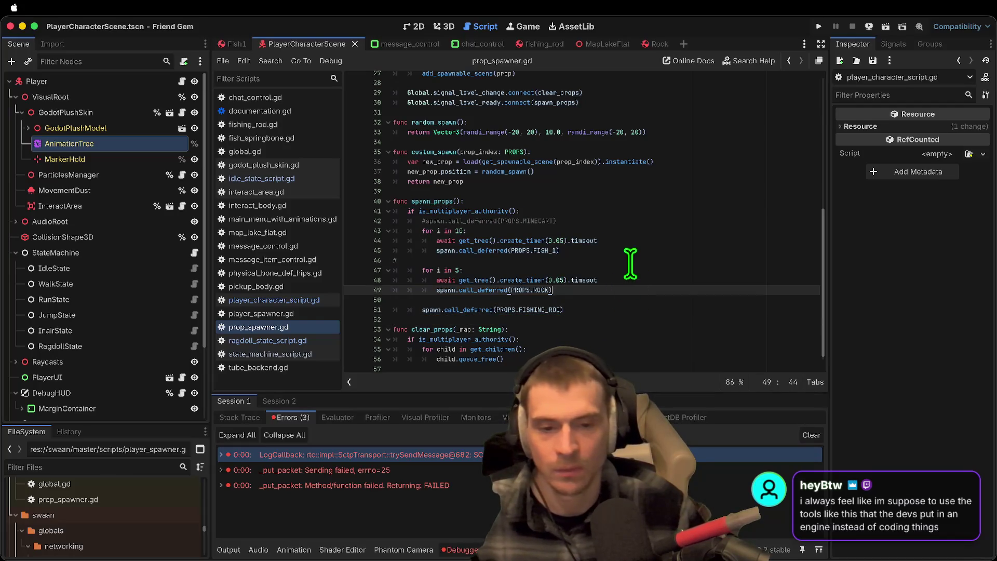
Step: Comment out the fish-spawning loop on lines 43–45 and the fishing-rod spawn line
left_click_drag(630, 252, 393, 230)
key("ctrl+k")
key("Down")
key("Down")
key("Down")
key("ctrl+k")
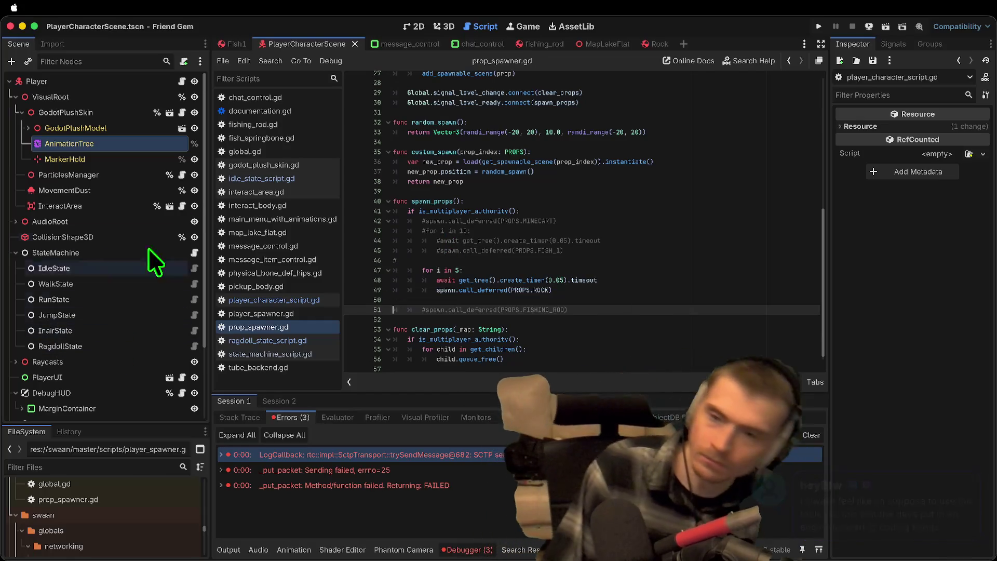
Step: Close the open scripts one by one, from documentation.gd through chat_control.gd
middle_click(289, 109)
middle_click(286, 110)
middle_click(281, 111)
middle_click(278, 113)
middle_click(276, 113)
middle_click(275, 112)
middle_click(275, 112)
middle_click(275, 110)
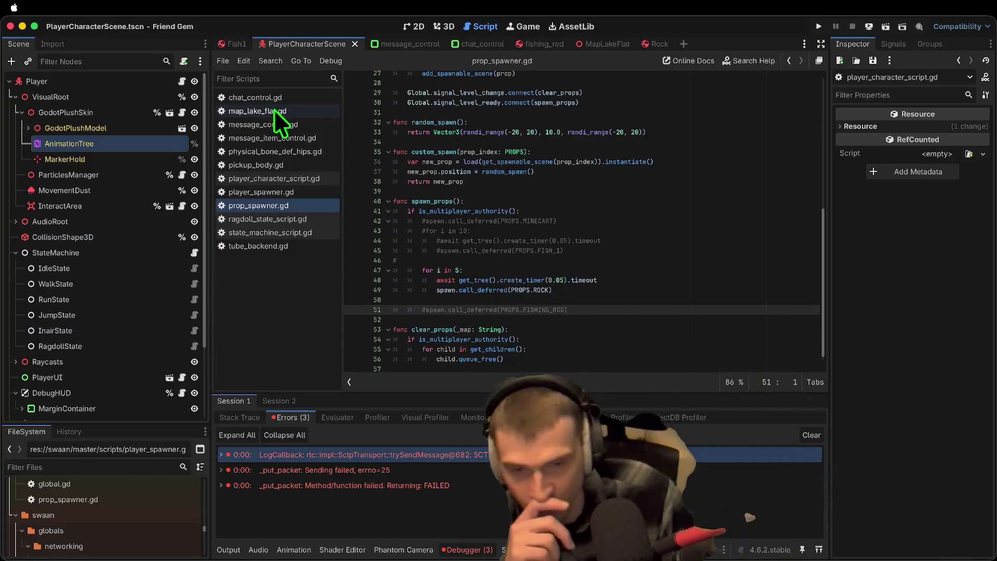
middle_click(275, 108)
middle_click(275, 107)
middle_click(274, 109)
middle_click(274, 109)
middle_click(273, 110)
middle_click(273, 110)
middle_click(273, 111)
middle_click(272, 110)
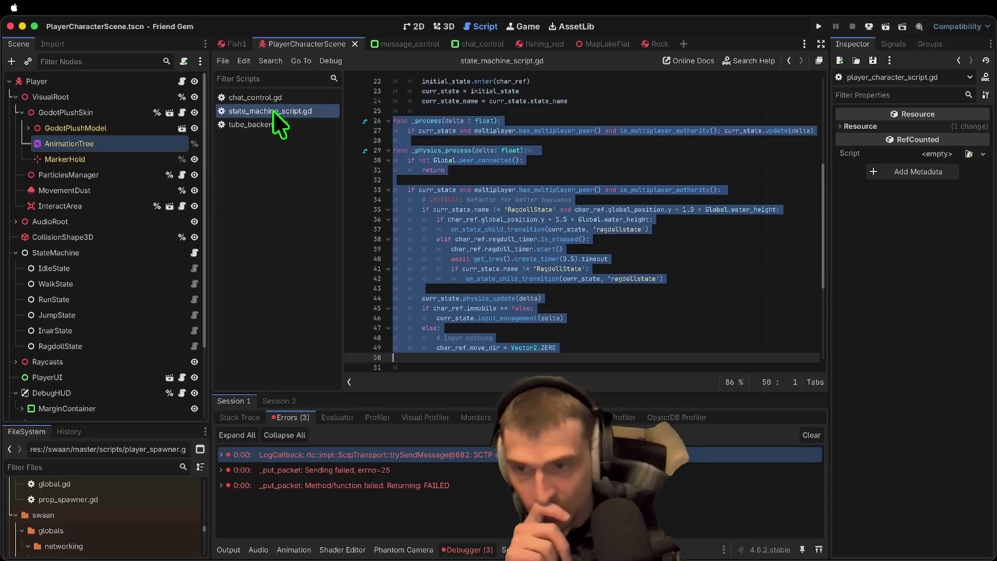
middle_click(273, 111)
middle_click(273, 111)
middle_click(278, 101)
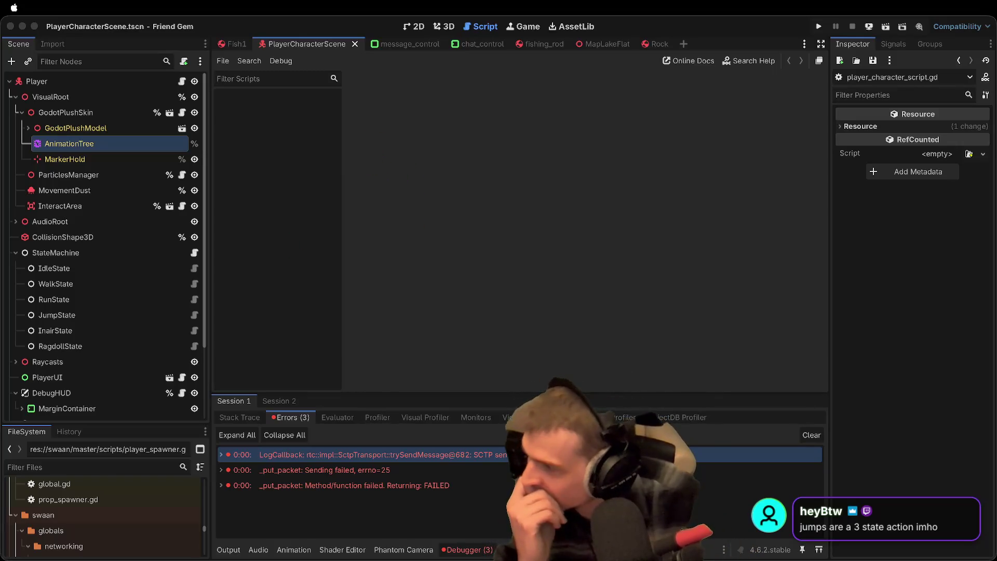
Step: Switch from Godot to the Alacritty terminal showing the project's git status
key("super+Tab")
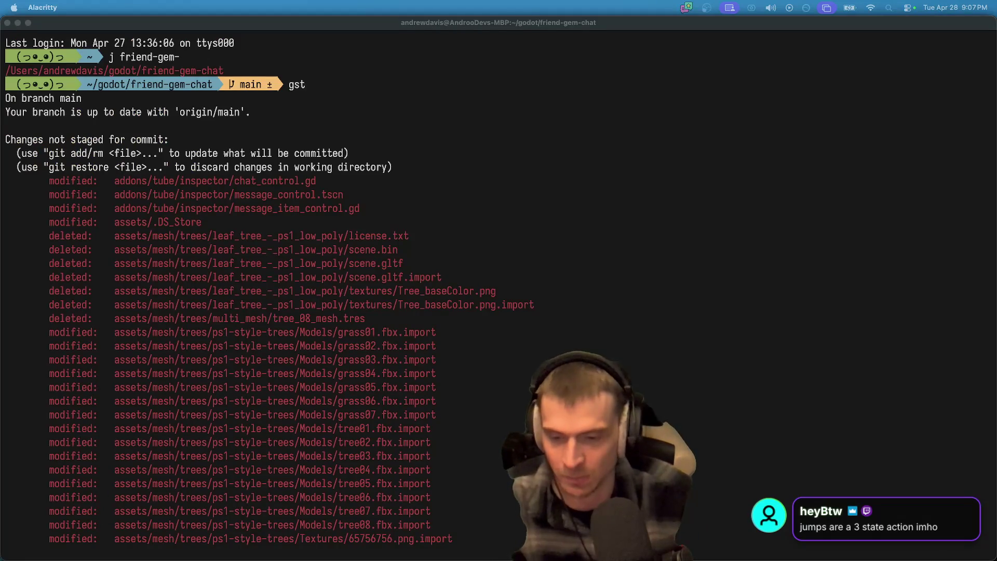
Step: Start the Sleepy Video Game Music for 2 Hours (Vol. 4) video from YouTube's search results
left_click(340, 542)
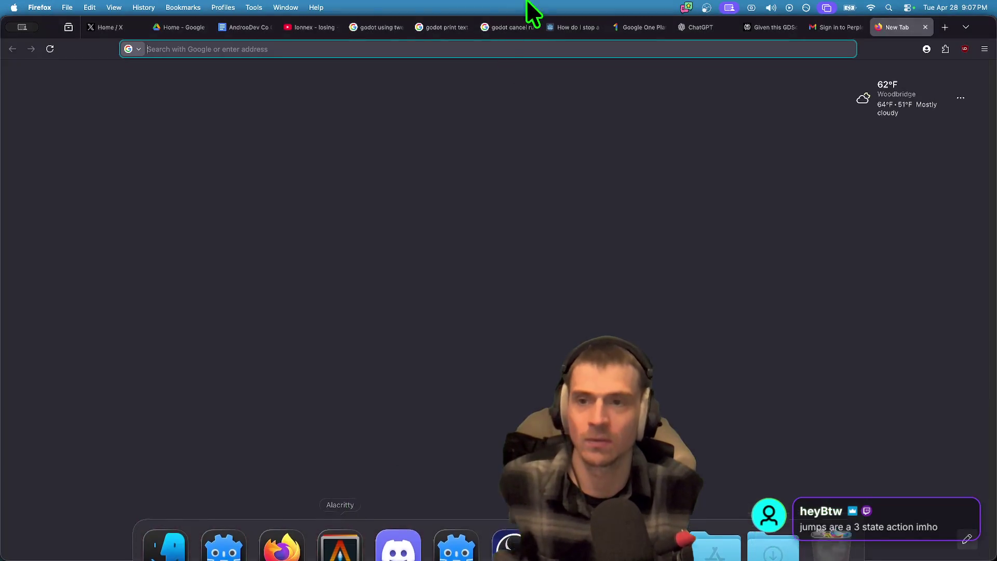
left_click(300, 30)
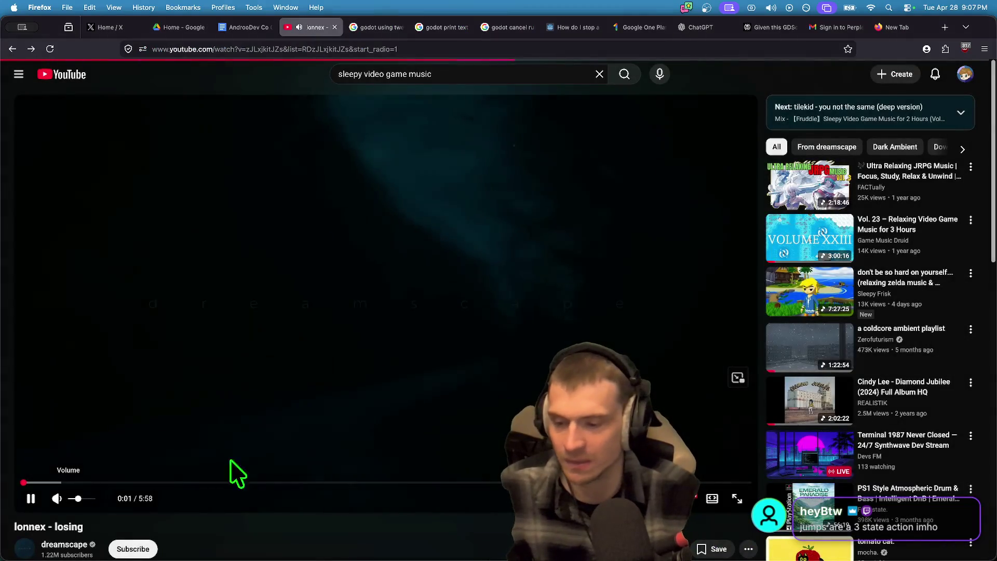
key("super+bracketright")
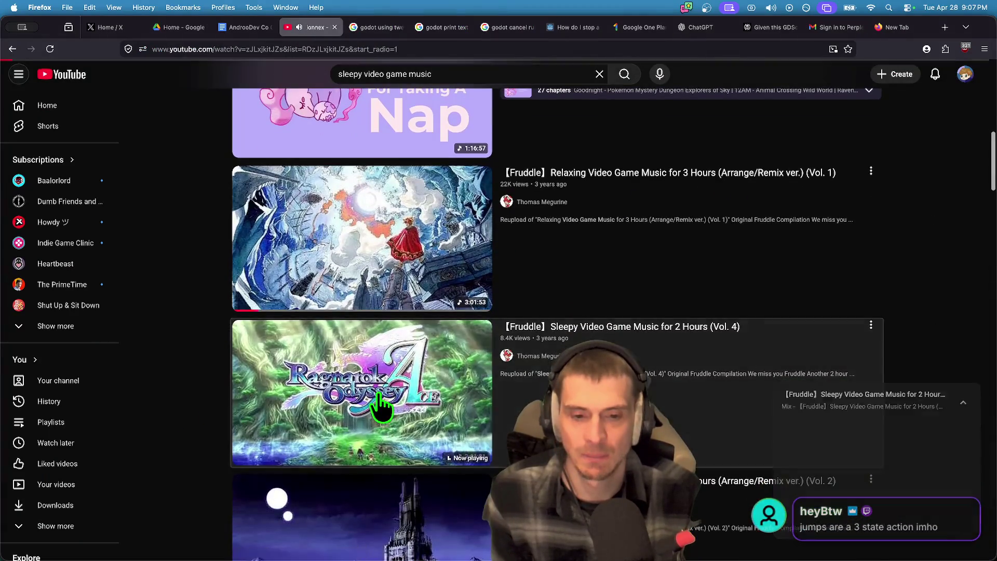
left_click(380, 405)
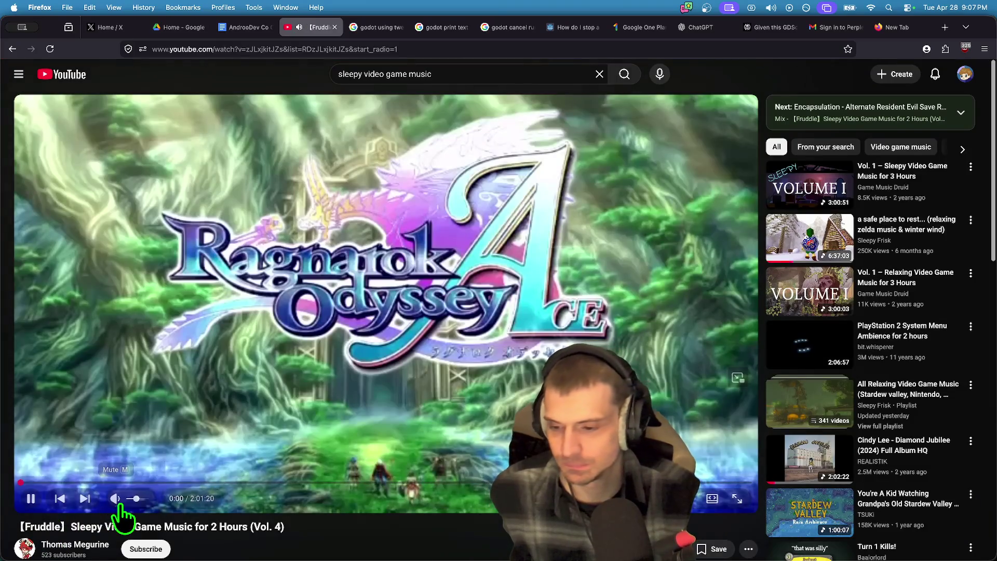
key("super+Tab")
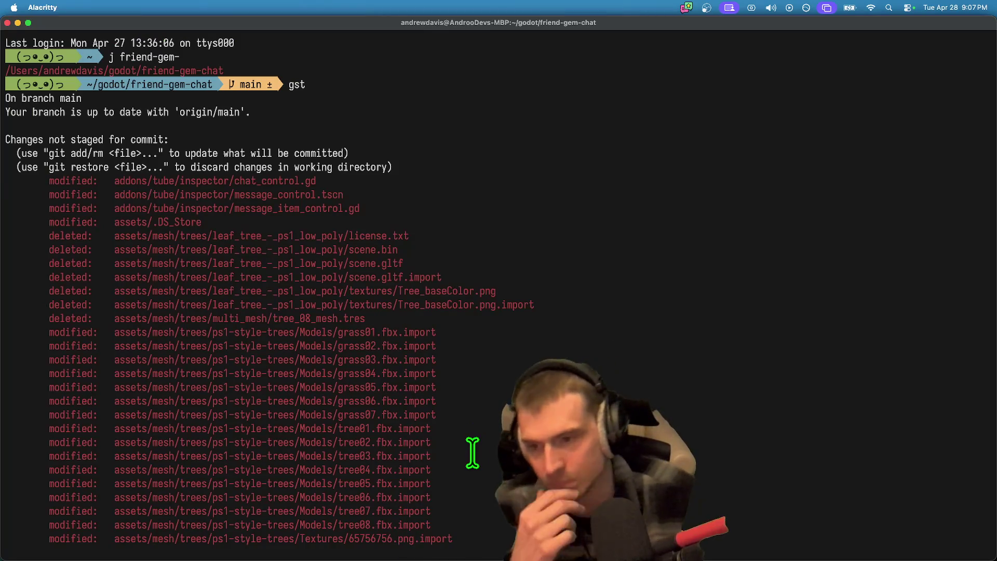
Step: Scroll through the git status output, then return to Godot and enlarge the FileSystem panel
scroll(472, 452, "down", 10)
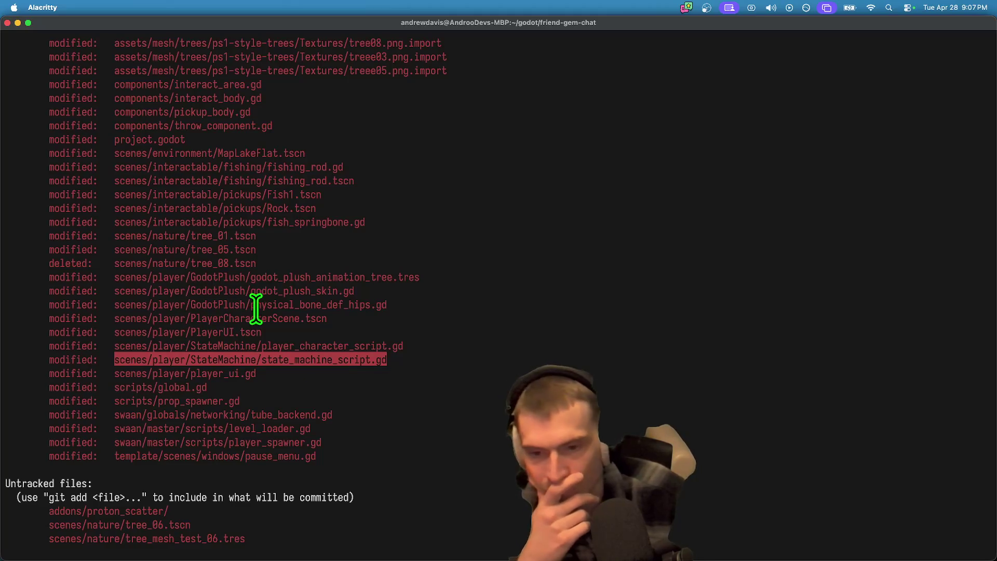
scroll(379, 272, "up", 5)
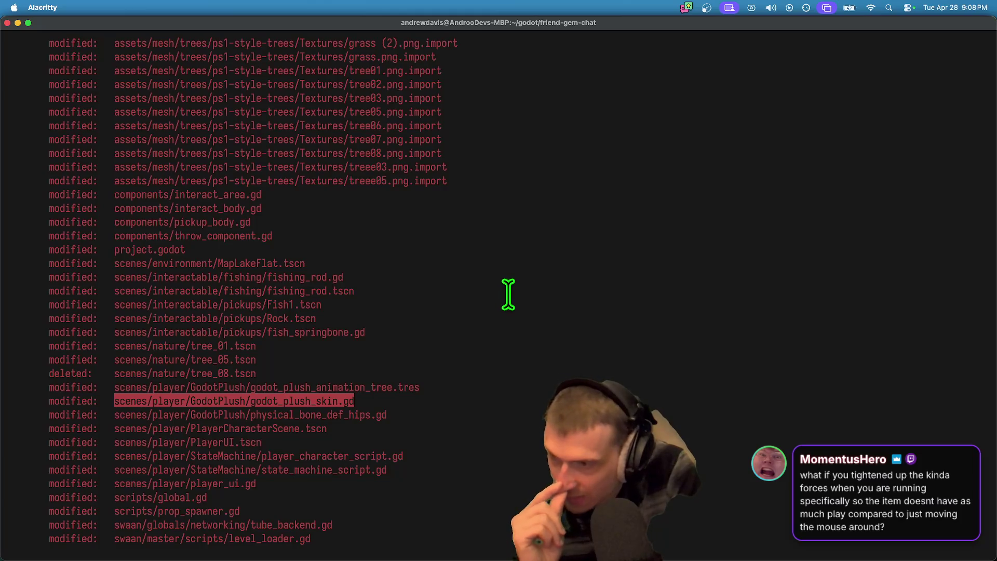
scroll(511, 296, "up", 1)
scroll(510, 295, "up", 1)
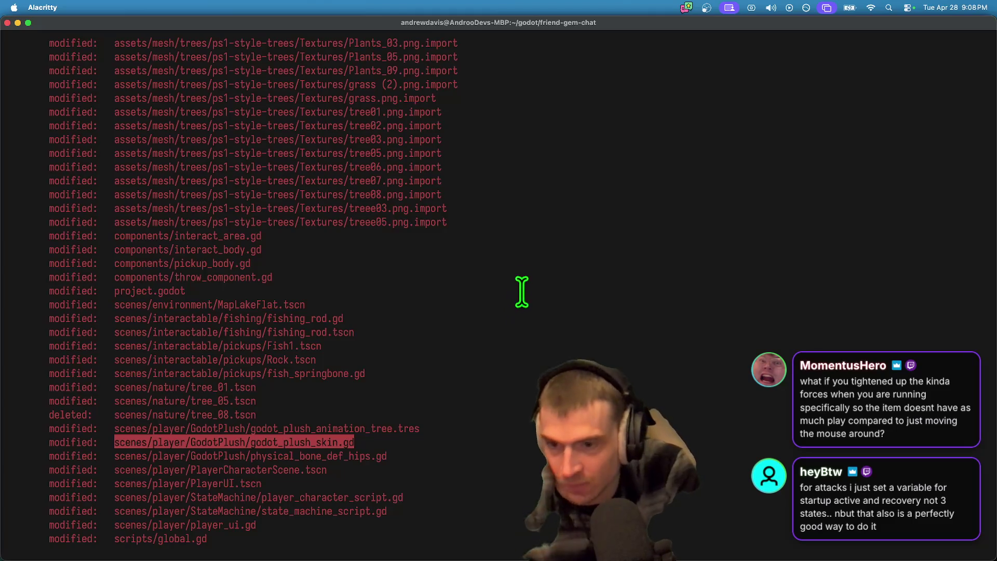
scroll(524, 299, "up", 10)
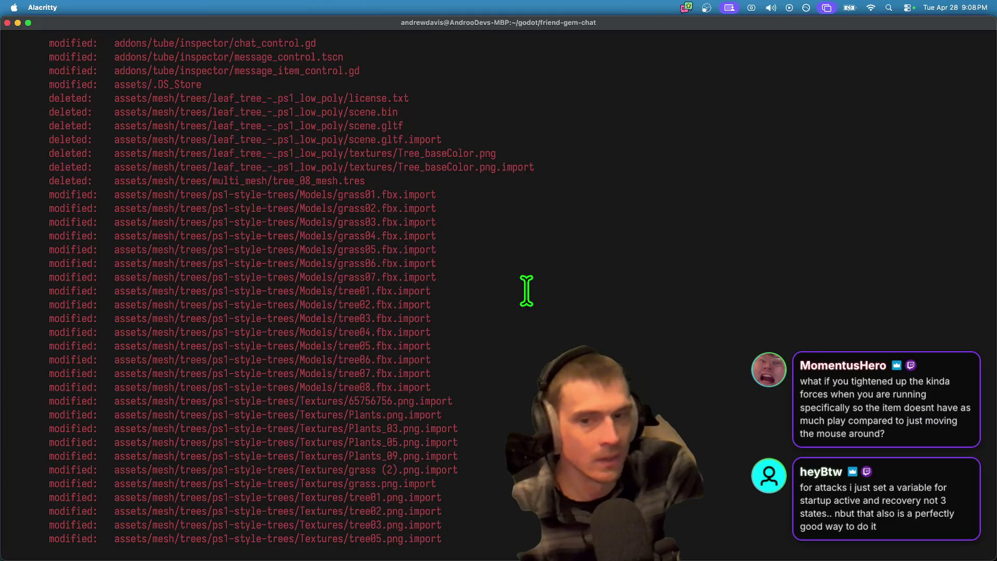
scroll(524, 291, "down", 1)
key("super+Tab")
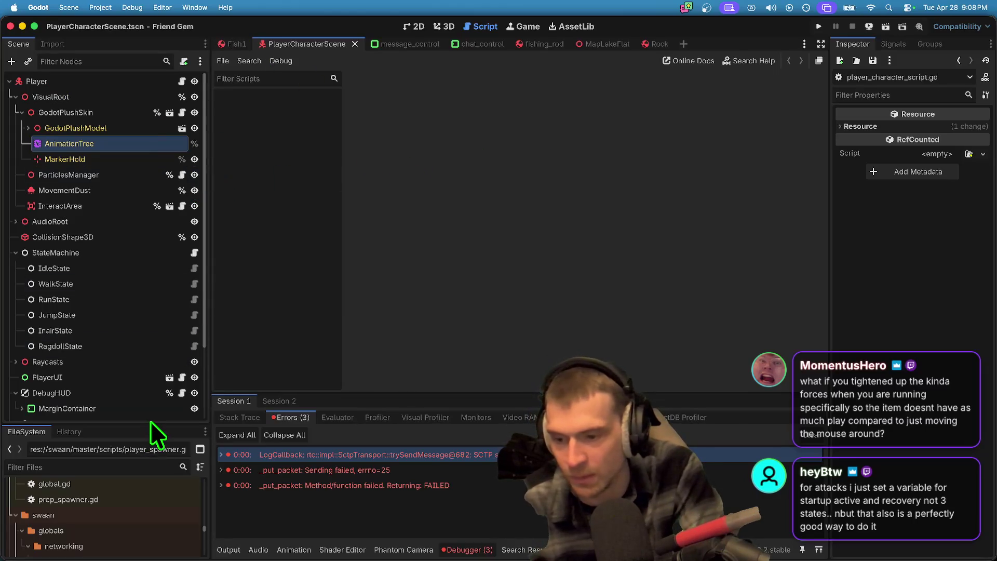
left_click_drag(148, 423, 164, 336)
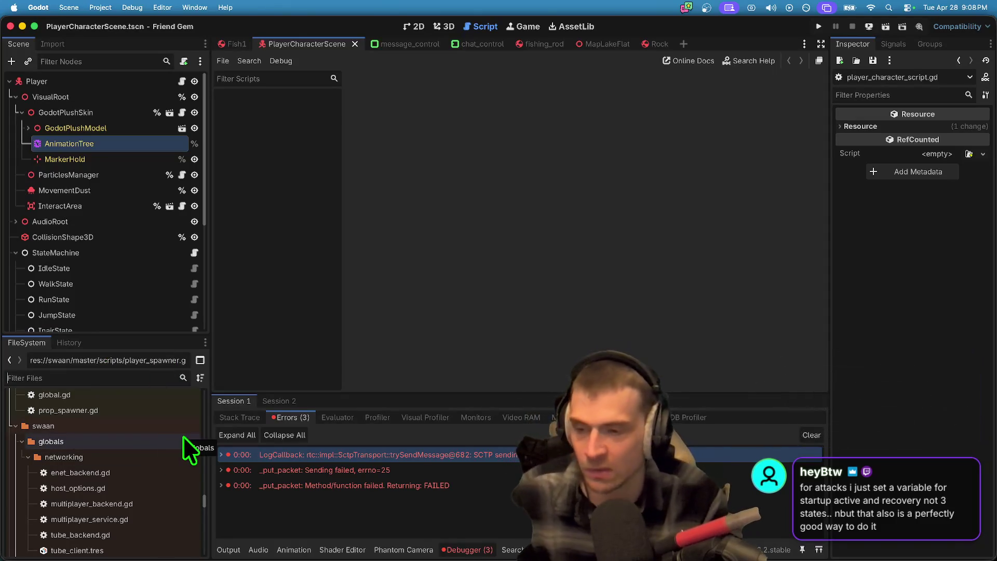
Step: Filter the project files for 'pick' and open pickup_body.gd
type("pick")
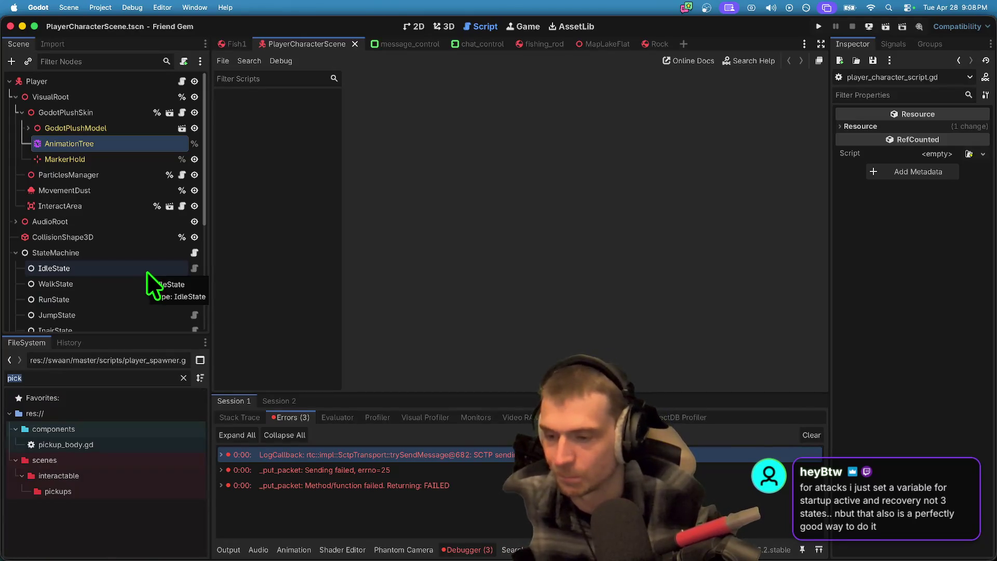
double_click(42, 442)
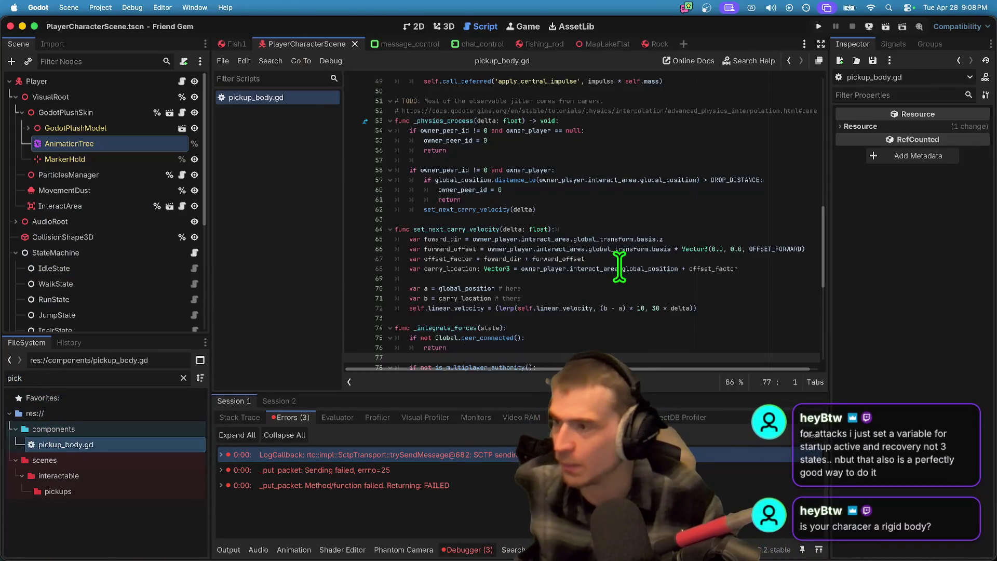
Step: Review pickup_body.gd's buoyancy code, then start a Find in Files search for _integrate_forces
scroll(620, 267, "down", 9)
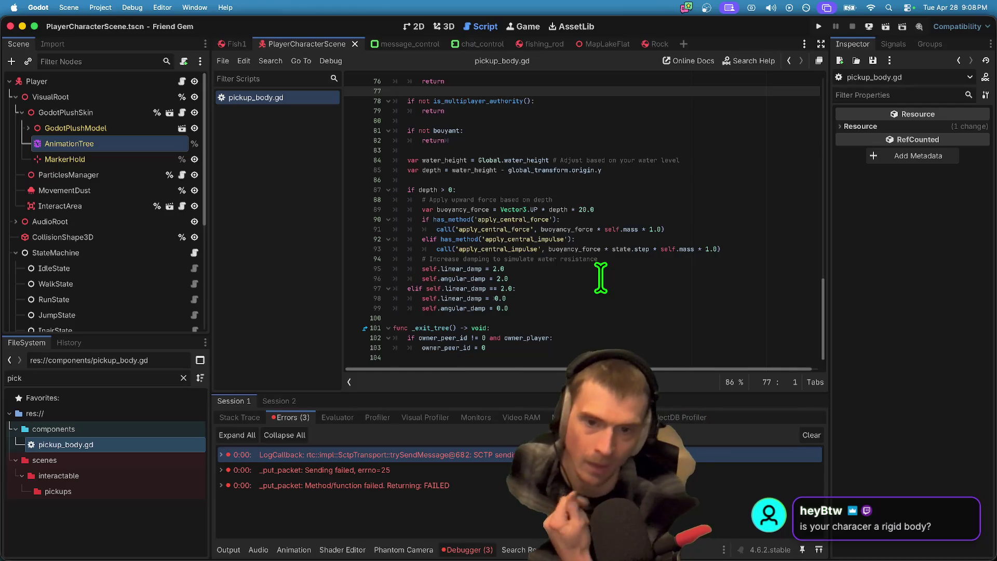
scroll(516, 279, "up", 1)
scroll(515, 279, "up", 3)
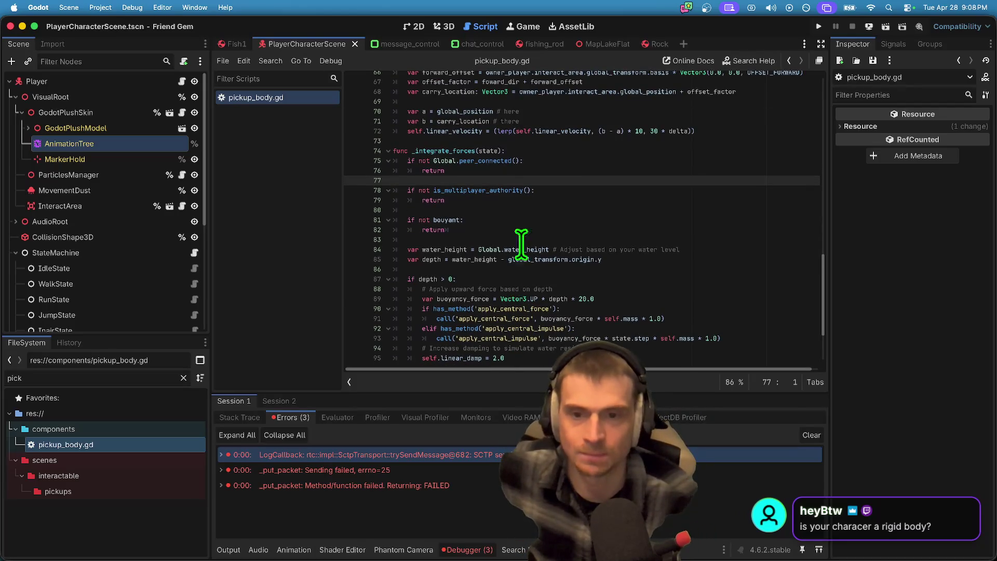
left_click(414, 140)
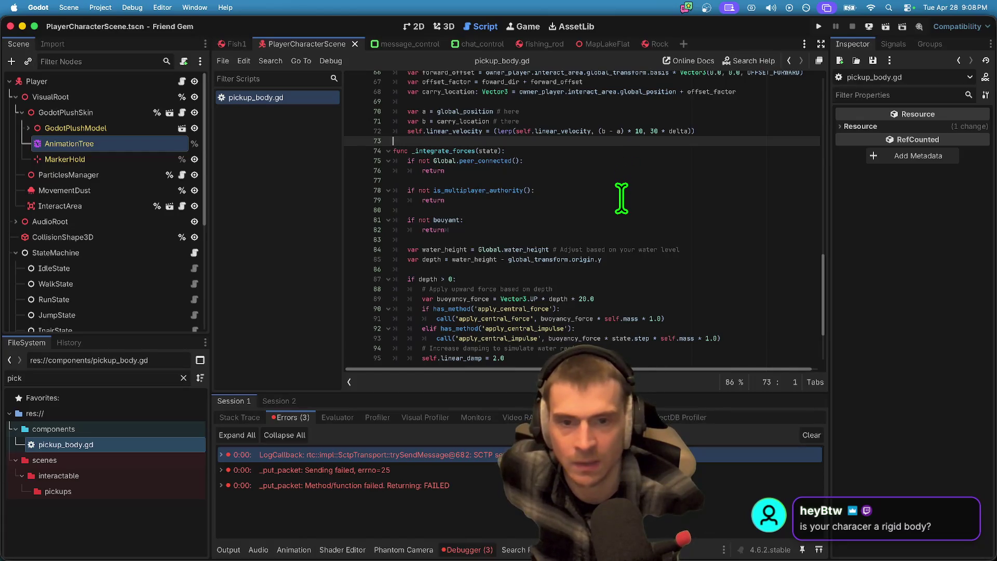
left_click_drag(621, 198, 301, 197)
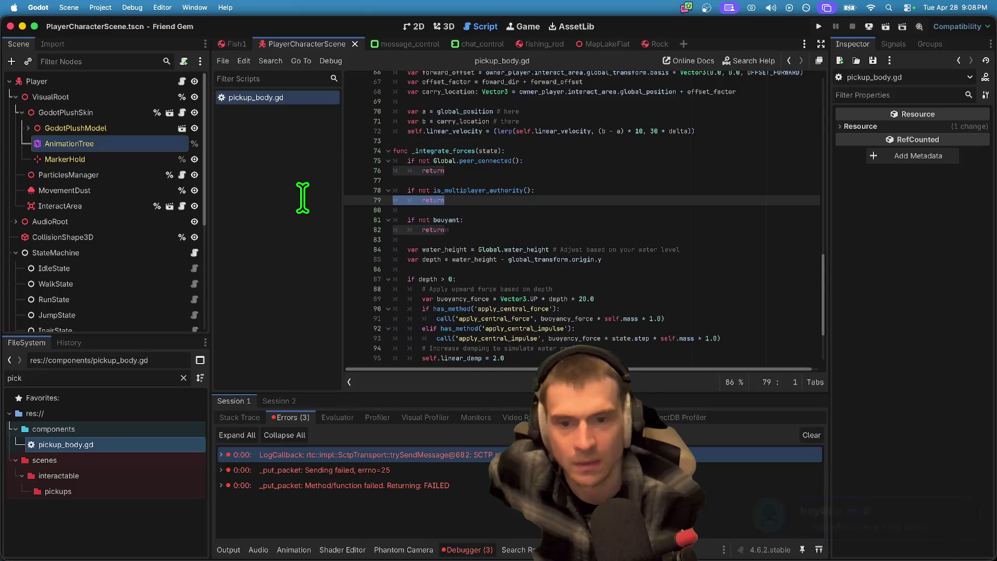
double_click(436, 151)
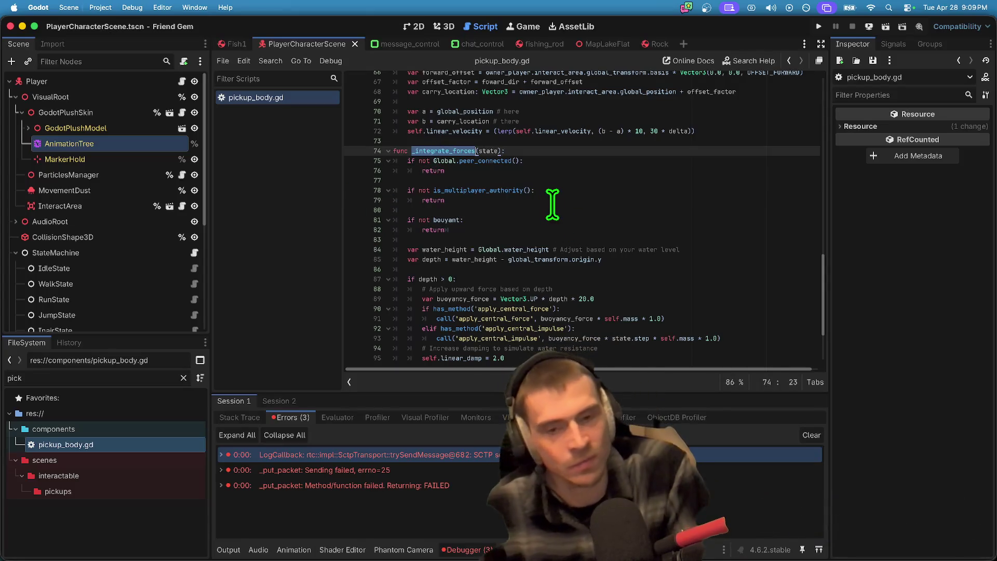
key("super+shift+f")
Step: Run the search, finding 4 matches in fishing_rod.gd, minecart_vehicle.gd, physical_bone_def_hips.gd and pickup_body.gd
left_click(493, 337)
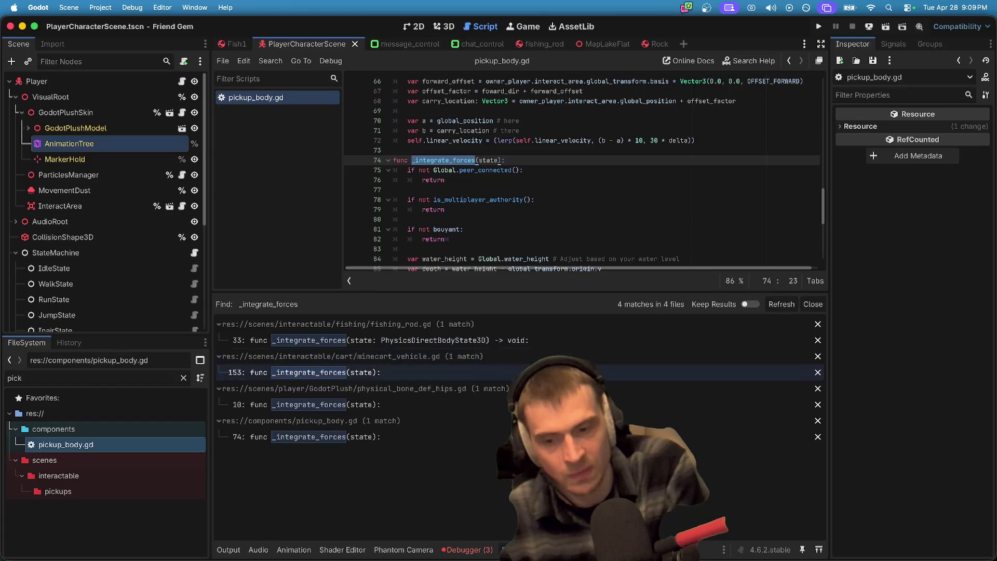
scroll(517, 187, "up", 2)
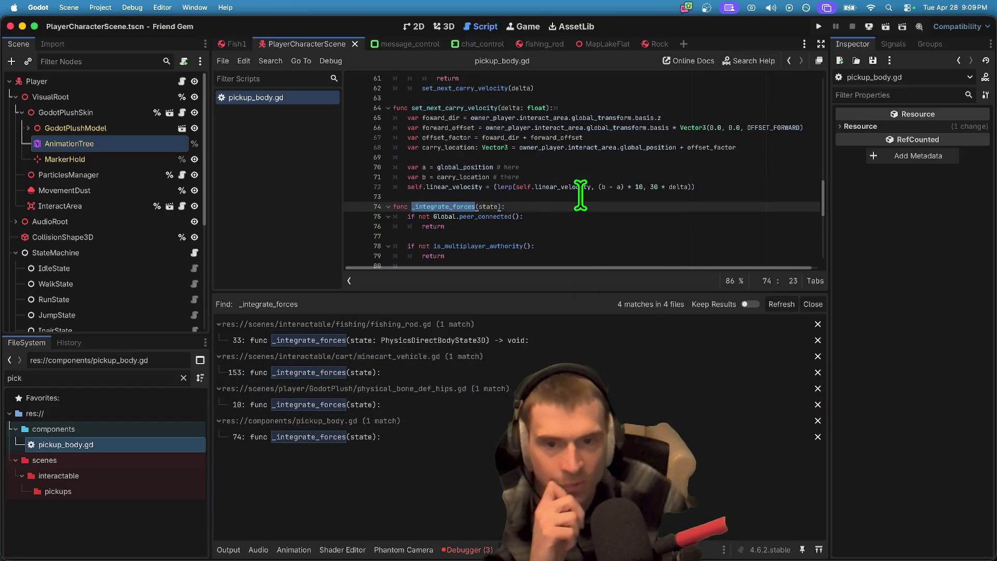
scroll(574, 161, "up", 4)
Step: Inspect the set_next_carry_velocity and linear_velocity code in pickup_body.gd
double_click(473, 180)
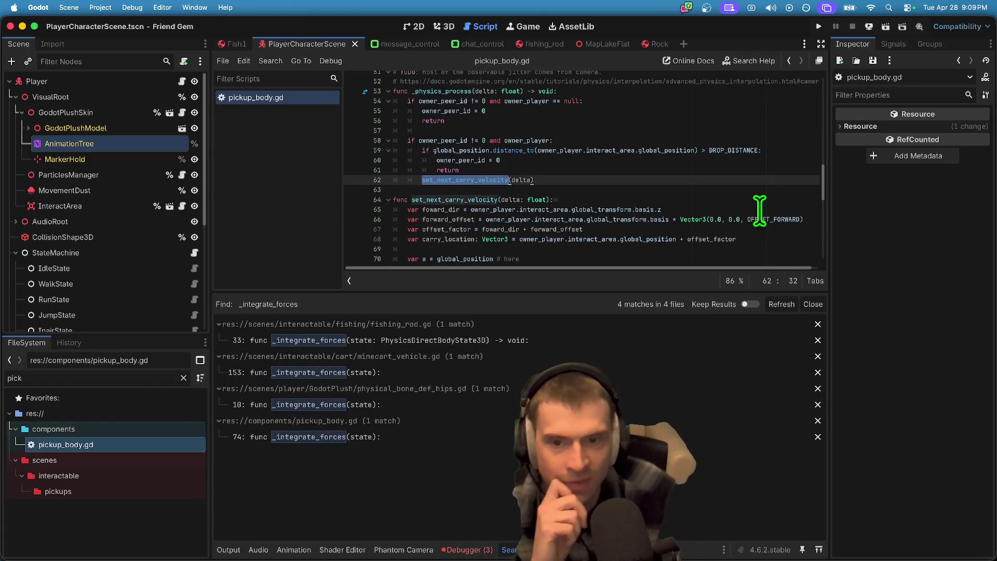
scroll(748, 203, "up", 2)
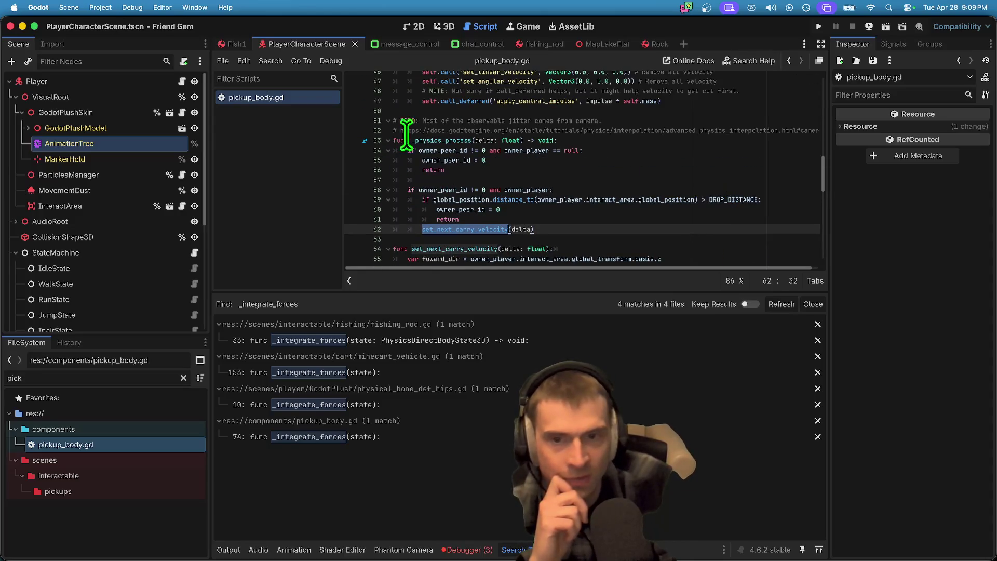
scroll(512, 177, "down", 2)
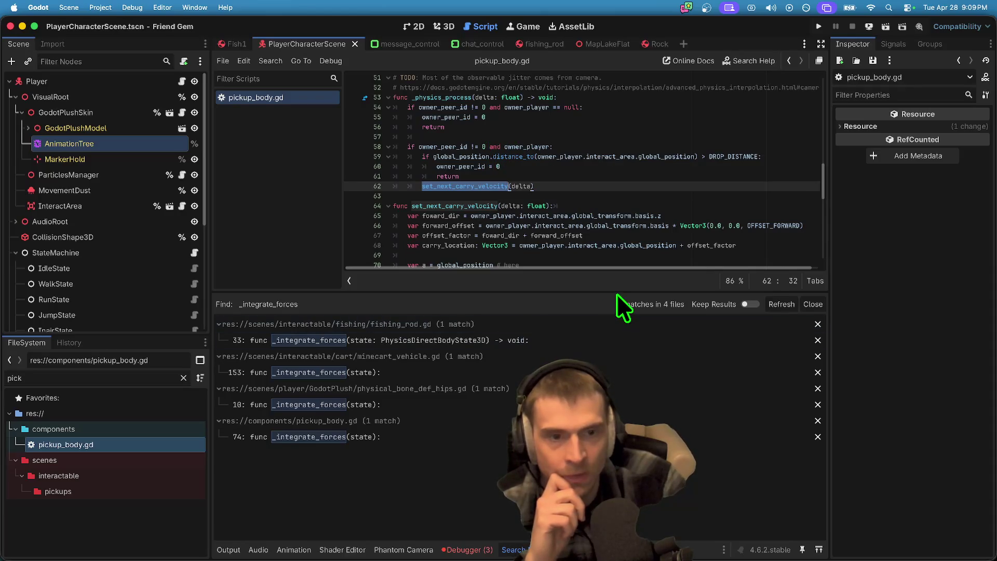
mouse_move(488, 186)
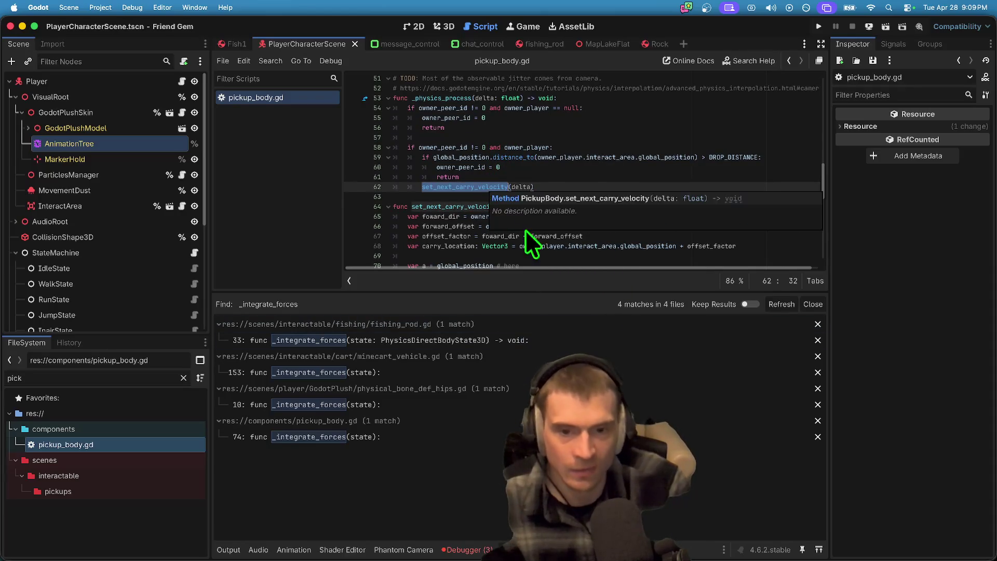
scroll(759, 225, "down", 2)
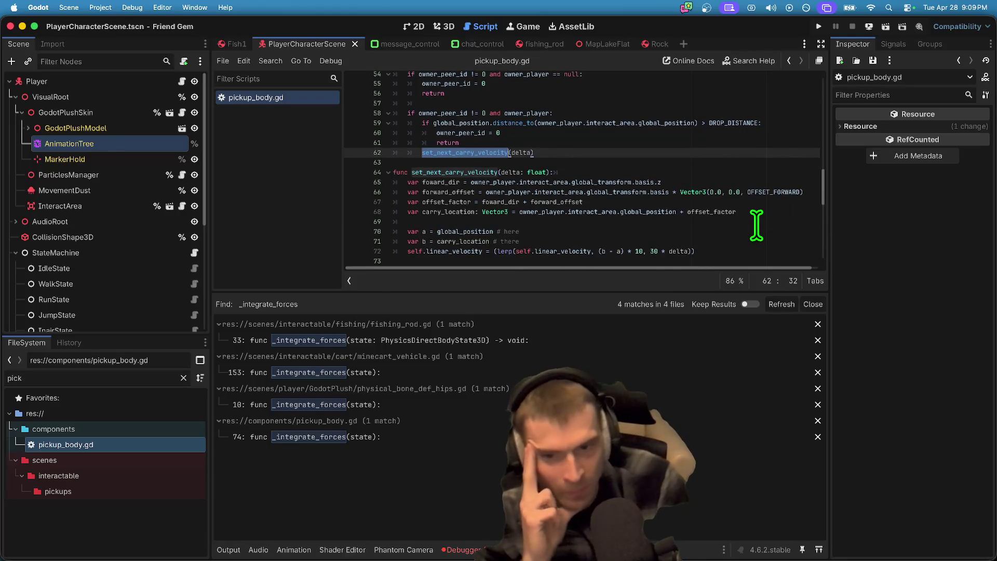
scroll(756, 225, "down", 1)
double_click(436, 243)
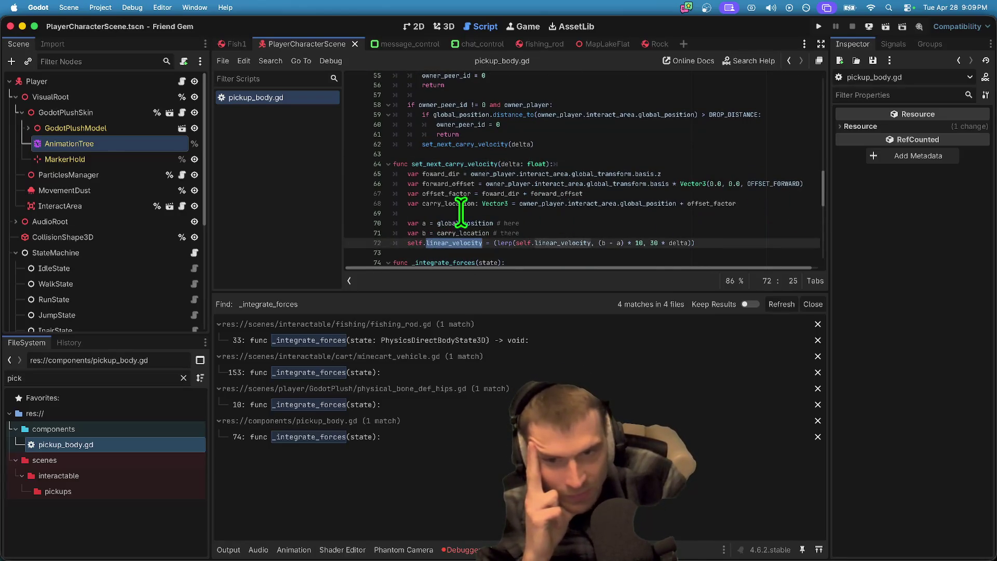
left_click(423, 164)
left_click(475, 135)
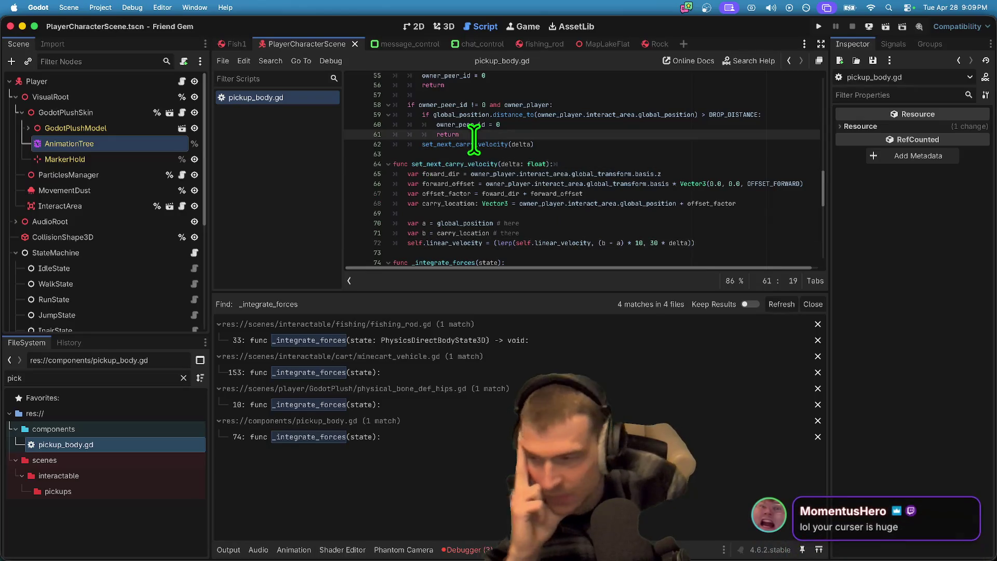
mouse_move(474, 140)
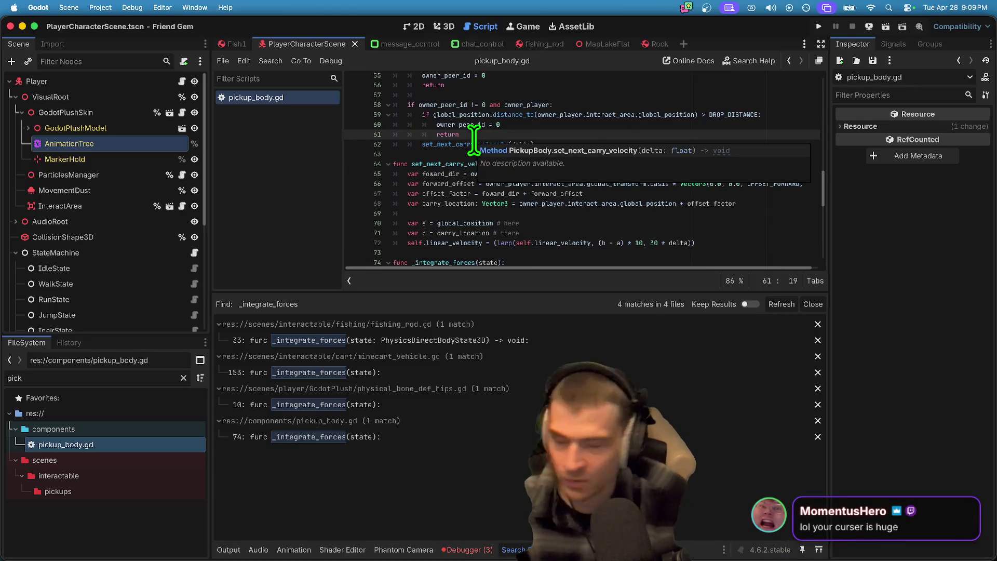
left_click(578, 222)
left_click(734, 204)
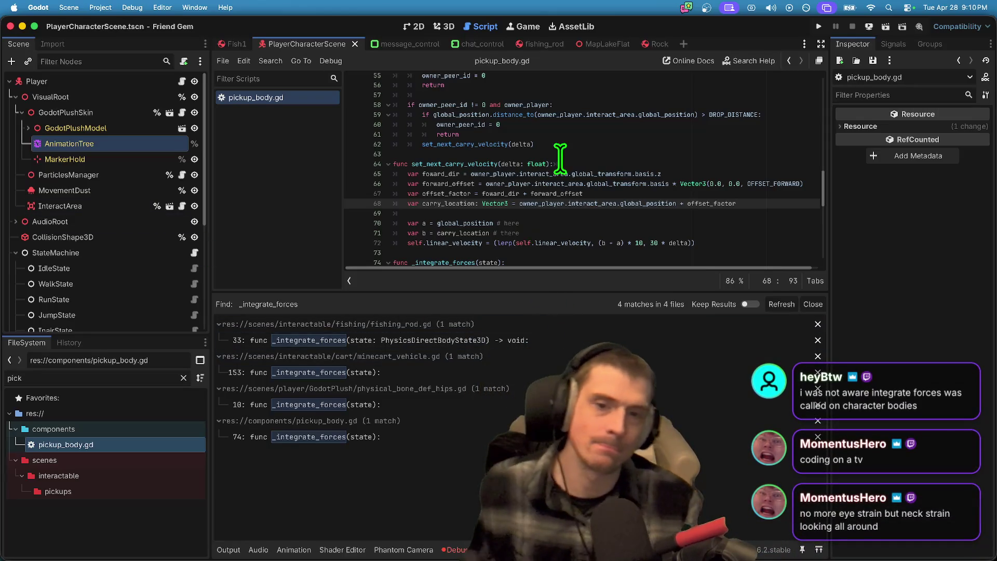
Step: Look over set_next_carry_velocity and _physics_process in pickup_body.gd
left_click(481, 163)
double_click(481, 164)
scroll(576, 135, "up", 2)
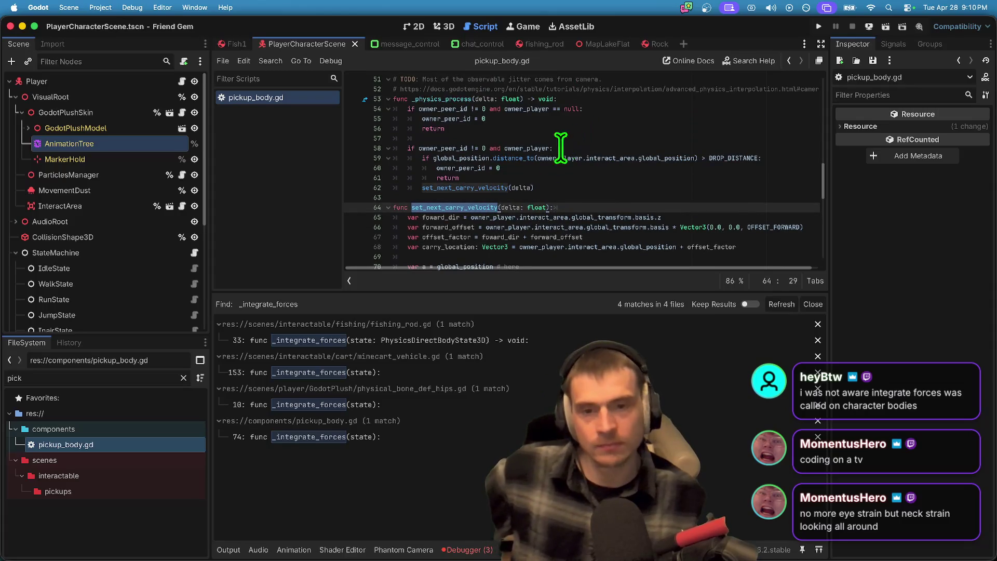
double_click(443, 99)
scroll(621, 111, "up", 4)
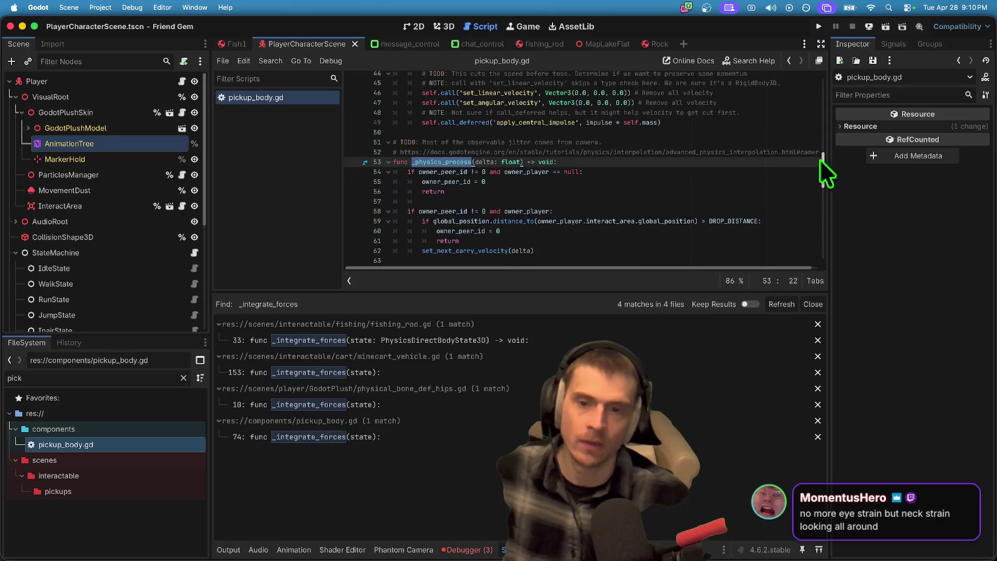
scroll(822, 158, "down", 4)
scroll(635, 204, "down", 2)
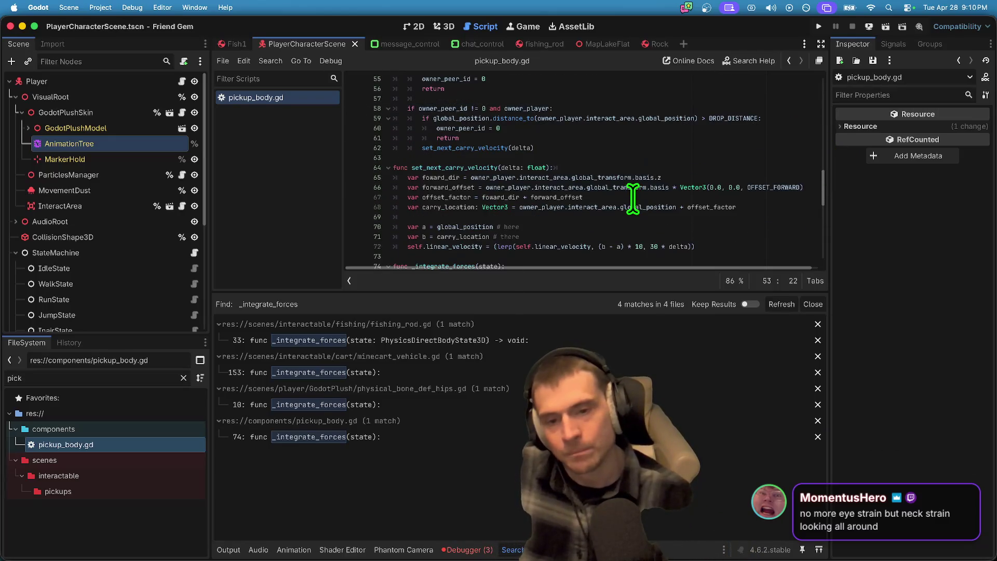
scroll(628, 192, "down", 9)
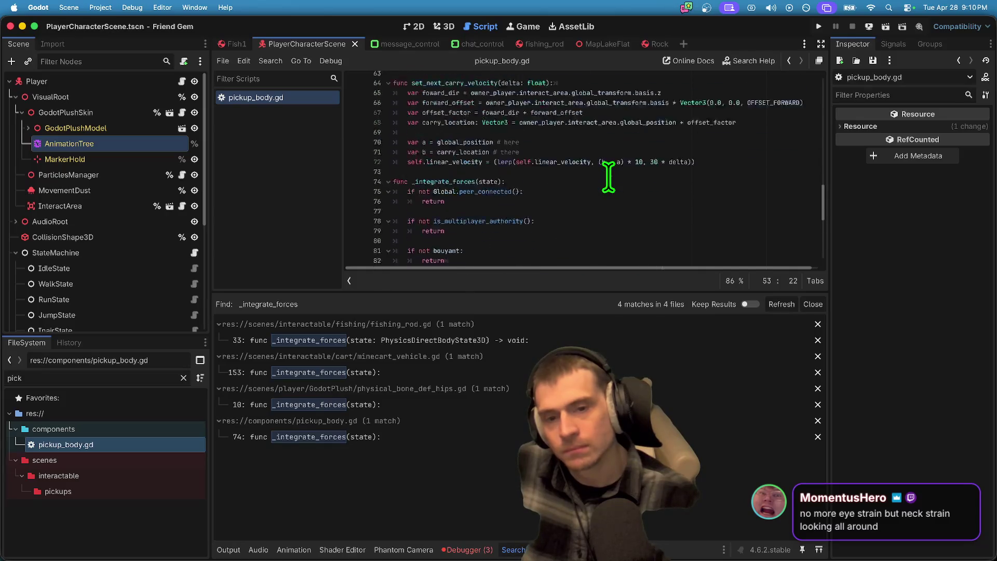
scroll(608, 177, "up", 3)
Step: Insert 'return' as the first line of _integrate_forces, then save and run the project
left_click(634, 103)
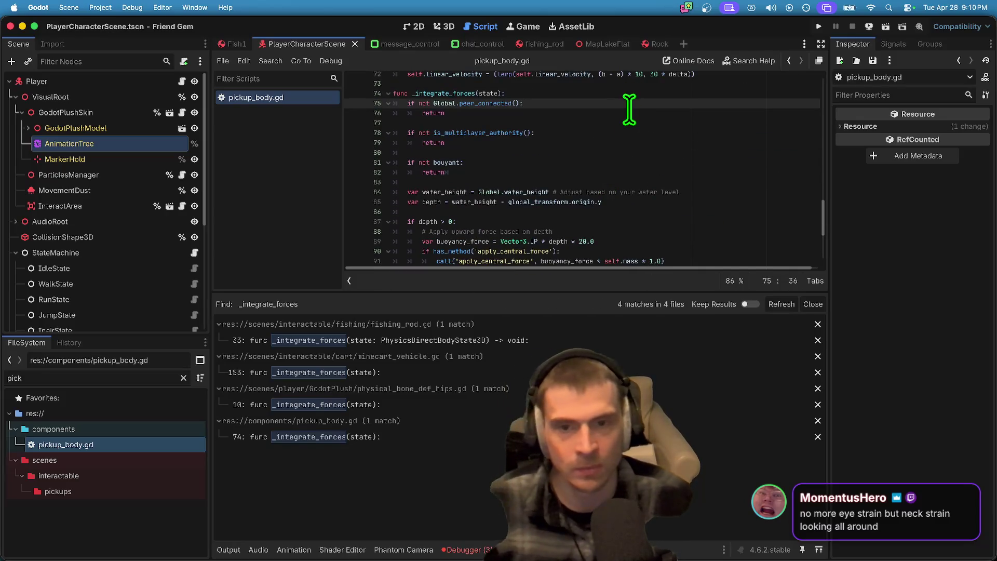
key("Return")
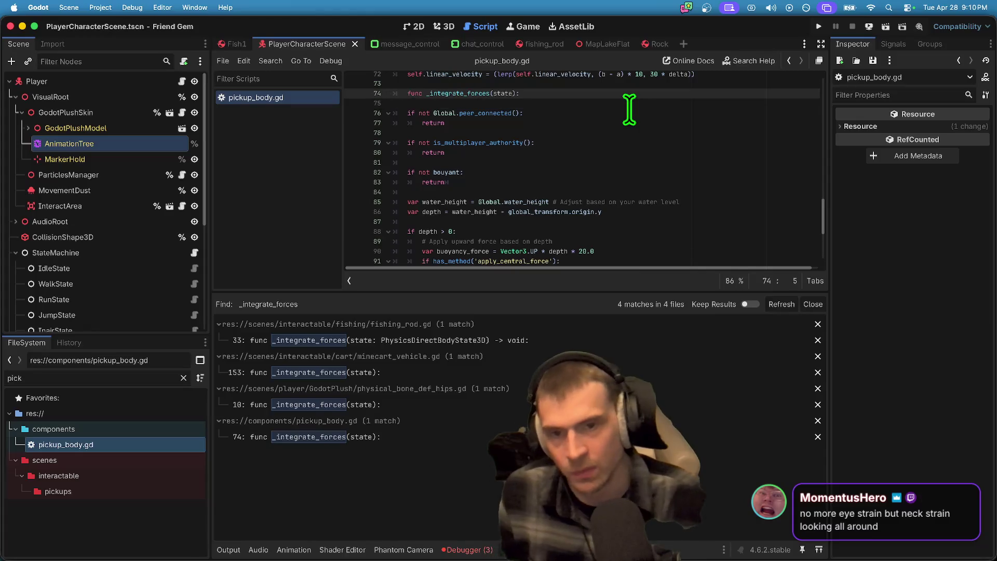
key("Up")
key("Up")
key("Tab")
key("BackSpace")
key("Down")
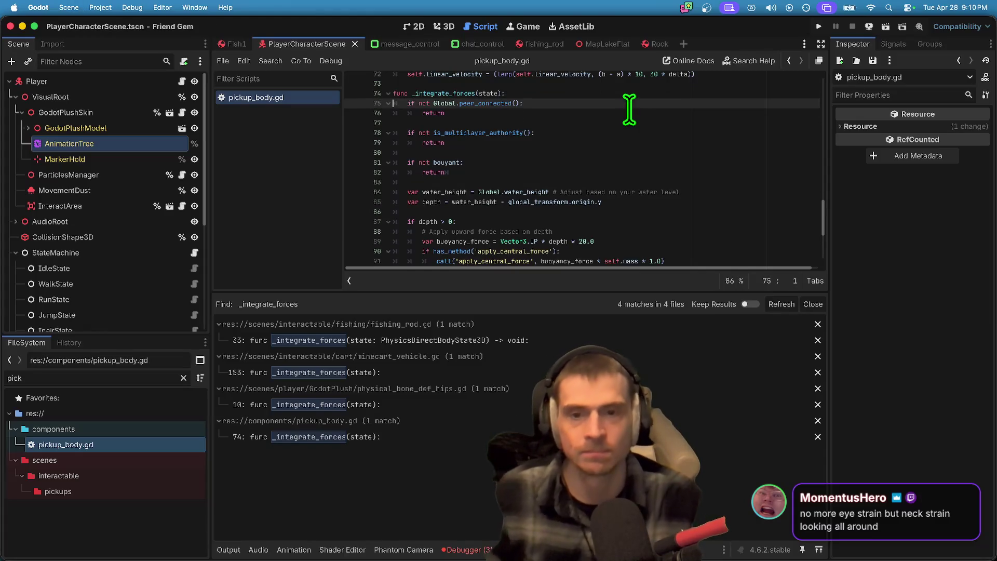
type("return")
key("Return")
key("super+b")
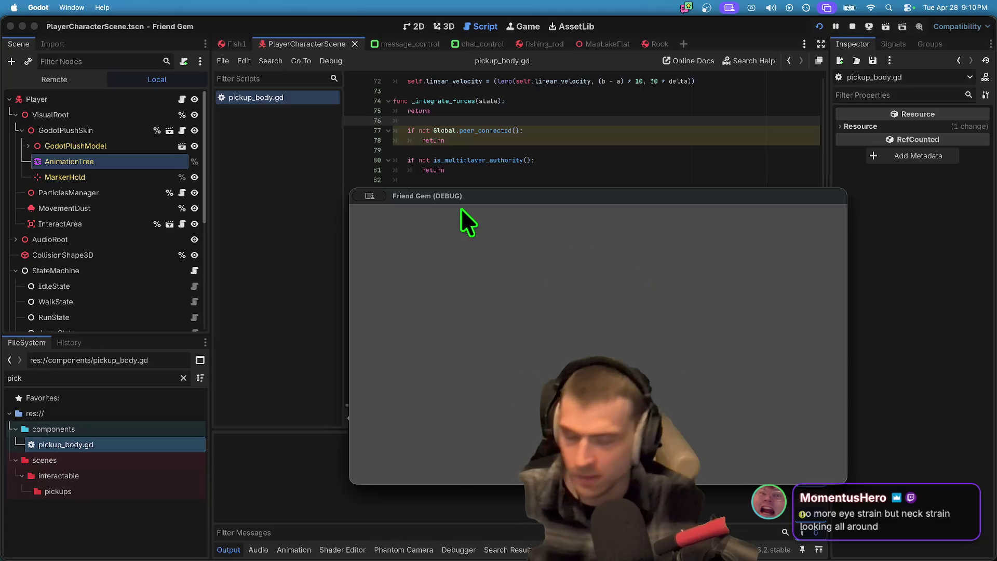
Step: Arrange the two Friend Gem (DEBUG) windows so both games are fully visible
left_click_drag(513, 201, 602, 346)
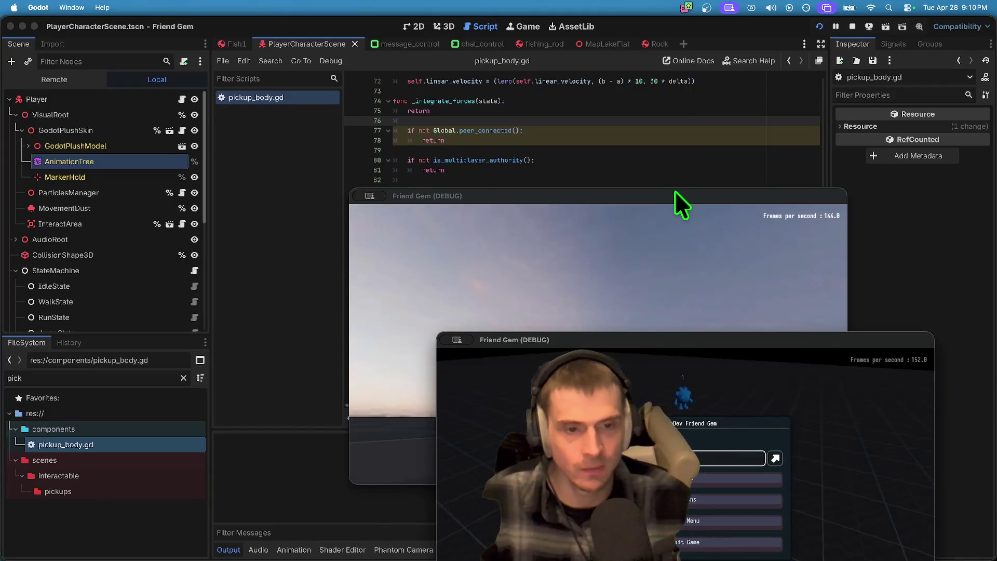
left_click(675, 196)
key("Escape")
mouse_move(621, 195)
left_mouse_down()
mouse_move(428, 85)
mouse_move(364, 76)
left_mouse_up()
key("Escape")
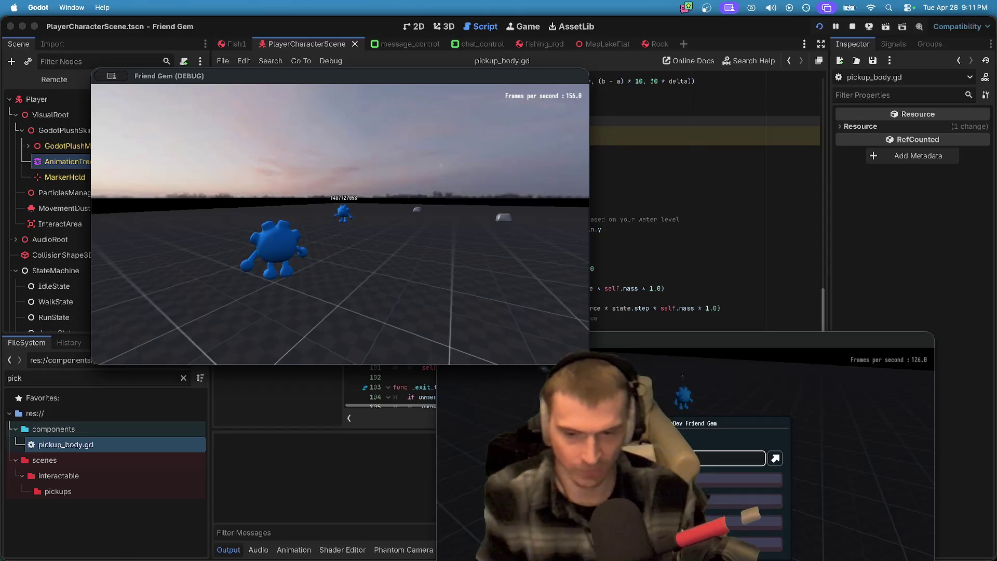
left_click(826, 404)
left_click_drag(754, 352, 723, 165)
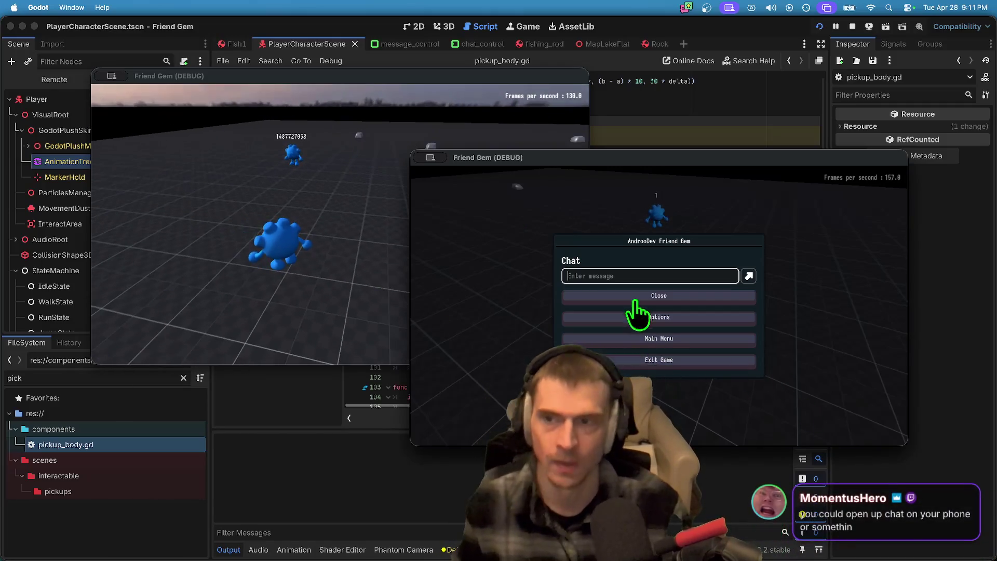
Step: Walk the first window's player toward the other character
left_click(350, 233)
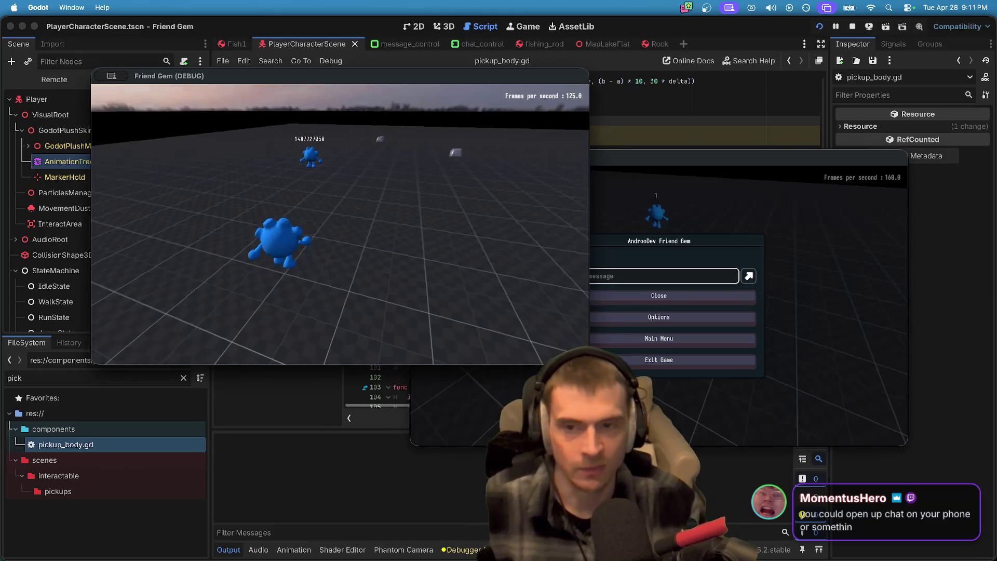
key("w")
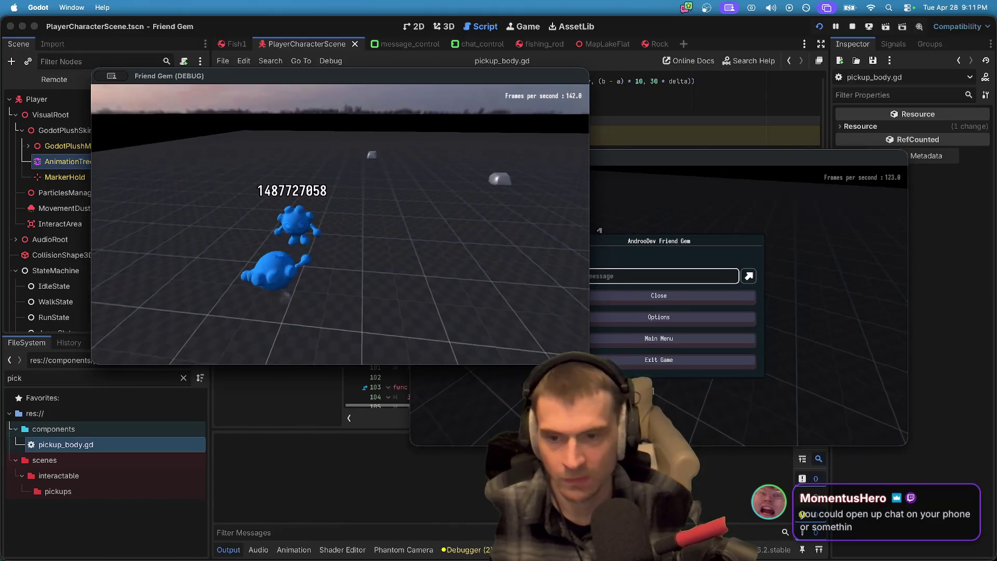
type("w")
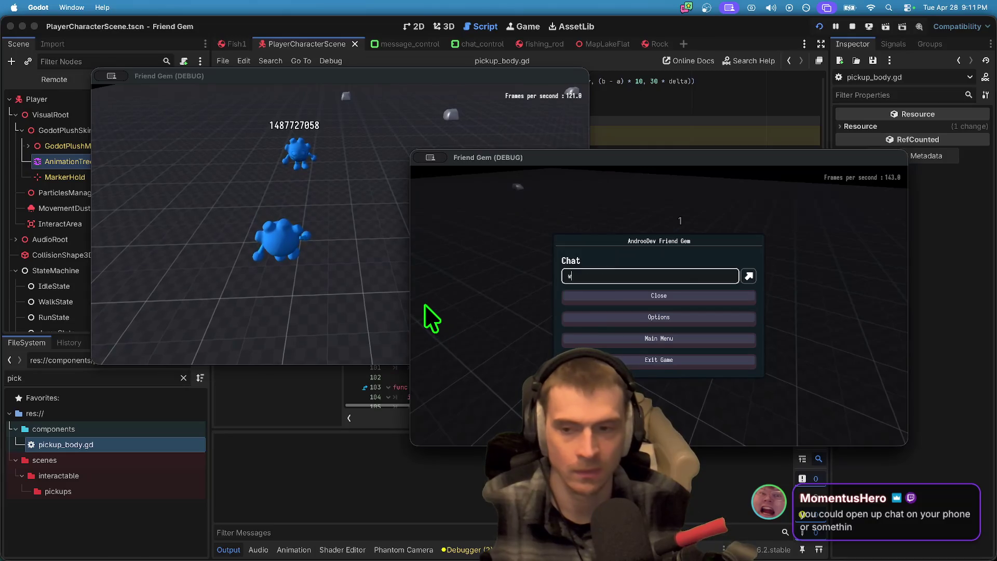
type("ef")
key("Escape")
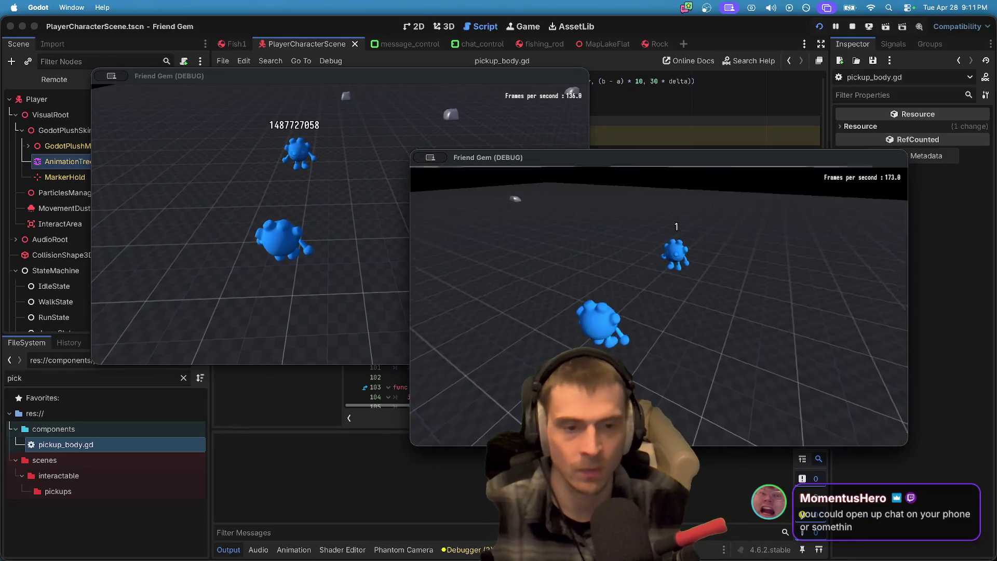
Step: In the second game, set the player colour to magenta and enter a new username
key("Escape")
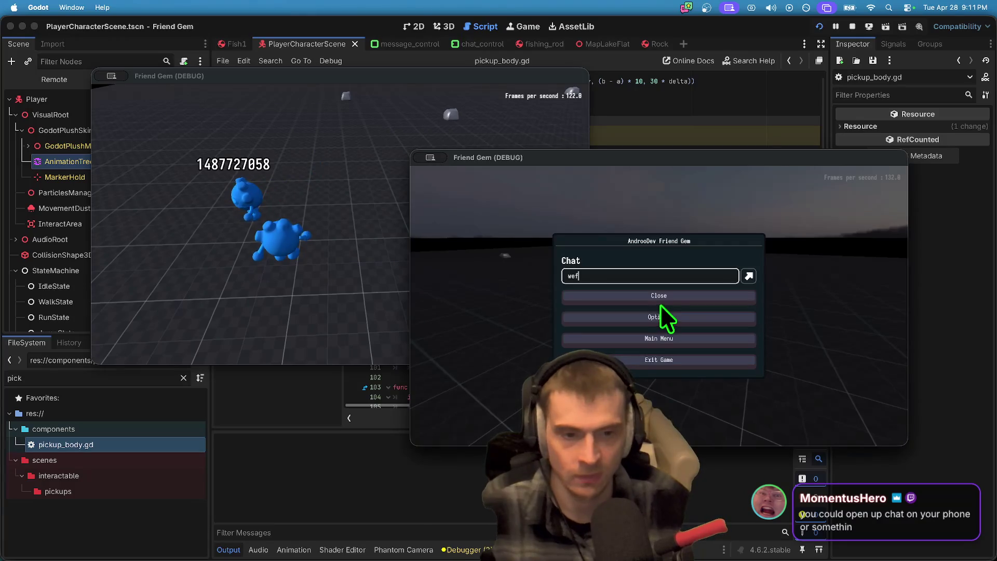
left_click(655, 312)
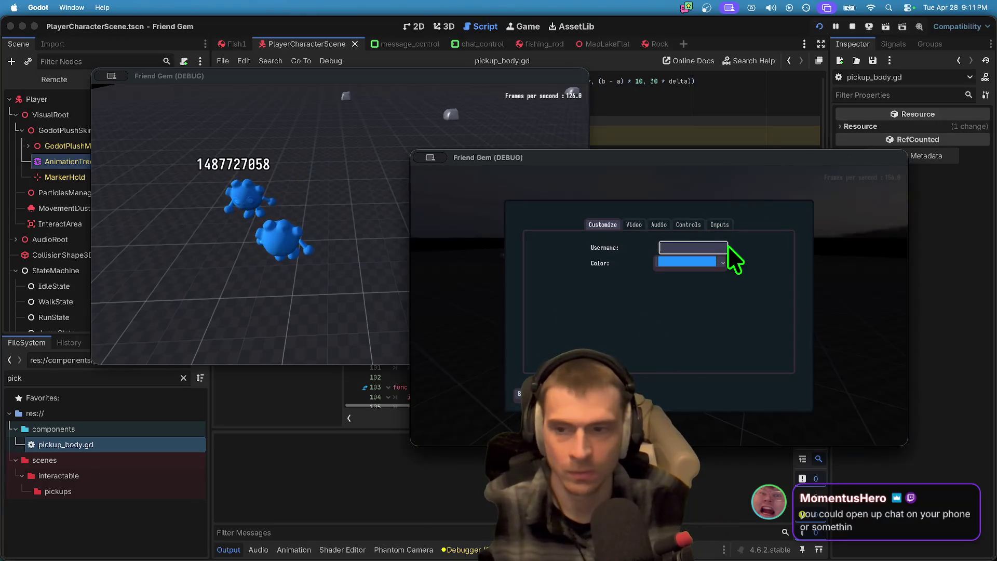
left_click(666, 250)
left_click(667, 263)
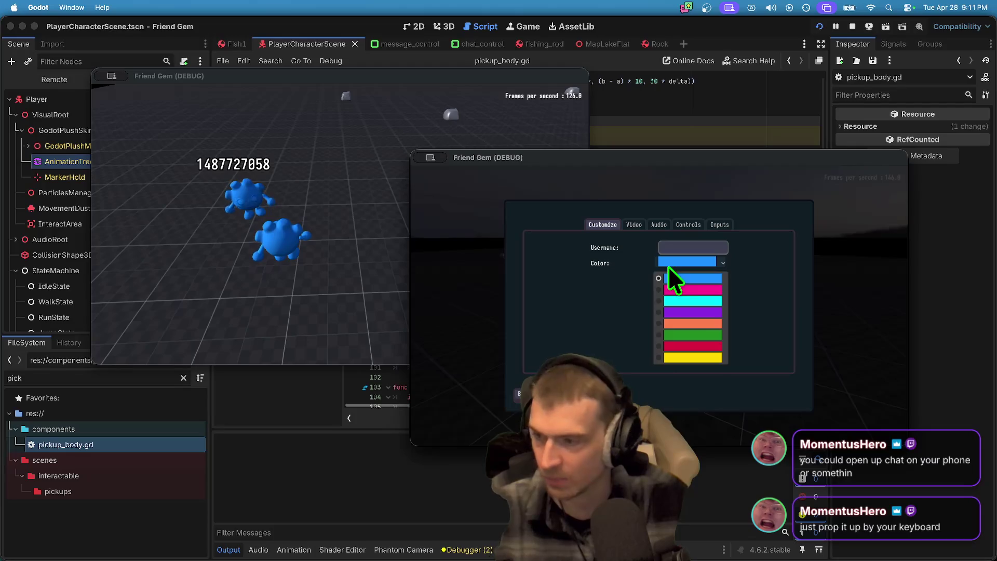
left_click(702, 304)
left_click(711, 247)
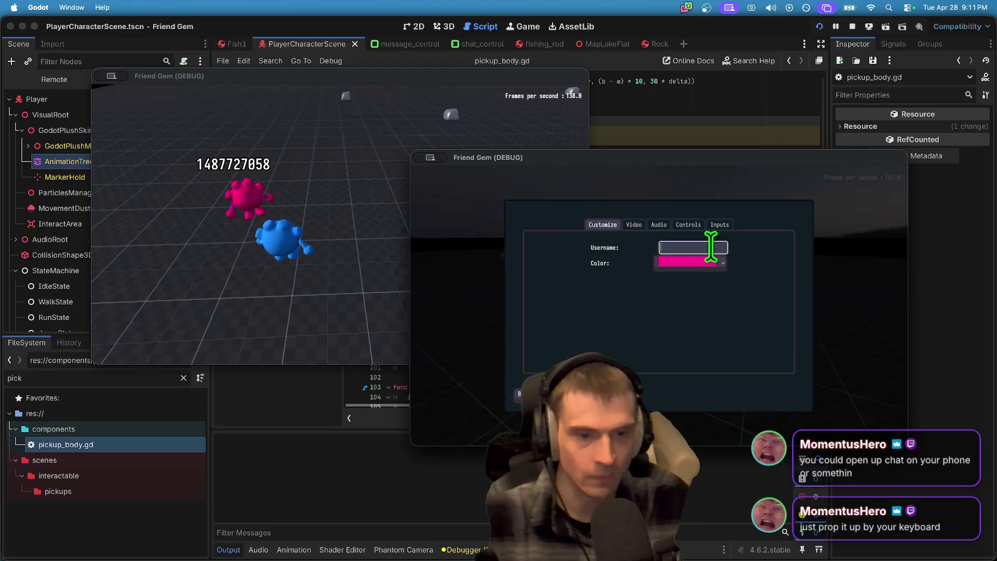
type("MomentusHero")
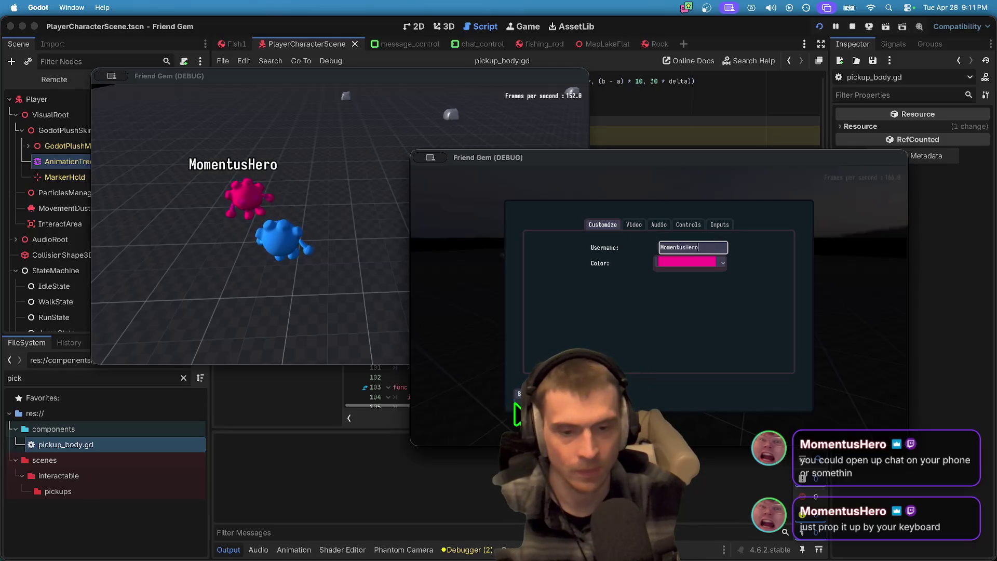
left_click(519, 393)
left_click(603, 275)
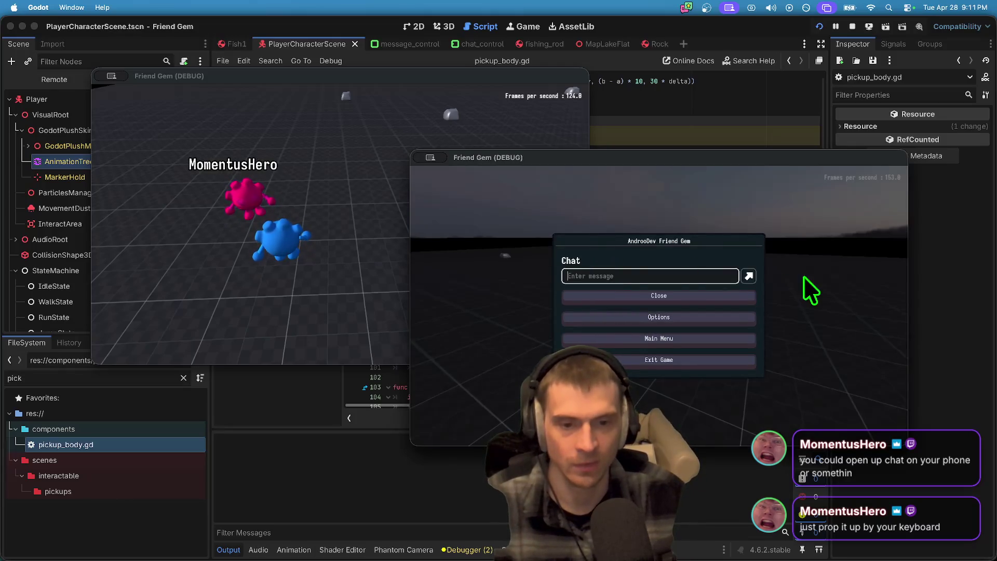
key("Escape")
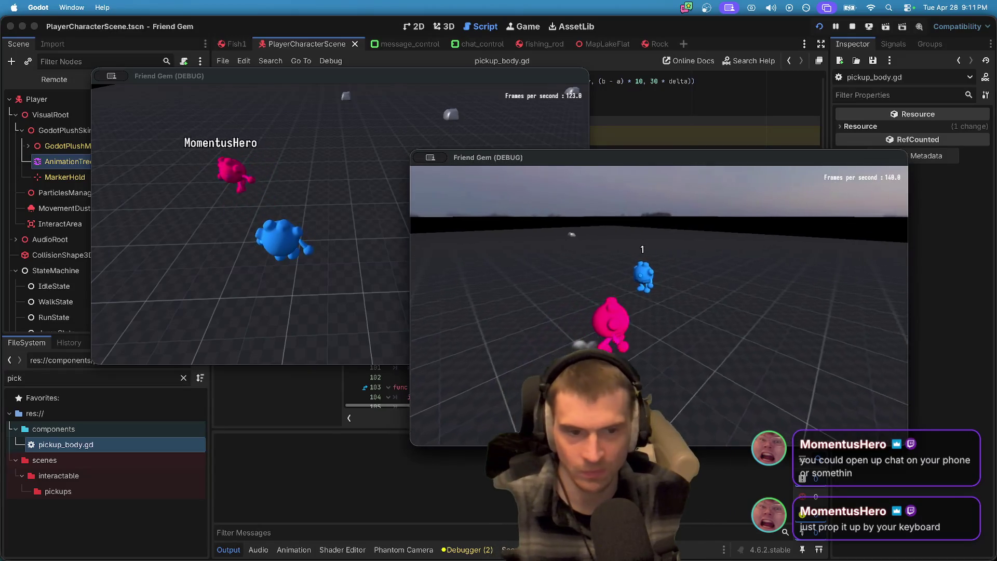
Step: Change the first player's username in its customization settings
key("Escape")
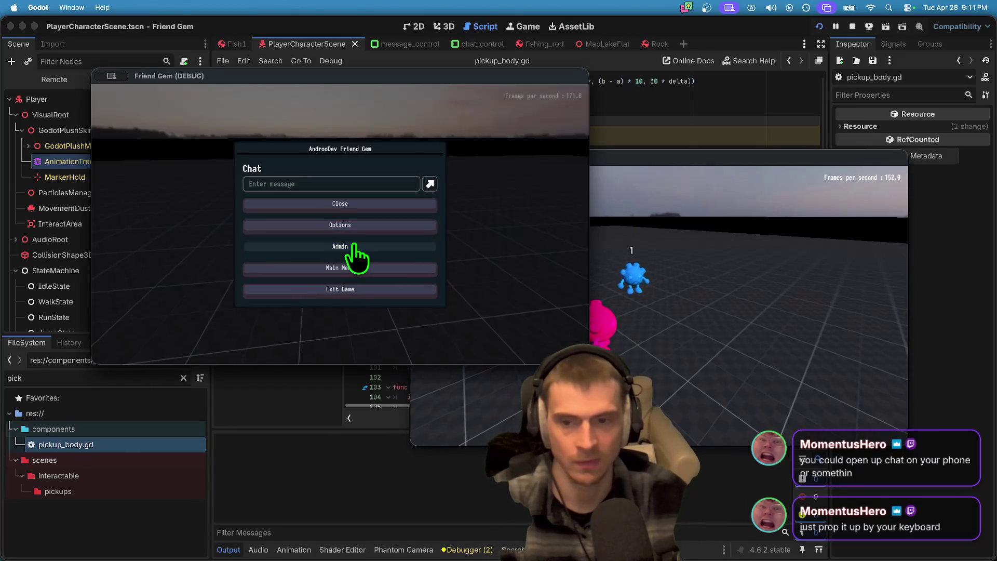
left_click(351, 225)
left_click(373, 166)
type("Andrew")
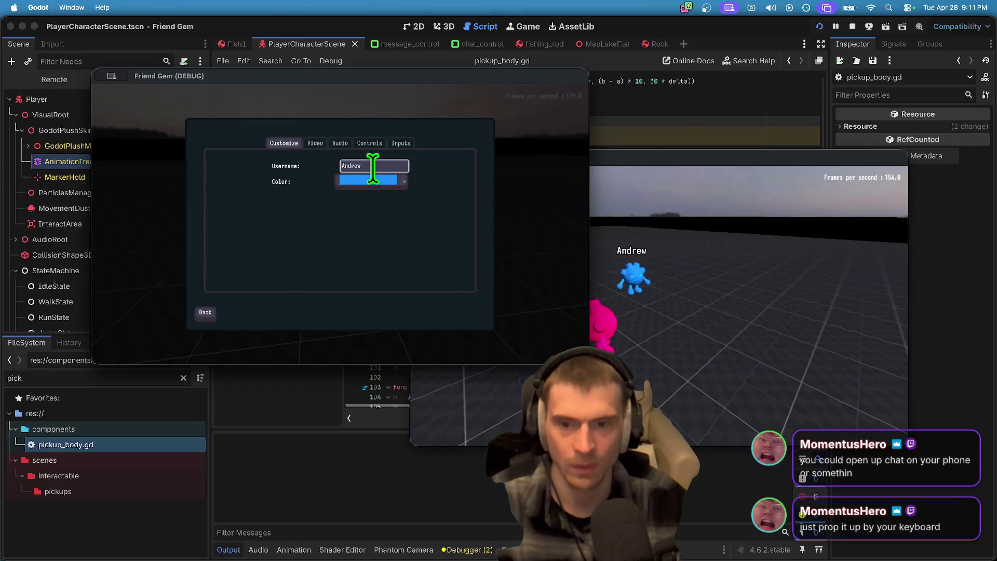
key("Escape")
key("Escape")
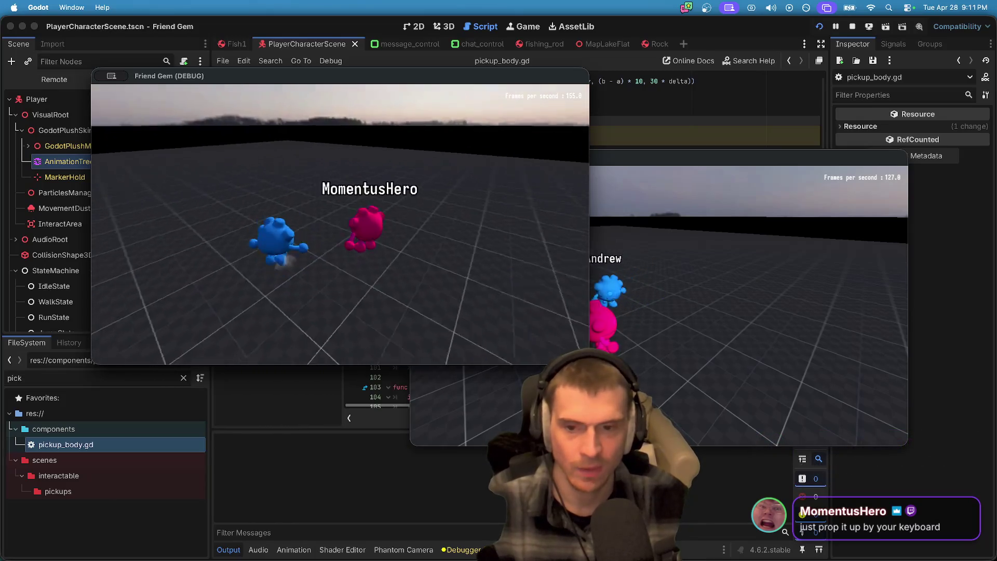
Step: Send the chat message "hello friend"
key("Escape")
type("hellop")
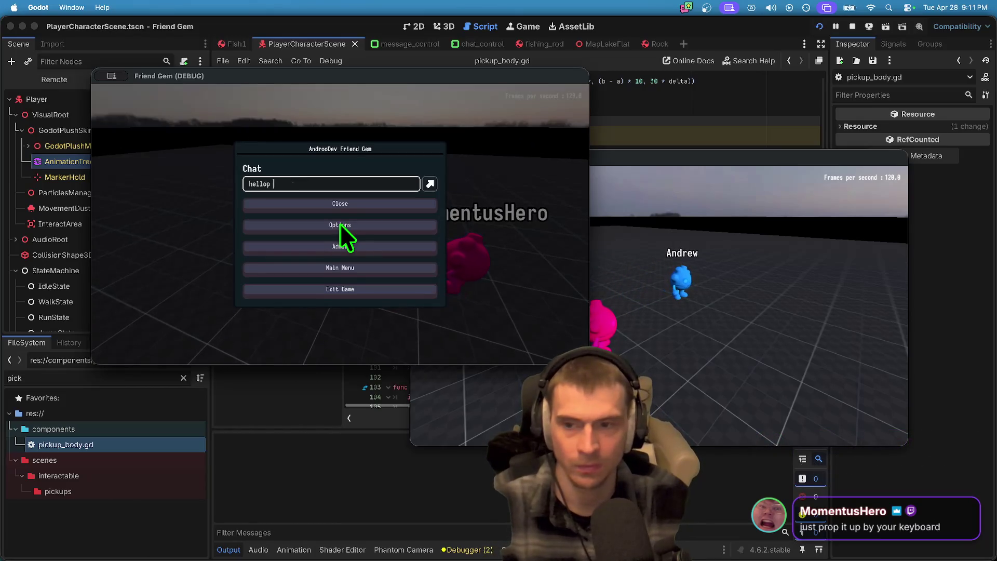
key("BackSpace")
type("friend")
key("Return")
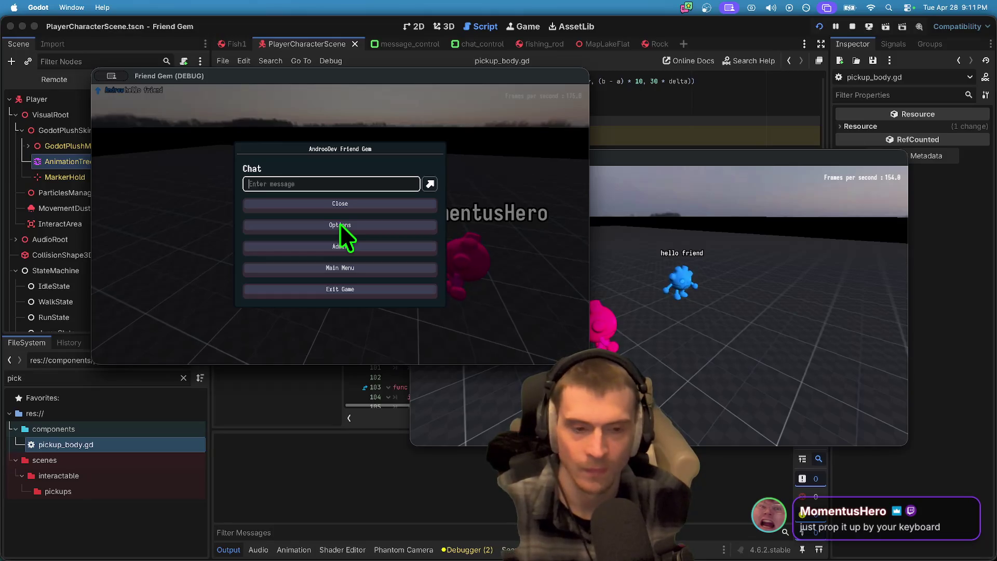
Step: From the second game window, send the chat messages 'HELLO' and 'you are a noob!!!!'
key("Escape")
key("w")
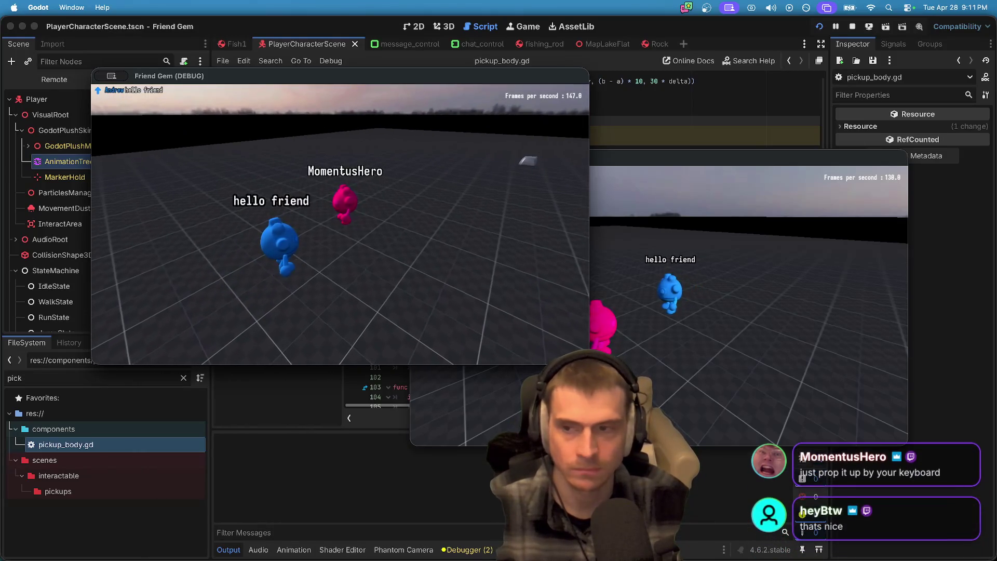
key("super+grave")
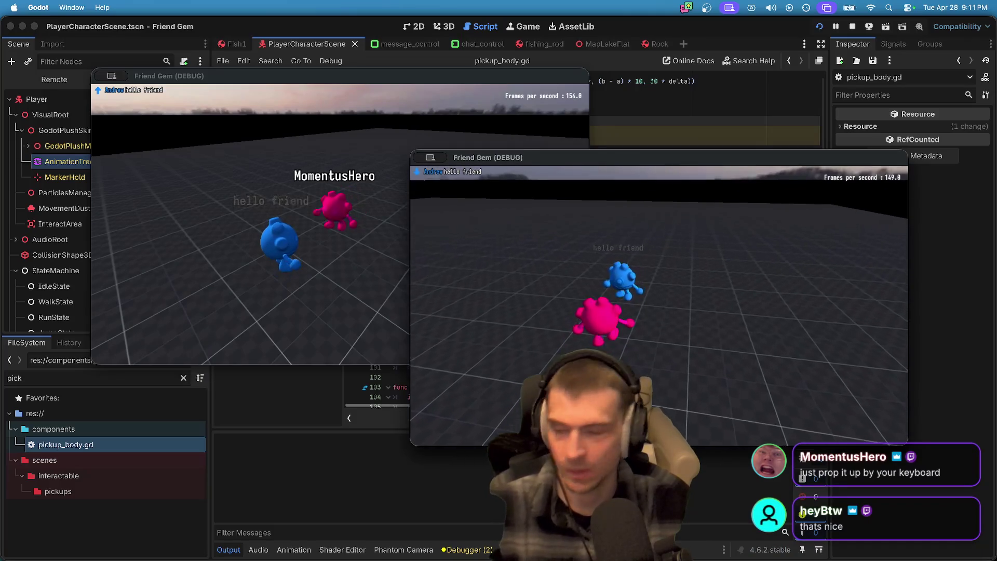
key("Escape")
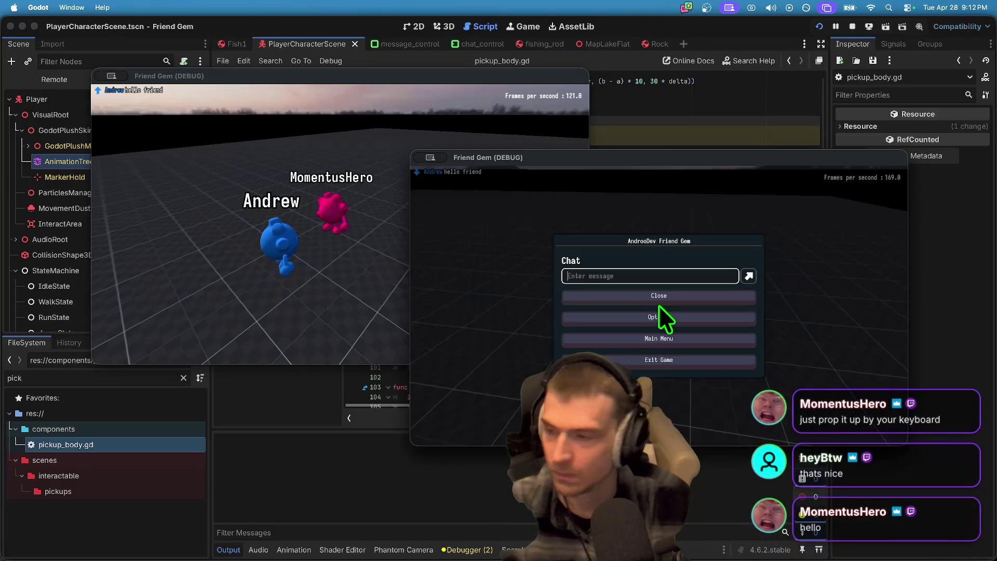
type("HELLO")
key("Return")
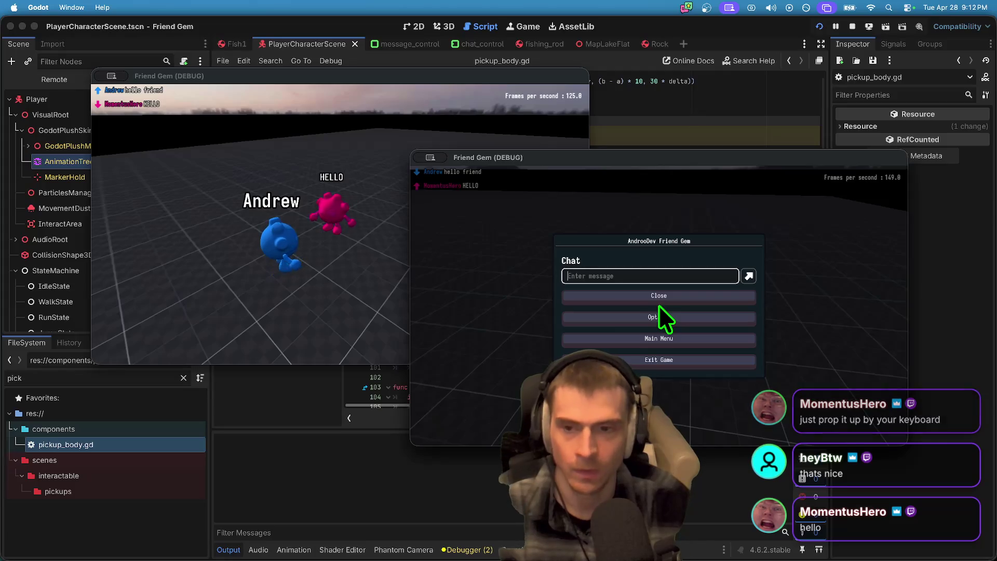
type("you are a")
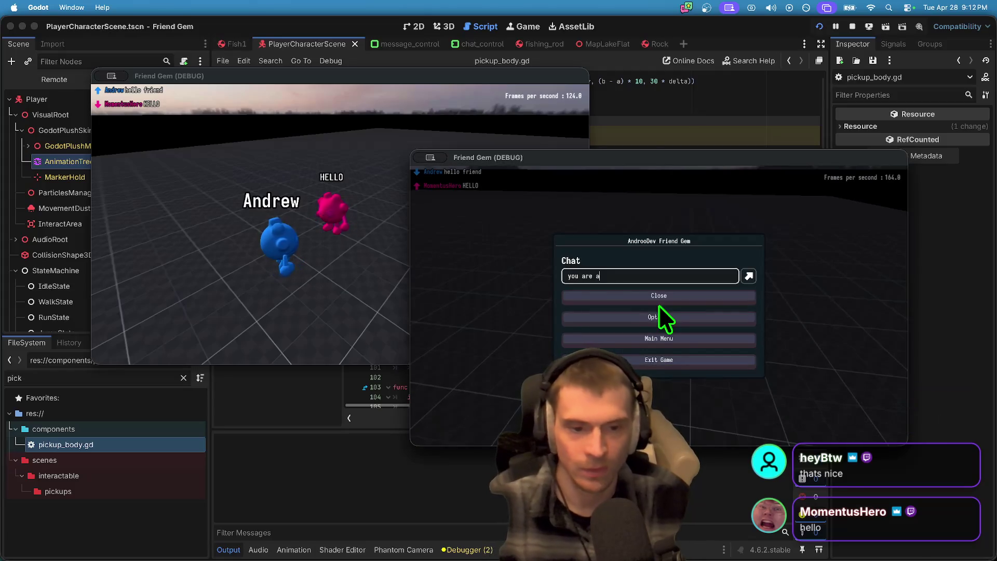
type(" noob!!!!")
key("Return")
key("Escape")
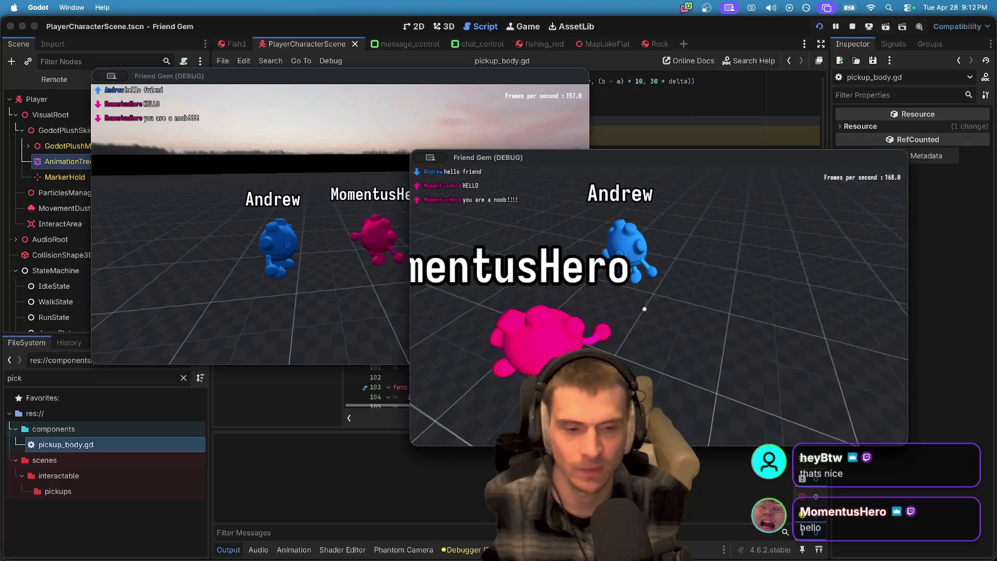
Step: Back in the second game window, send 'YO UARE A NOOB' as the pink player
key("super+Tab")
key("super+Tab")
key("super+Tab")
key("super+shift+Tab")
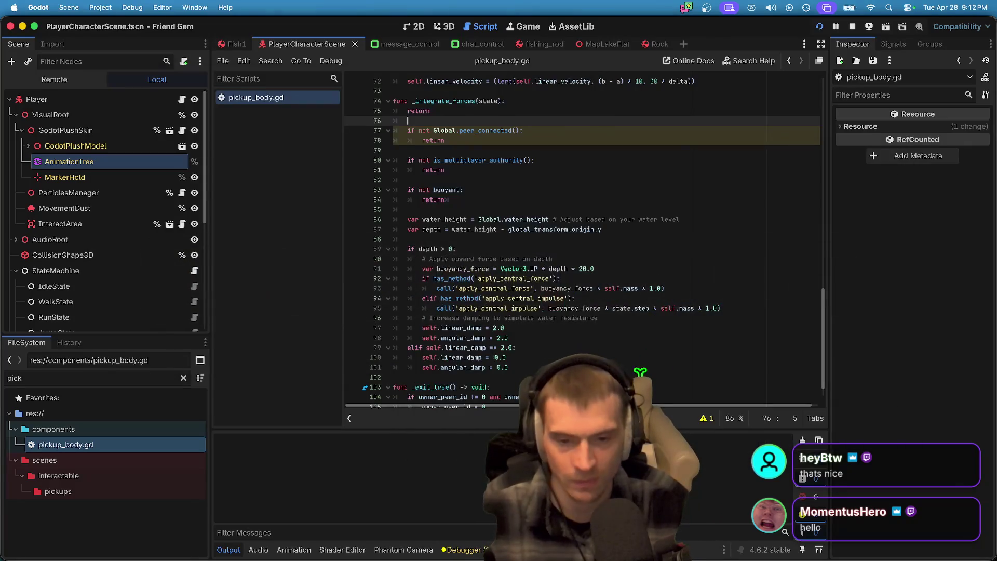
scroll(639, 362, "down", 1)
key("super+Tab")
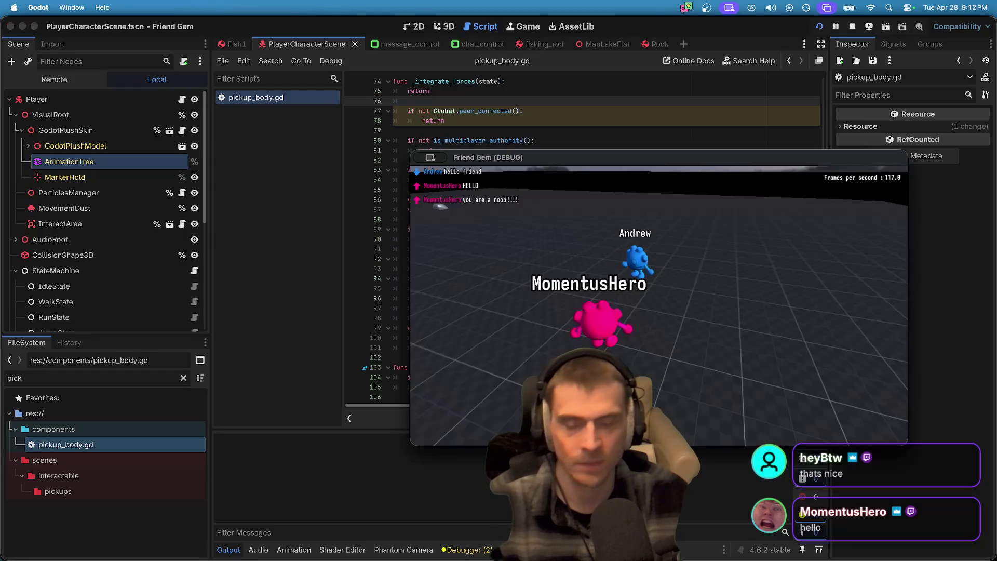
key("Escape")
key("super+Tab")
key("super+Tab")
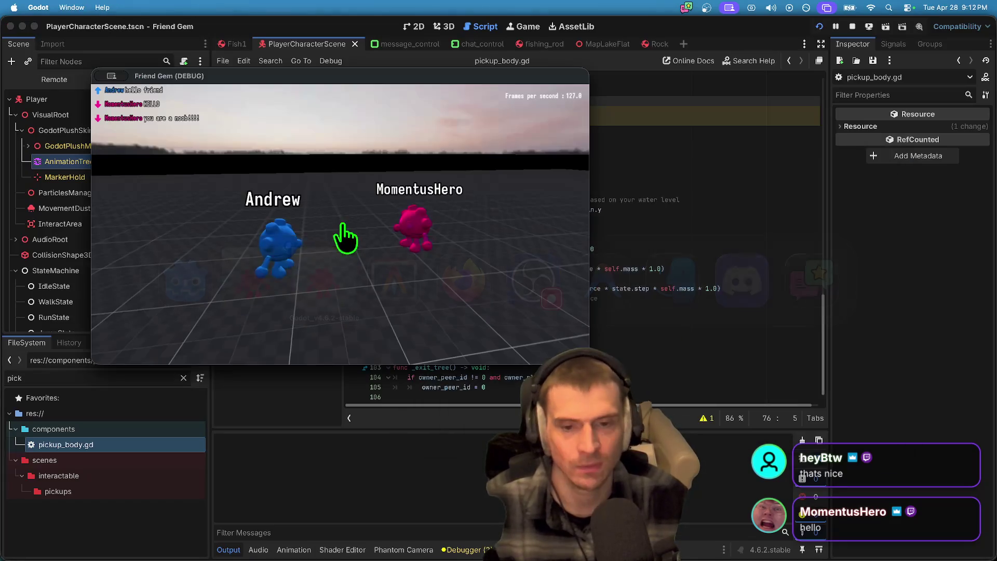
key("super+Tab")
type("YO UA")
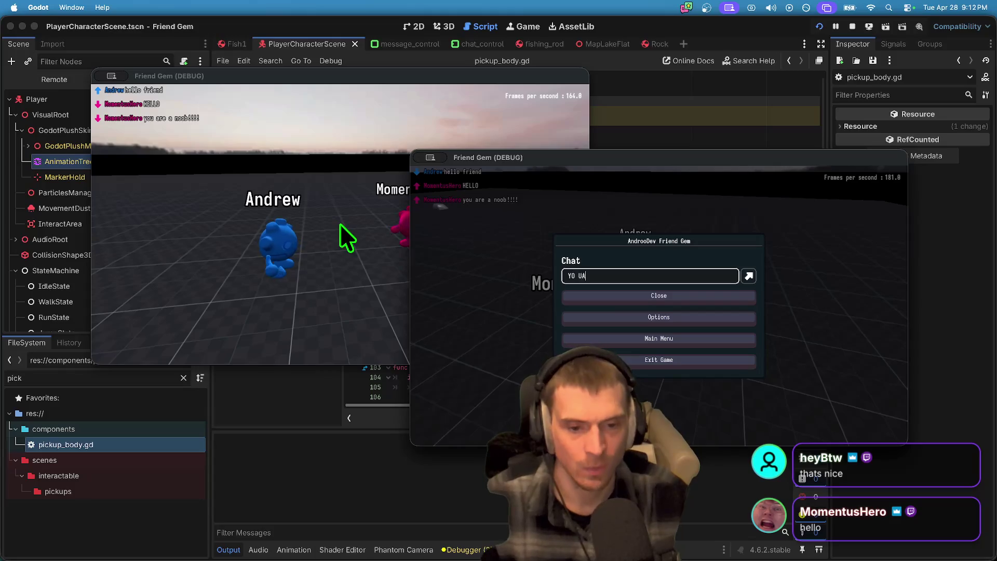
type("RE A NOOB")
key("Return")
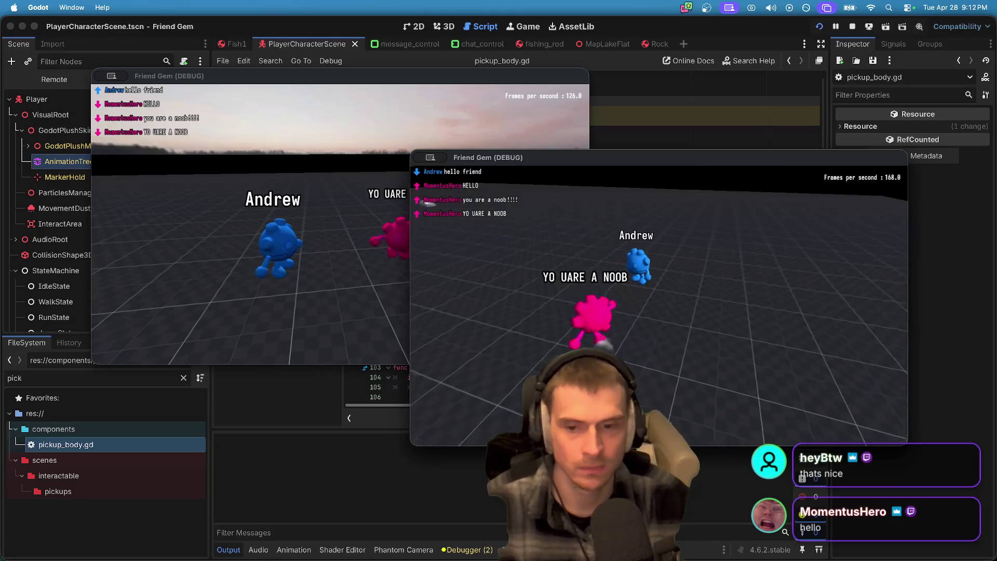
key("s")
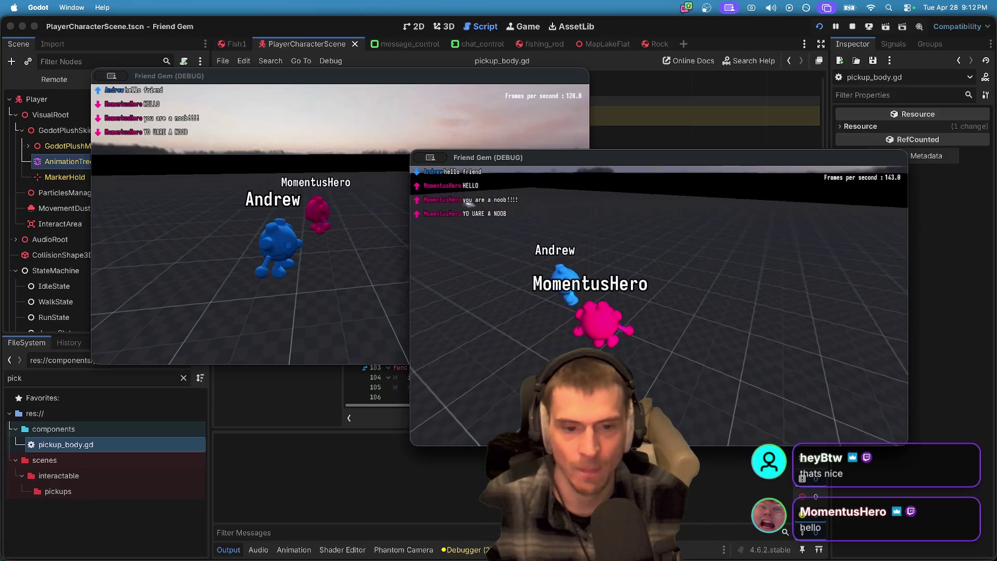
Step: Send the chat messages 'what' and 'no', then close the chat menu
key("Escape")
type("what")
key("Return")
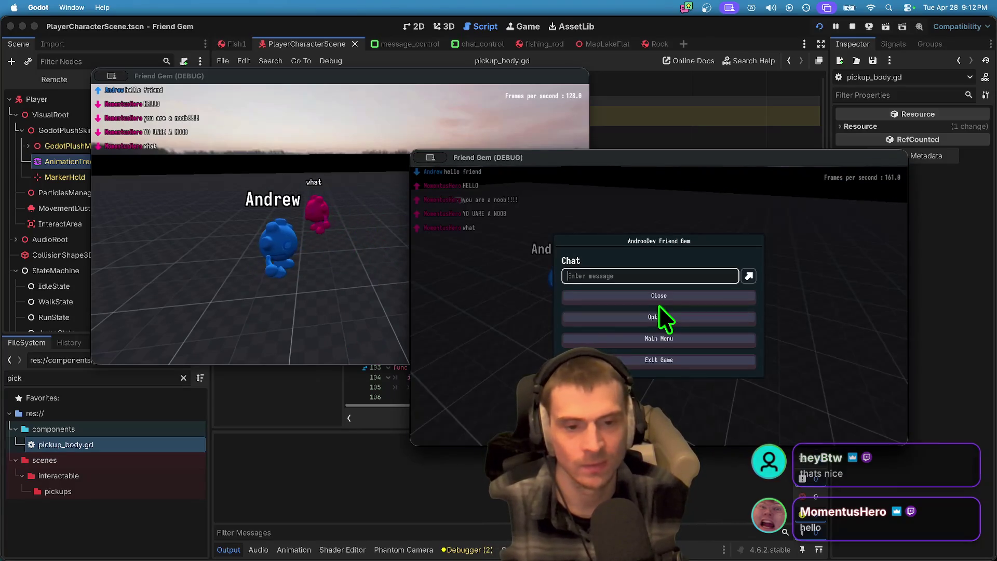
type("no")
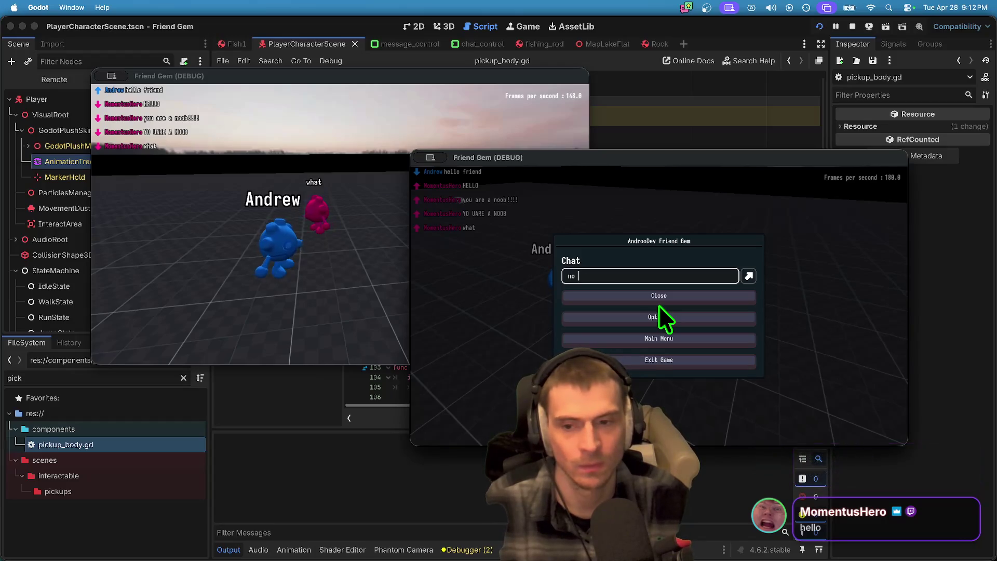
key("Return")
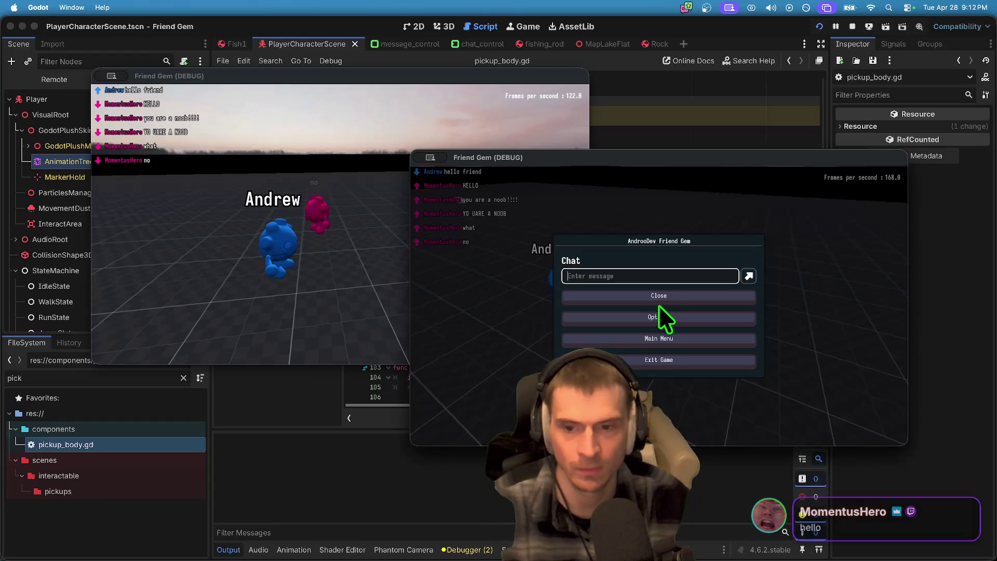
left_click(659, 304)
key("super+Tab")
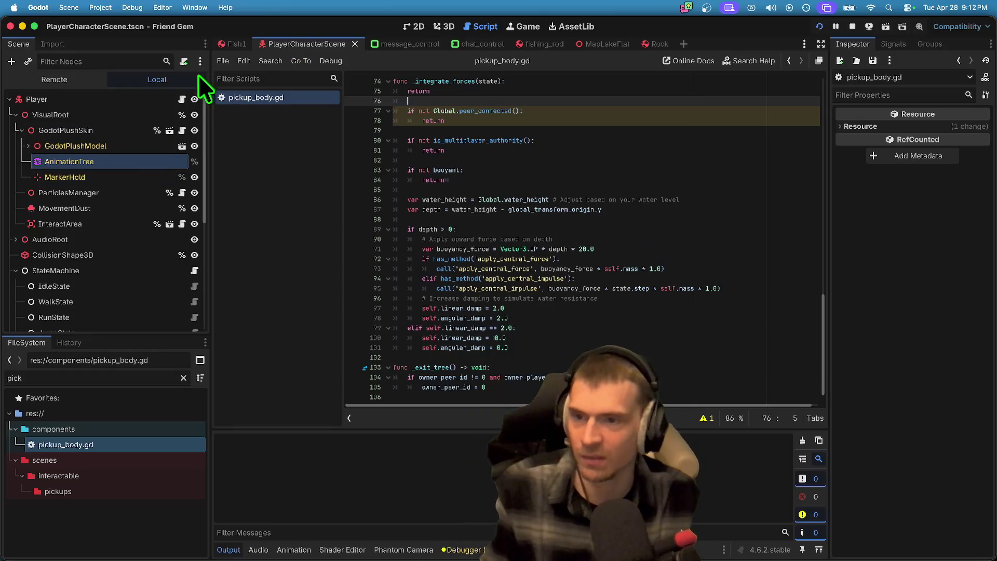
Step: Open player_character_script.gd and search it for 'tween'
left_click(182, 98)
key("super+f")
type("tween")
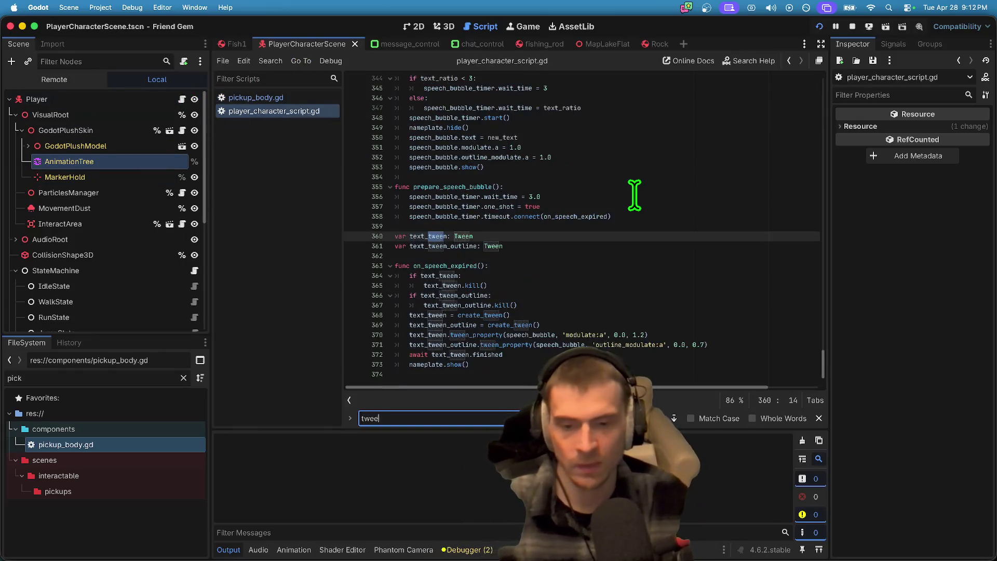
key("Escape")
Step: Select the tween-kill checks in on_speech_expired to review them
left_click(411, 285)
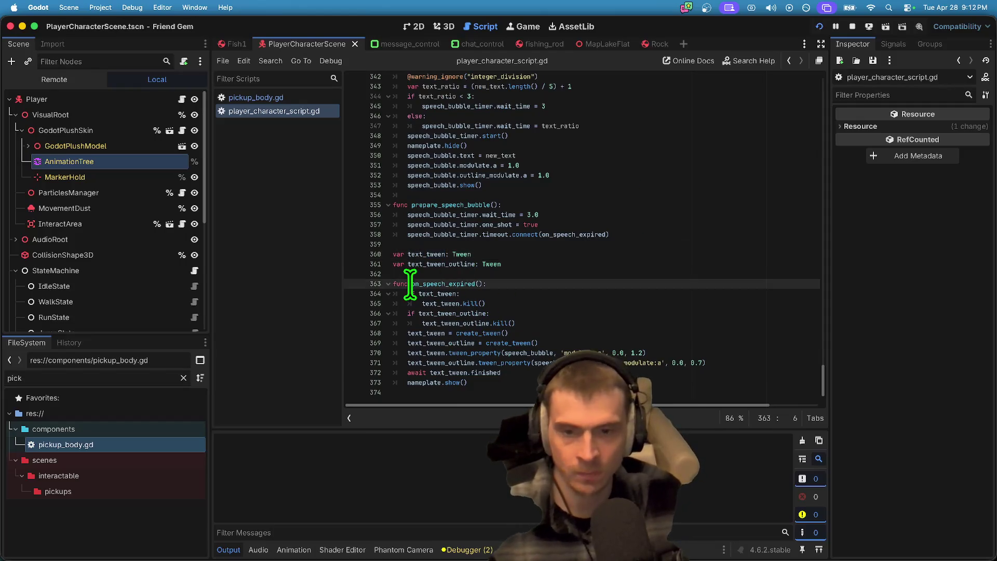
left_click(550, 331)
left_click(569, 322)
key("shift+Home")
key("shift+Up")
key("shift+Up")
key("shift+Up")
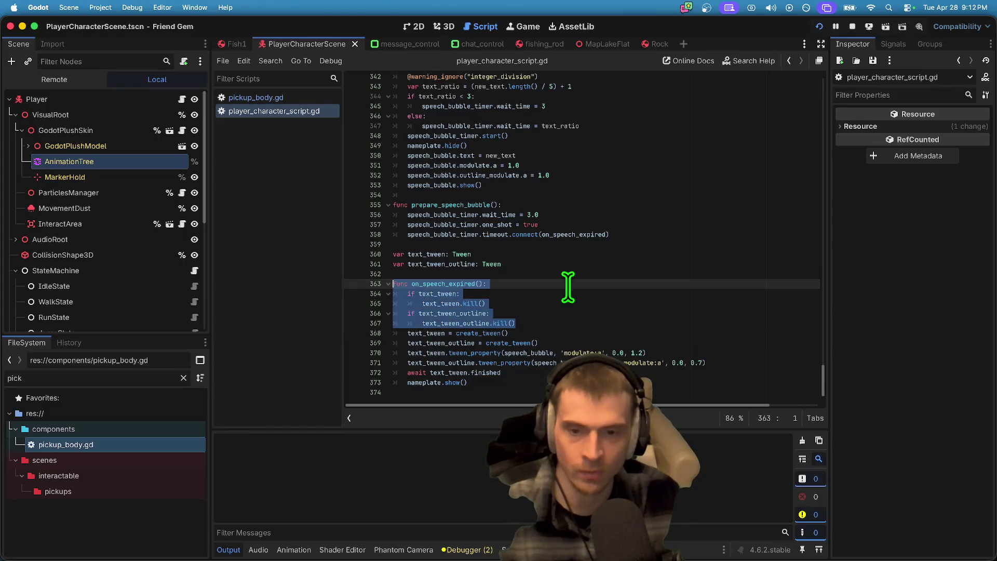
left_click(633, 204)
scroll(644, 197, "up", 3)
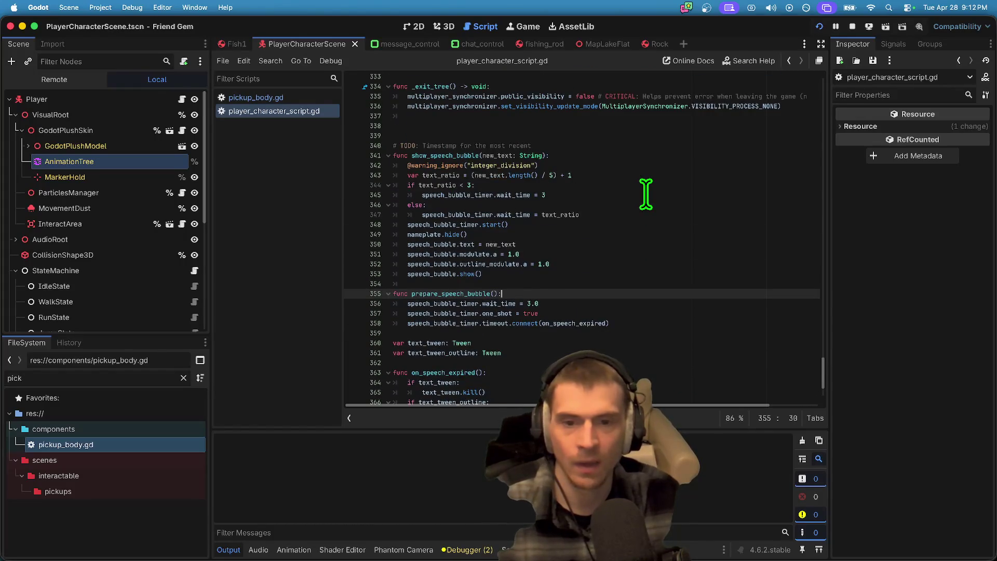
Step: Place the caret after the tween variable declarations around line 349
left_click(642, 225)
key("Right")
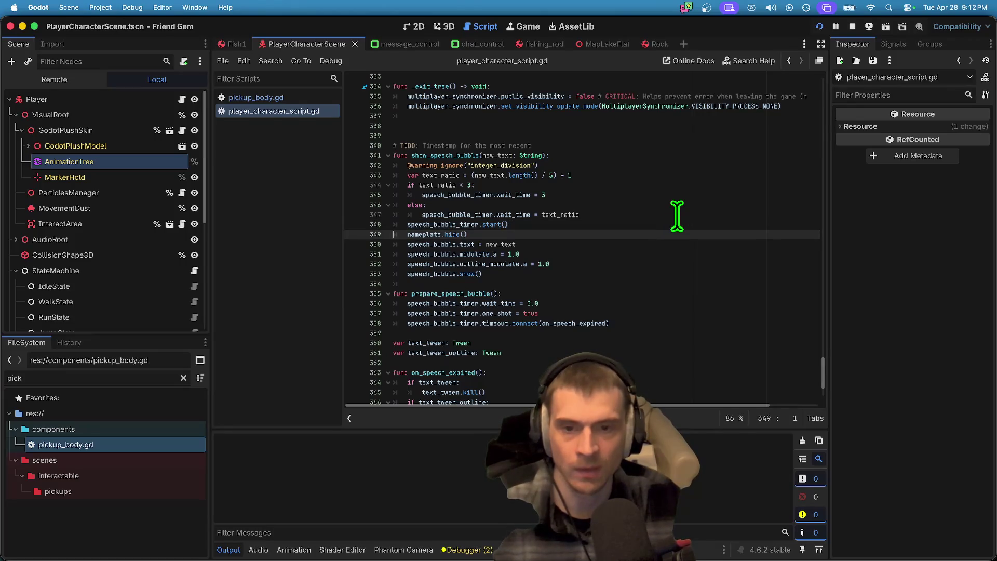
key("Return")
key("BackSpace")
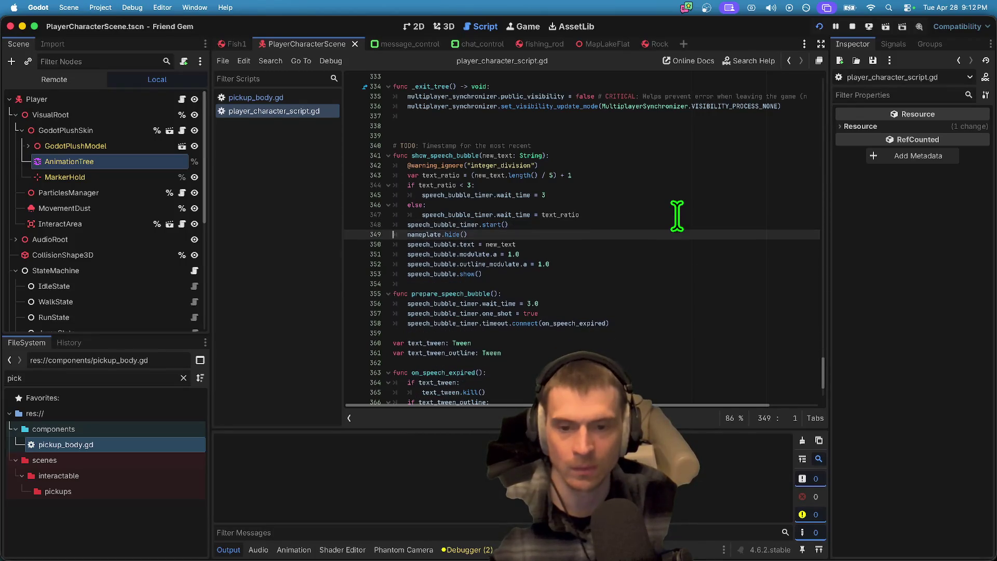
key("Down")
key("Up")
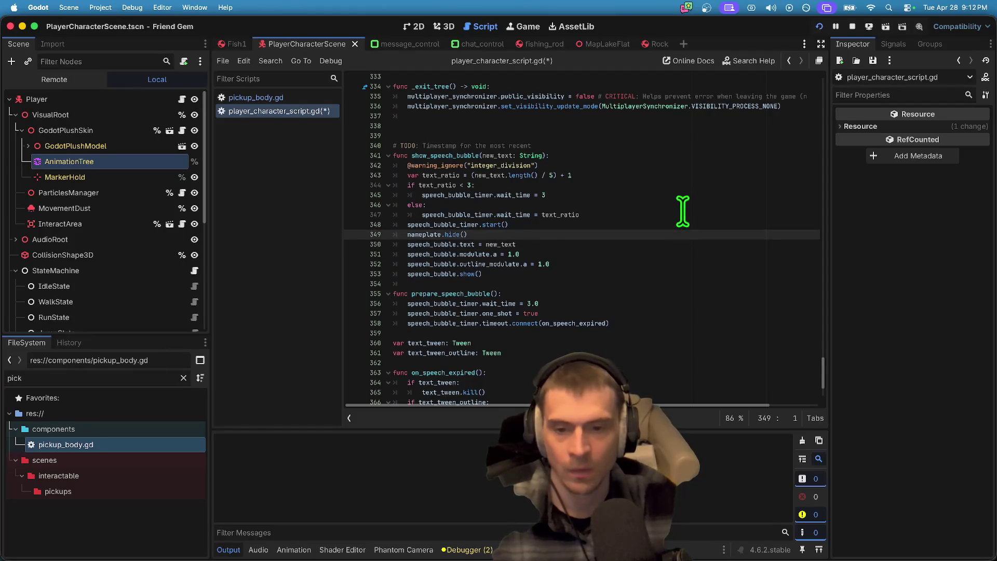
scroll(638, 294, "down", 3)
left_click(643, 270)
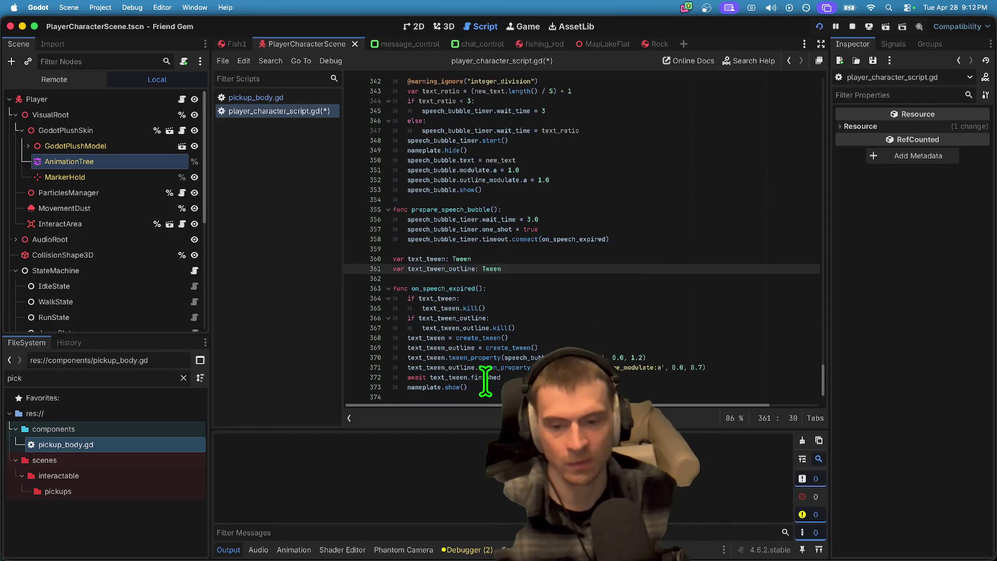
key("super+Tab")
key("super+Tab")
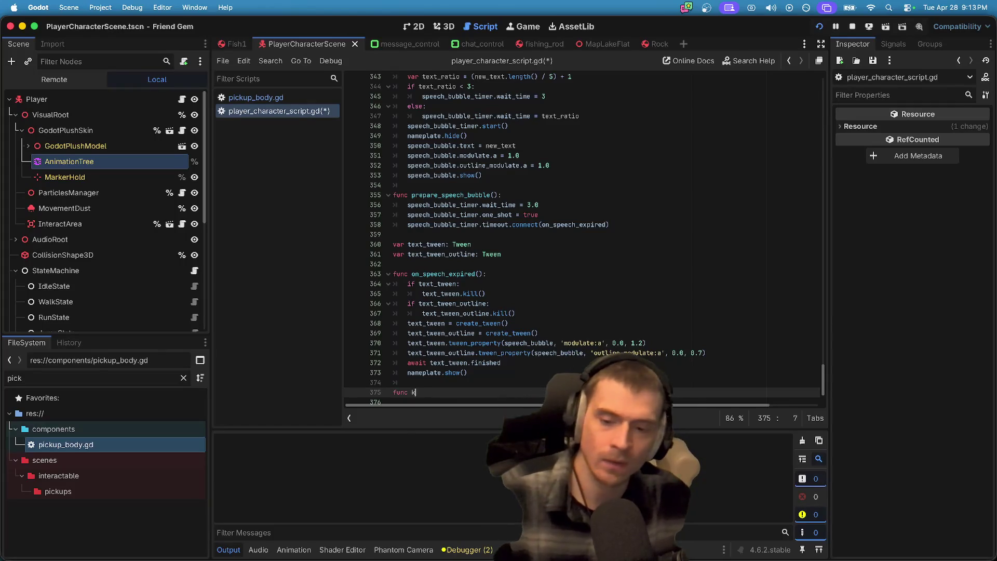
Step: Write a kill_speech_tween function that kills text_tween when it exists
type("ill_speech_tween(")
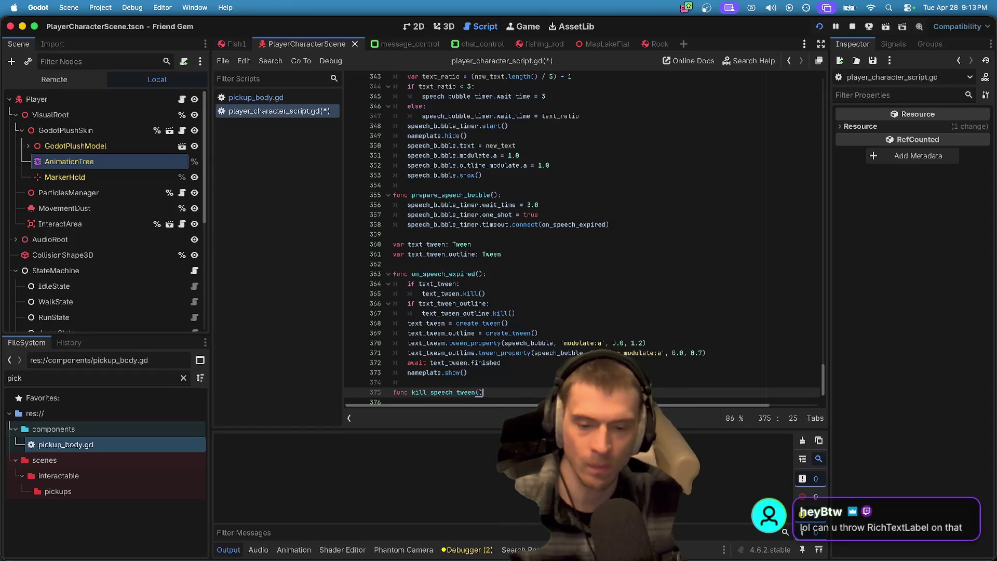
type(":")
key("Return")
key("Return")
type("if text_tween:")
key("Return")
type("text_tween.kill()")
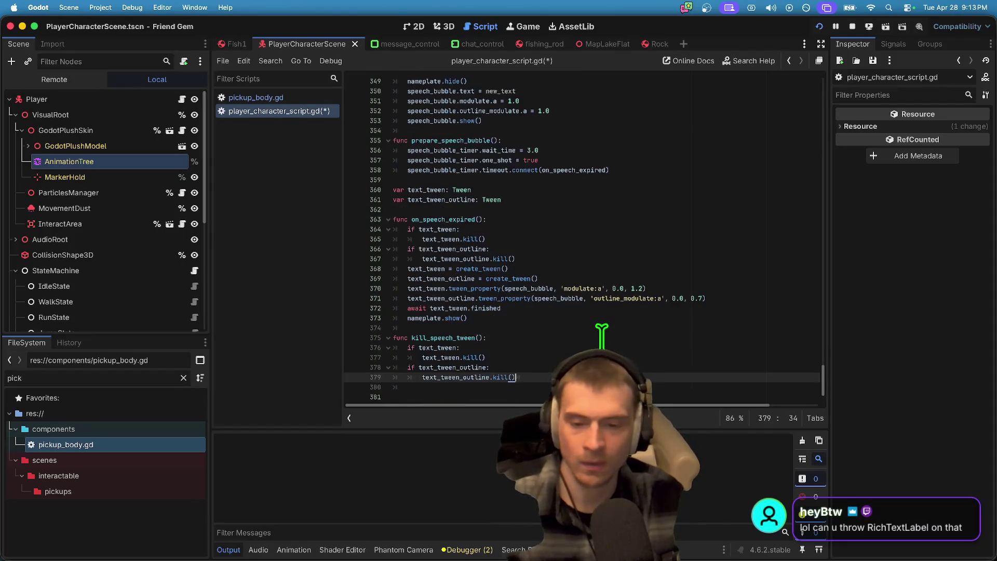
Step: Replace the duplicated tween-kill checks in on_speech_expired with a kill_speech_tween() call
scroll(585, 306, "up", 2)
left_click(565, 293)
left_click_drag(566, 302, 568, 273)
key("BackSpace")
key("Return")
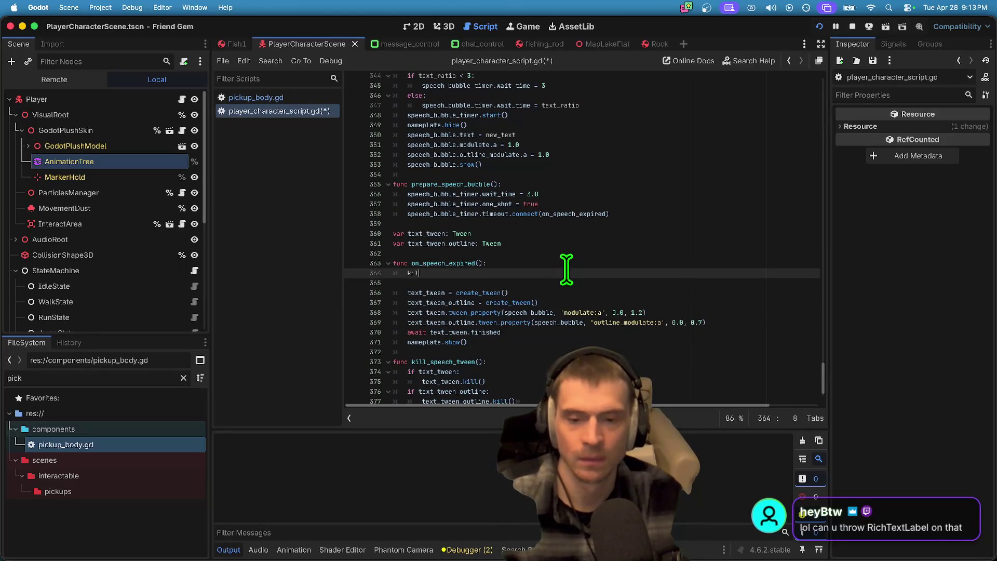
type("ls")
key("Down")
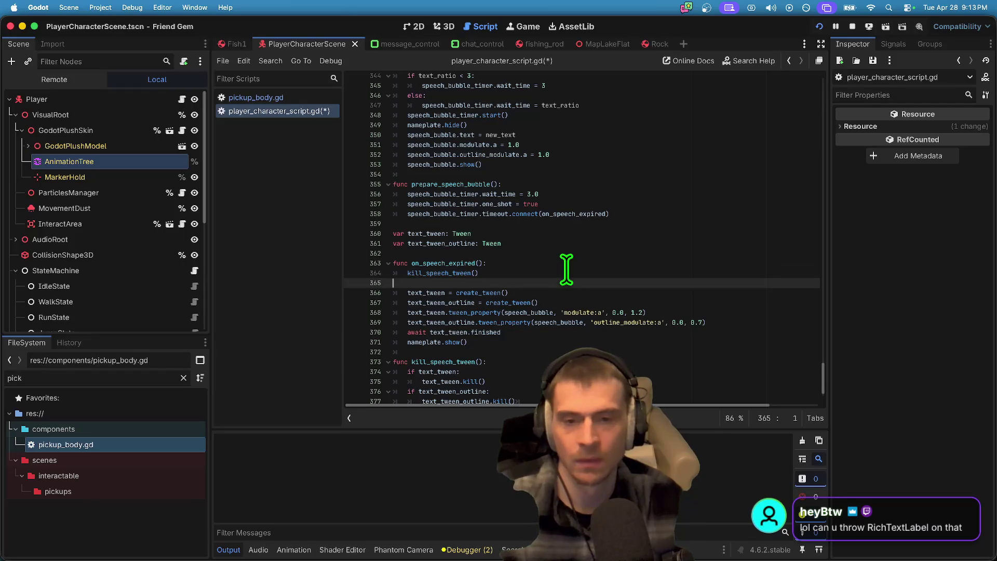
key("Delete")
Step: Move the speech-bubble alpha reset lines into kill_speech_tween
scroll(572, 224, "up", 3)
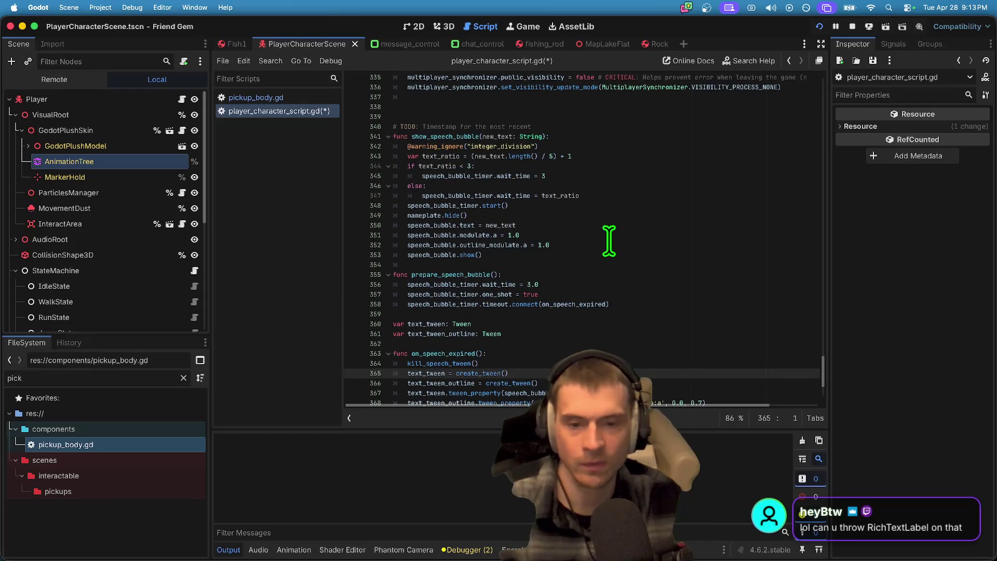
triple_click(580, 235)
left_click_drag(580, 235, 585, 249)
key("ctrl+c")
key("Delete")
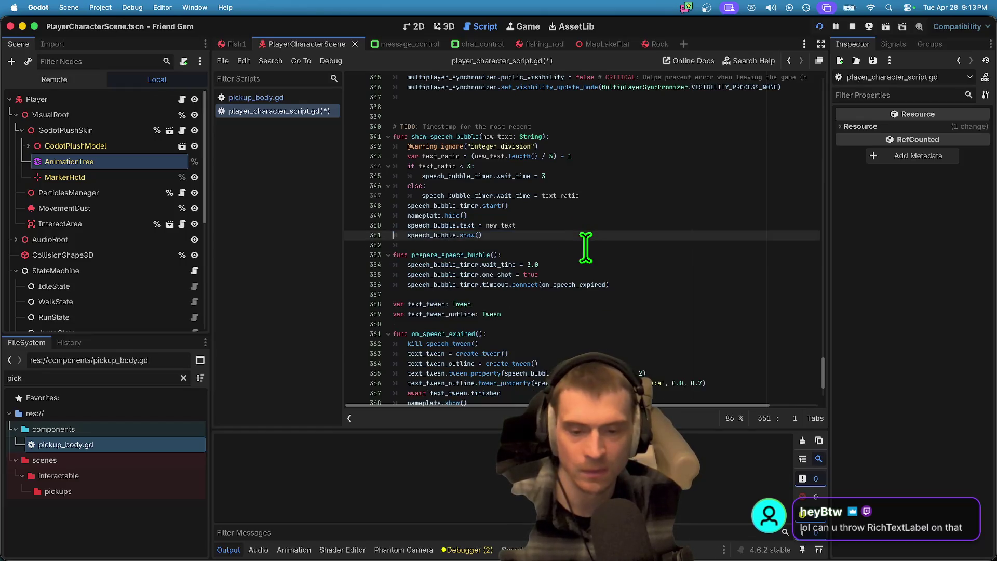
scroll(579, 260, "down", 3)
left_click(724, 337)
key("Down")
key("Down")
key("Down")
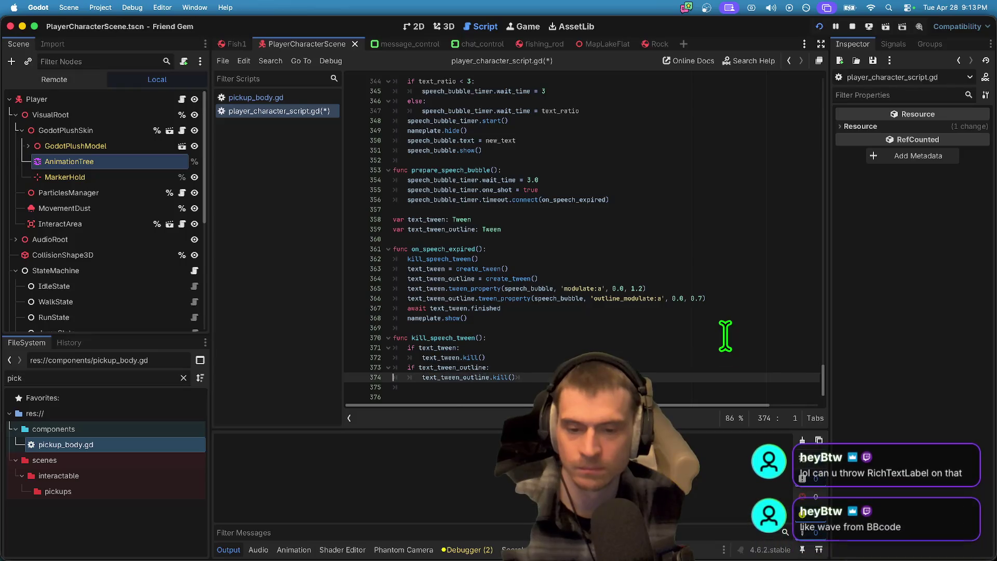
key("ctrl+v")
Step: Review the kill_speech_tween call and definition, ending at show_speech_bubble's timer start line
scroll(672, 239, "up", 2)
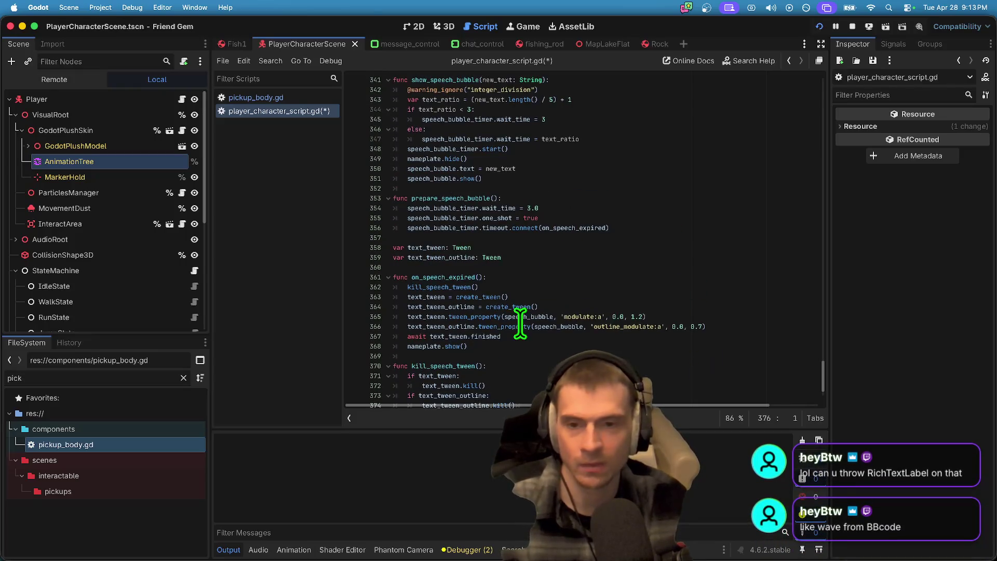
scroll(511, 207, "up", 2)
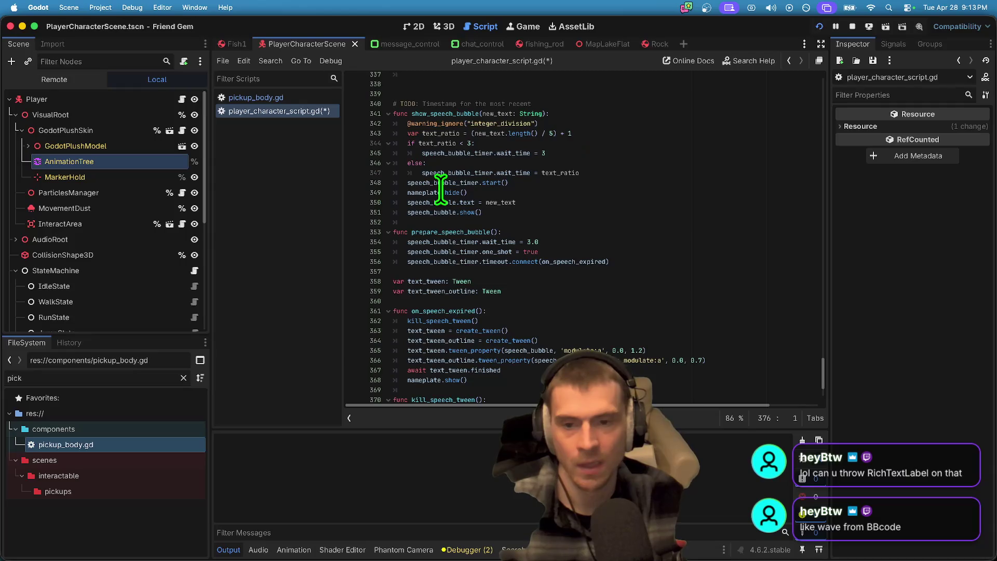
scroll(443, 229, "down", 3)
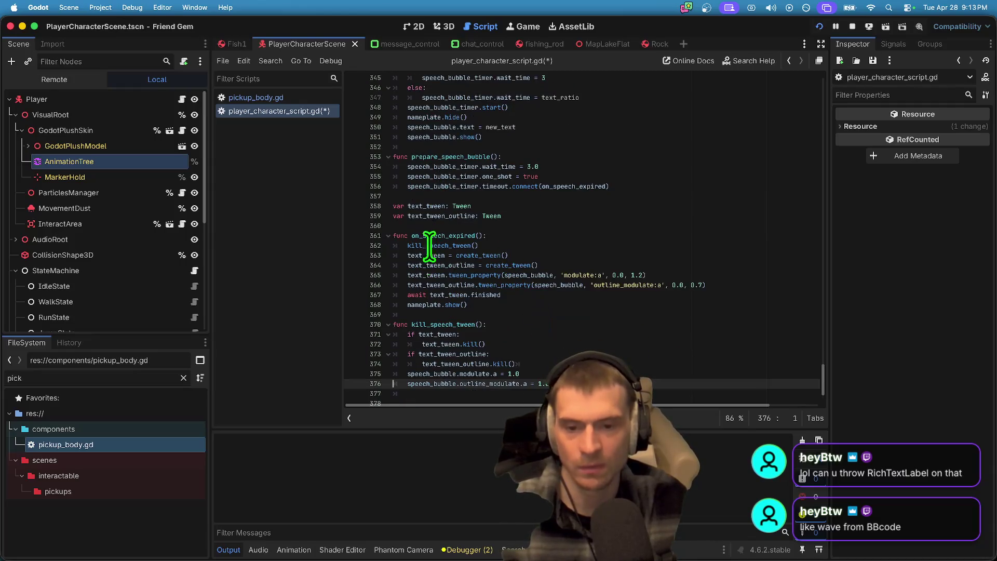
double_click(444, 245)
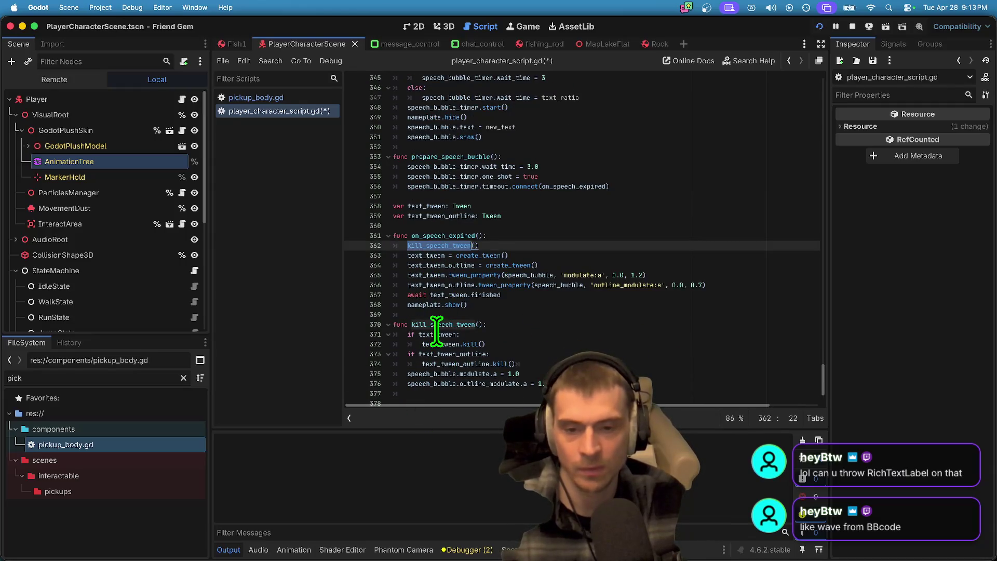
double_click(444, 236)
scroll(657, 229, "up", 2)
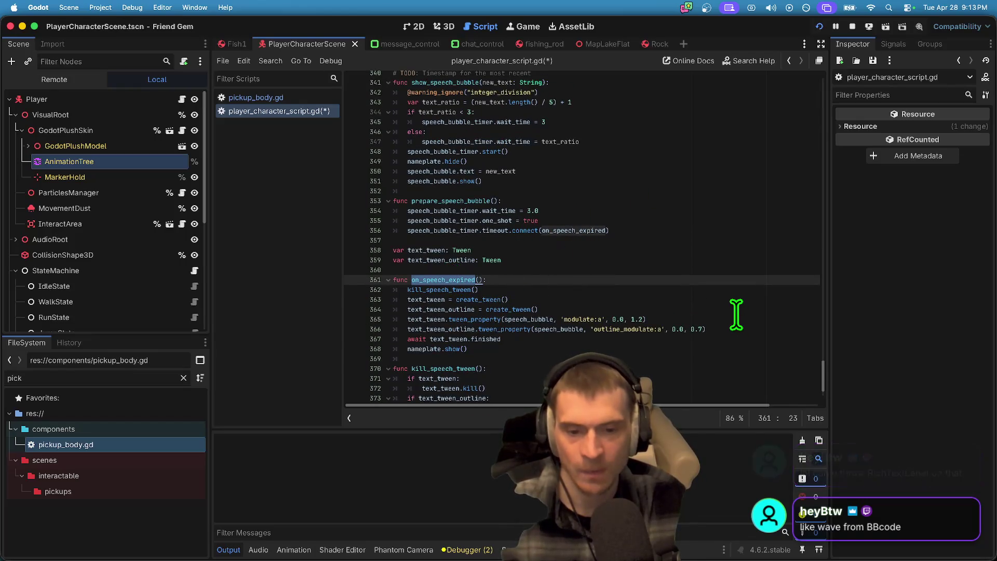
scroll(468, 333, "down", 1)
double_click(447, 359)
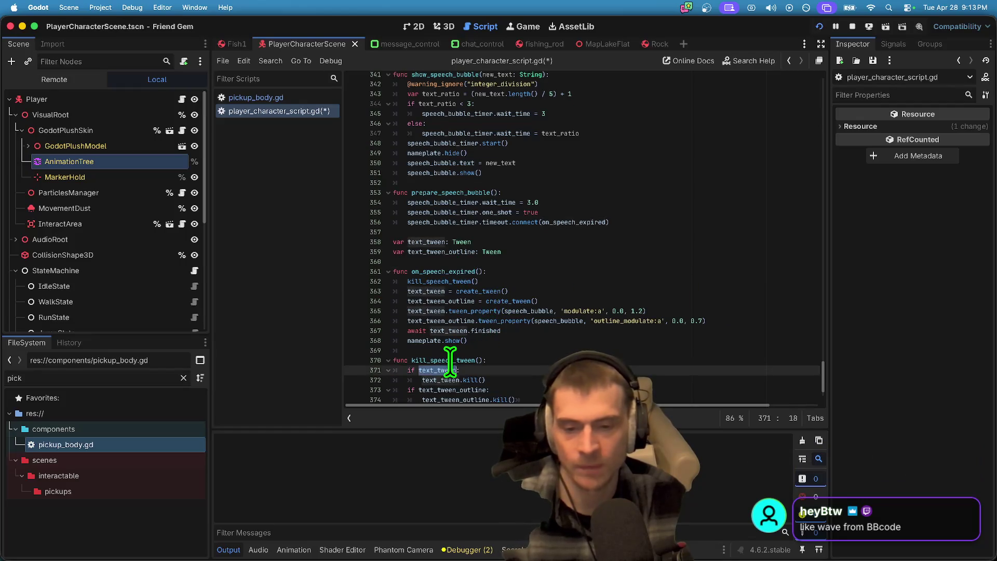
scroll(529, 291, "up", 3)
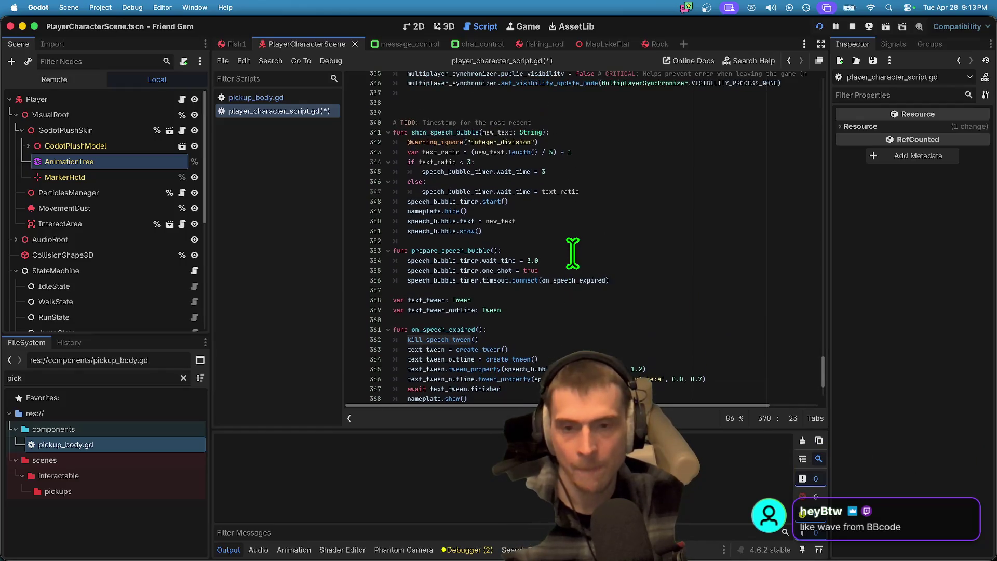
double_click(415, 201)
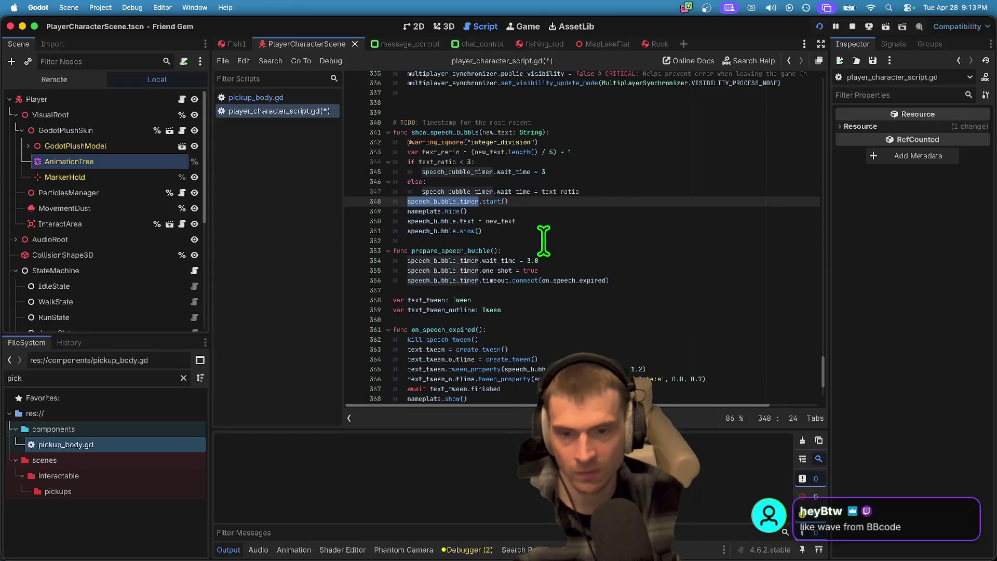
Step: Add an indented kill_speech_tween() line beside the timer start in show_speech_bubble
key("Down")
key("Home")
key("Home")
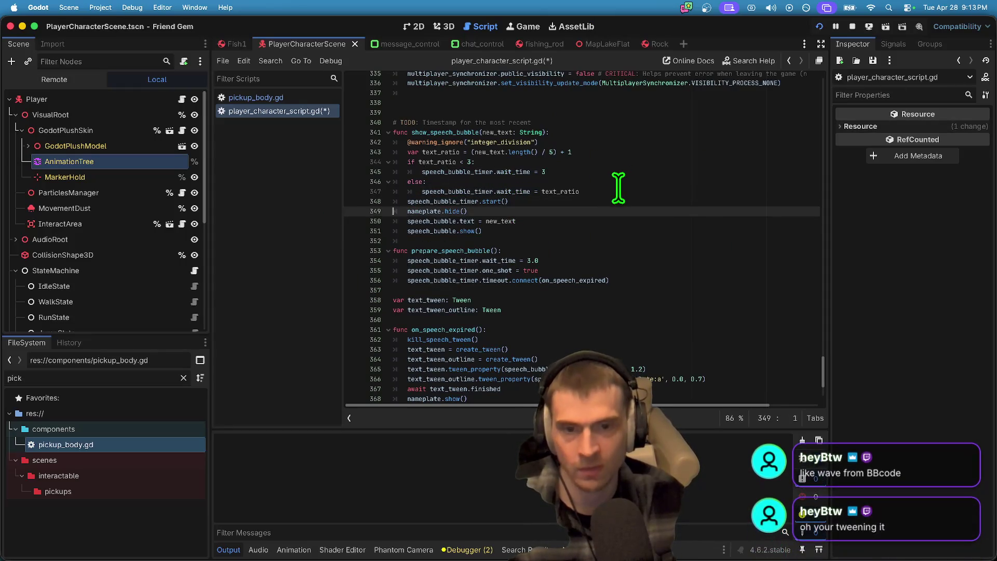
key("Return")
key("Up")
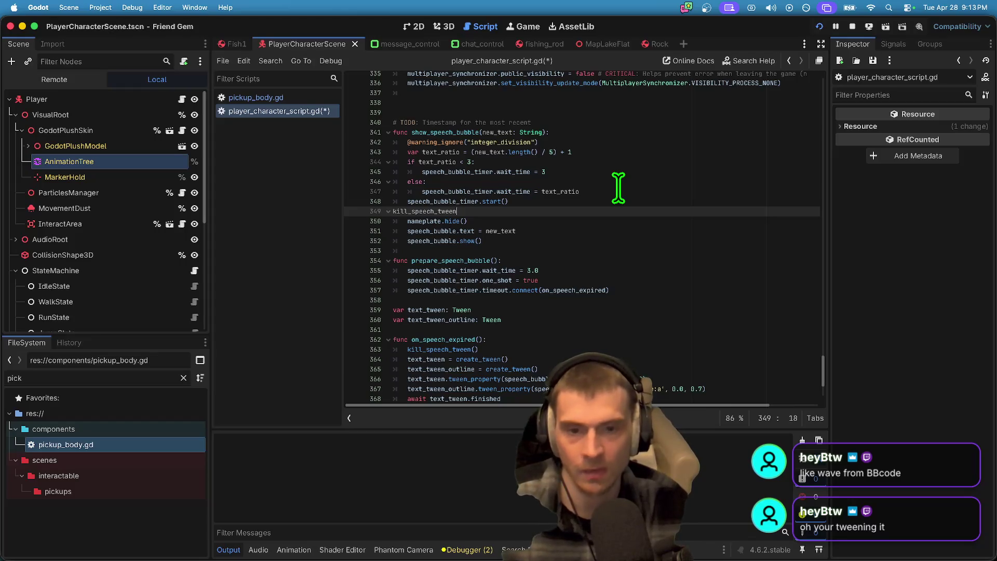
key("Home")
key("Tab")
key("End")
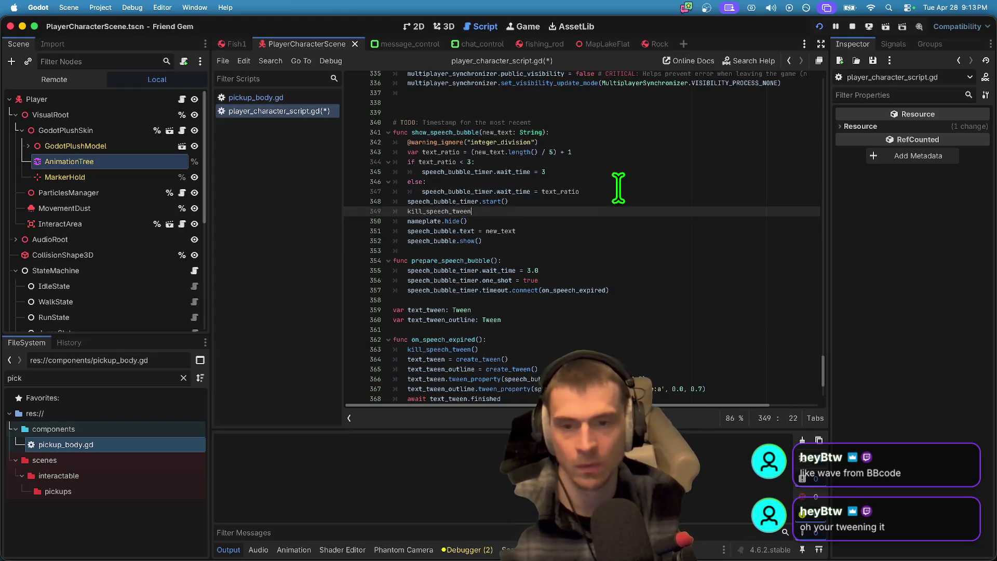
type("()")
Step: Move the timer start and kill_speech_tween lines below nameplate.hide(), then run the game
left_click(619, 202)
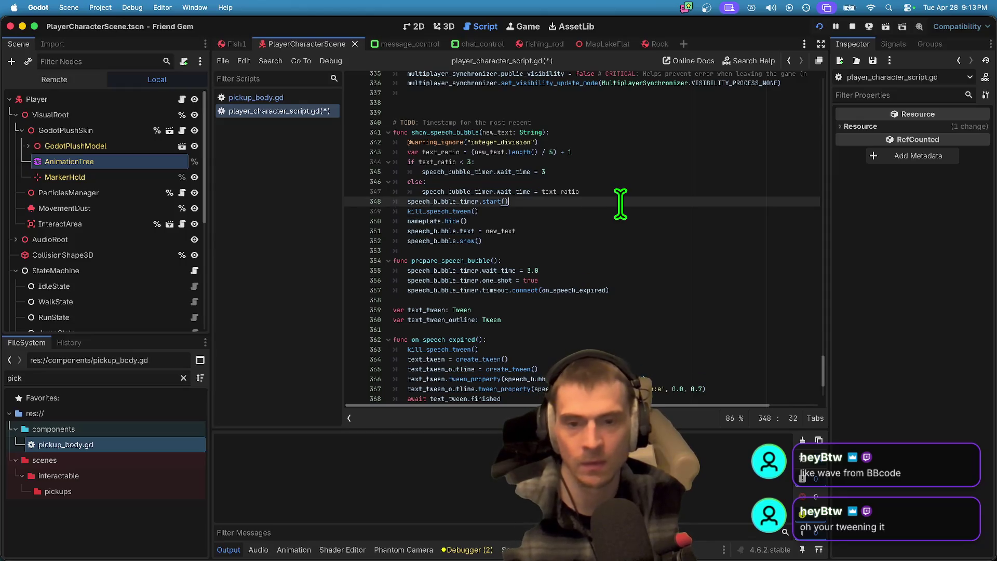
key("Down")
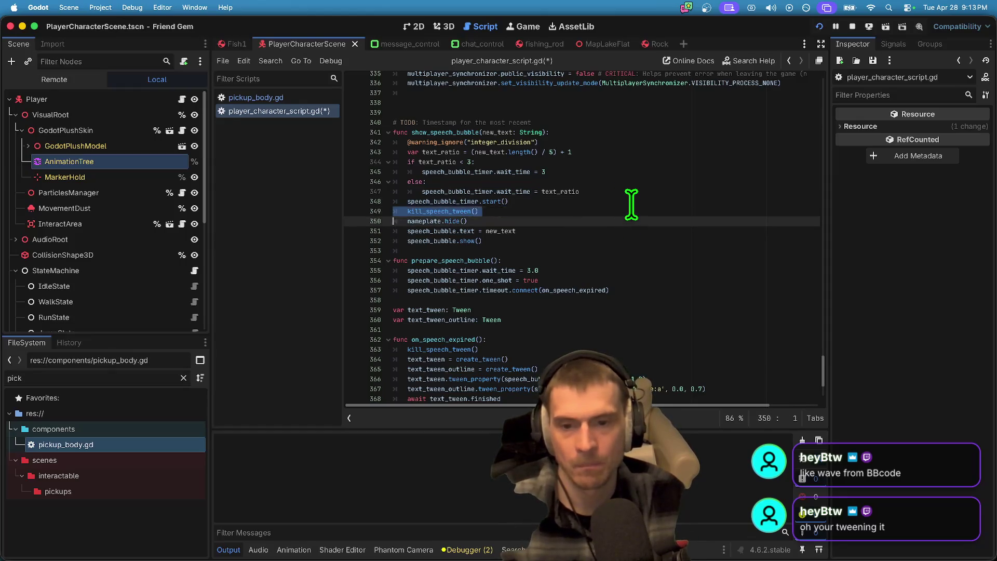
key("shift+Up")
key("shift+Home")
key("ctrl+x")
key("Down")
key("Down")
key("Return")
key("Return")
key("Up")
key("ctrl+v")
key("Up")
key("Up")
key("Up")
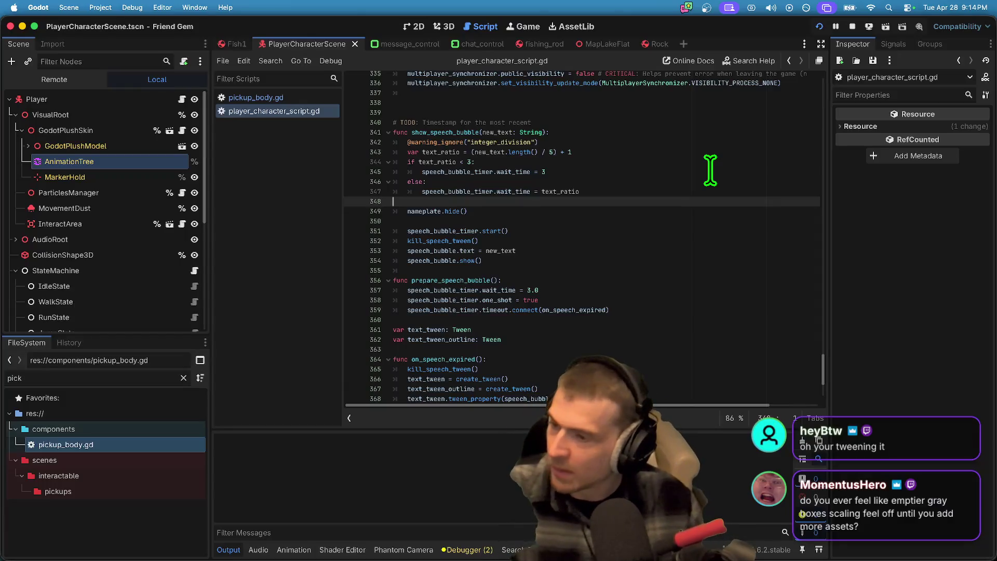
key("super+b")
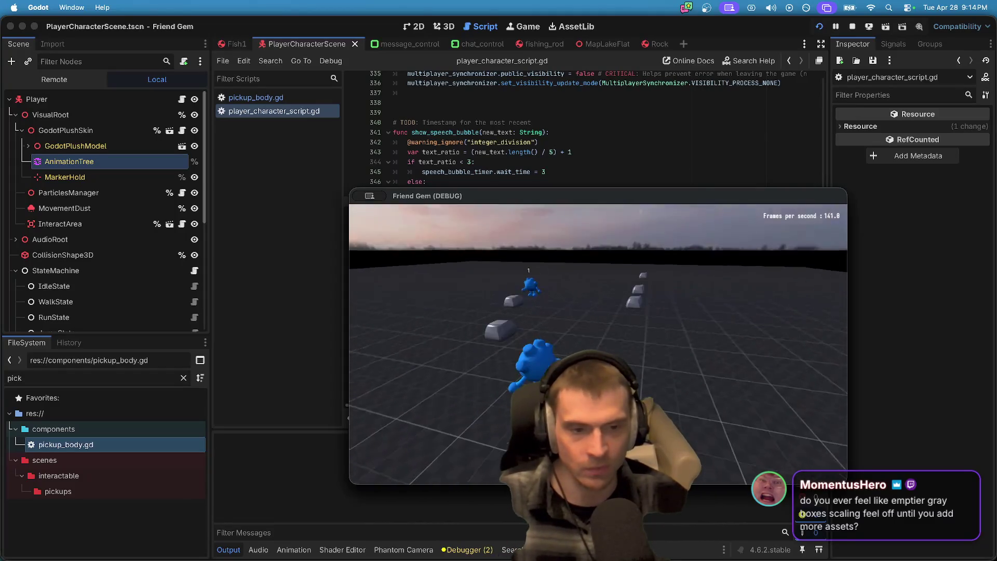
Step: Move the first game window to the top-left corner of the screen
left_click_drag(592, 198, 392, 110)
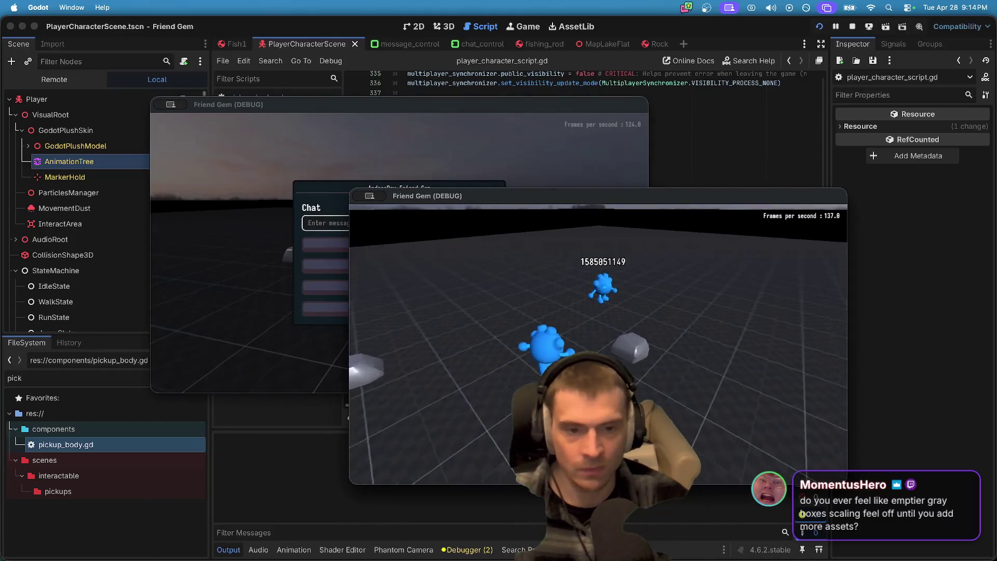
left_click(525, 342)
left_click_drag(415, 107, 265, 26)
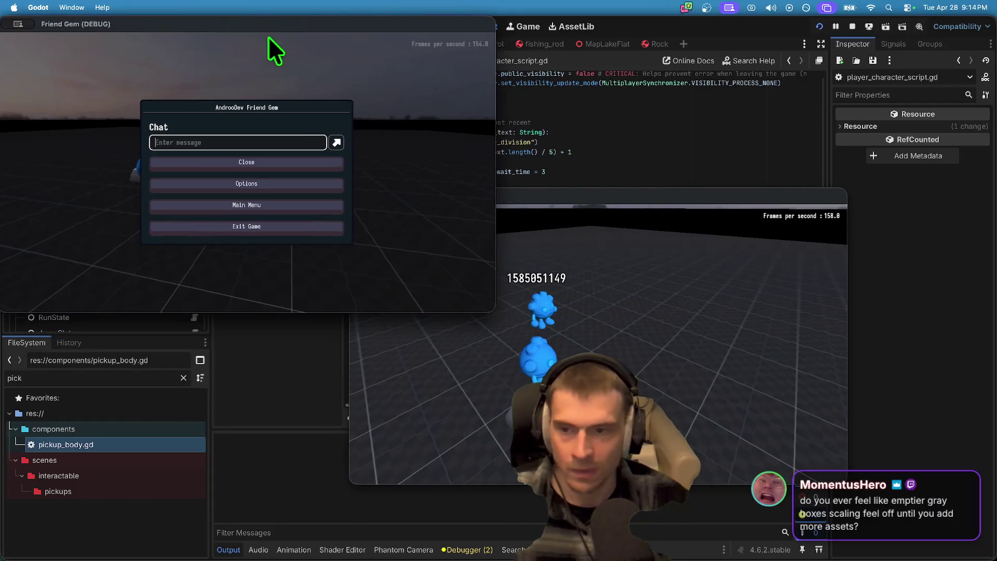
Step: In Customize, enter a custom username and set the player colour to green
left_click(216, 184)
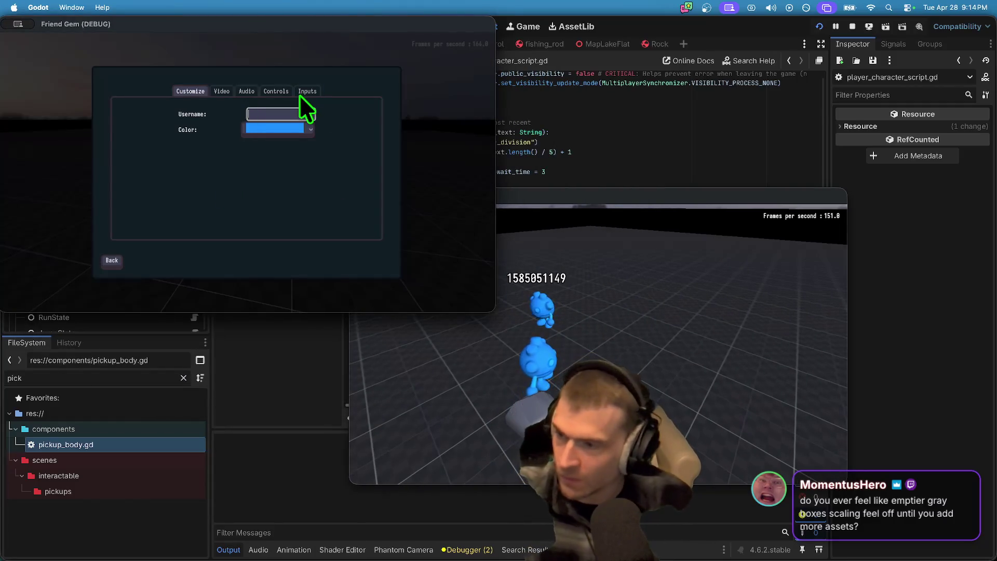
type("bheyBtw")
left_click(281, 133)
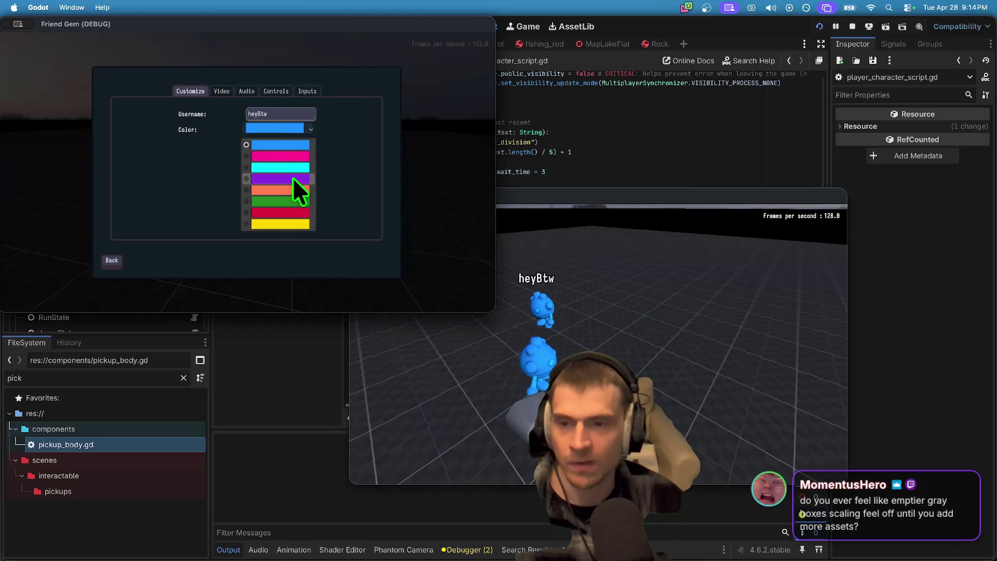
left_click(288, 196)
left_click(110, 260)
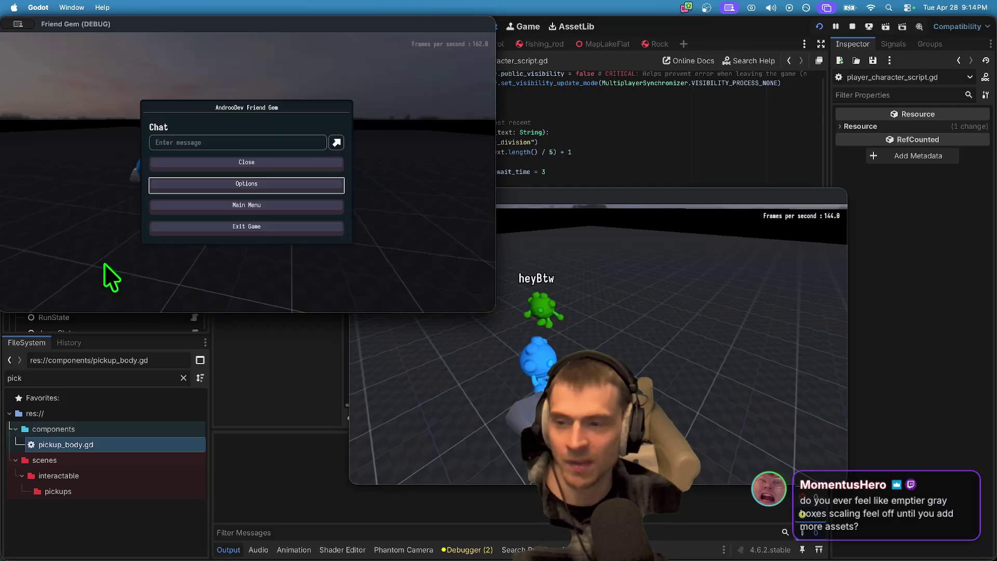
Step: As the green player, send the chat messages 'hey', 'btw' and 'you are noo'
key("Escape")
key("a")
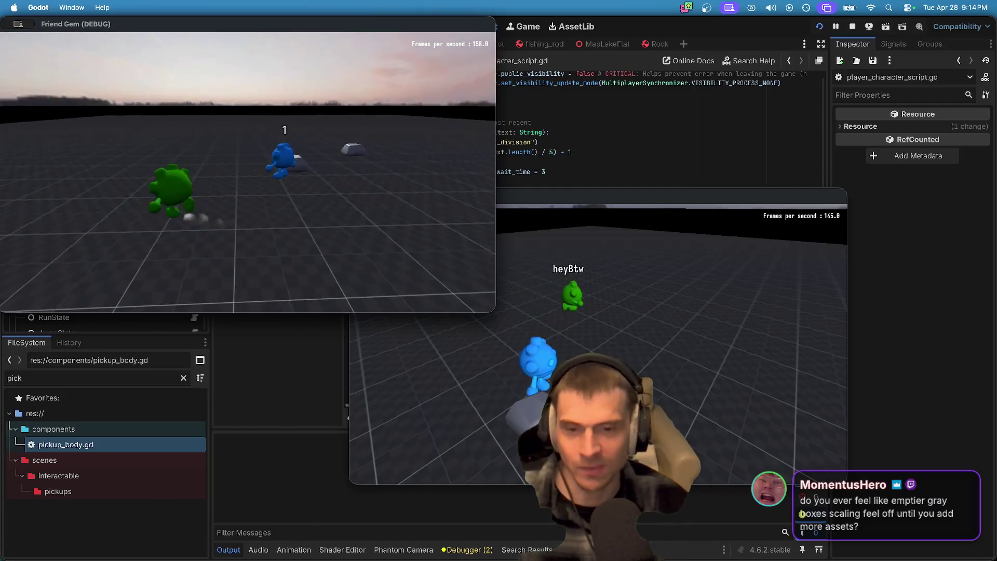
key("Escape")
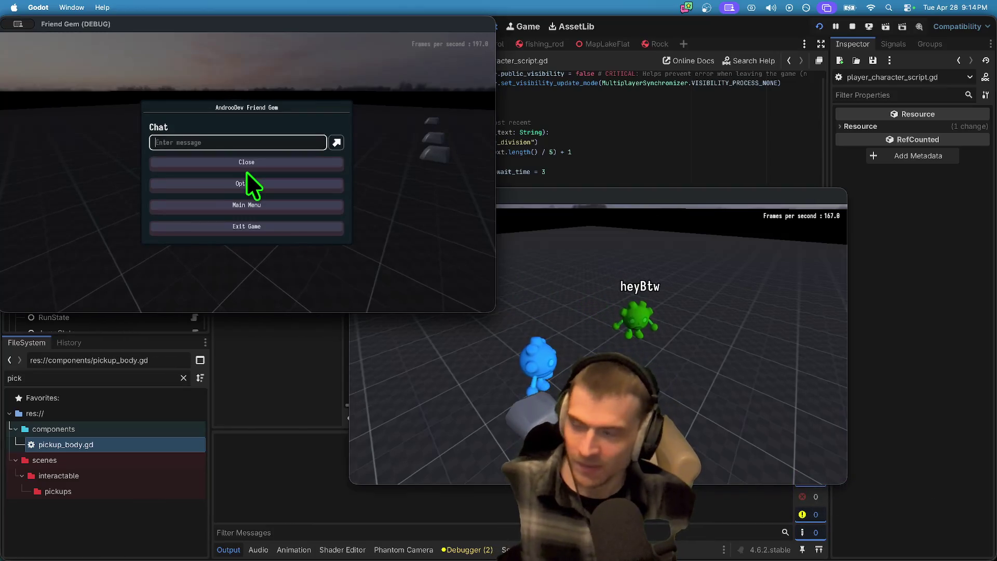
type("hey")
key("Return")
type("btw")
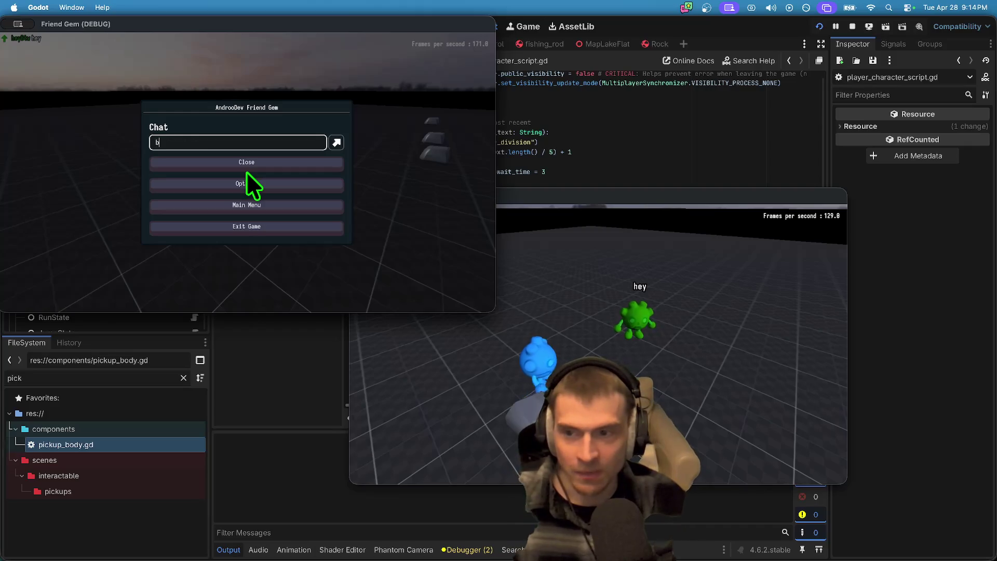
key("Return")
type("yo")
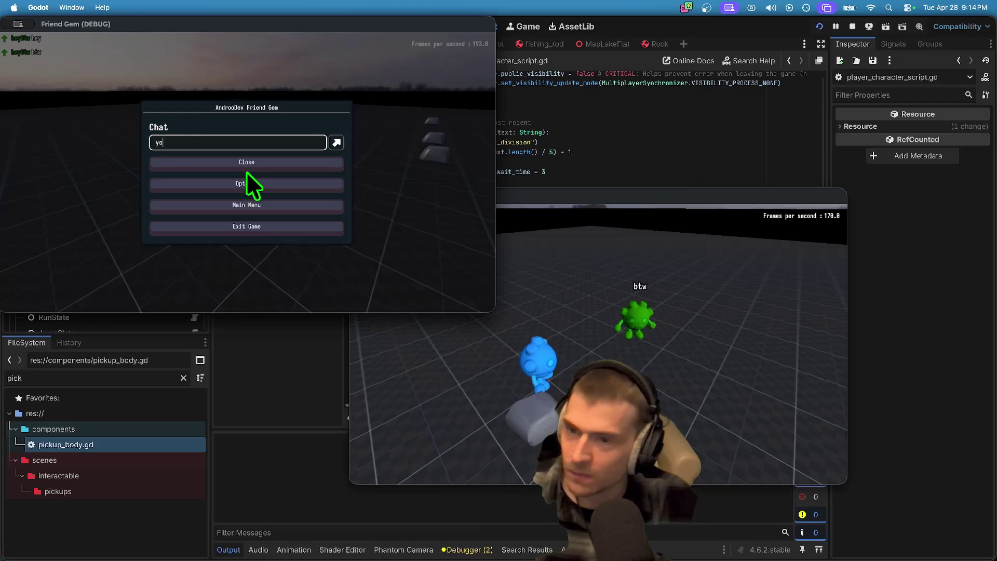
type("u are noo")
key("Return")
key("Escape")
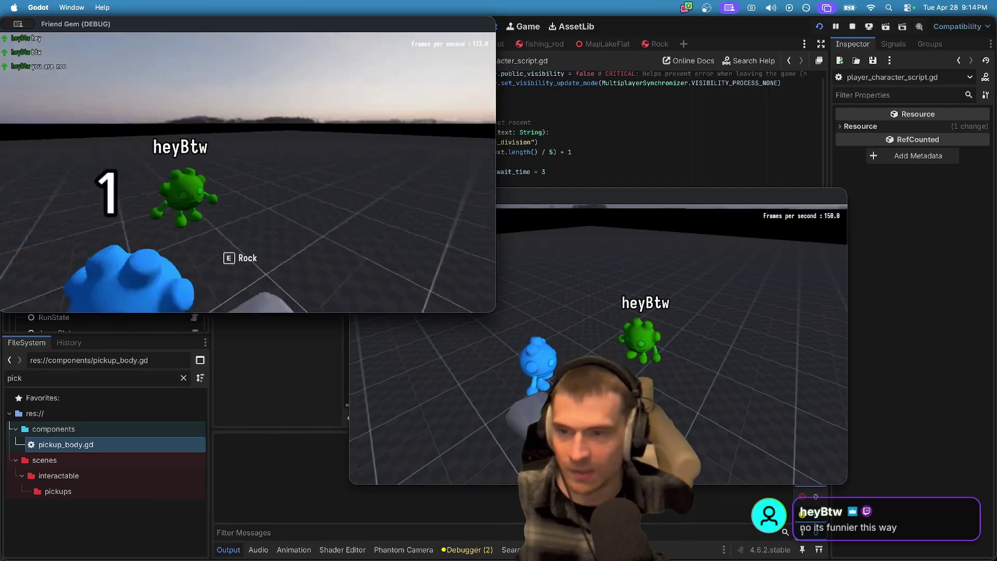
Step: Open the admin player panel in the other game window
key("super+grave")
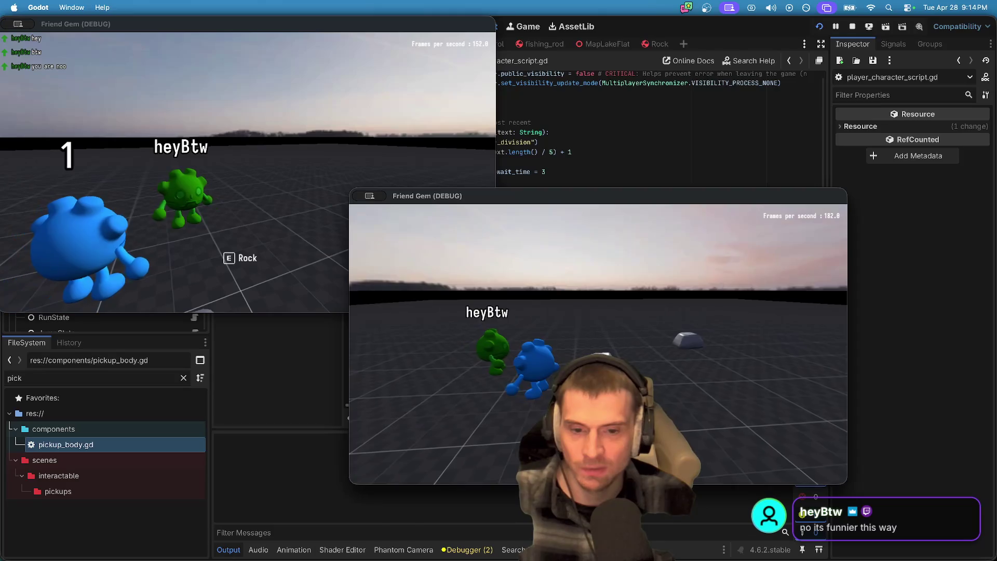
key("Escape")
left_click(598, 368)
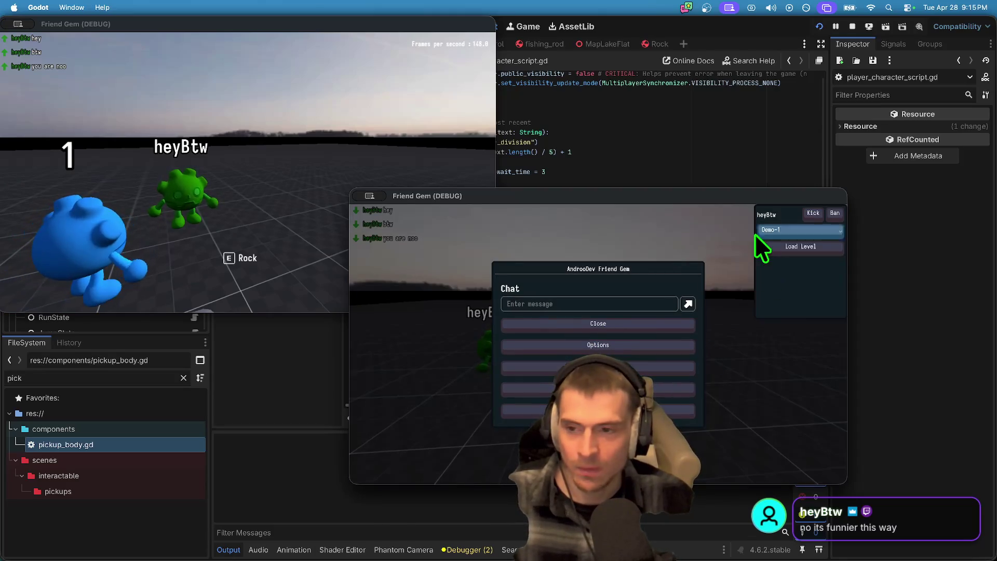
Step: Load the MapLakeFlat level for both players from the admin panel
mouse_move(706, 196)
left_mouse_down()
mouse_move(597, 165)
mouse_move(662, 109)
left_mouse_up()
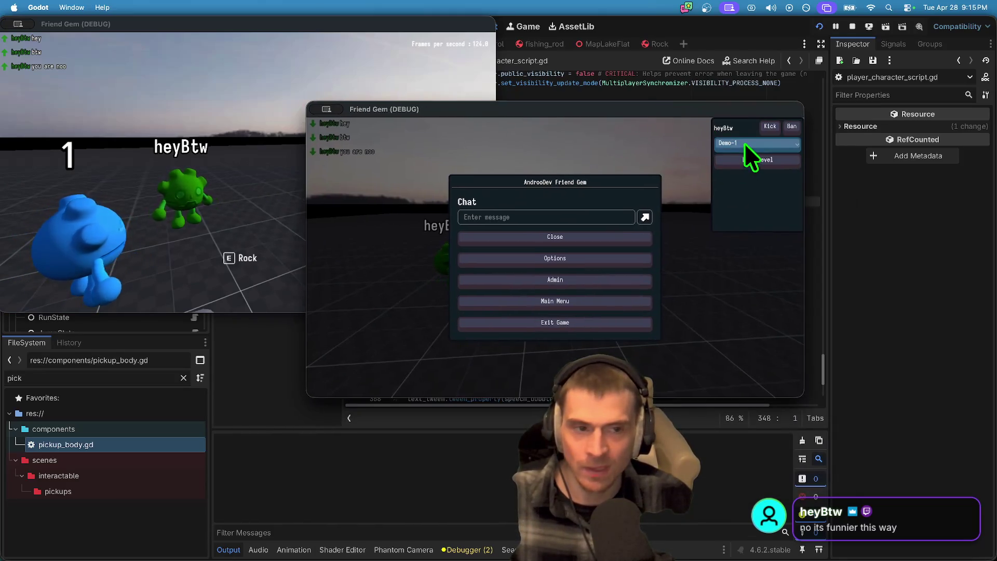
left_click(744, 145)
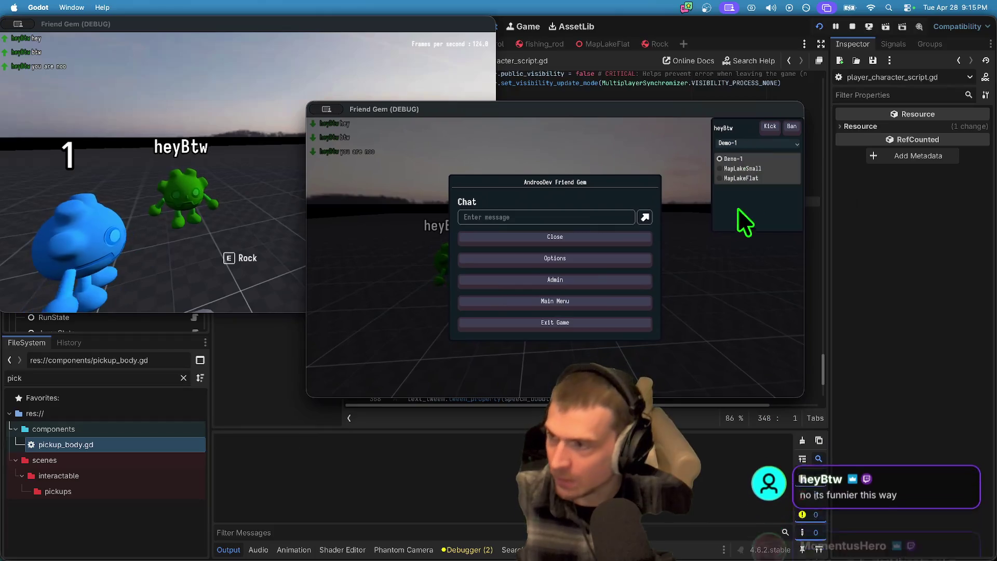
left_click(753, 180)
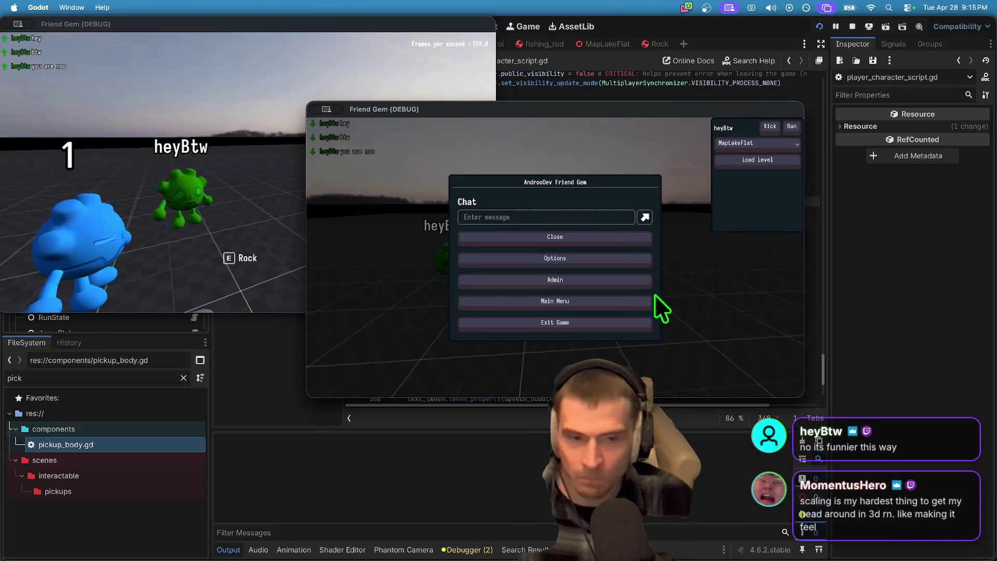
left_click(755, 161)
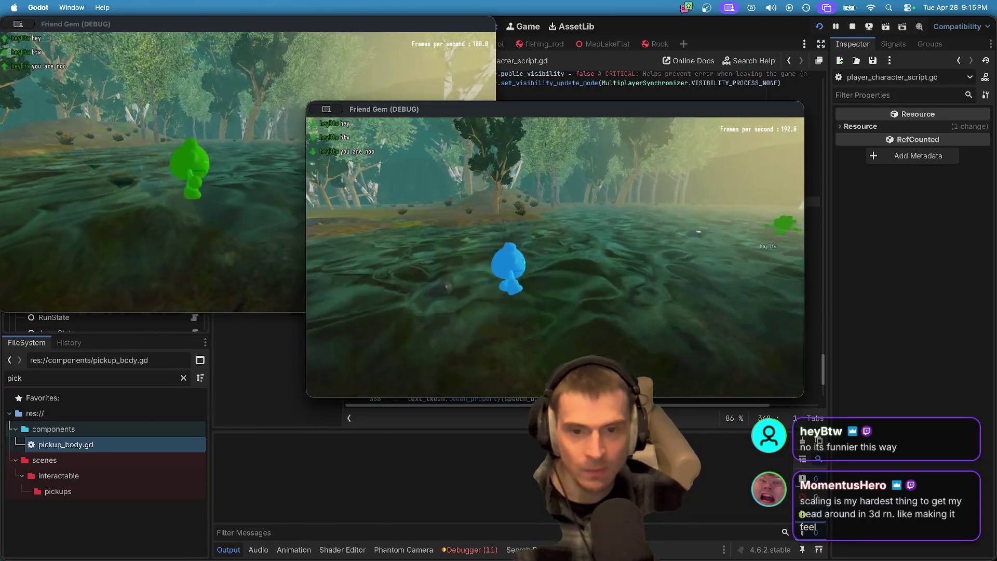
Step: Walk the green character forward onto the island
left_click(155, 208)
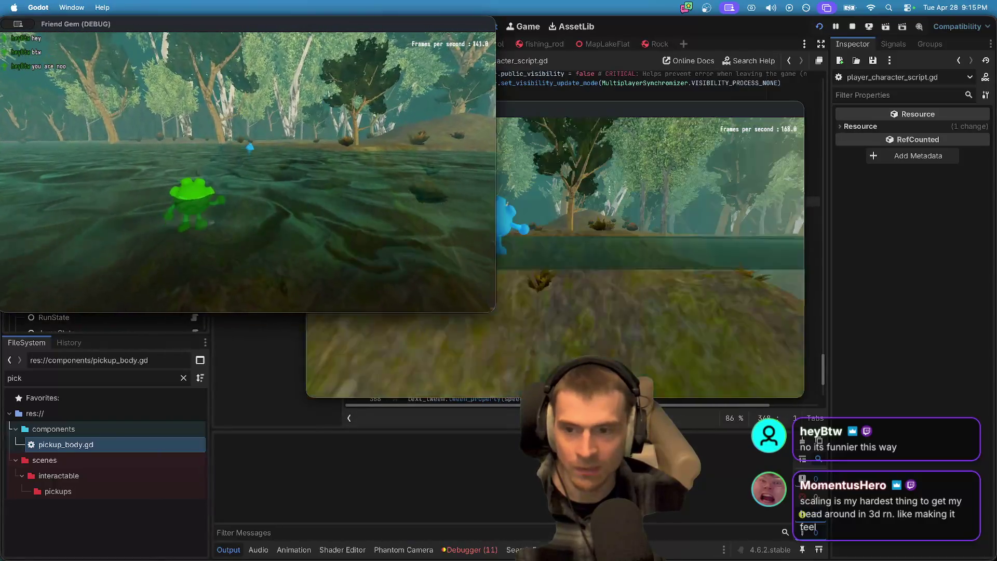
key("w")
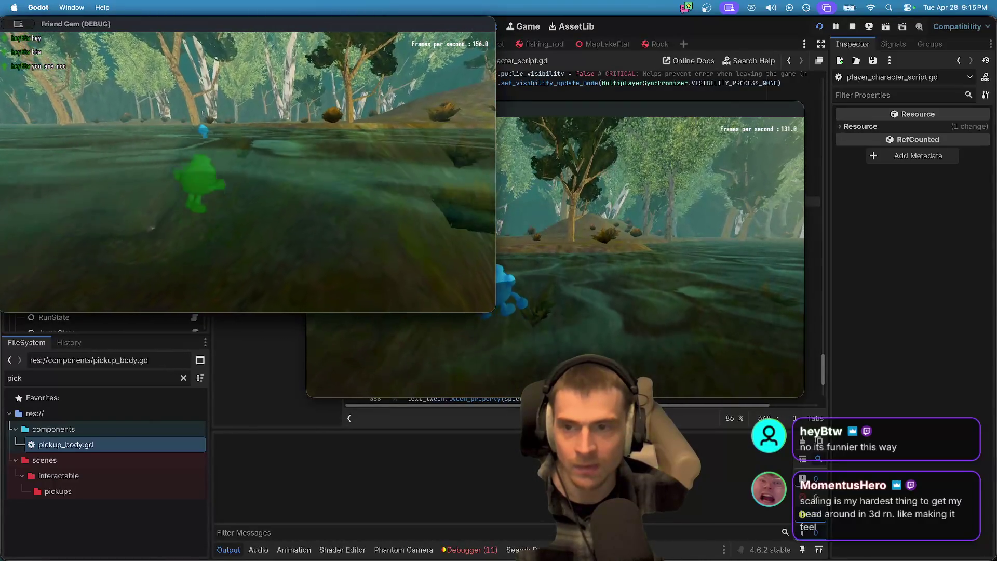
key("w")
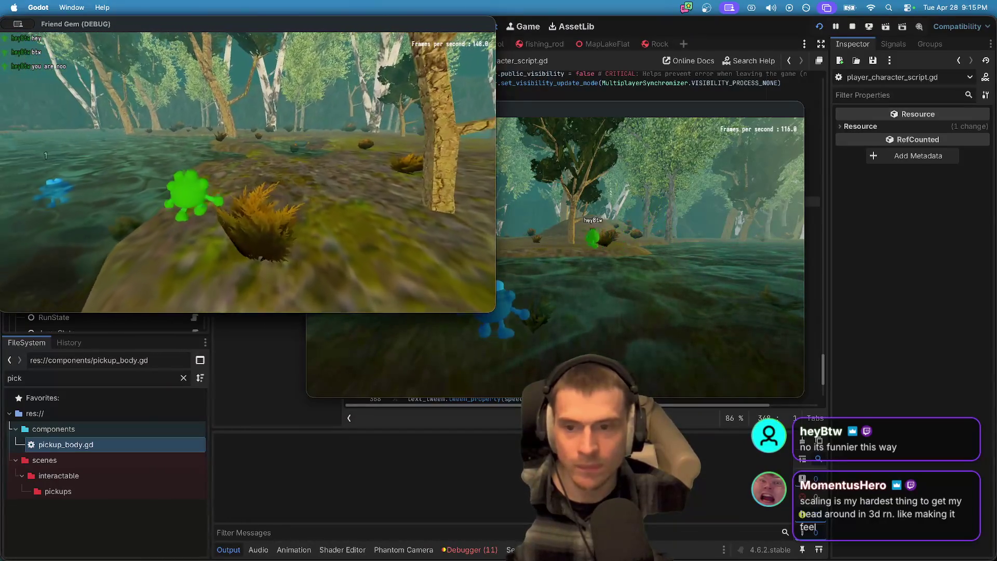
key("Escape")
key("Escape")
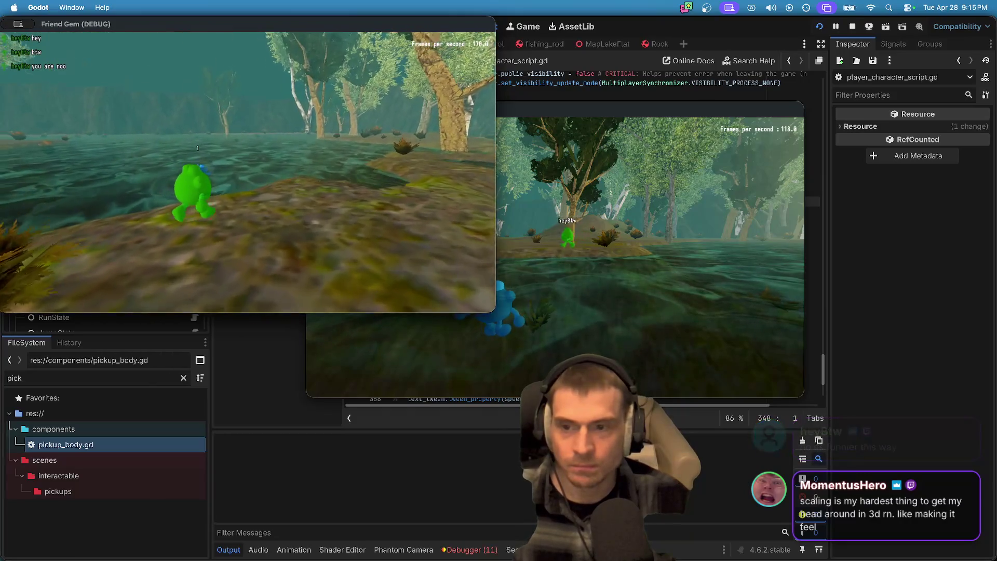
Step: Swim the blue character onto land and run past the tree into the water
key("w")
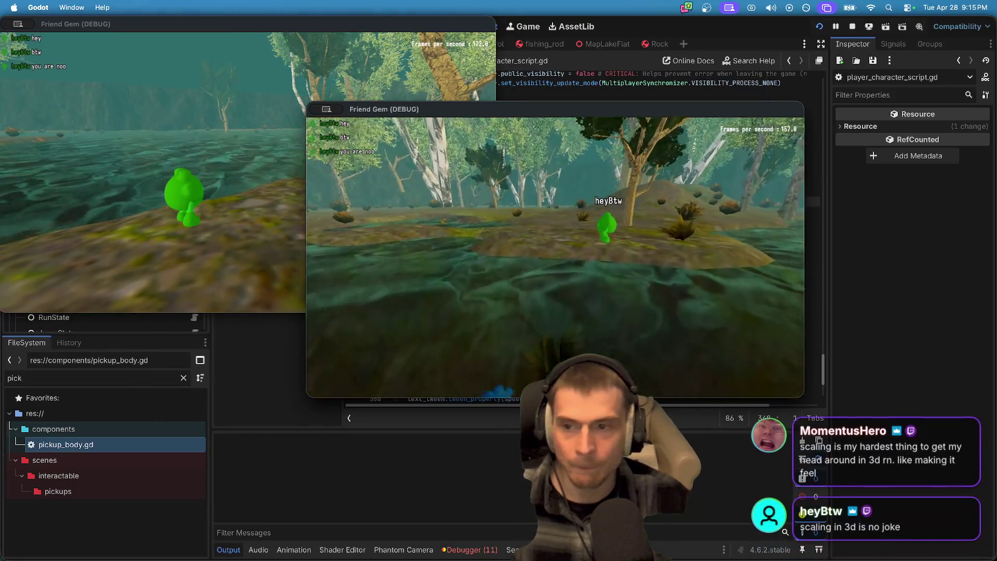
key("w")
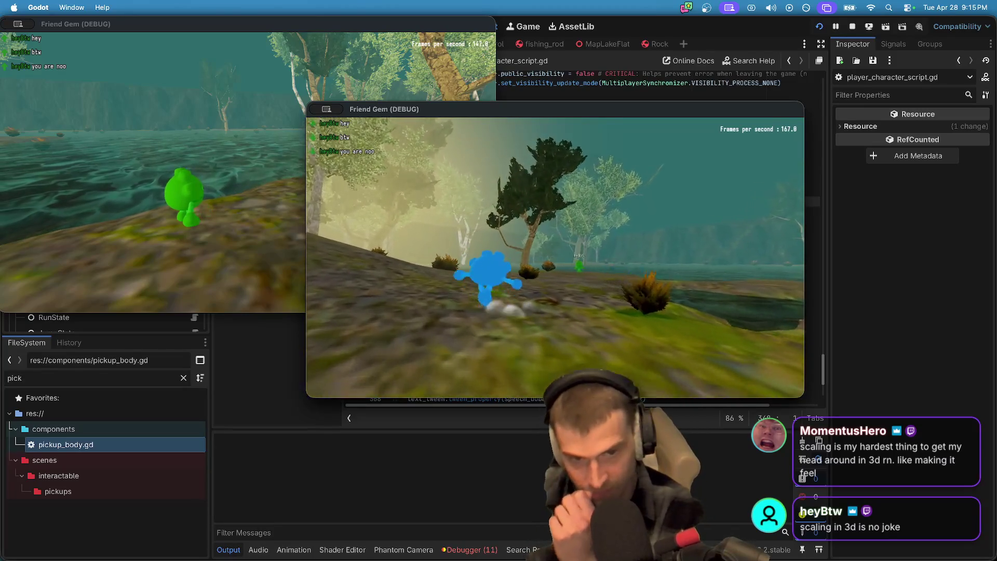
key("w")
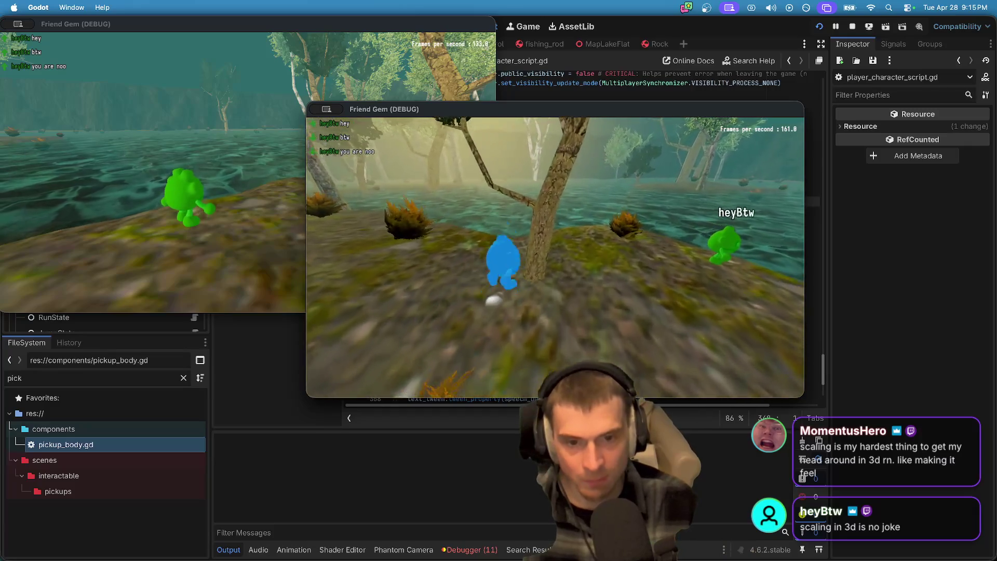
key("w")
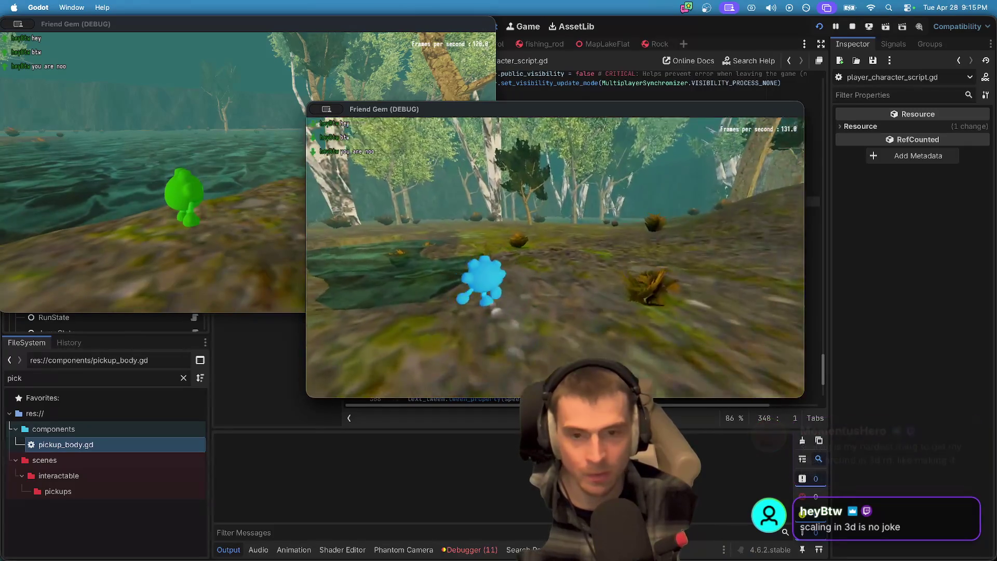
key("w")
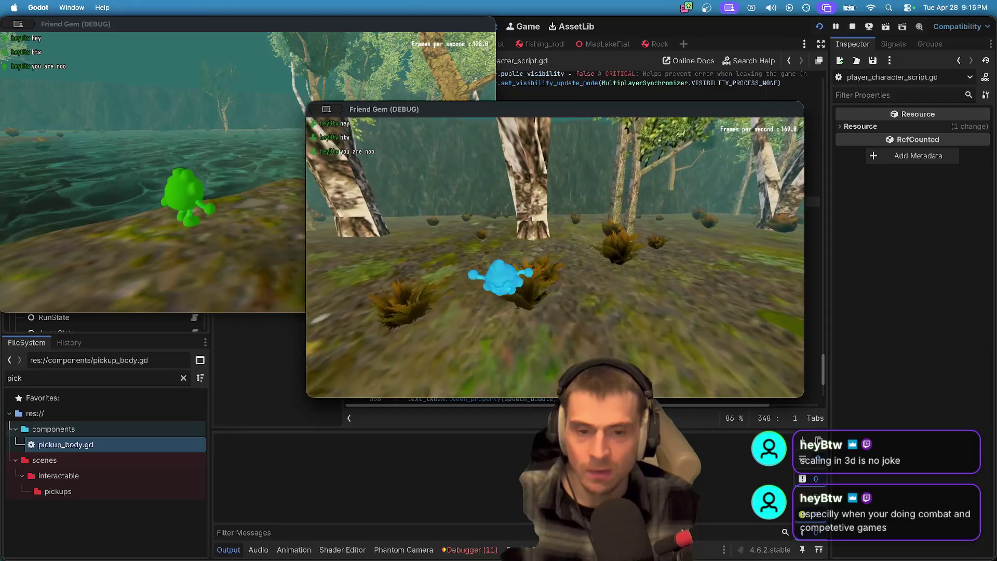
Step: Run the blue player past the pond onto the shore by the green player, then open Admin
key("w")
key("w")
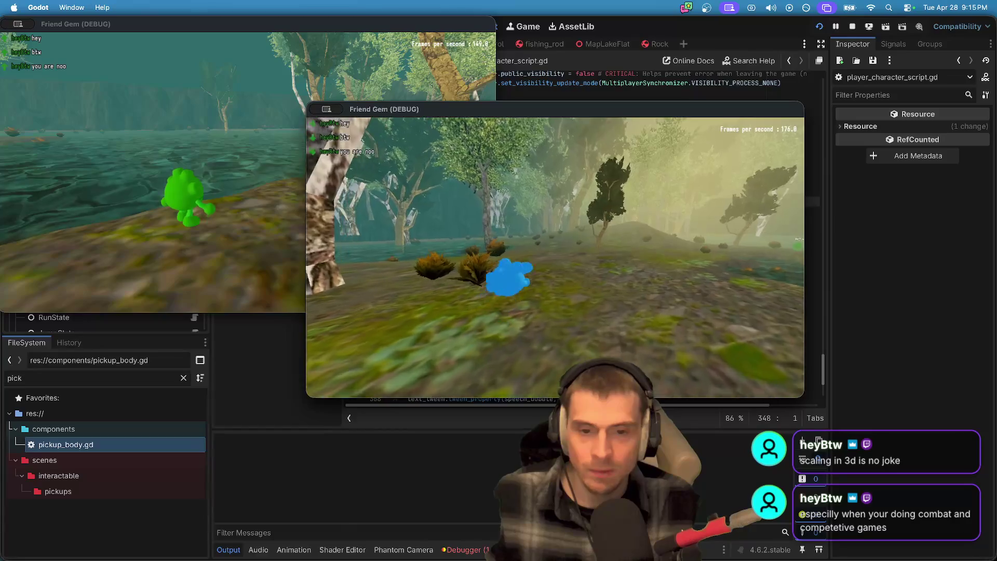
key("w")
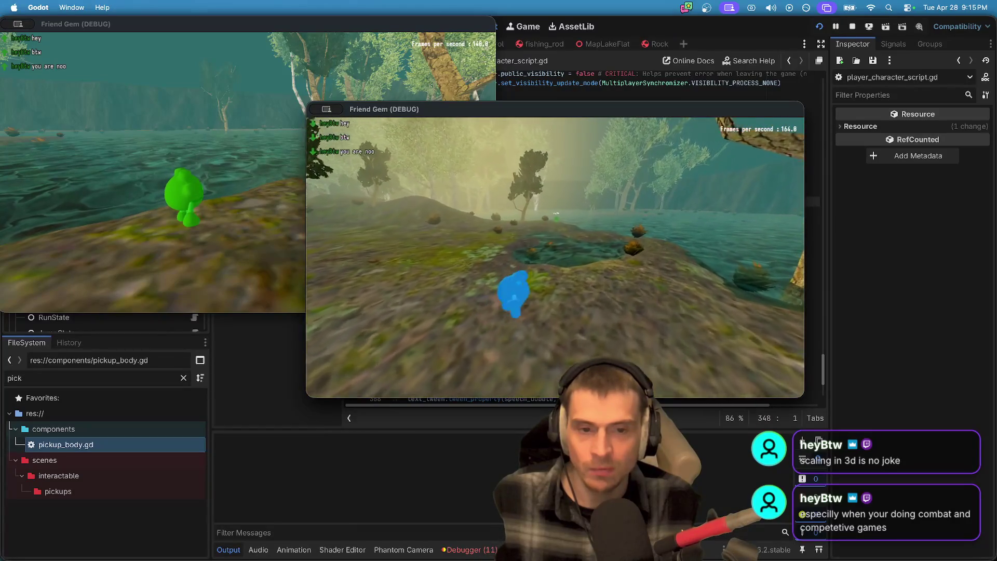
key("w")
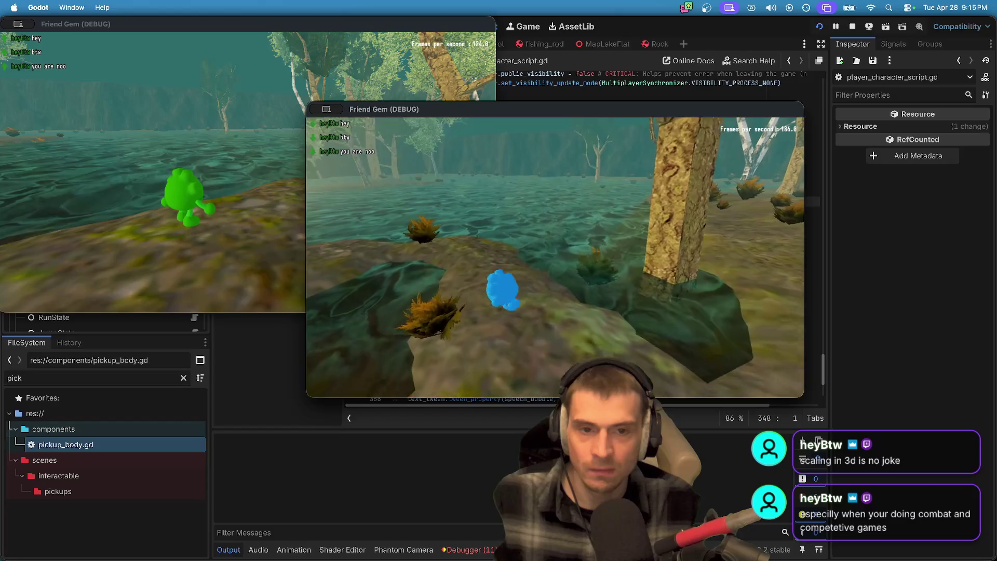
key("w")
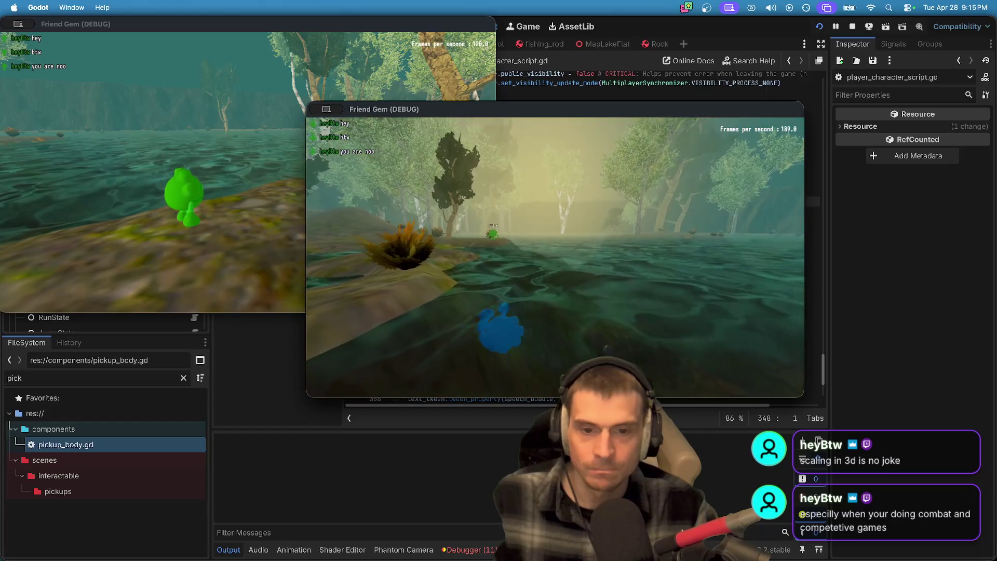
key("w")
key("space")
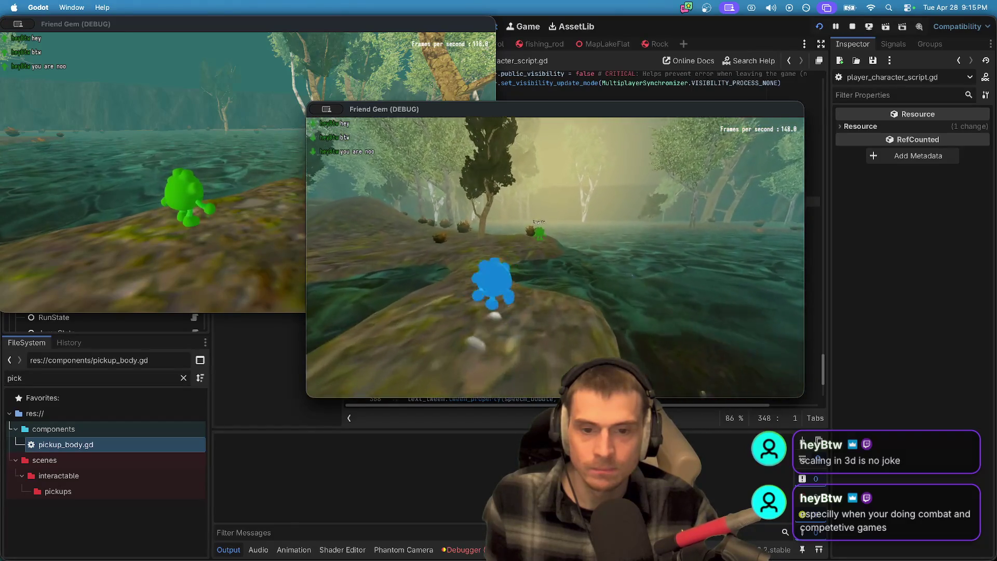
key("w")
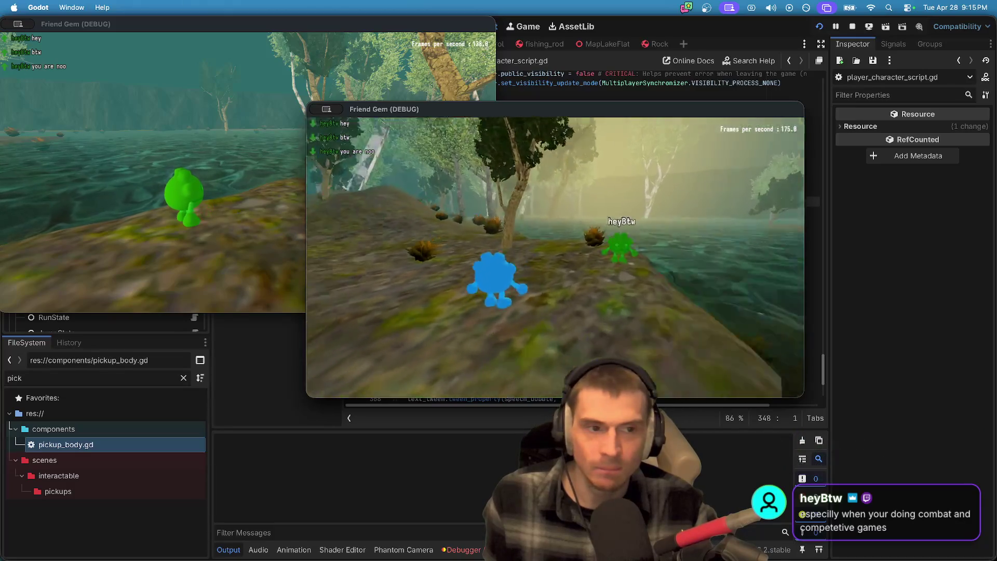
key("Escape")
left_click(572, 280)
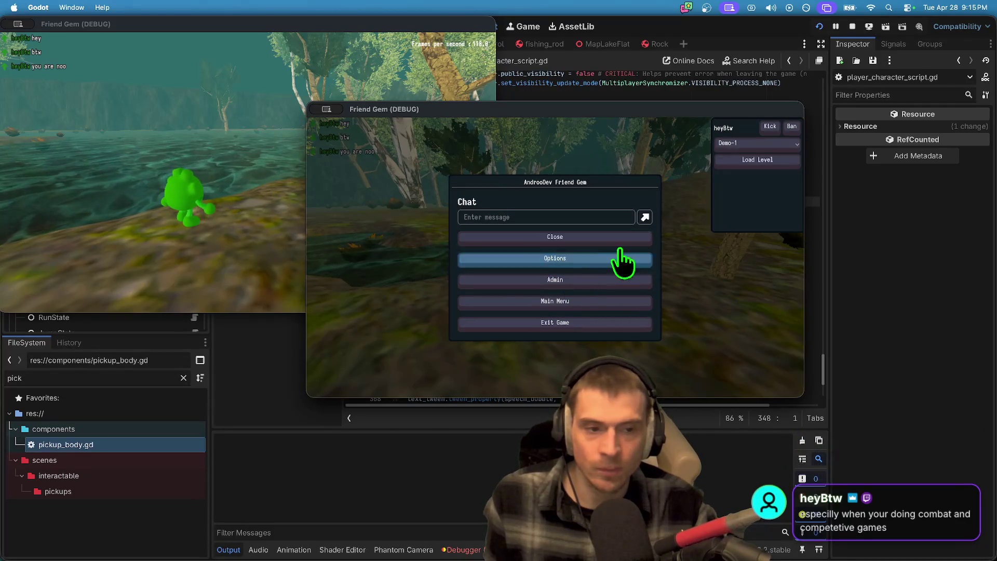
Step: Load the flat-grid Demo-1 level for both debug players
left_click(757, 161)
key("Escape")
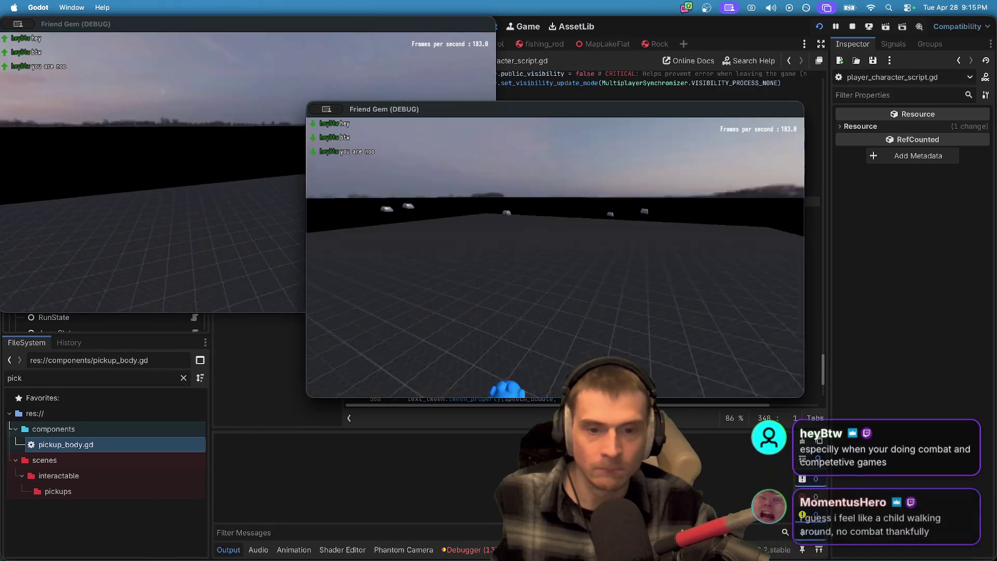
key("super+Tab")
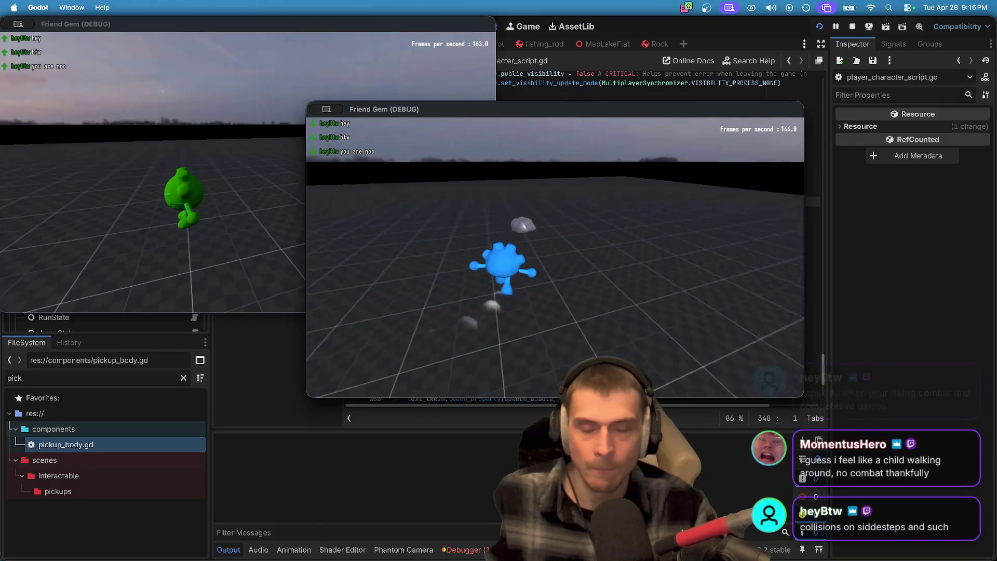
Step: Pick up and drop a rock with E, then return to the player character script
key("e")
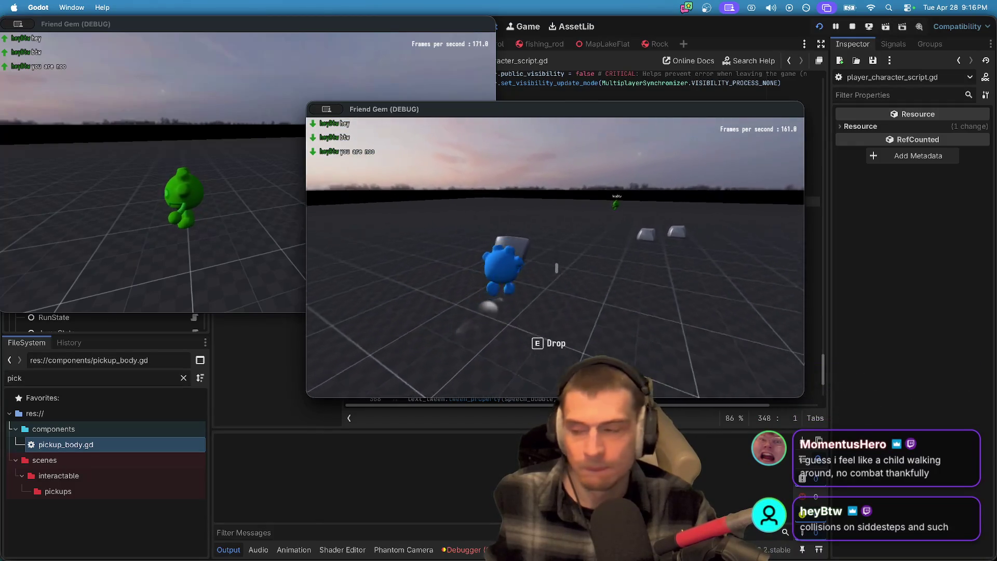
key("e")
key("super+grave")
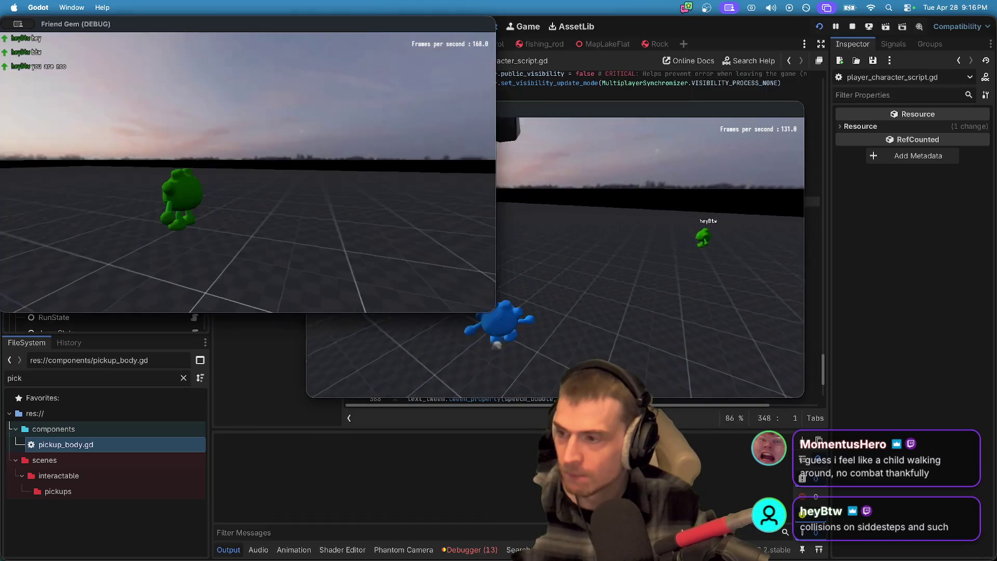
key("super+Tab")
key("super+Tab")
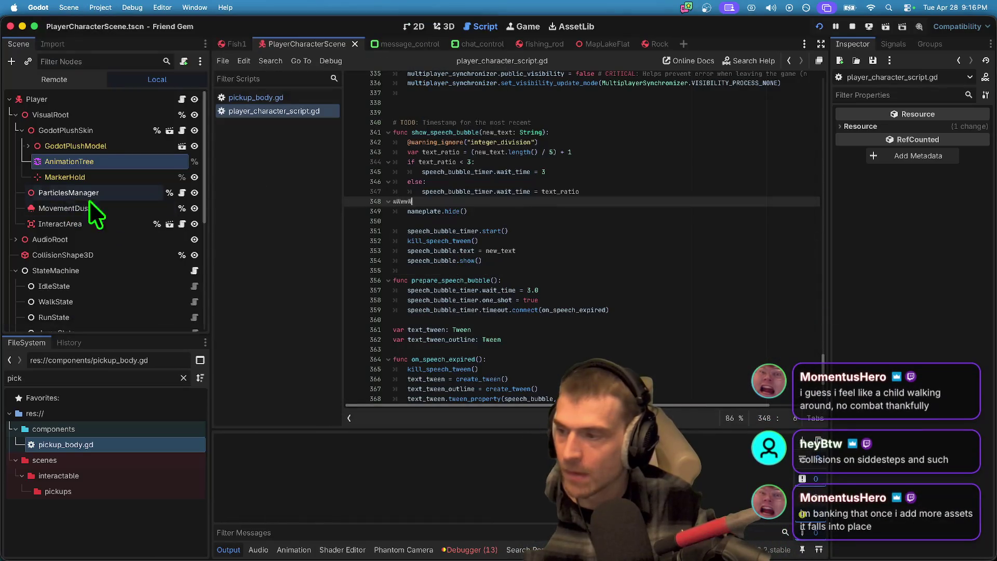
Step: Delete the stray 'wwwww' text on line 348 and go back to the running game
key("BackSpace")
key("BackSpace")
key("BackSpace")
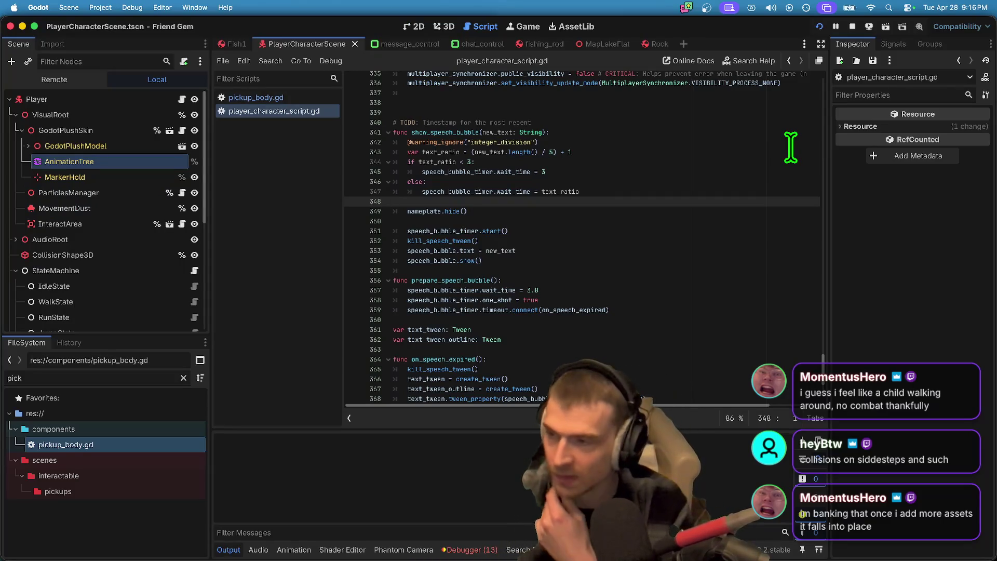
key("super+Tab")
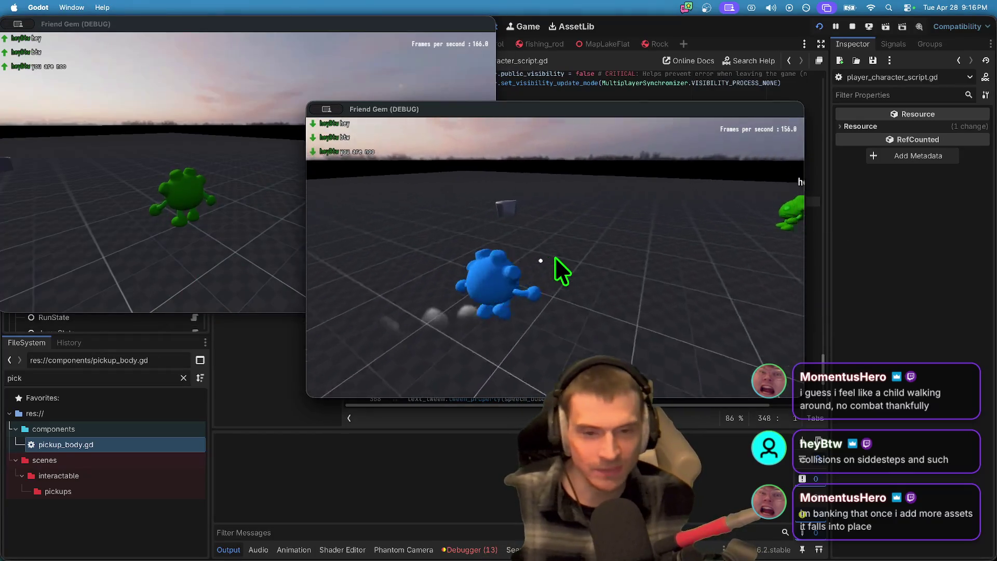
key("Escape")
key("Escape")
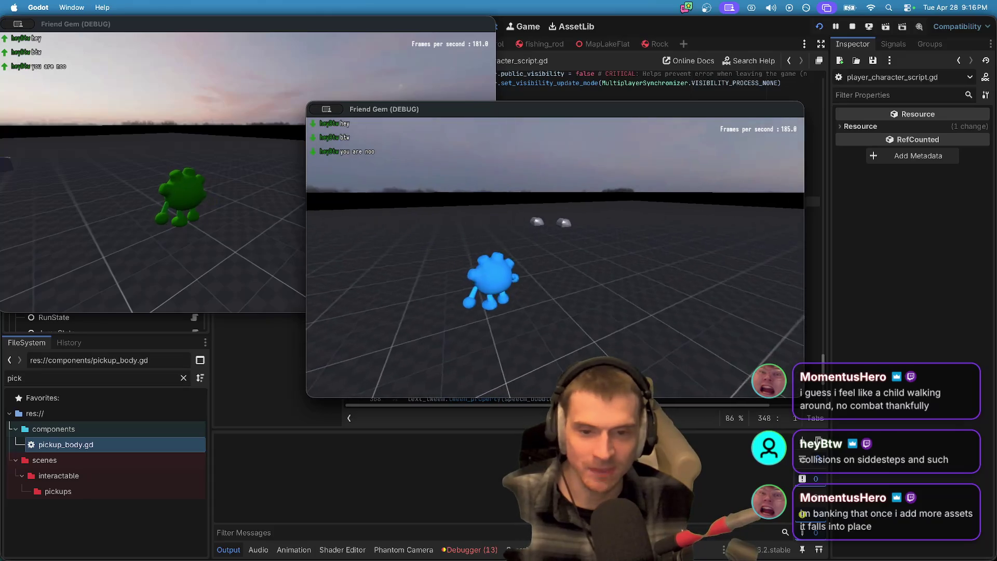
Step: Walk the blue player over beside the green player, then move green toward blue
key("w")
key("w")
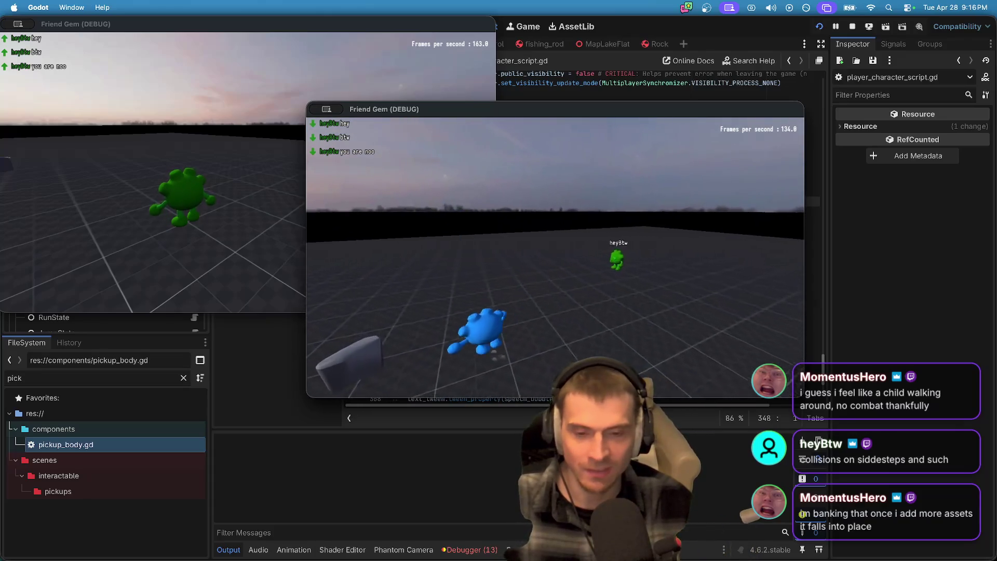
key("w")
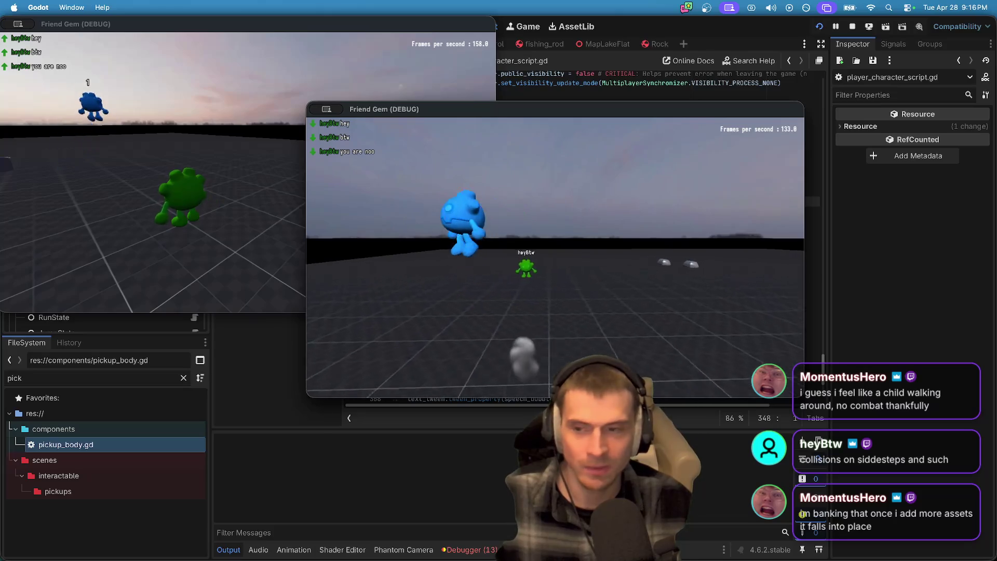
key("w")
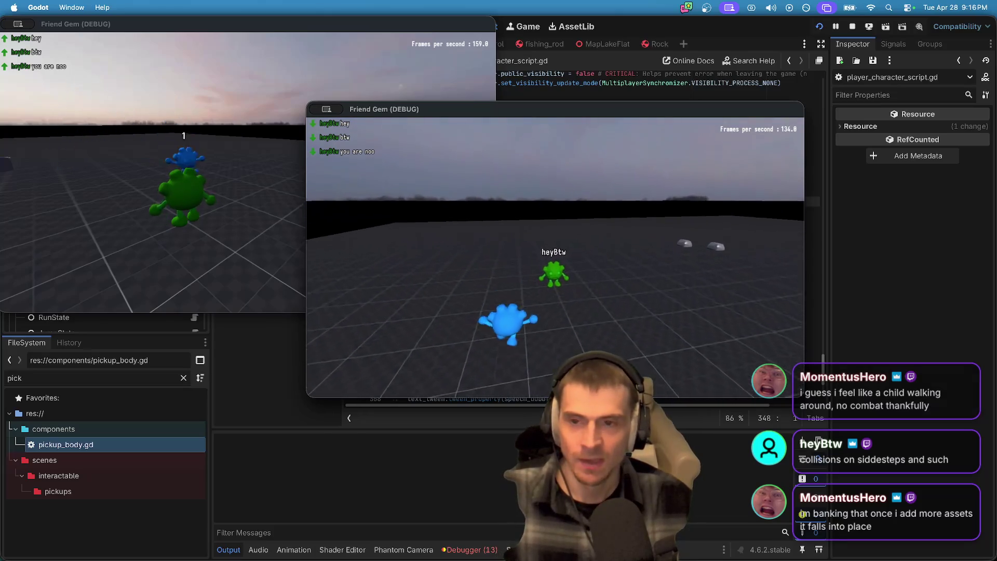
key("w")
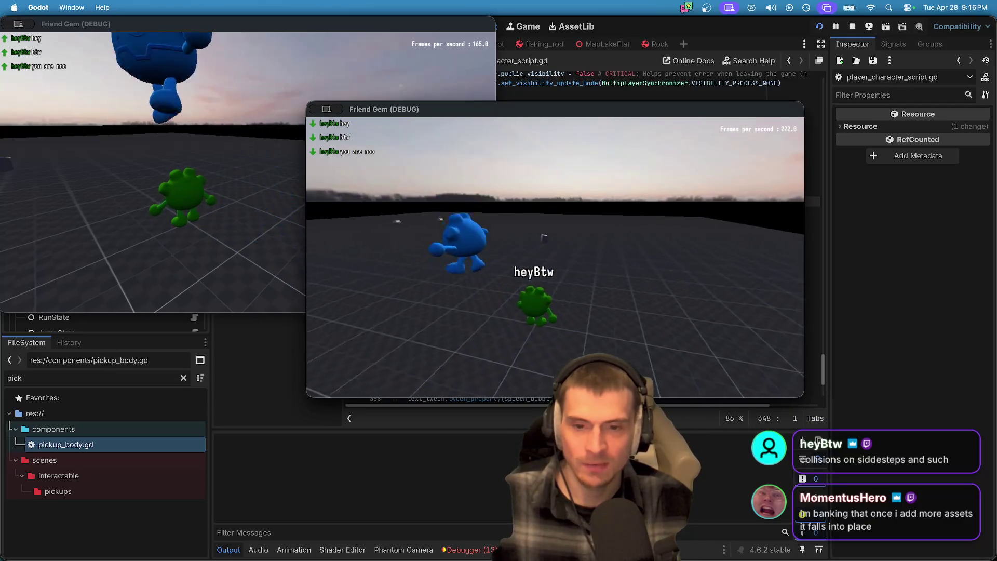
key("super+Tab")
key("w")
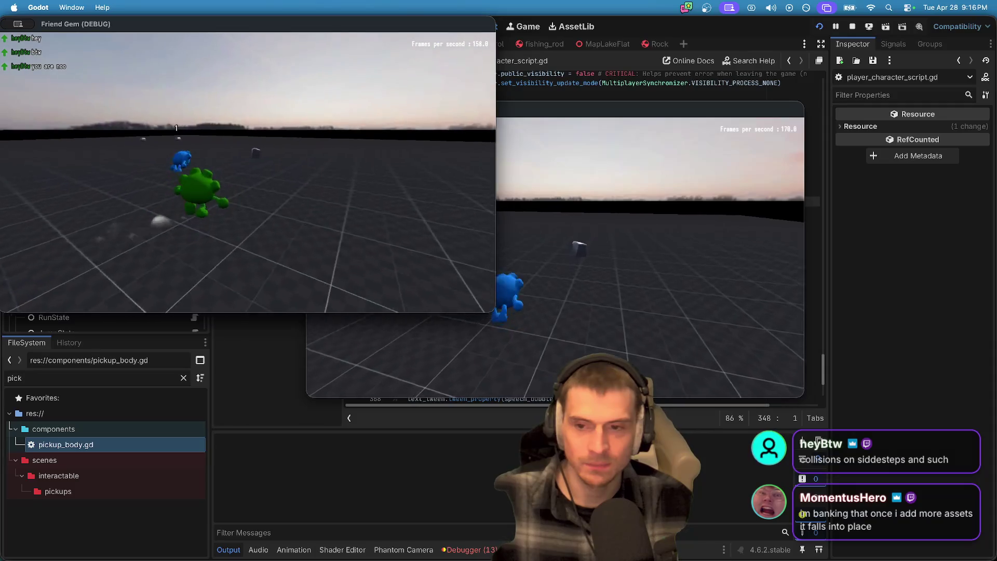
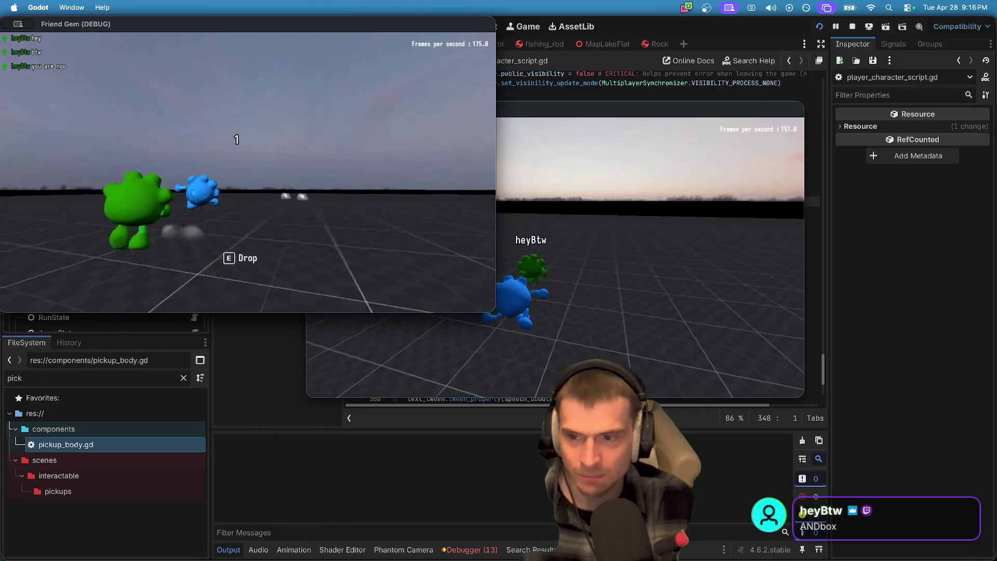
Step: In the second game window, pick up the rock with the blue character and drop it
key("super+Tab")
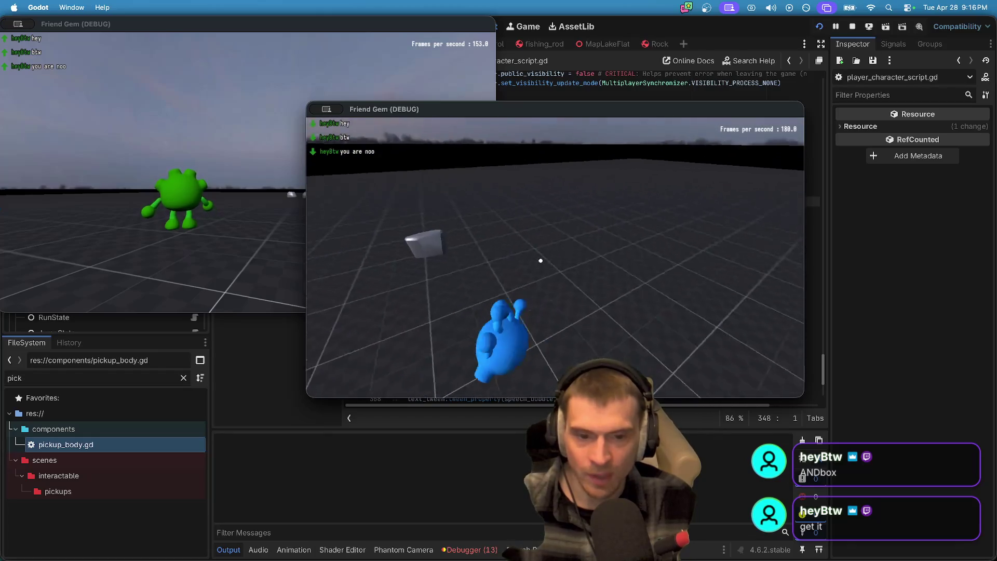
key("e")
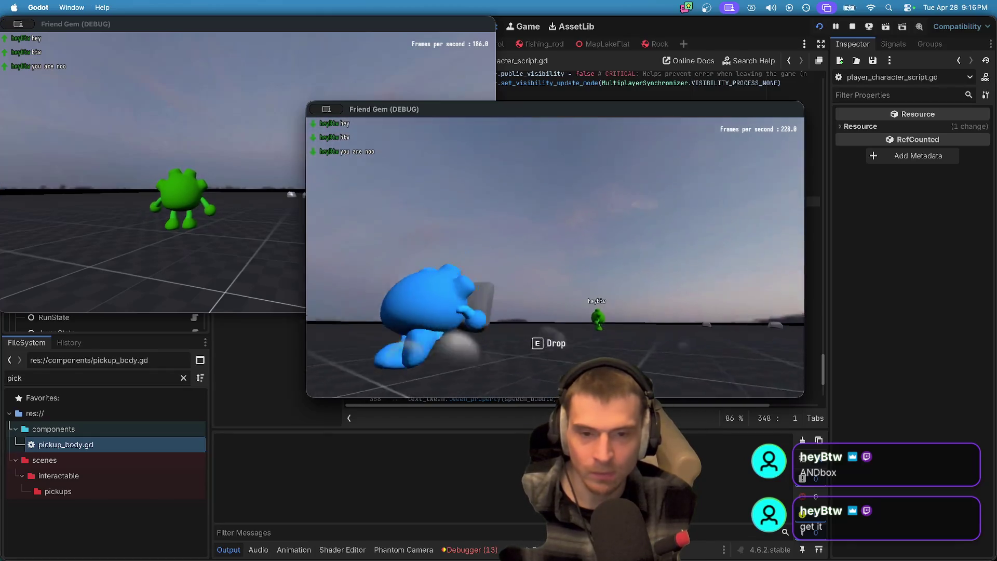
key("e")
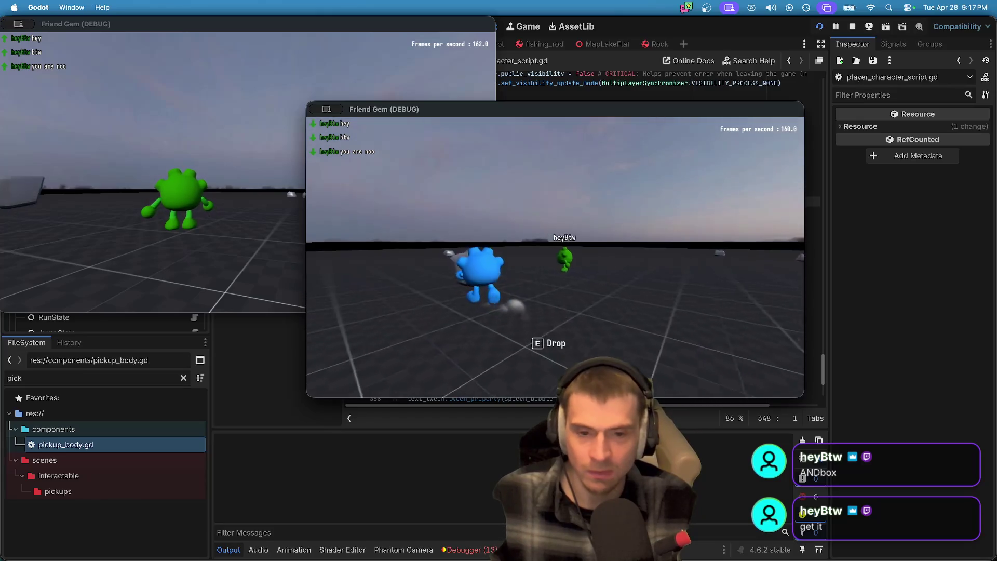
Step: Pick up the rock with the green character, then run and jump while carrying it
key("super+grave")
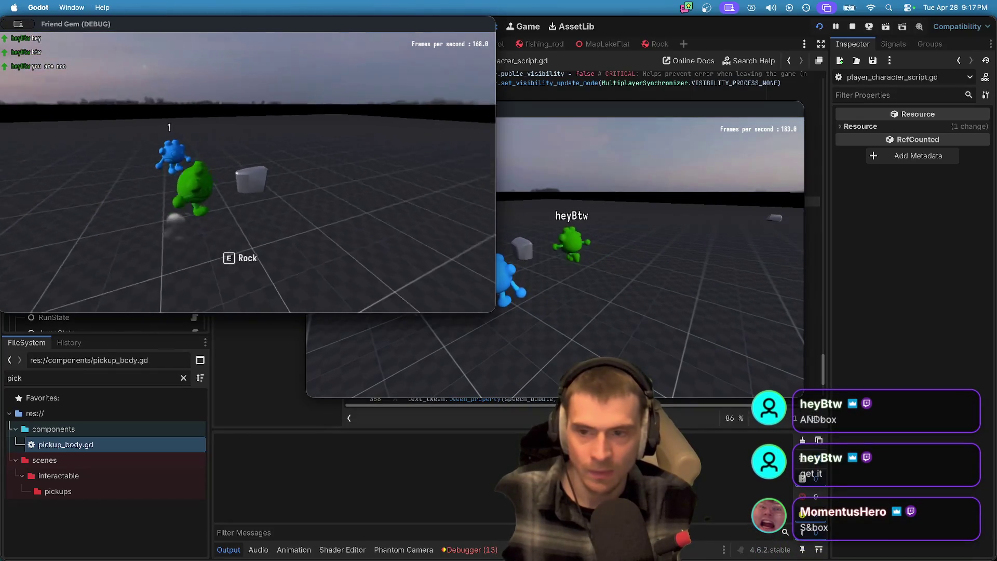
key("e")
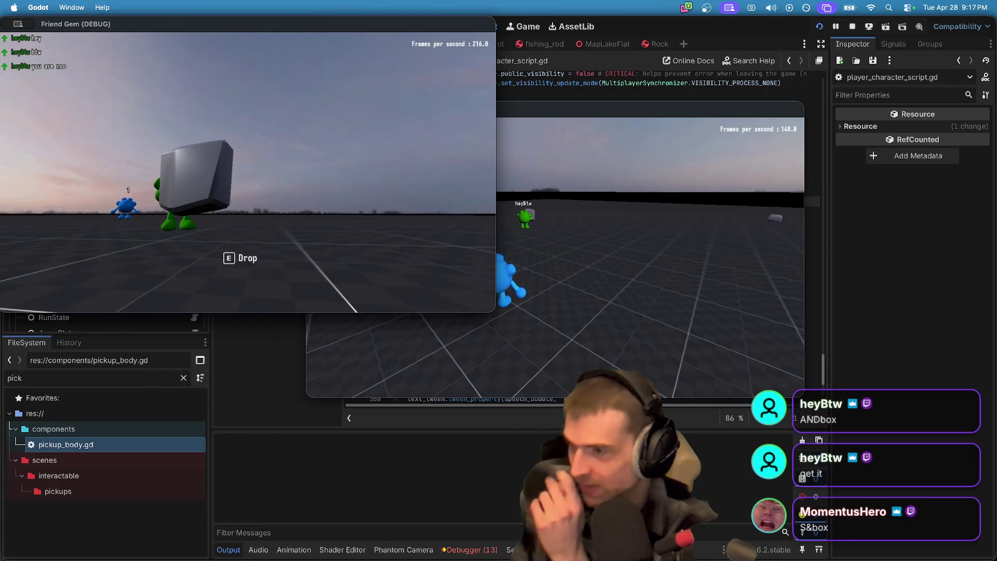
key("a")
key("w")
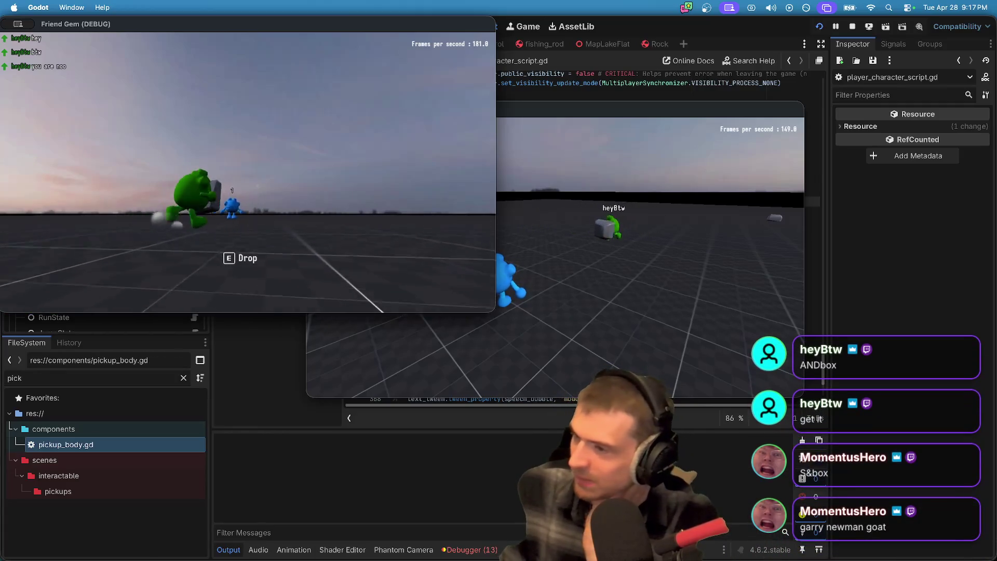
key("space")
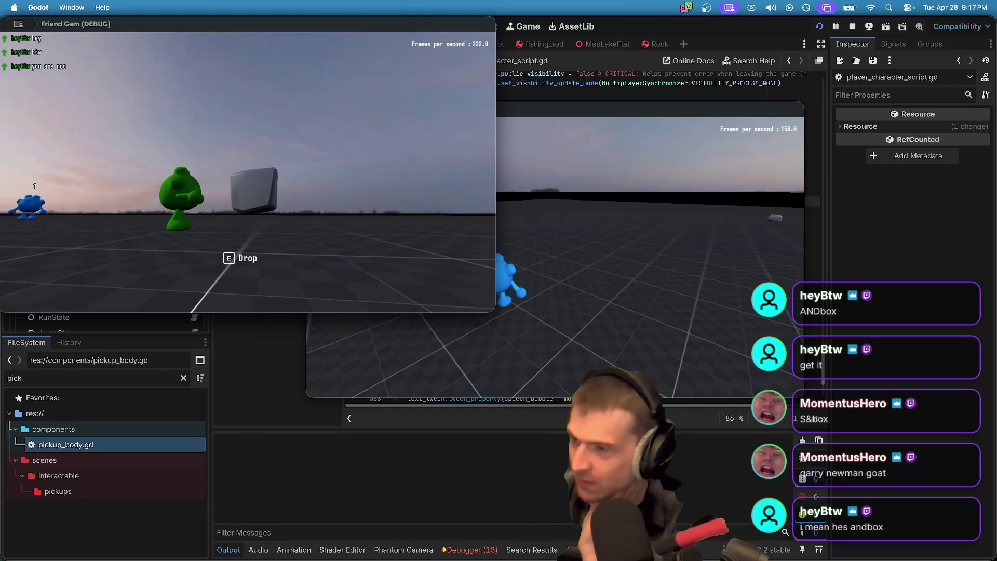
key("w")
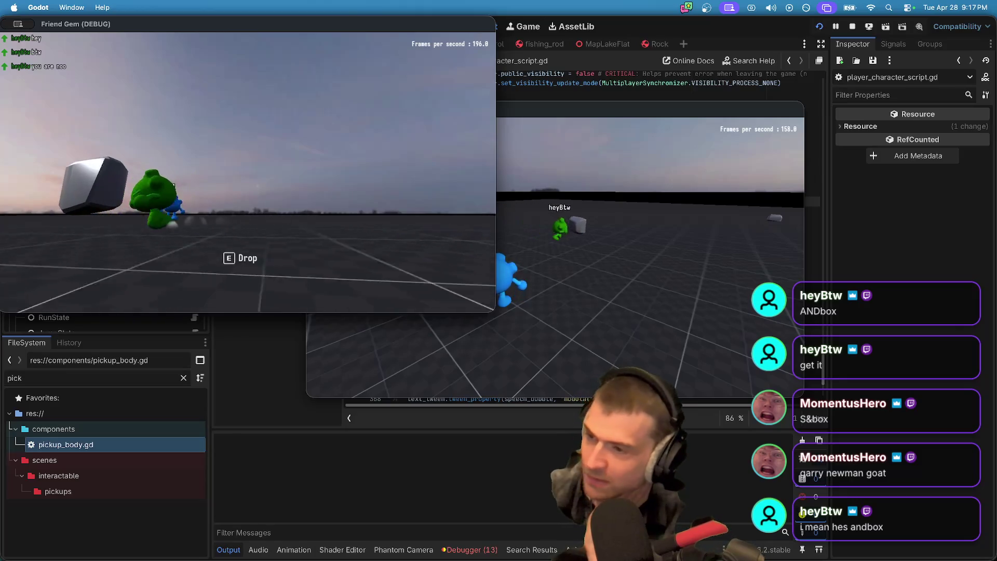
key("w")
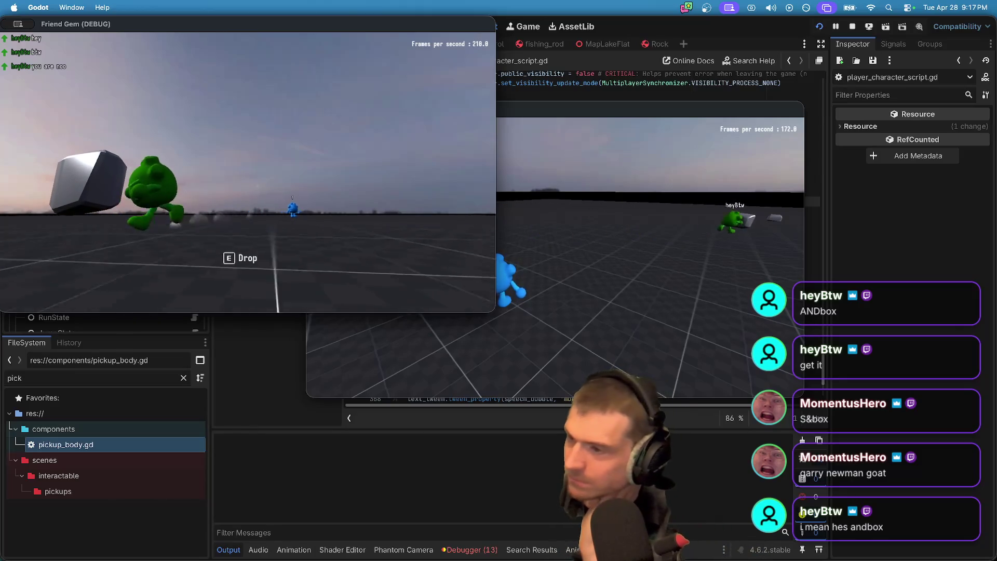
key("w")
key("space")
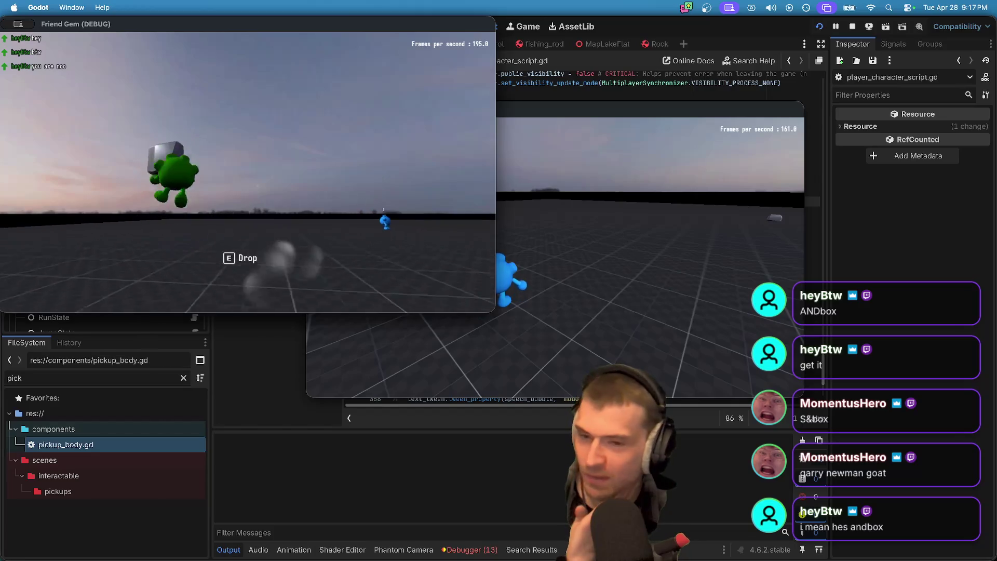
key("w")
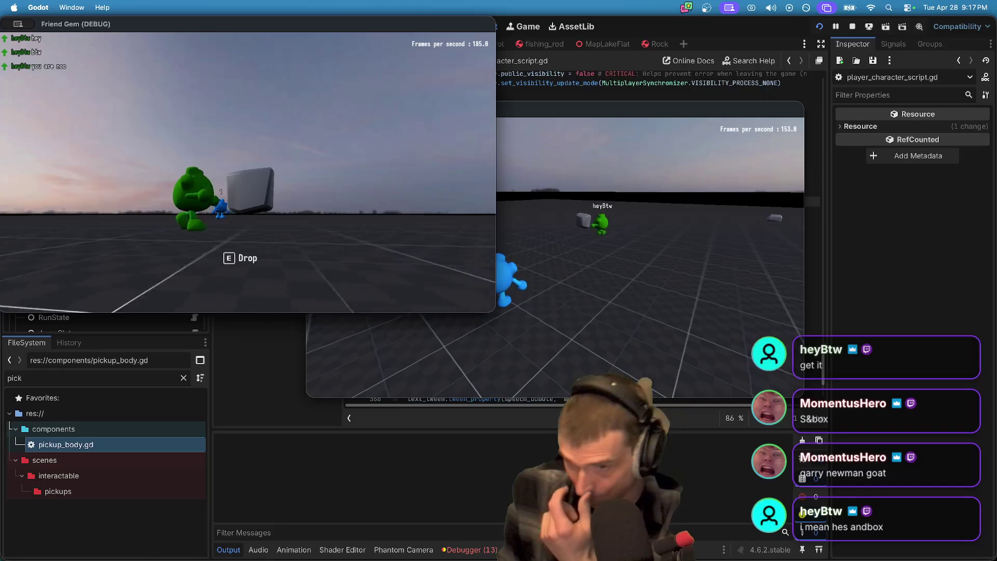
key("super+Tab")
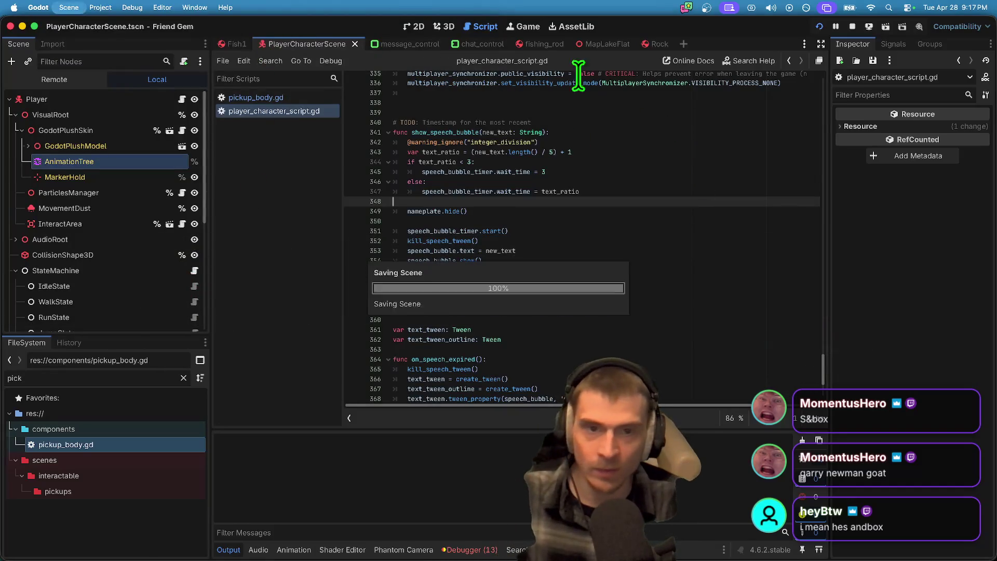
Step: Revert the Rock's Offset Forward in the Inspector, then carry and throw the rock in-game
left_click(658, 44)
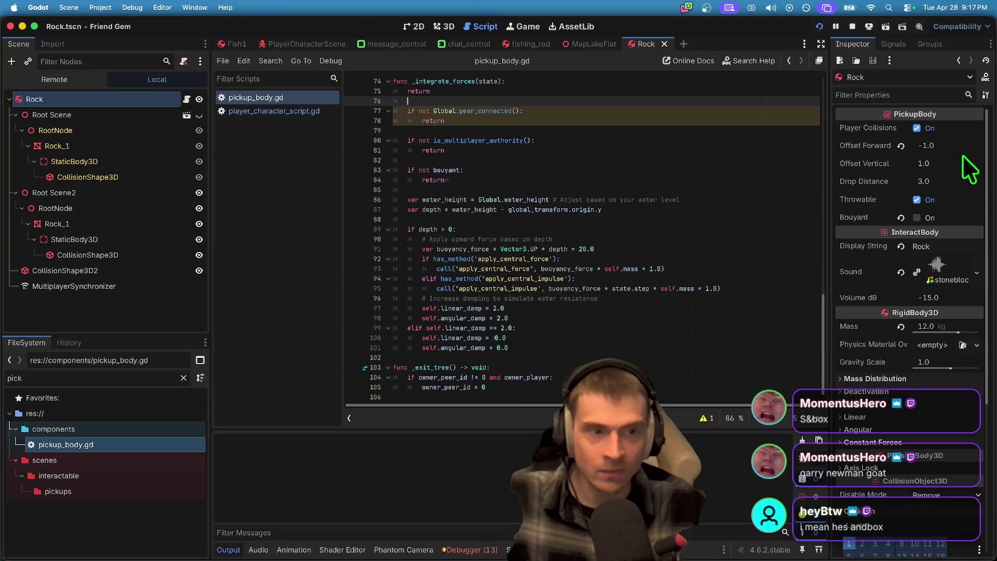
left_click(896, 145)
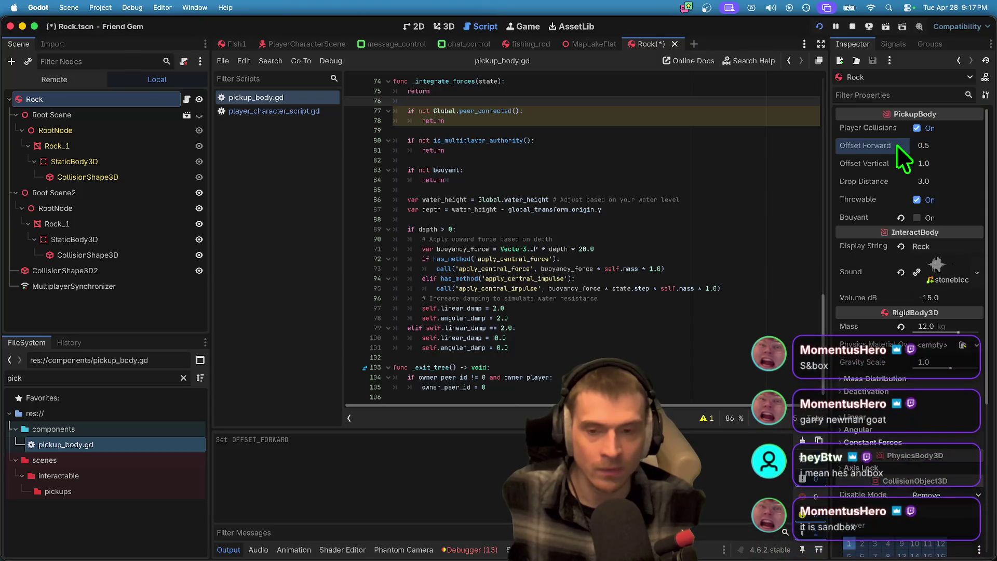
key("super+Tab")
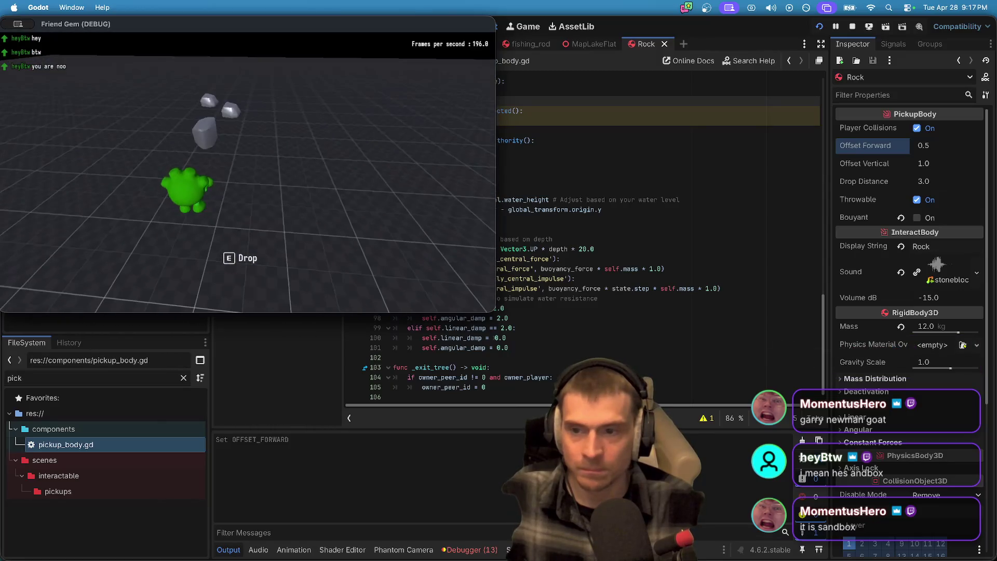
key("super+Tab")
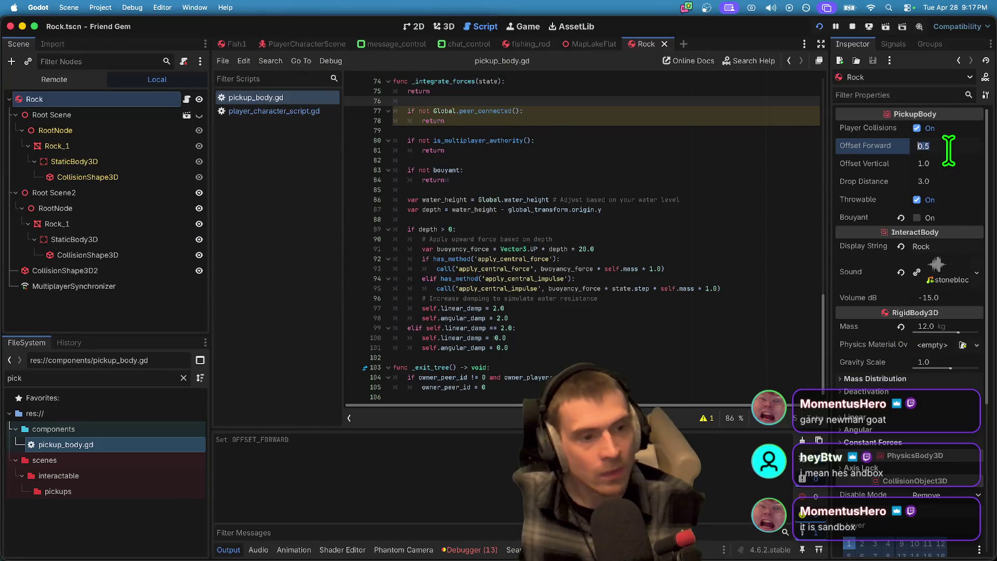
key("super+Tab")
key("super+Tab")
key("super+Tab")
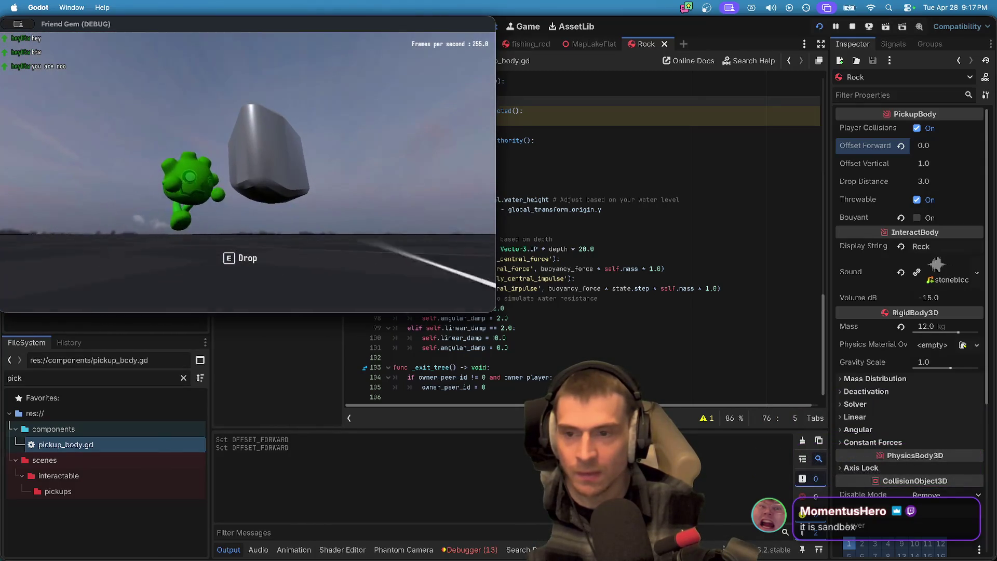
key("w")
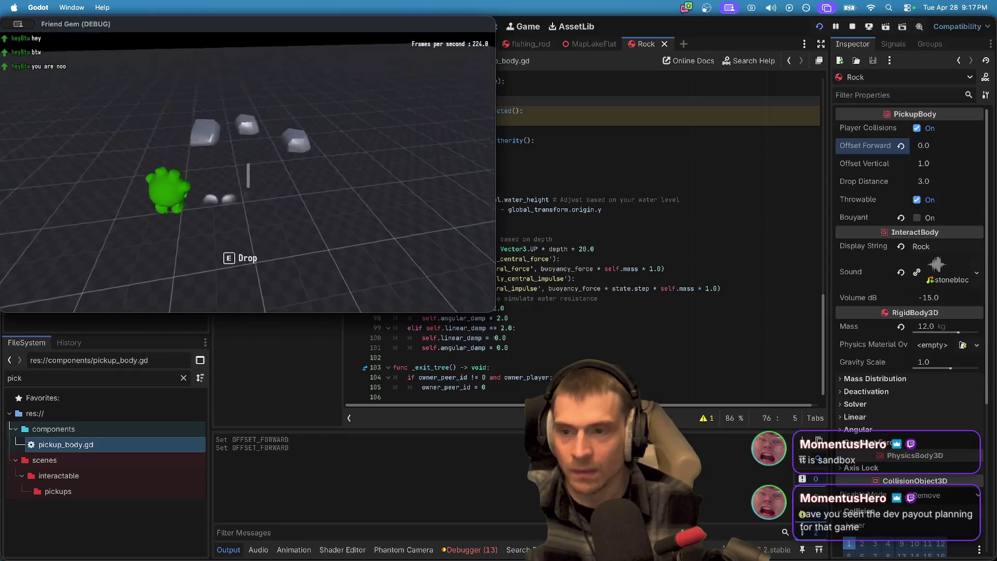
key("e")
key("super+period")
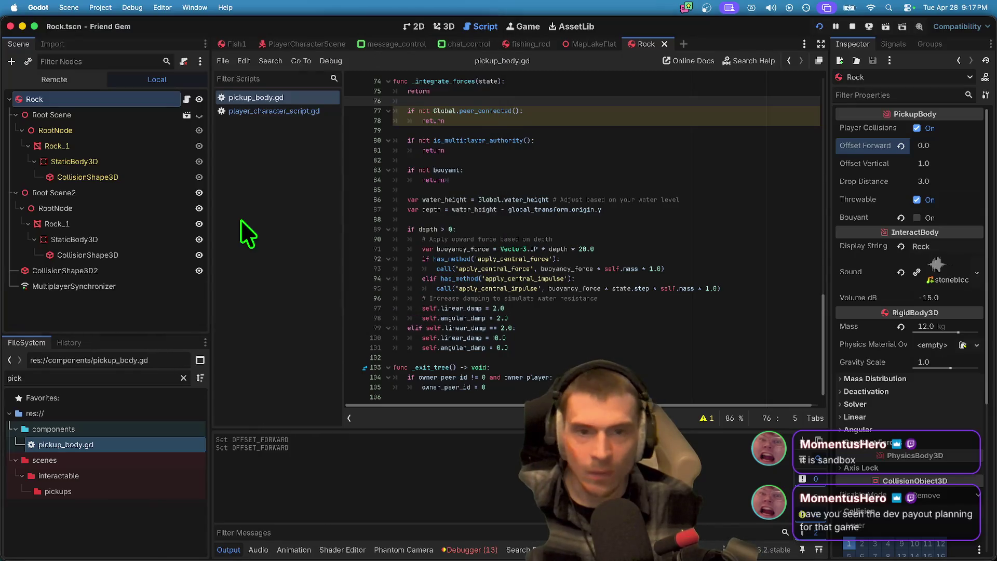
Step: Filter the FileSystem for 'ragdo' and open ragdoll_state_script.gd
left_click(154, 372)
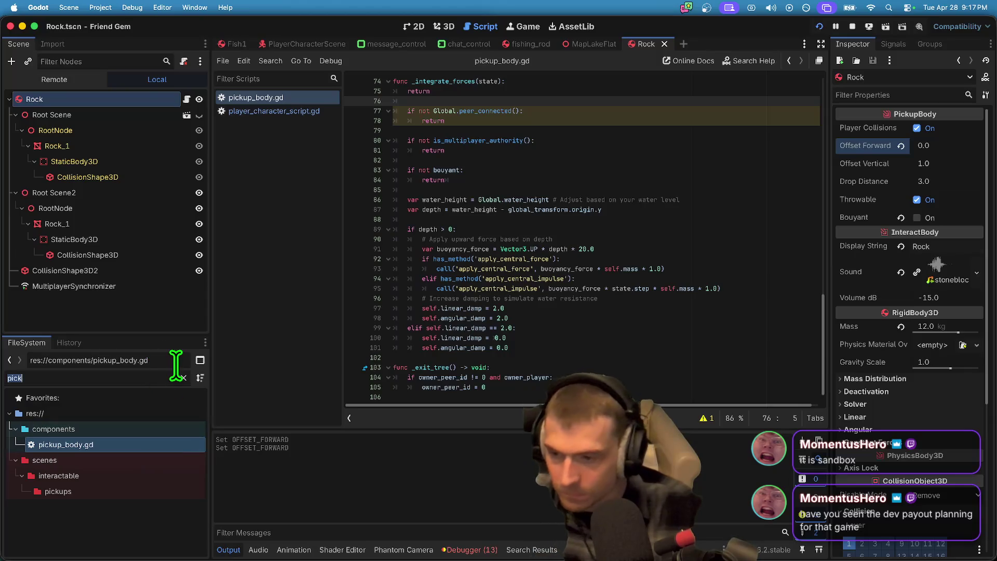
type("rag")
key("BackSpace")
type("gdo")
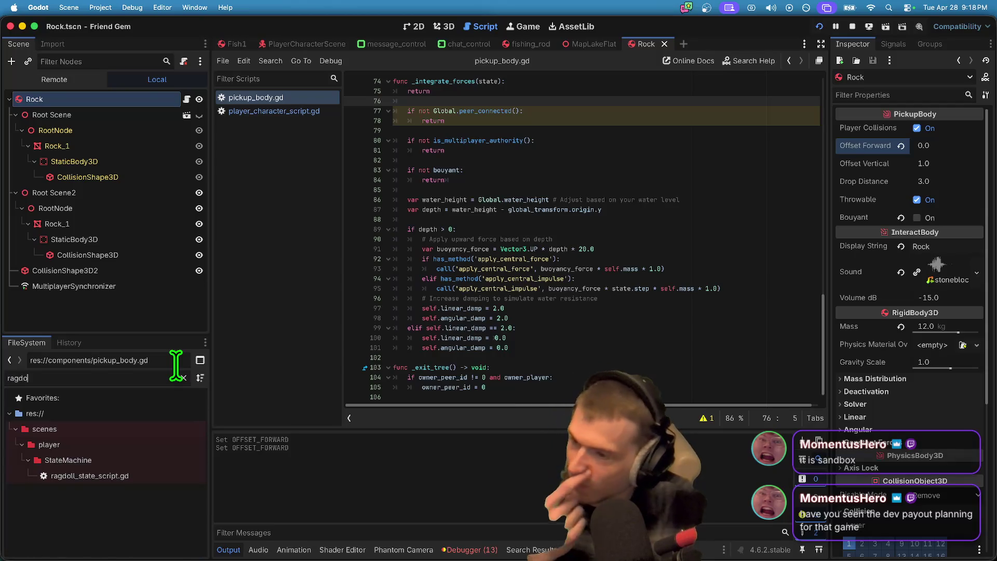
left_click(118, 476)
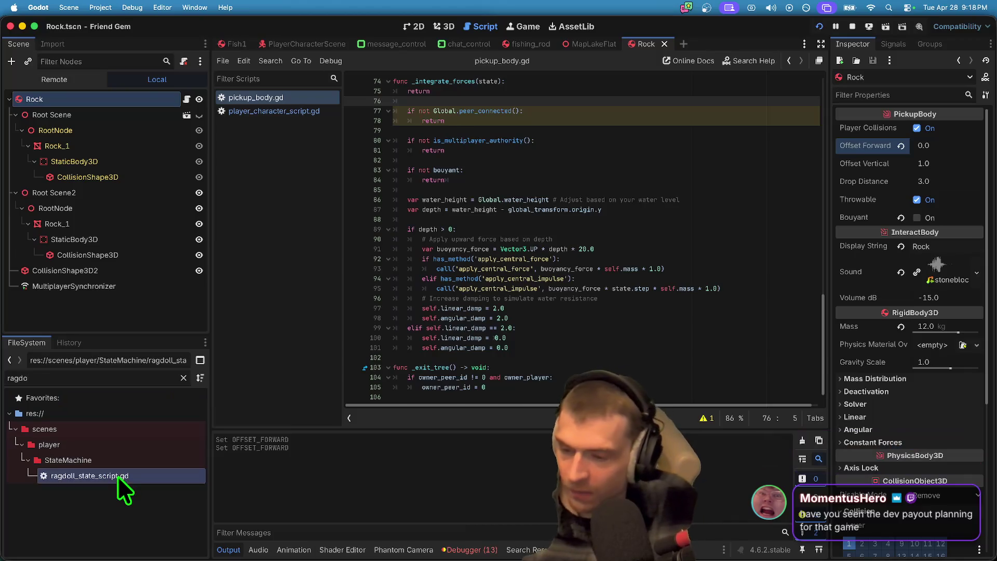
double_click(117, 476)
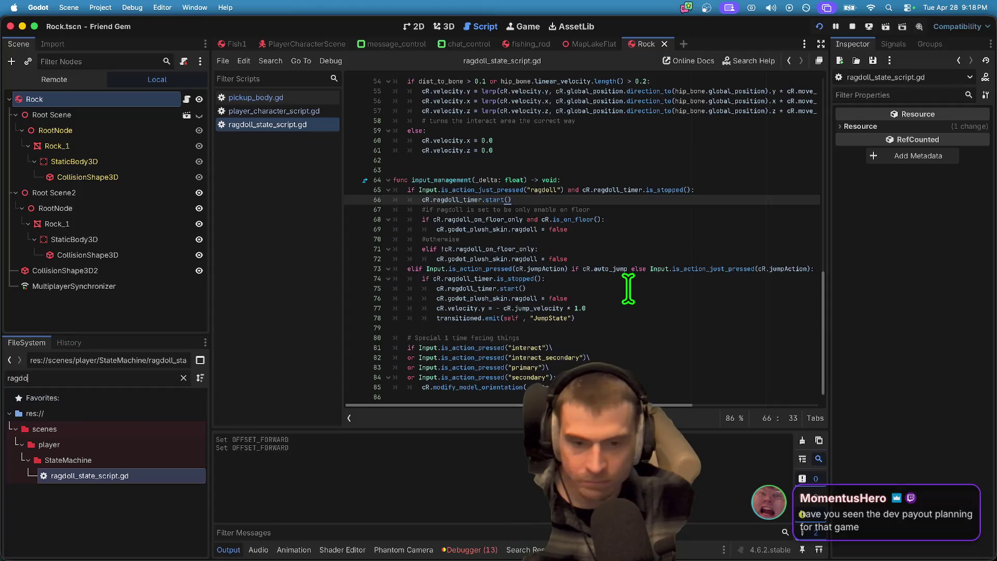
Step: Insert a 'return' line at the top of applies(), then save and run the game
scroll(630, 285, "up", 3)
left_click(526, 120)
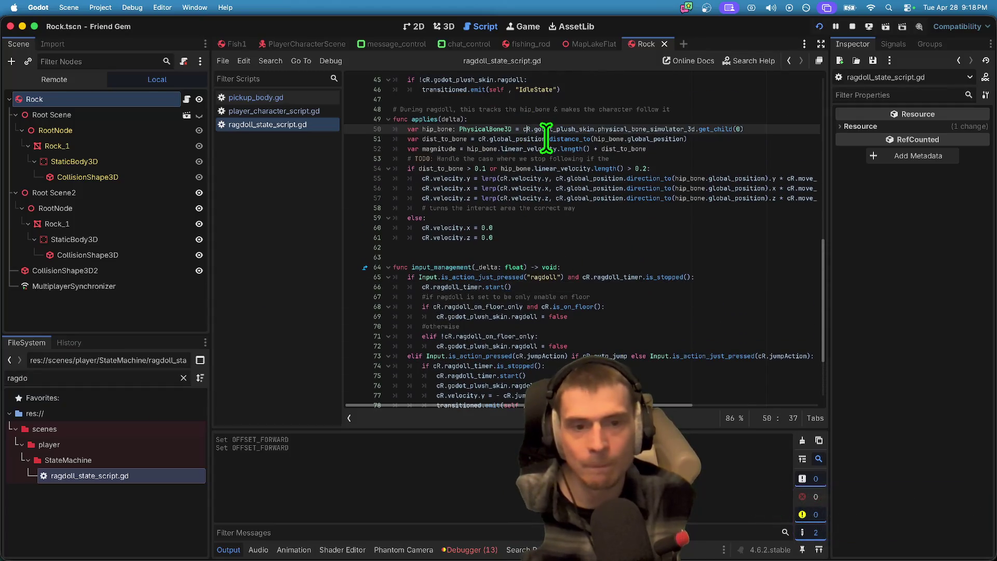
key("Return")
type("return")
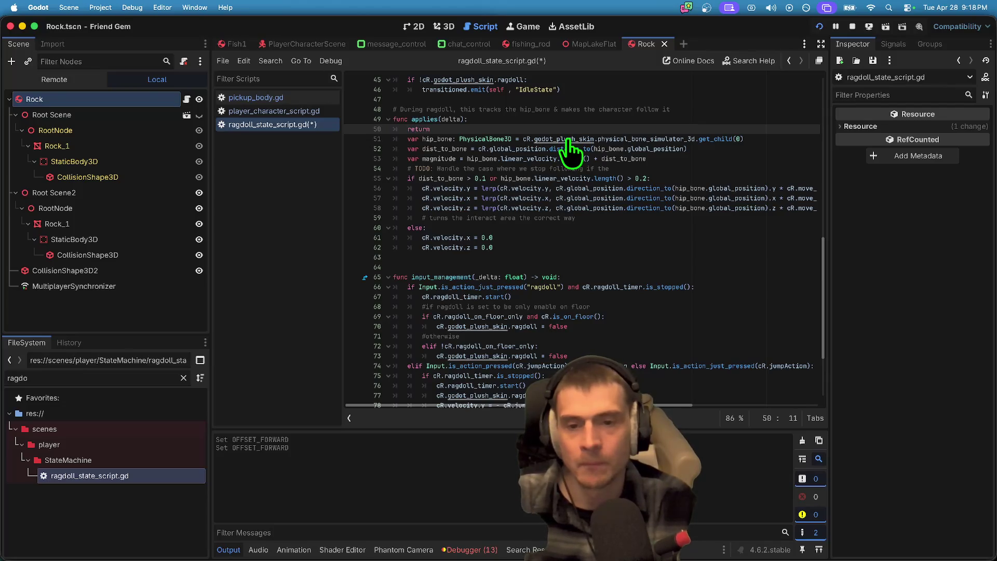
key("super+b")
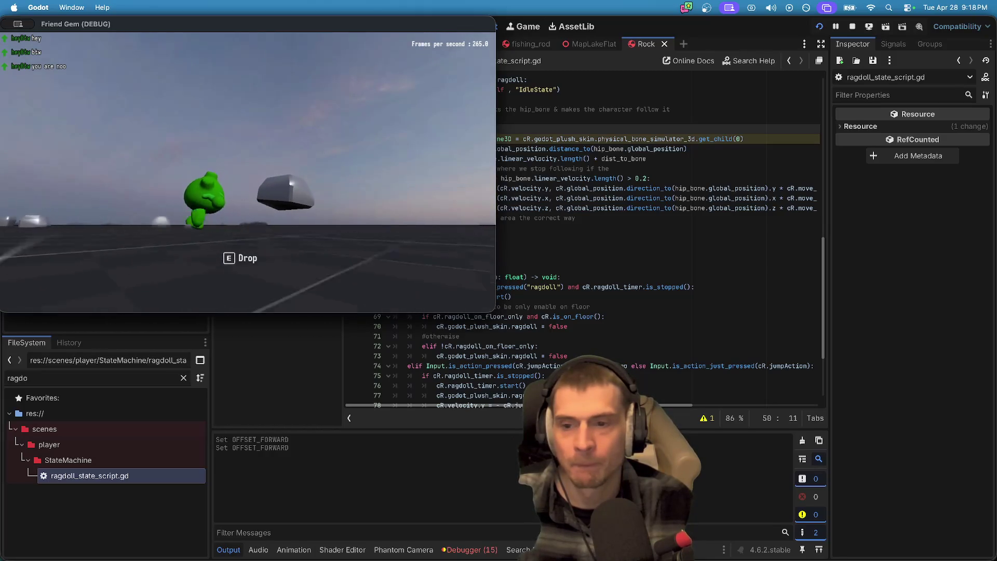
Step: Drop the rock with blue, pick it up with green, walk around, then pause
key("super+Tab")
key("super+Tab")
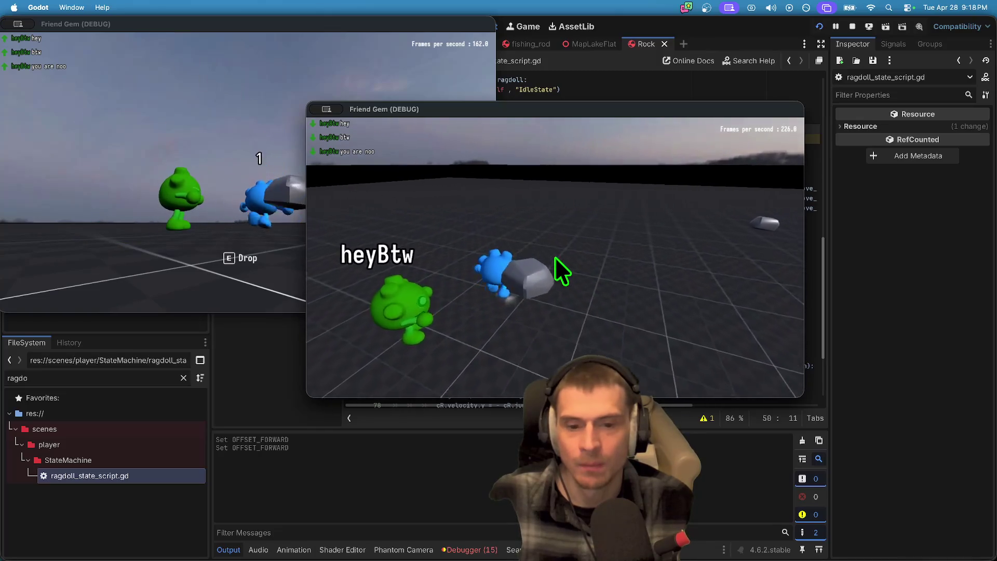
key("super+Tab")
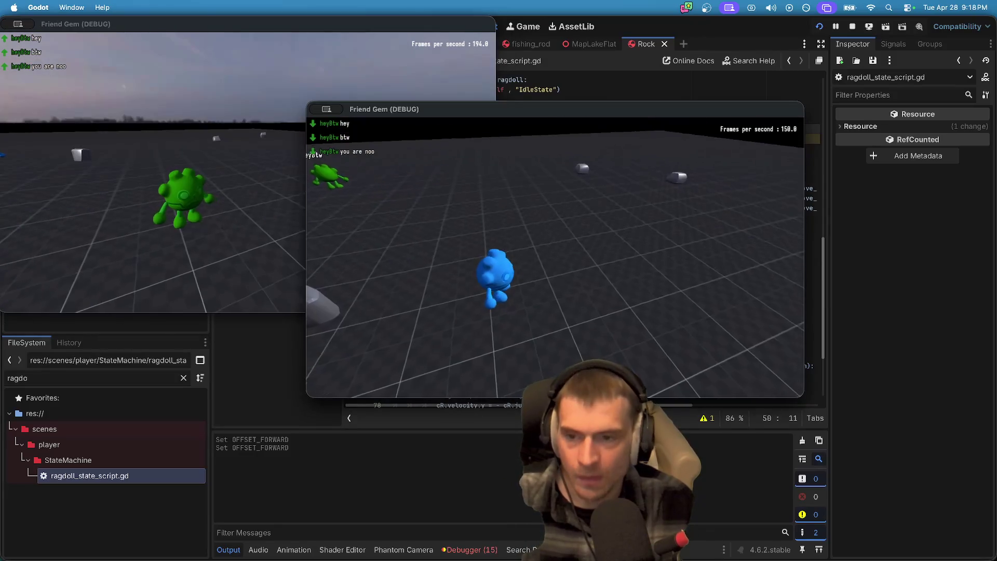
key("e")
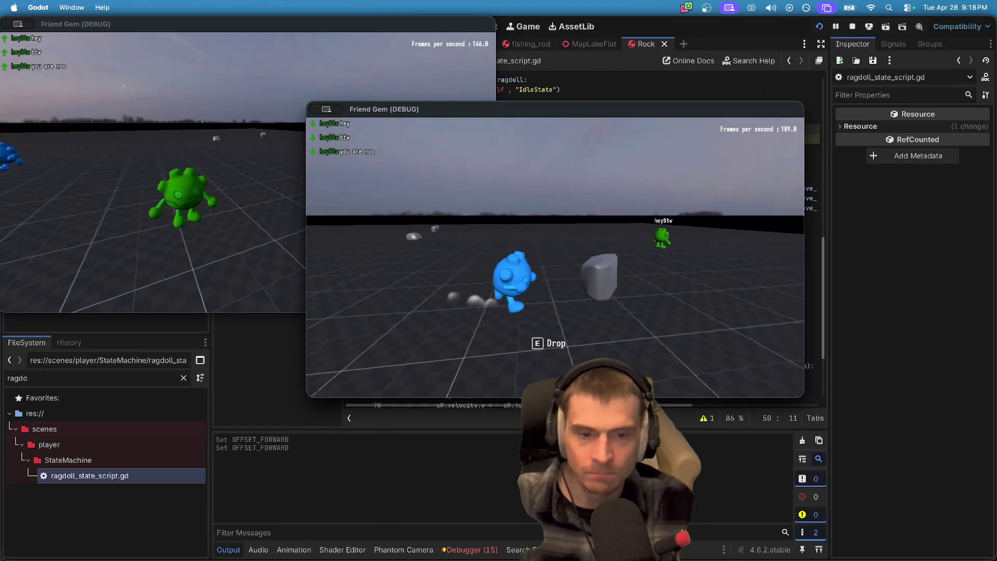
key("e")
key("w")
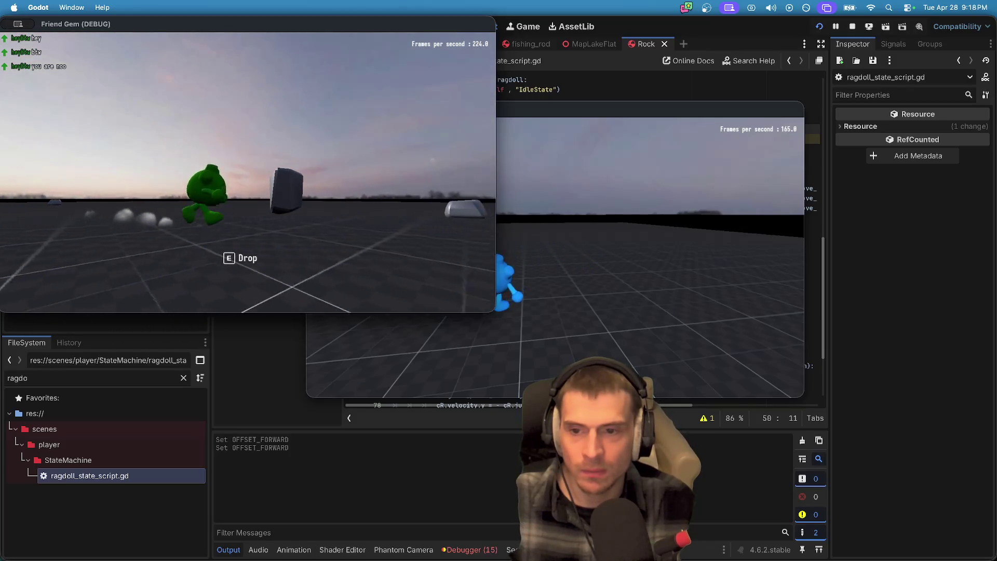
key("w")
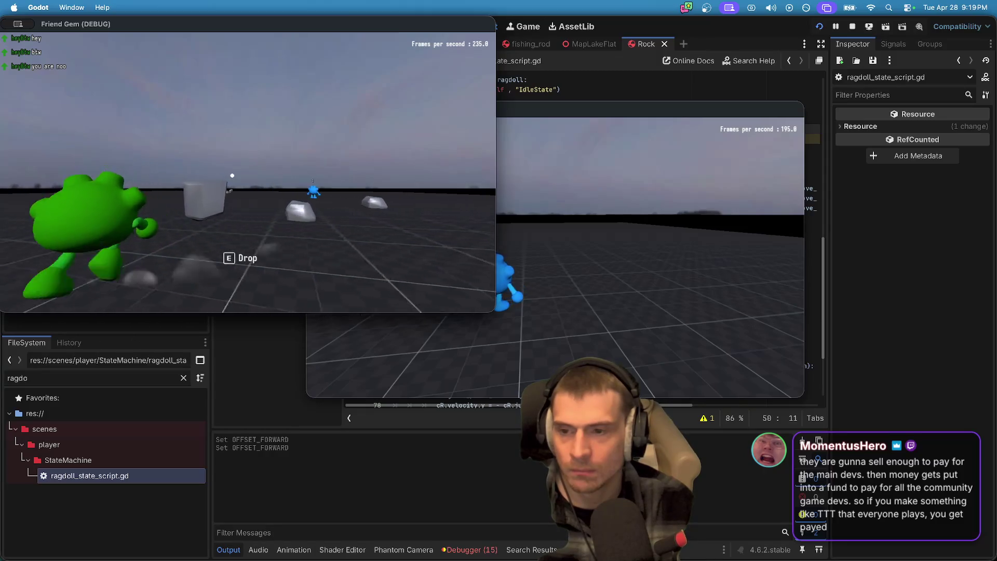
key("Escape")
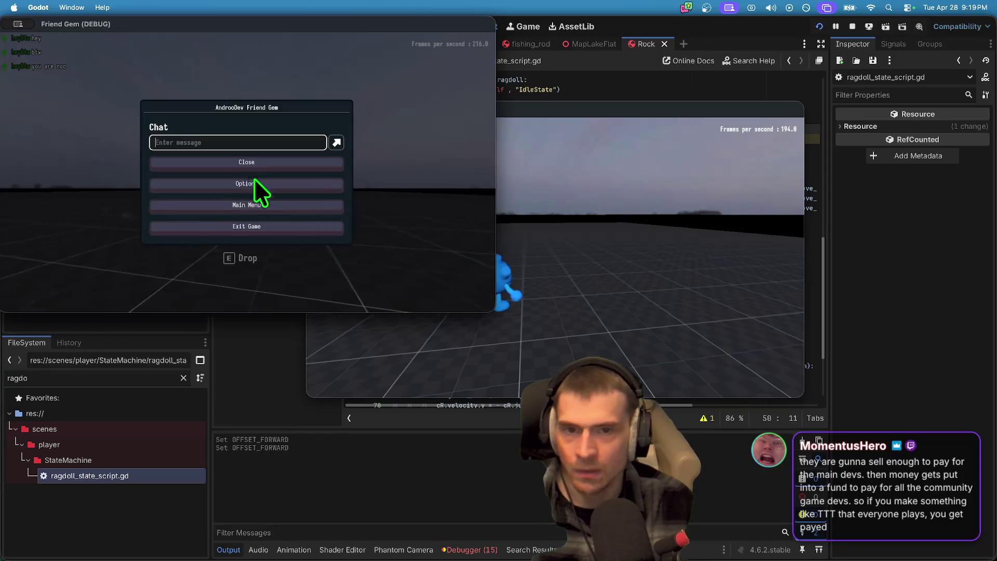
Step: Turn on Fullscreen under Options > Video and resume the game
left_click(277, 185)
left_click(222, 91)
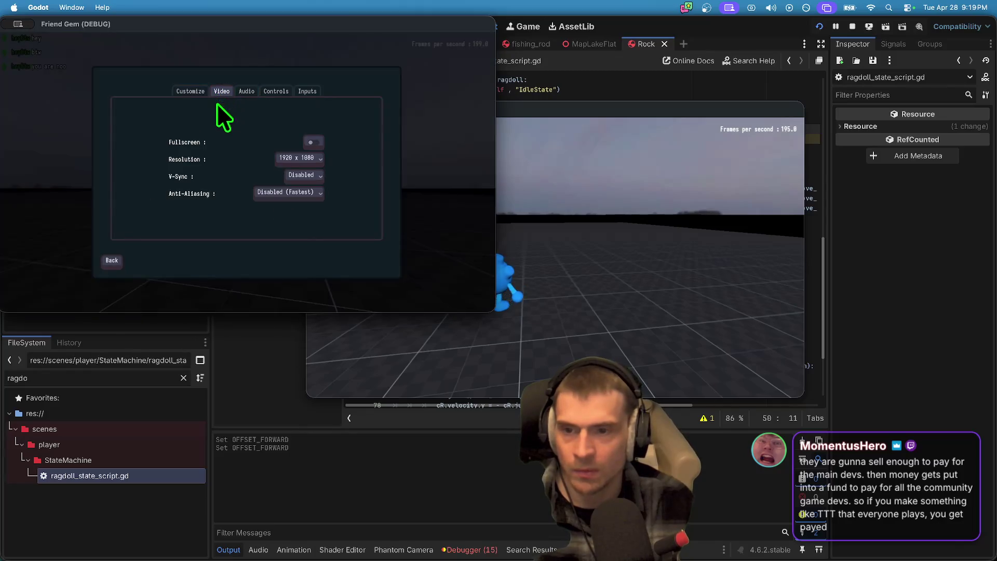
left_click(302, 159)
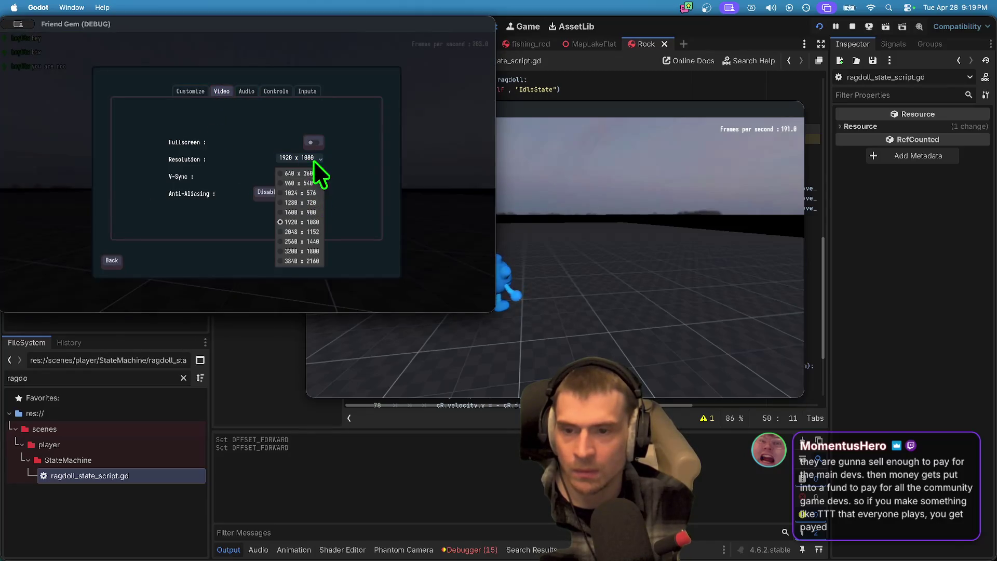
left_click(317, 142)
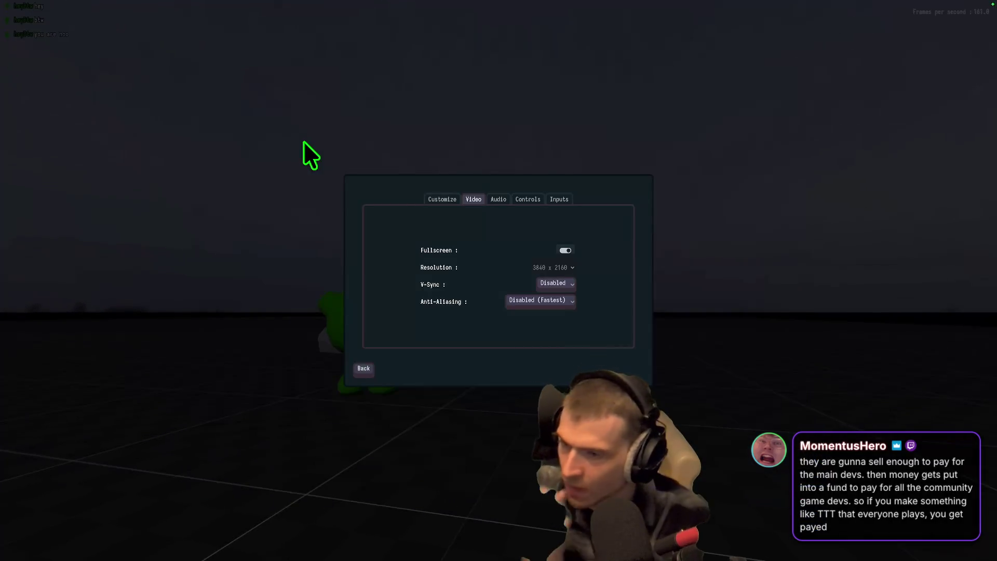
key("Escape")
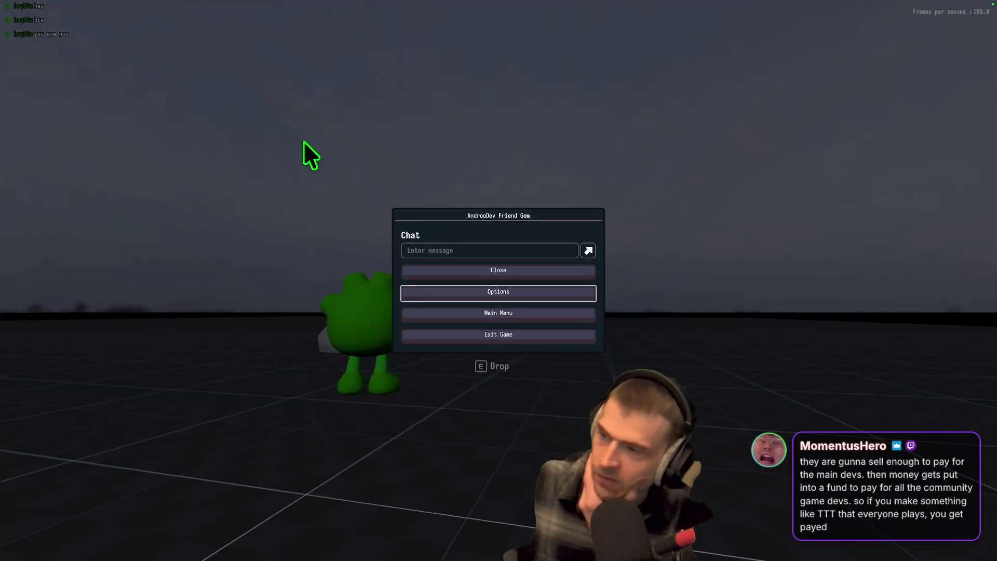
key("Escape")
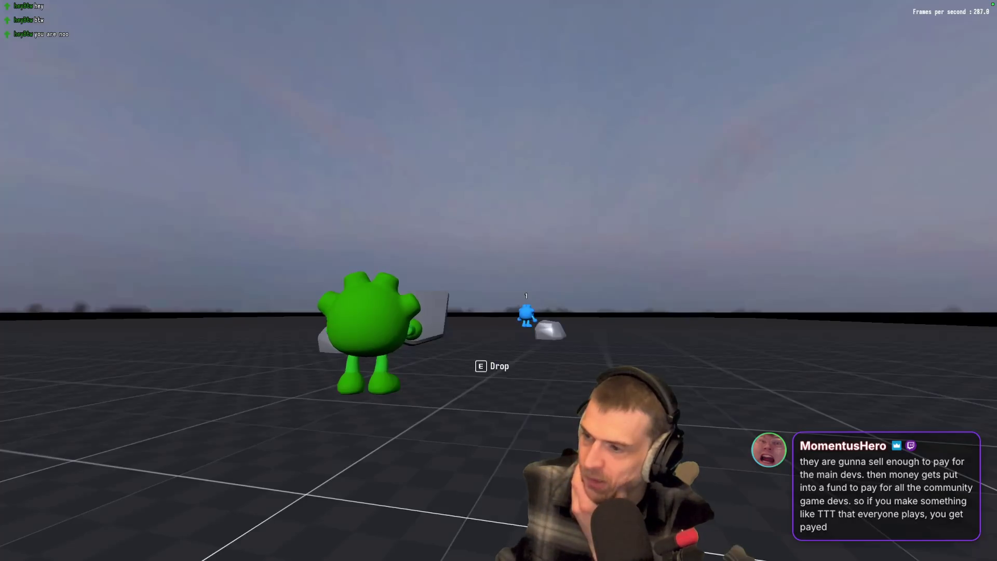
Step: Run the green character in all directions while carrying the rock
key("a")
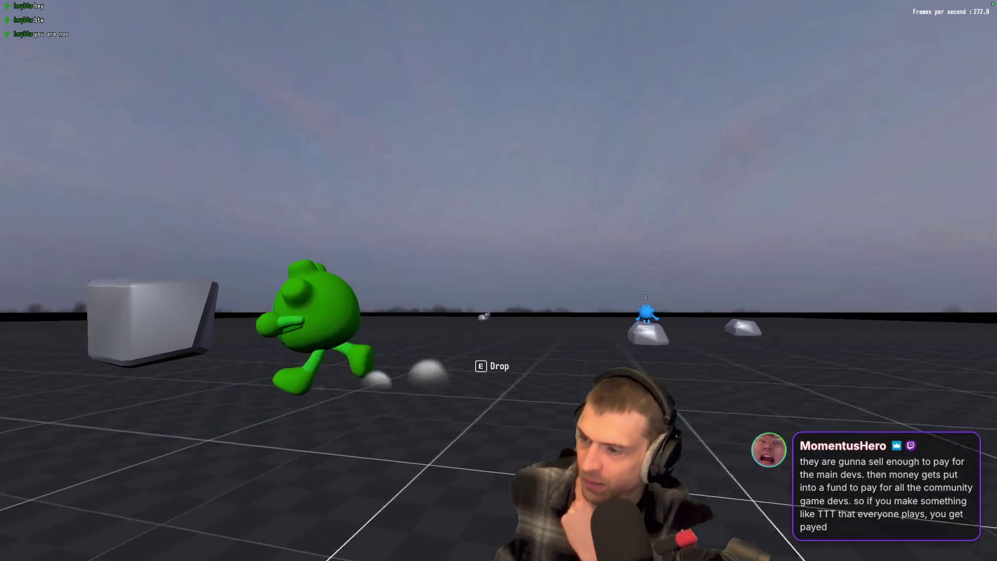
key("a")
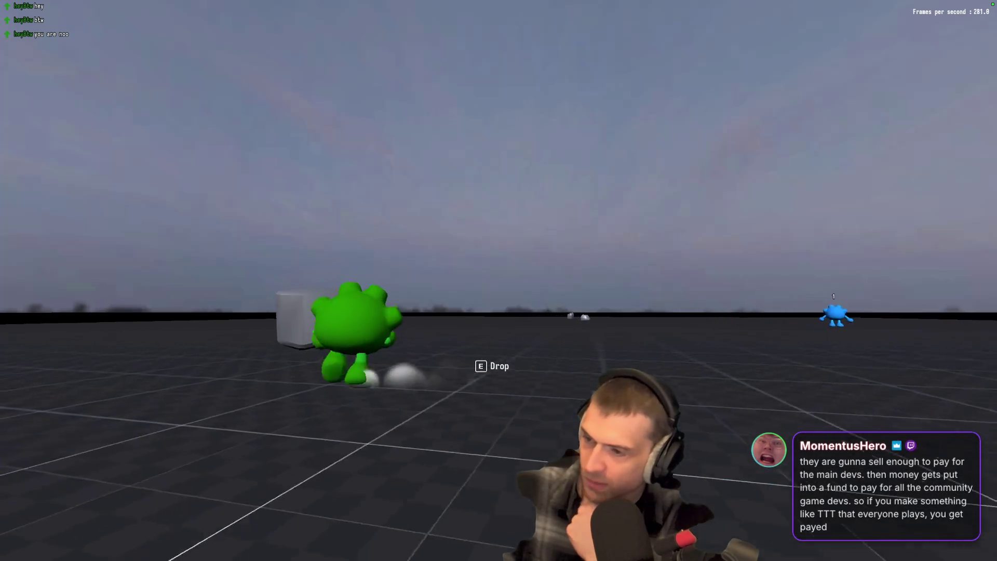
key("d")
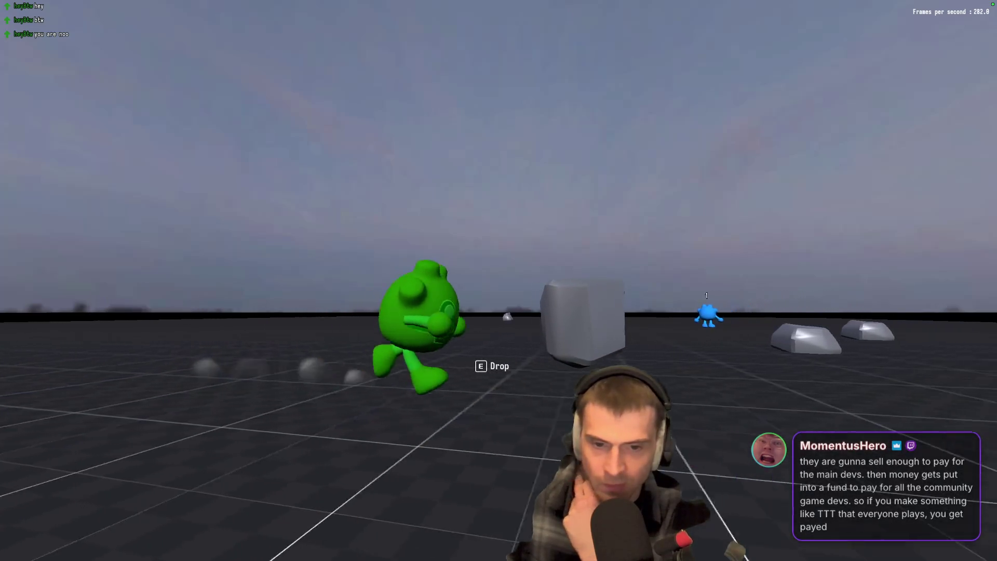
key("a")
key("w")
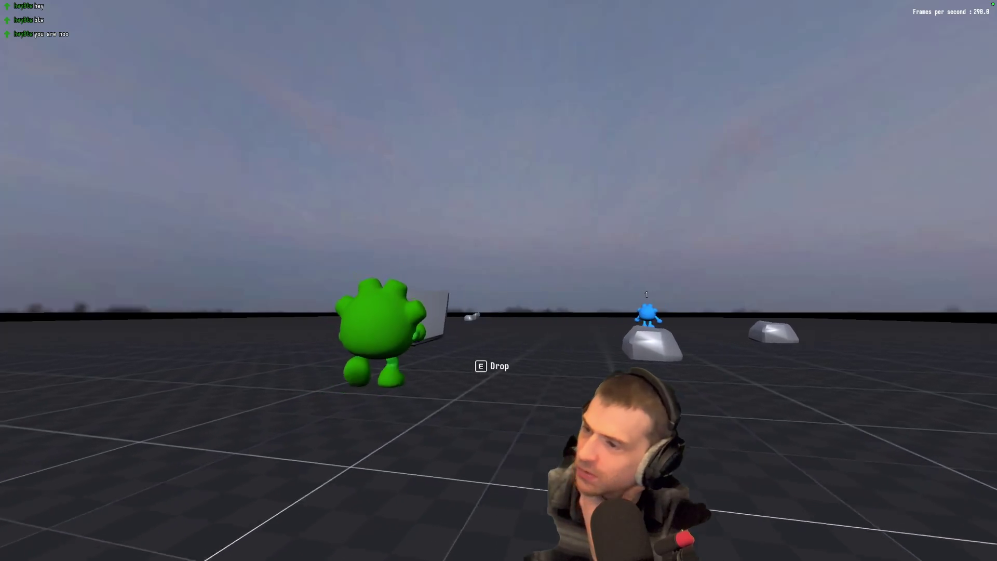
key("a")
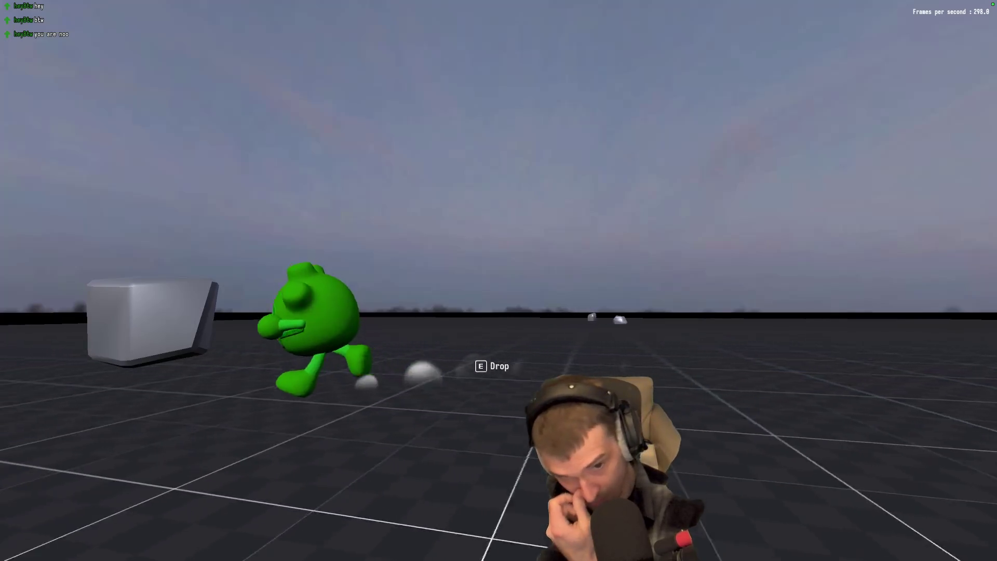
key("d")
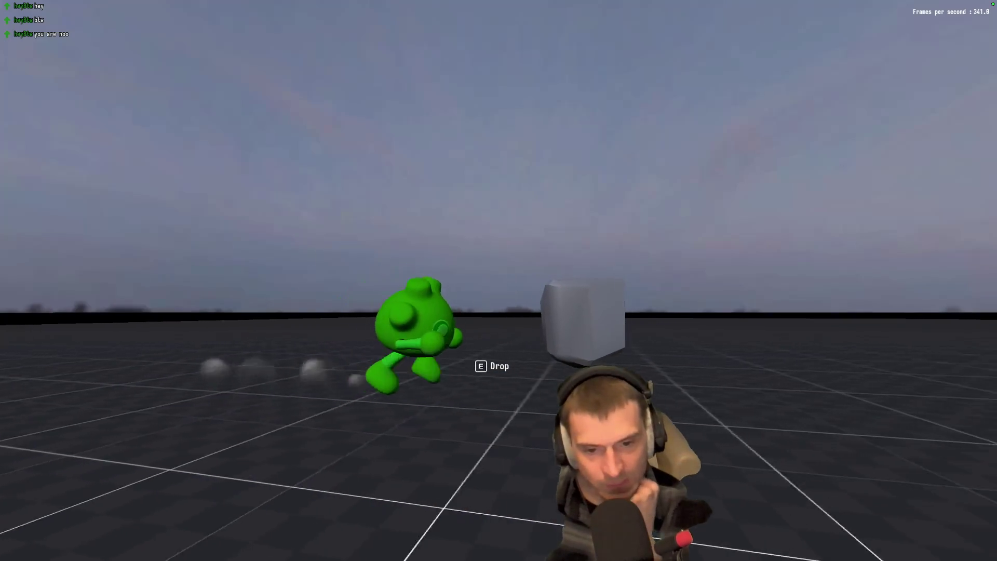
key("d")
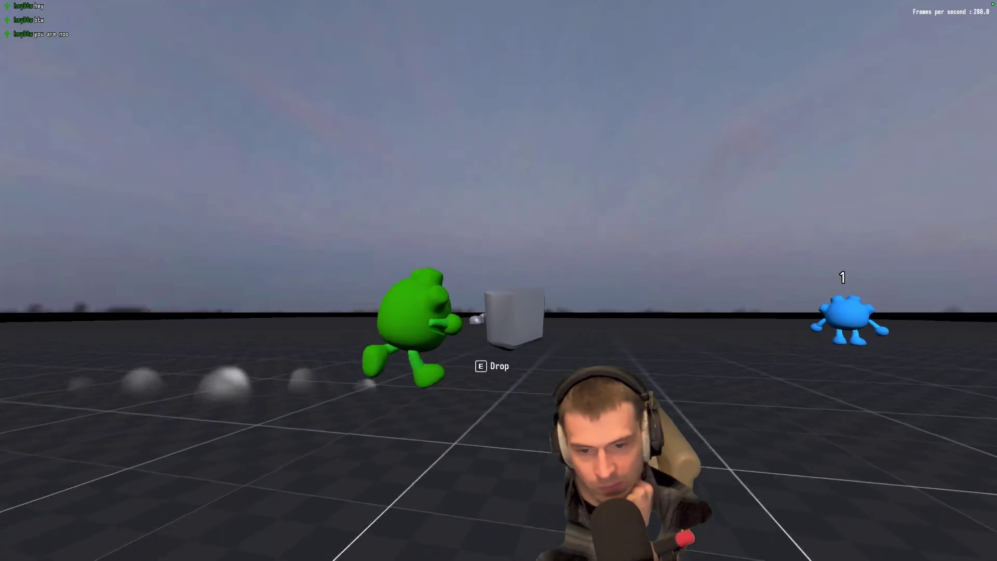
key("w")
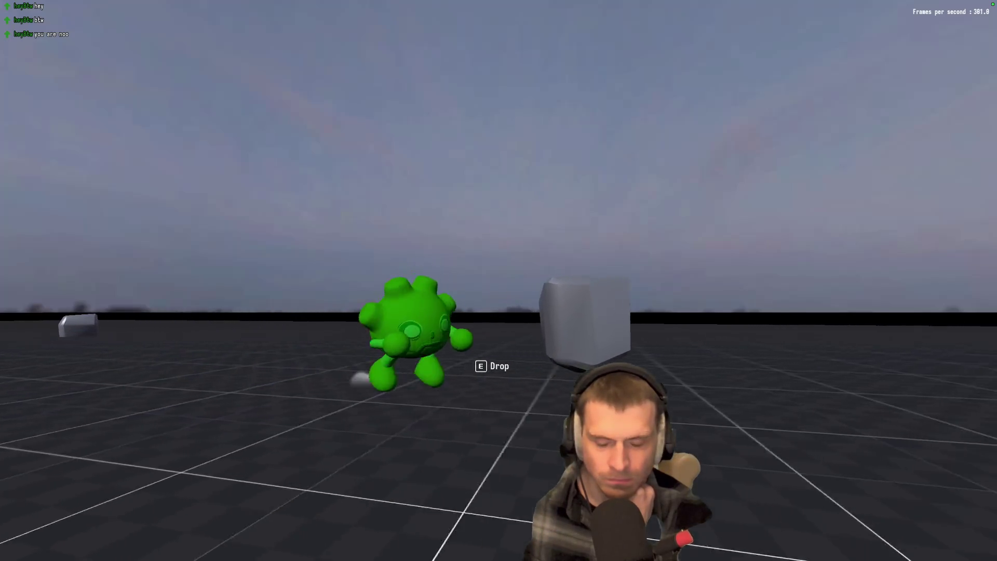
key("s")
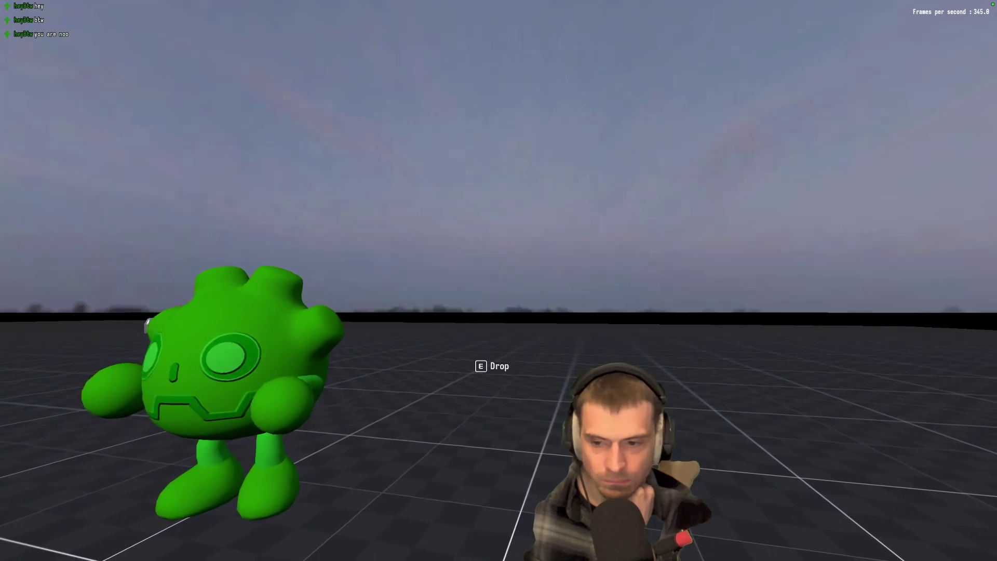
key("w")
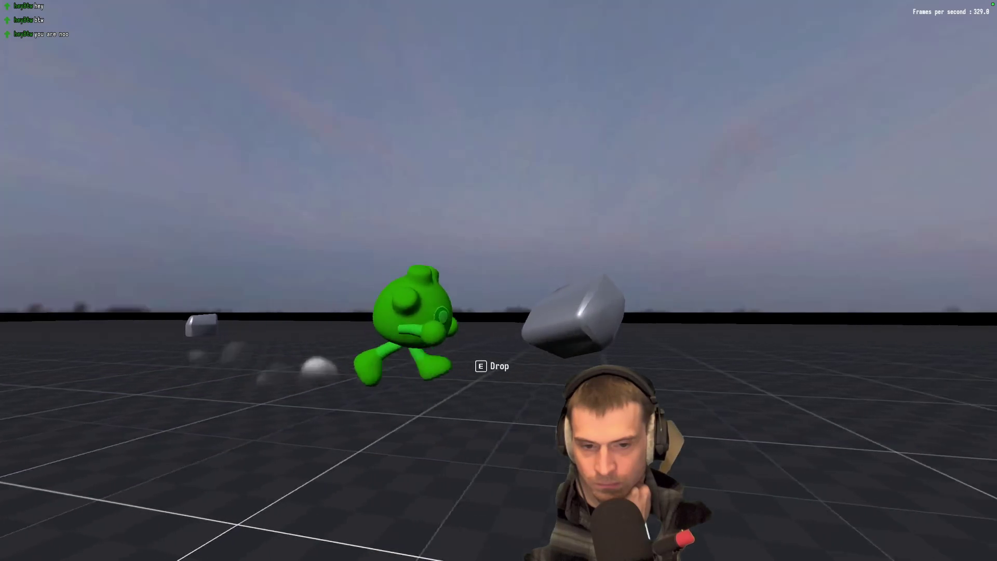
key("super+Tab")
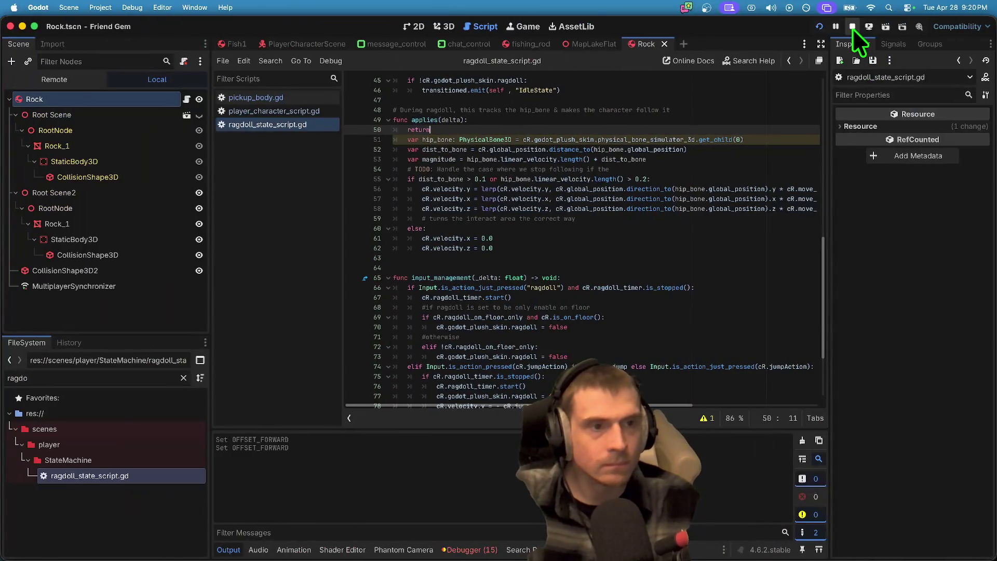
Step: Stop the game, remove the early return from applies(), and save the script
left_click(852, 28)
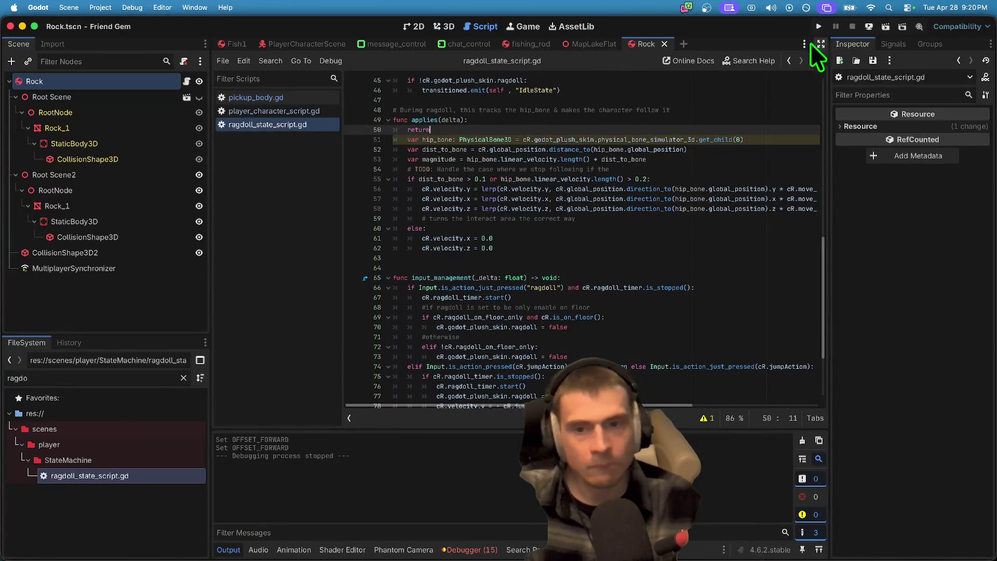
key("super+z")
key("ctrl+s")
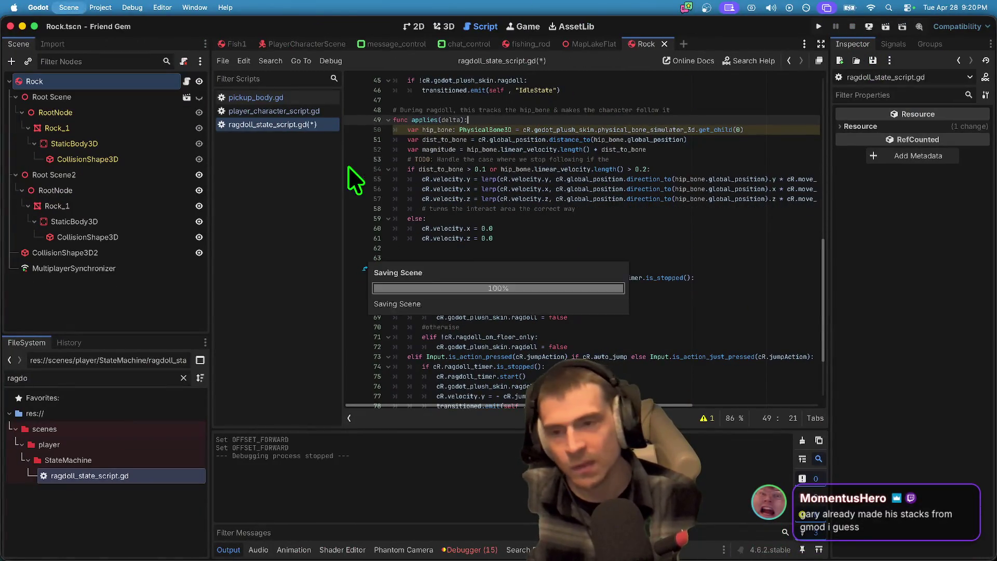
Step: Delete the empty line 75 in pickup_body.gd and relaunch the game
left_click(300, 111)
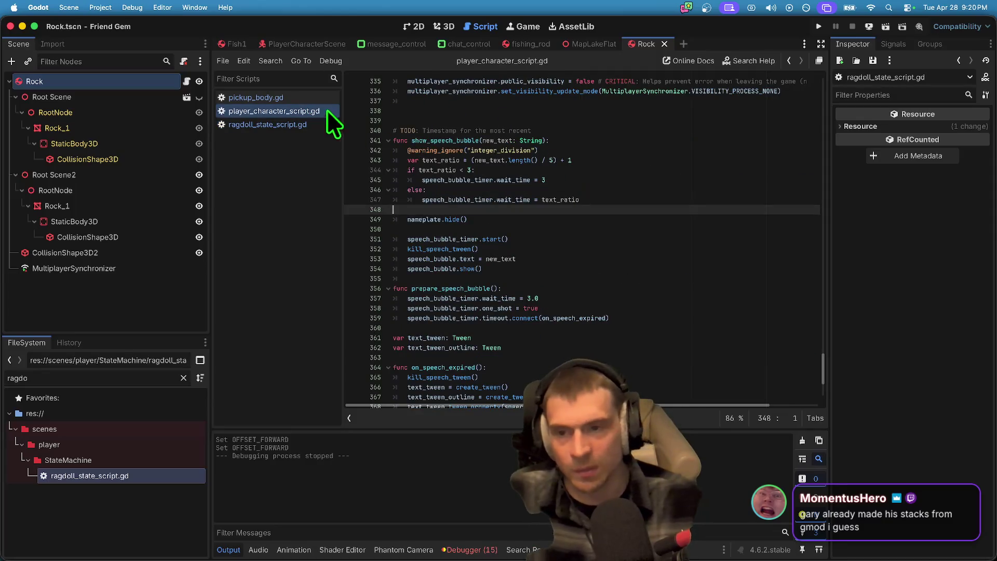
left_click(270, 97)
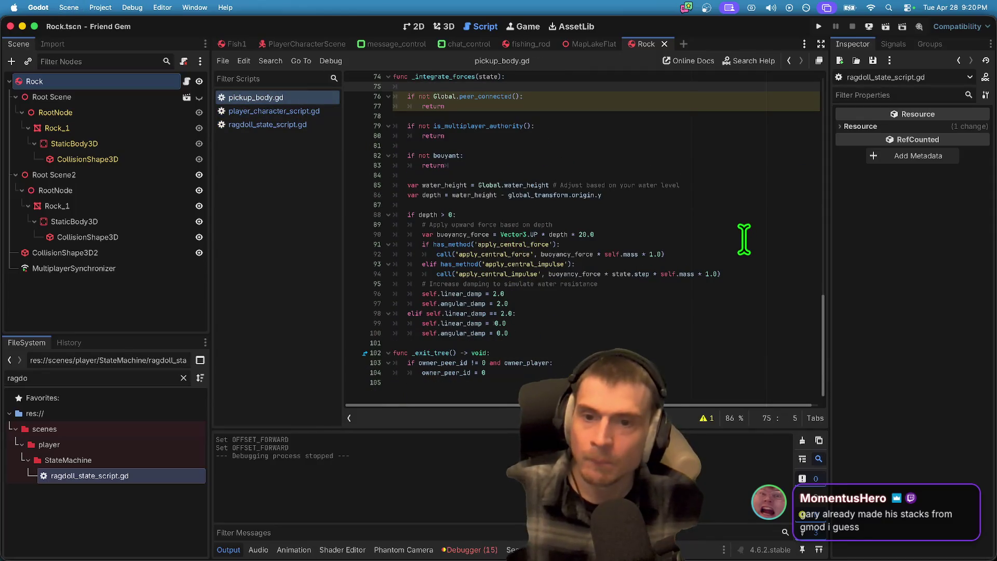
key("BackSpace")
key("Delete")
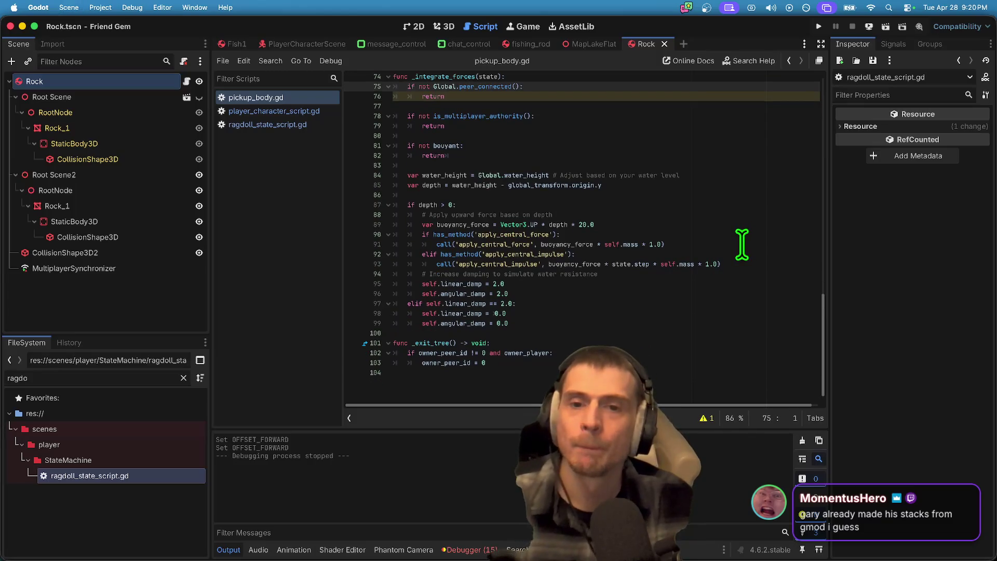
key("super+b")
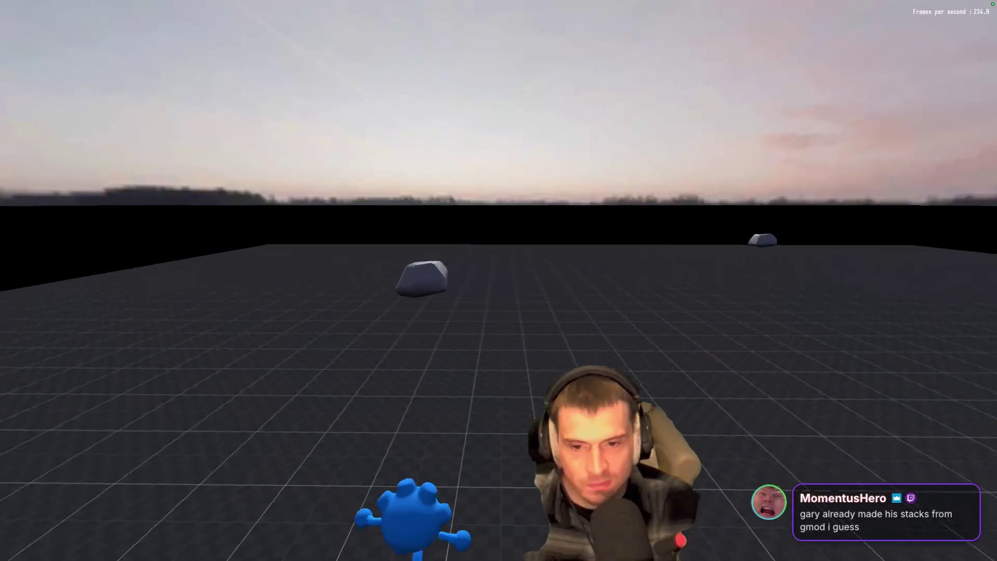
Step: Pick up the rock, then turn off Fullscreen under Options > Video
key("e")
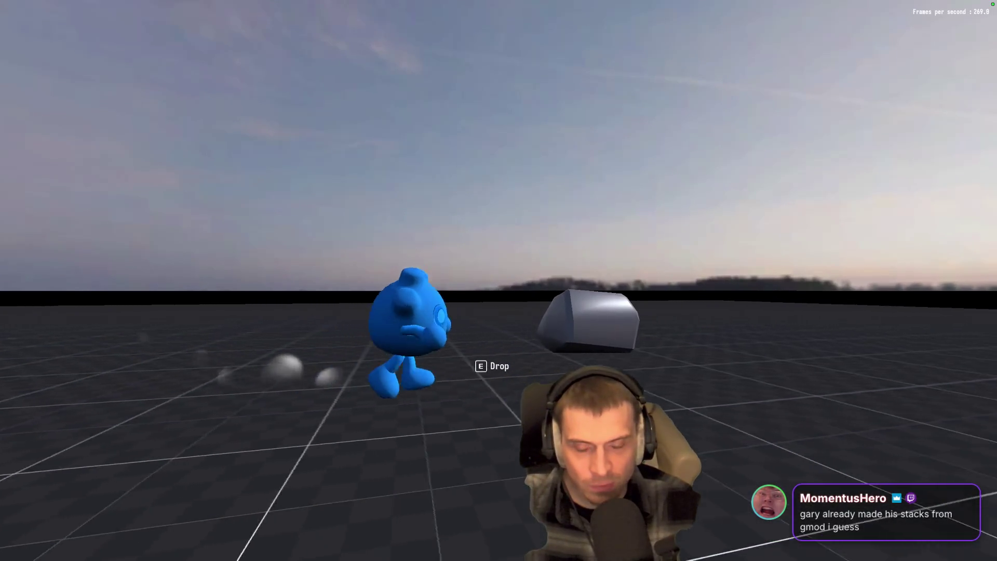
key("ctrl+Left")
key("ctrl+Right")
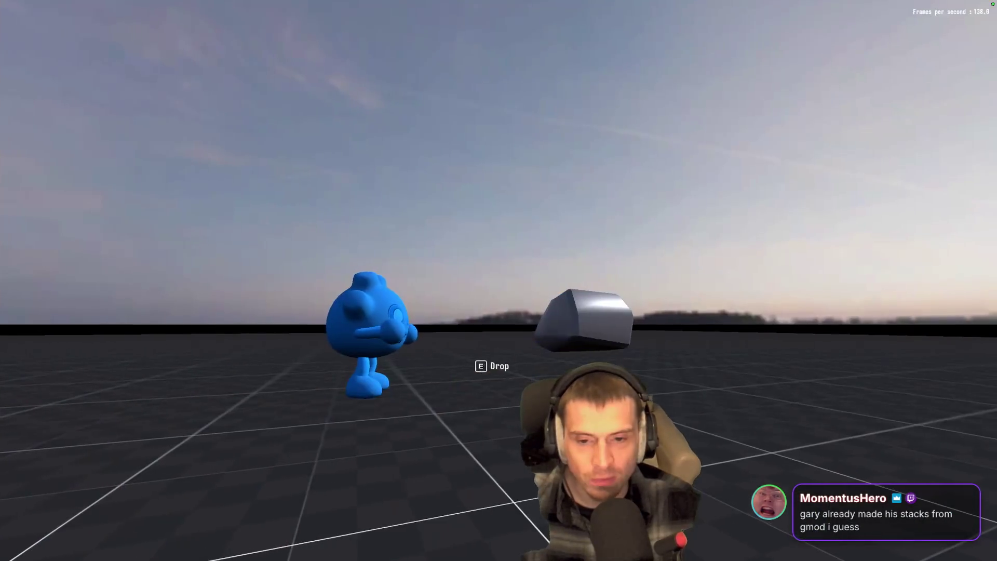
key("Escape")
left_click(513, 284)
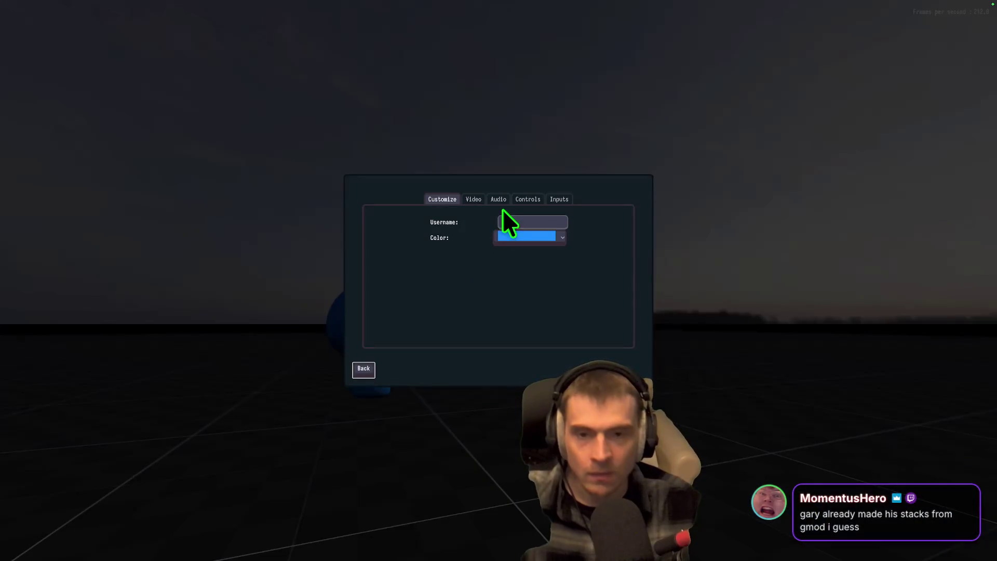
left_click(473, 200)
left_click(565, 251)
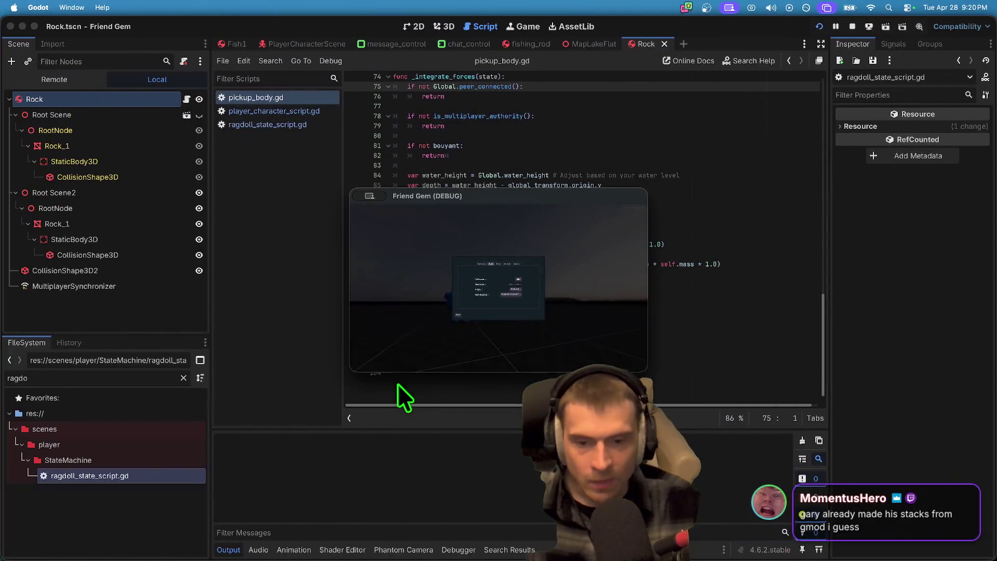
key("super+Tab")
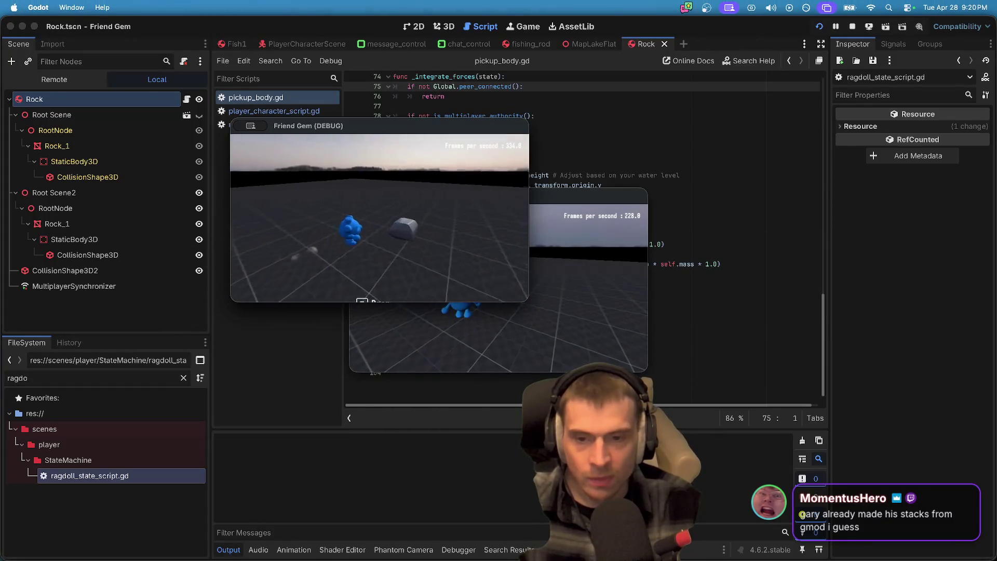
Step: Set the game resolution to 1280 x 720 in Options > Video and resume playing
key("Escape")
left_click(385, 222)
left_click(360, 138)
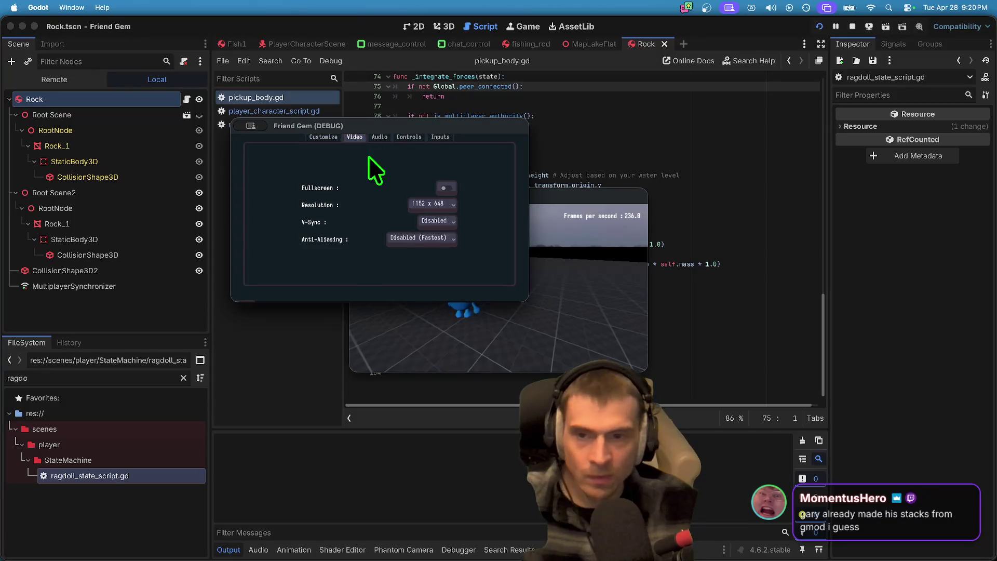
left_click(452, 205)
left_click(446, 224)
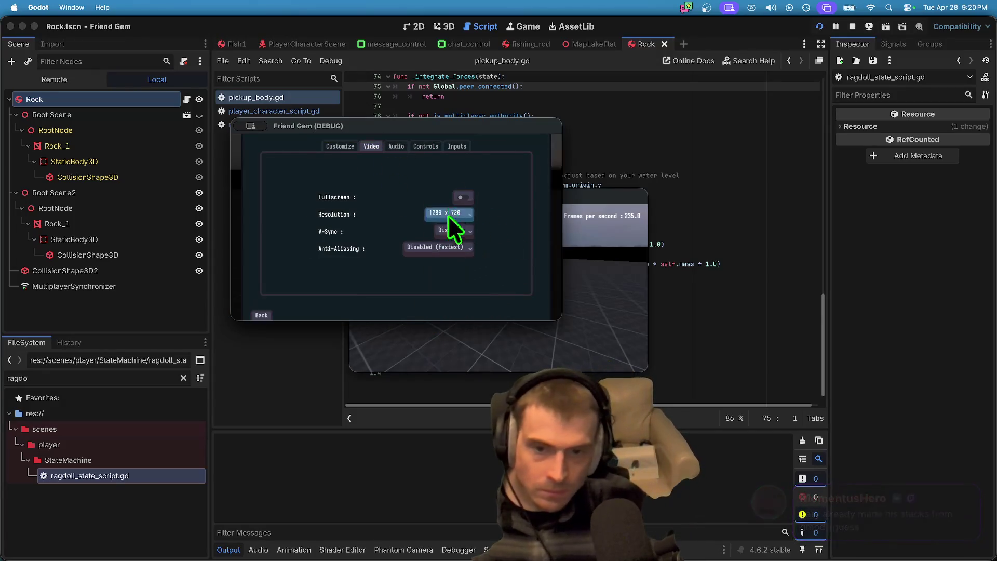
left_click(443, 217)
left_click(528, 248)
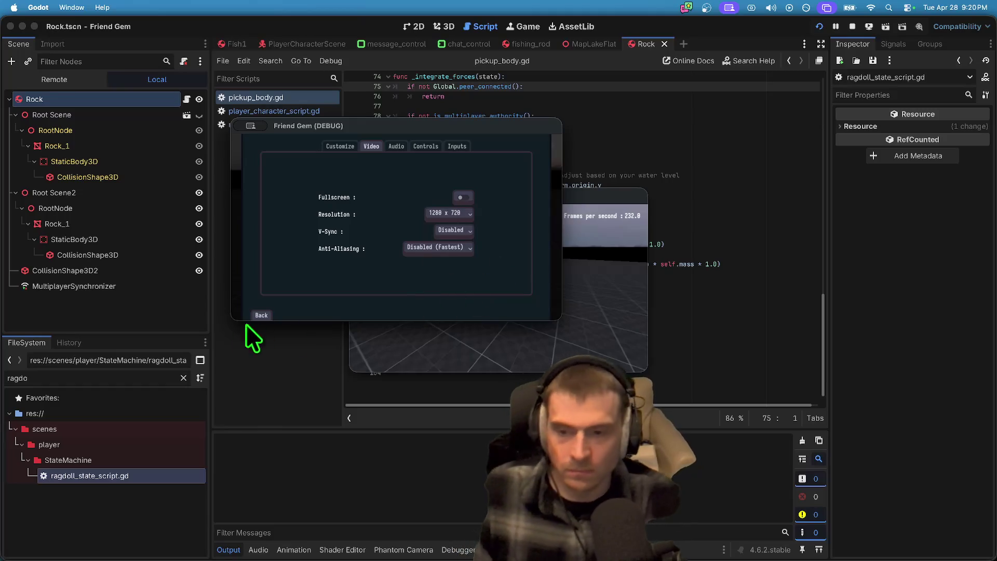
left_click(261, 315)
key("Escape")
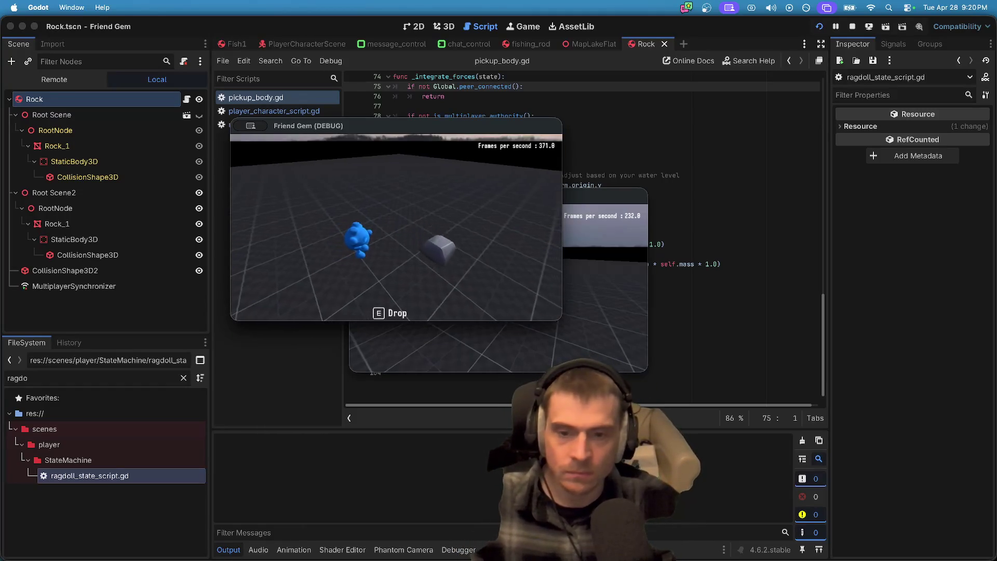
Step: Drop the rock, pick it up again in the first game window, then return to the editor
key("e")
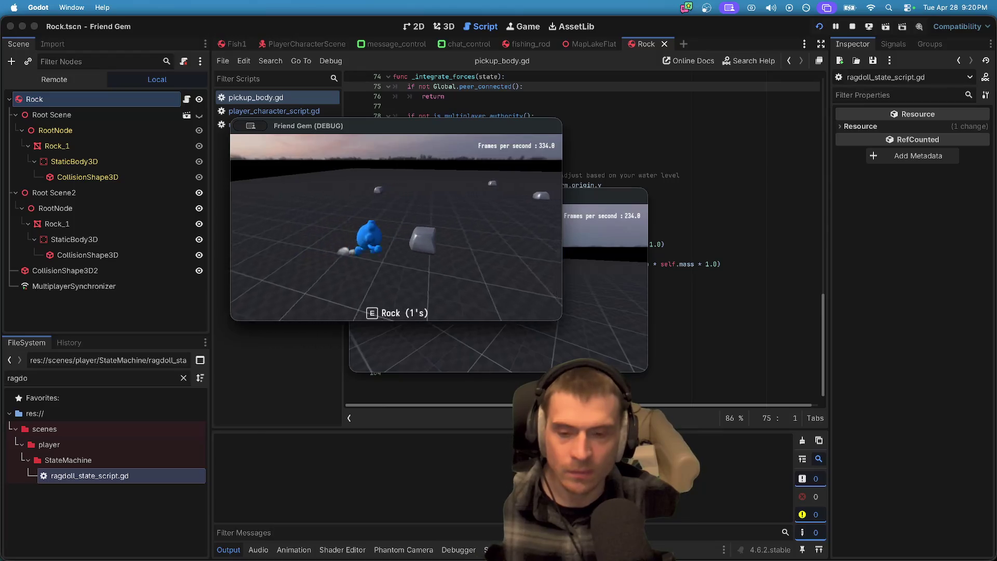
key("super+Tab")
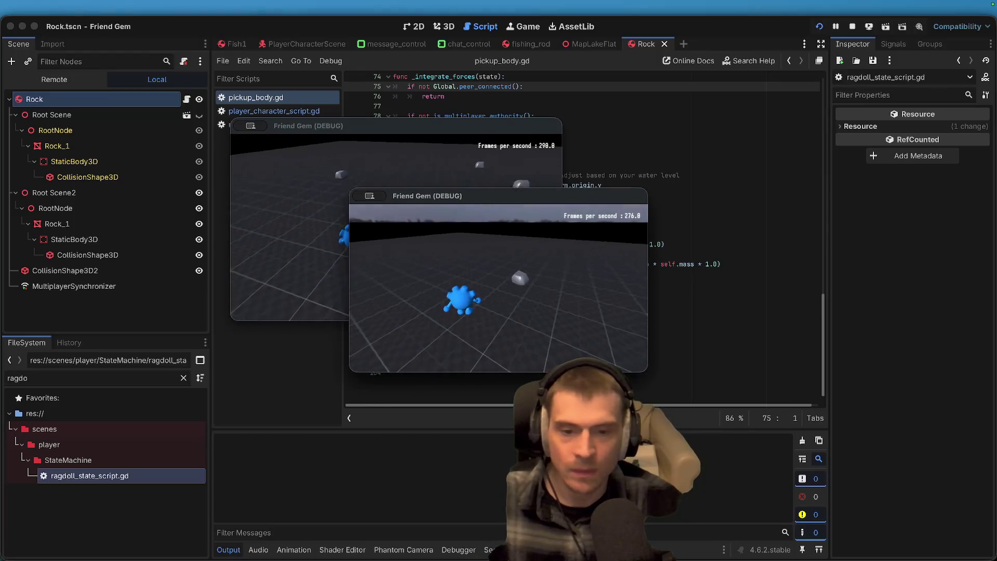
key("super+Tab")
key("e")
key("super+Tab")
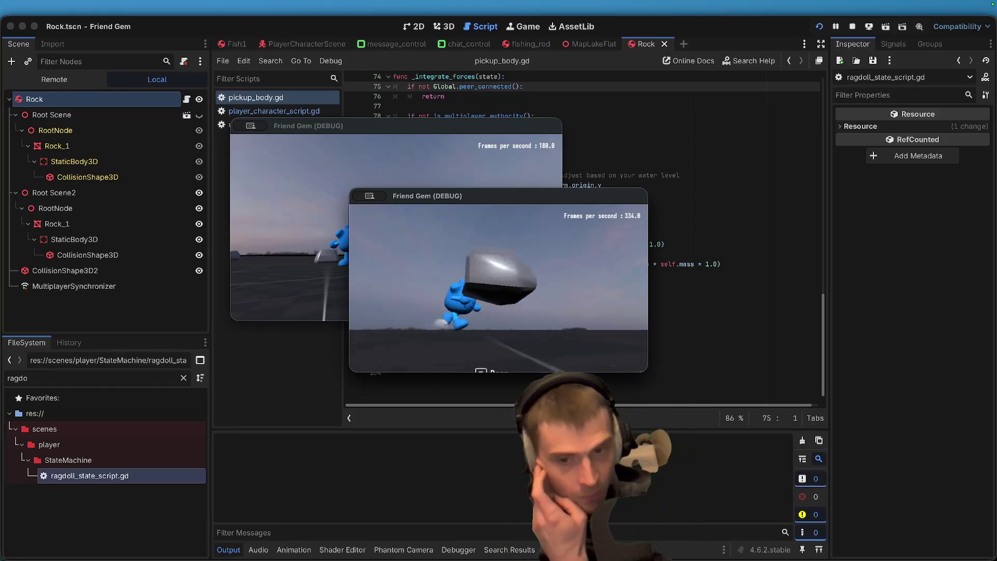
key("super+Tab")
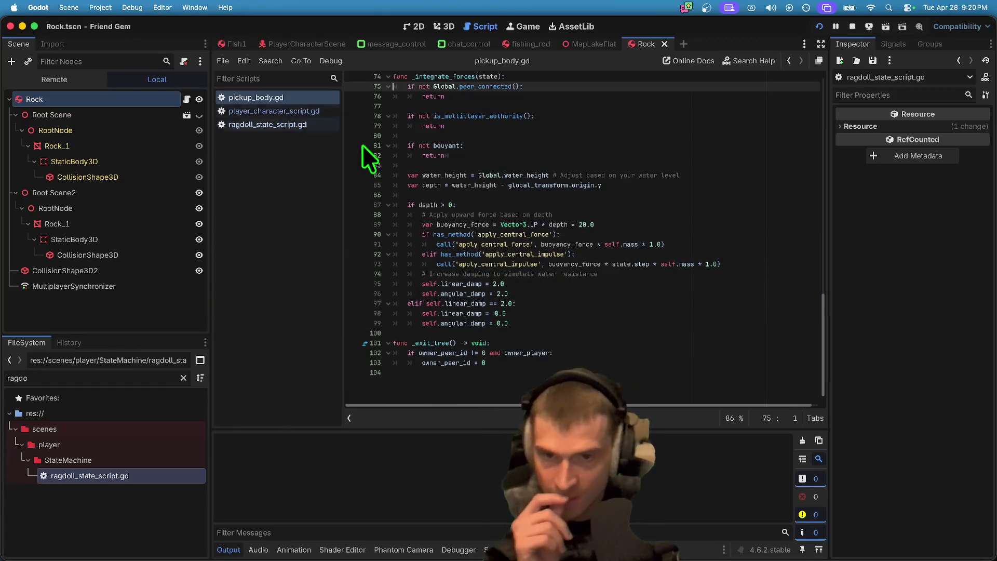
scroll(491, 274, "up", 6)
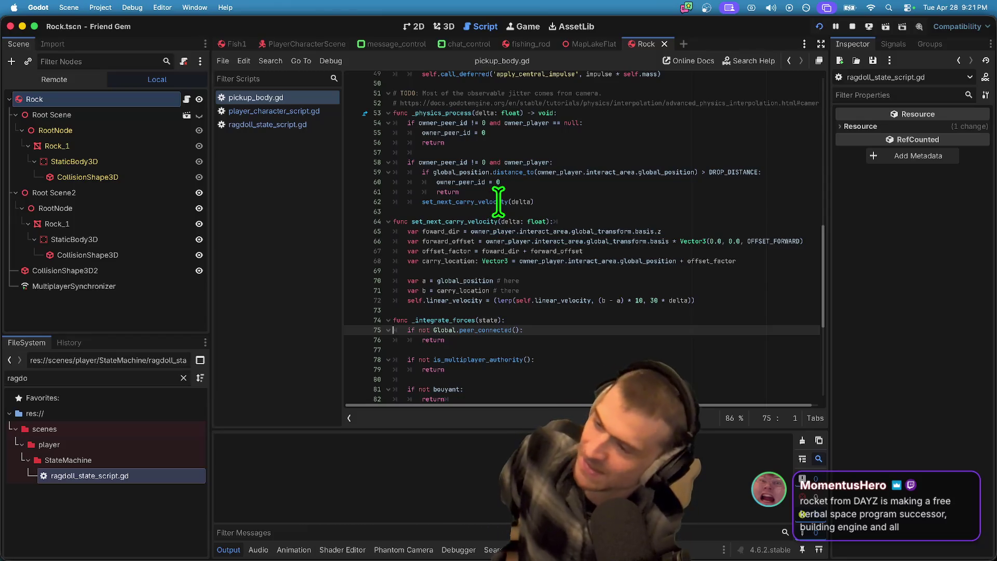
mouse_move(499, 201)
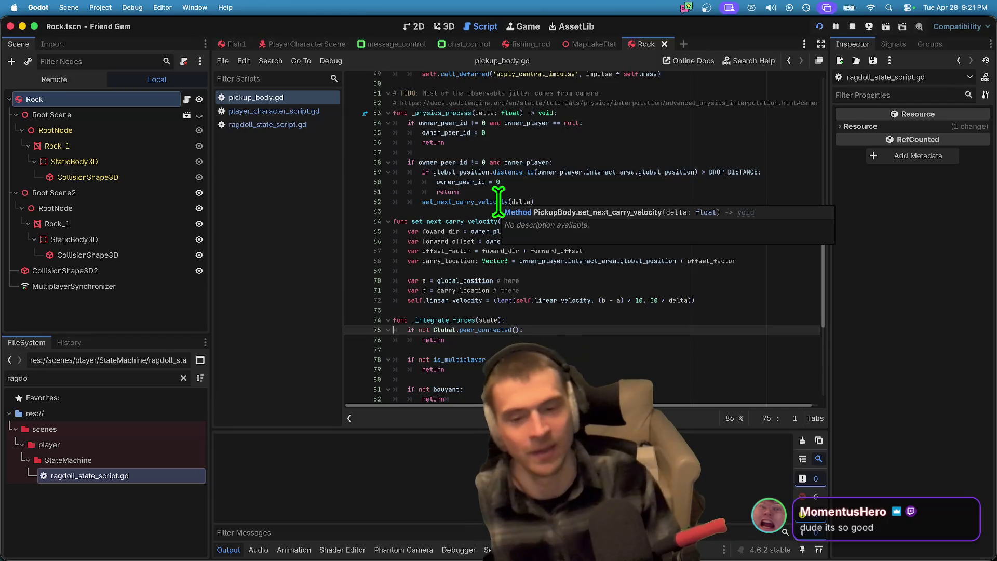
key("Down")
key("Down")
key("Down")
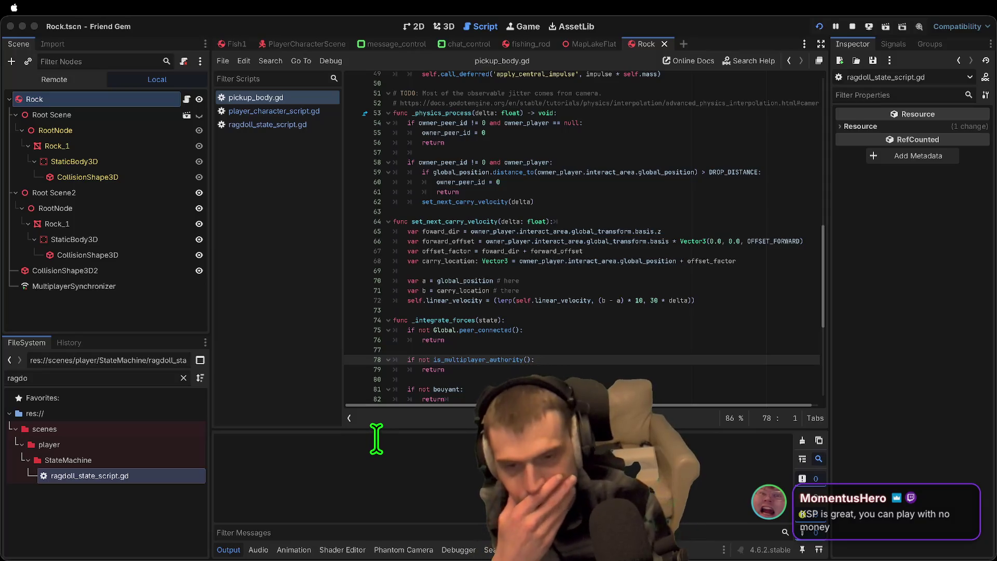
left_click(382, 458)
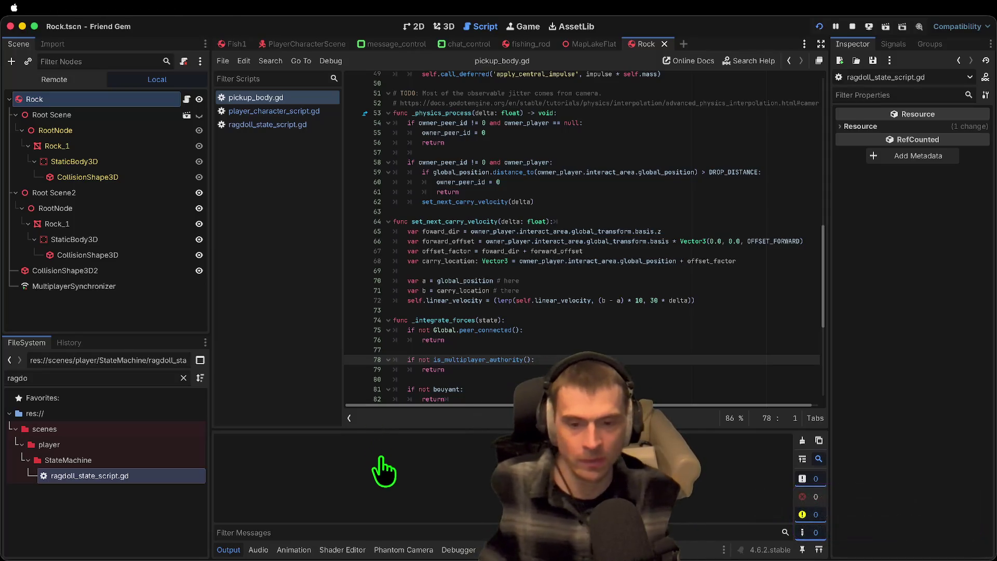
Step: Cut the set_next_carry_velocity(delta) line 62 out of _physics_process
double_click(489, 222)
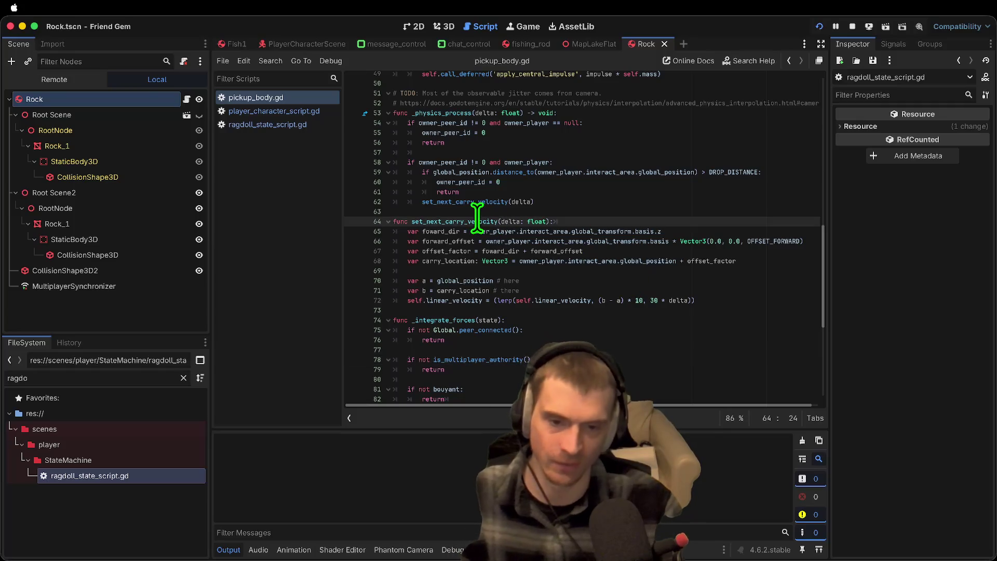
left_click(520, 202)
left_click(512, 221)
left_click(520, 202)
double_click(483, 201)
left_click(533, 201)
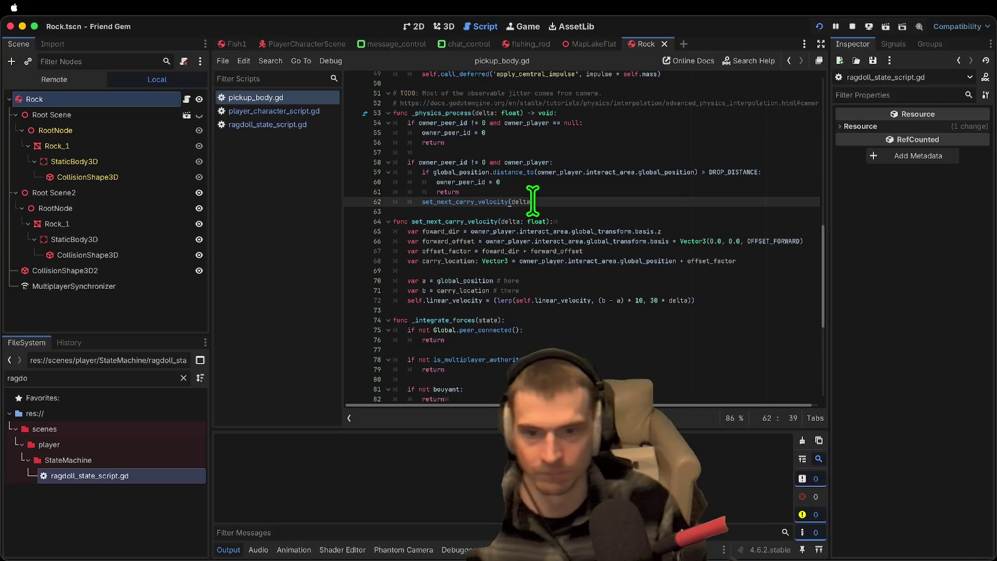
triple_click(561, 202)
key("ctrl+c")
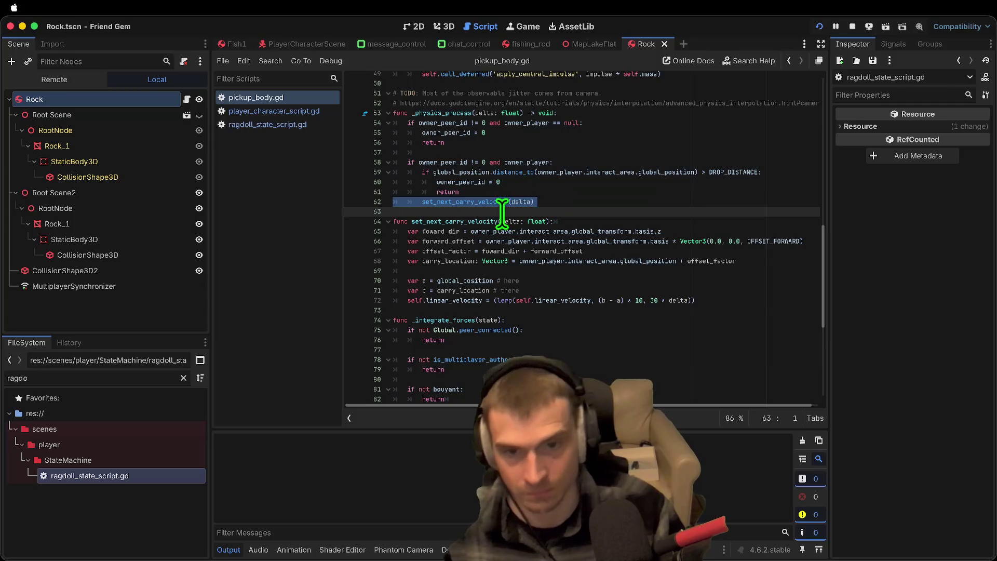
key("BackSpace")
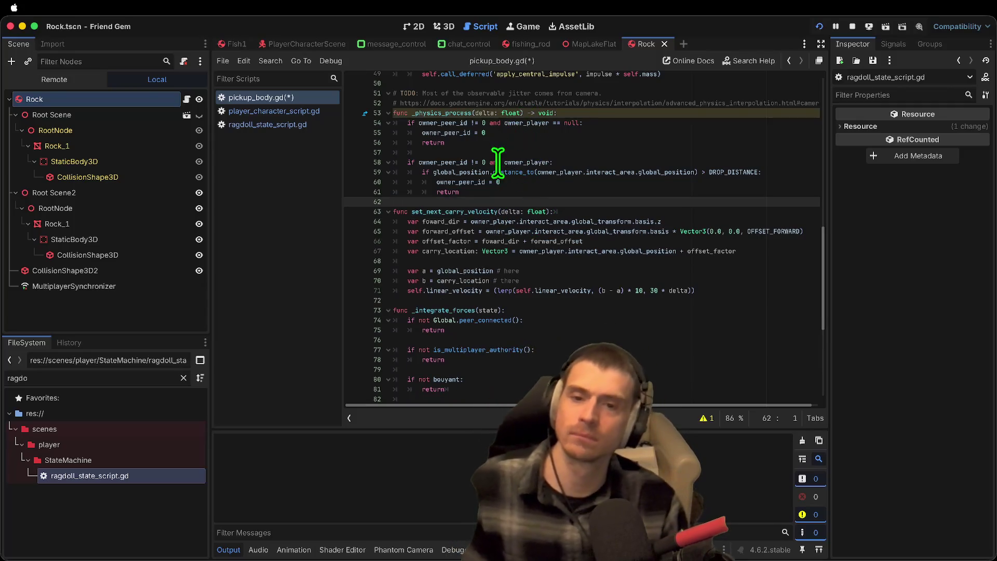
Step: Open a new blank line at the end of _integrate_forces after the damping block
scroll(498, 162, "down", 8)
scroll(558, 260, "up", 6)
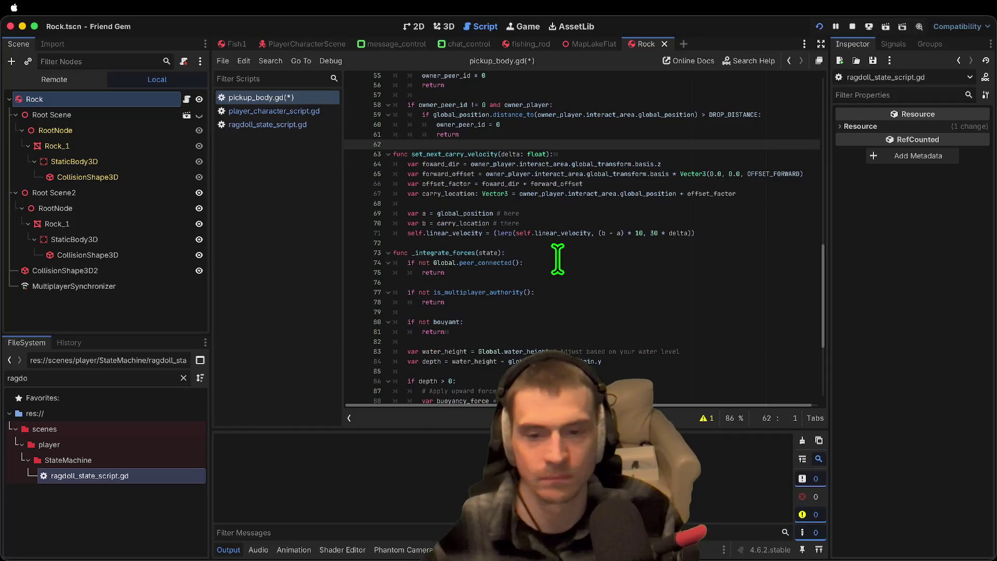
scroll(557, 260, "down", 5)
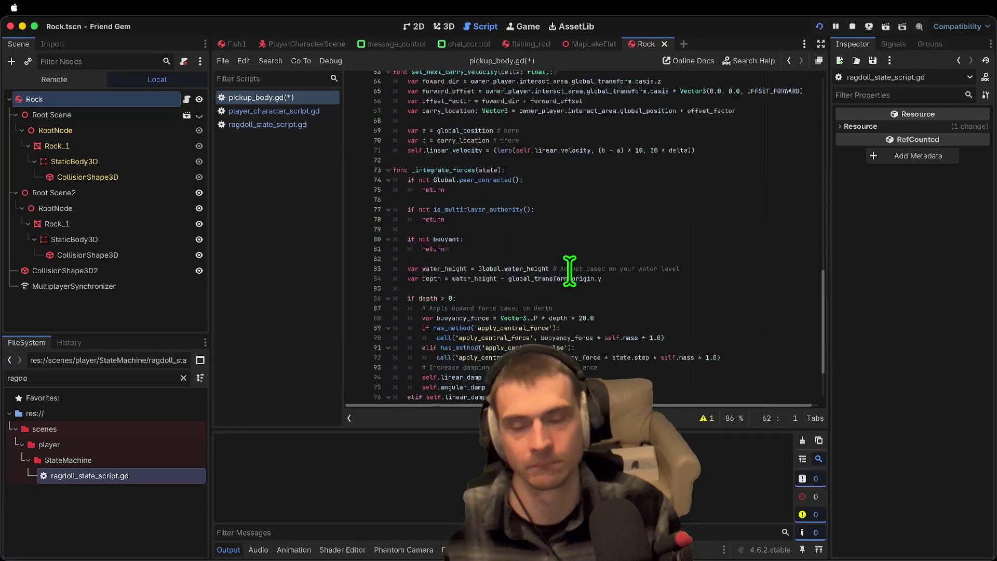
scroll(570, 271, "up", 7)
left_click(430, 178)
scroll(449, 220, "down", 4)
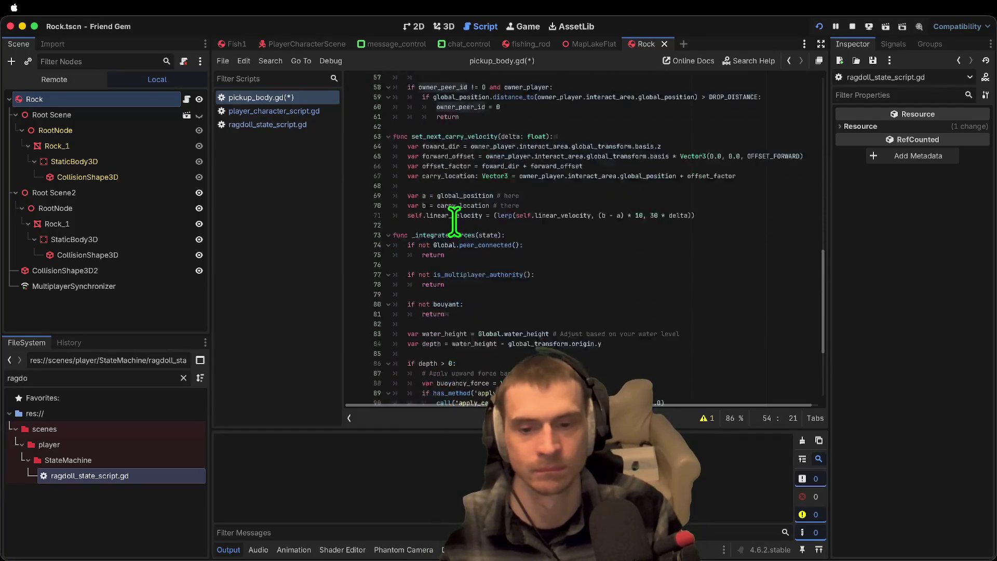
scroll(449, 219, "down", 3)
left_click(592, 208)
key("Down")
key("Down")
key("Down")
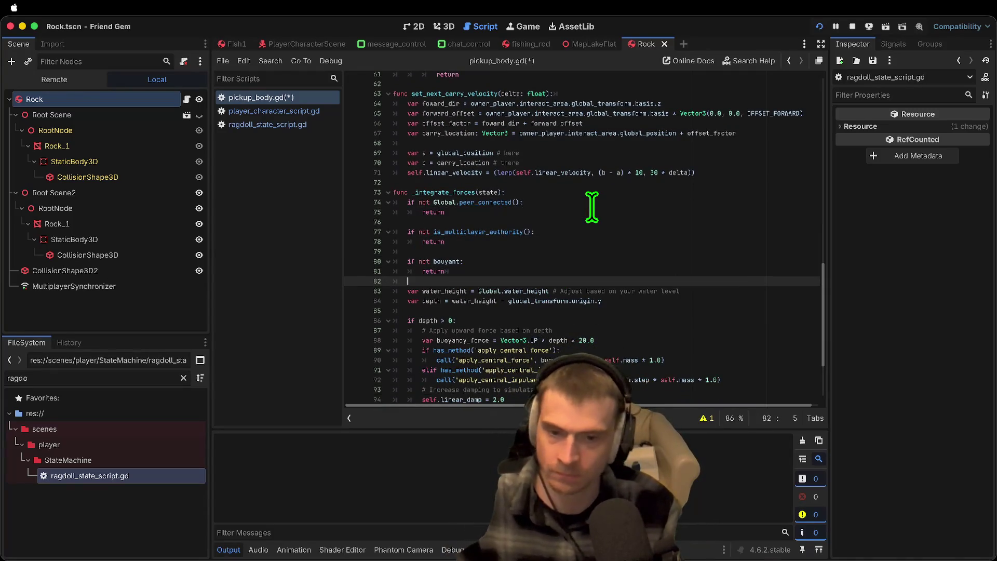
scroll(592, 208, "down", 5)
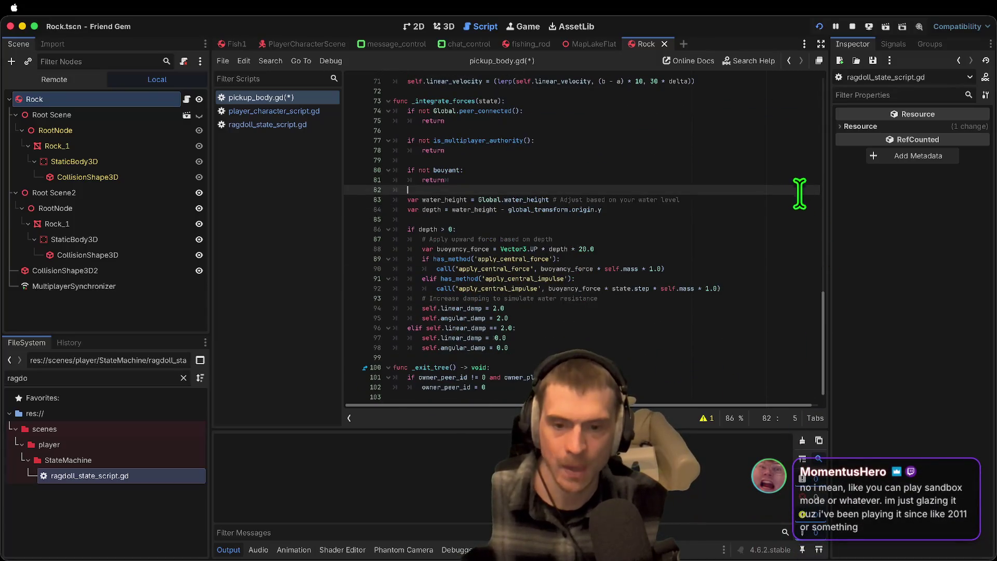
key("Right")
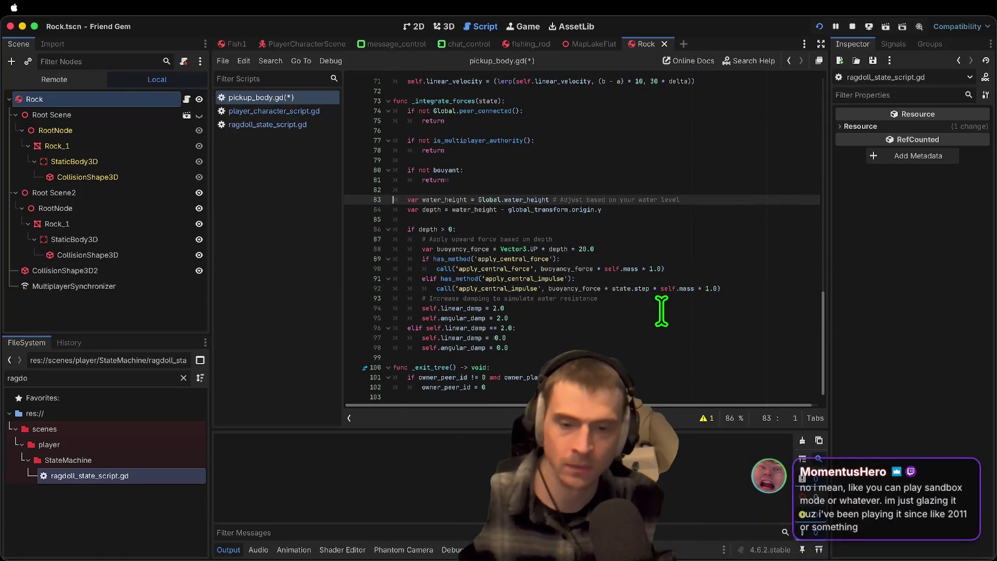
key("Down")
key("Down")
key("Down")
key("Return")
key("Return")
key("Return")
key("Up")
key("Up")
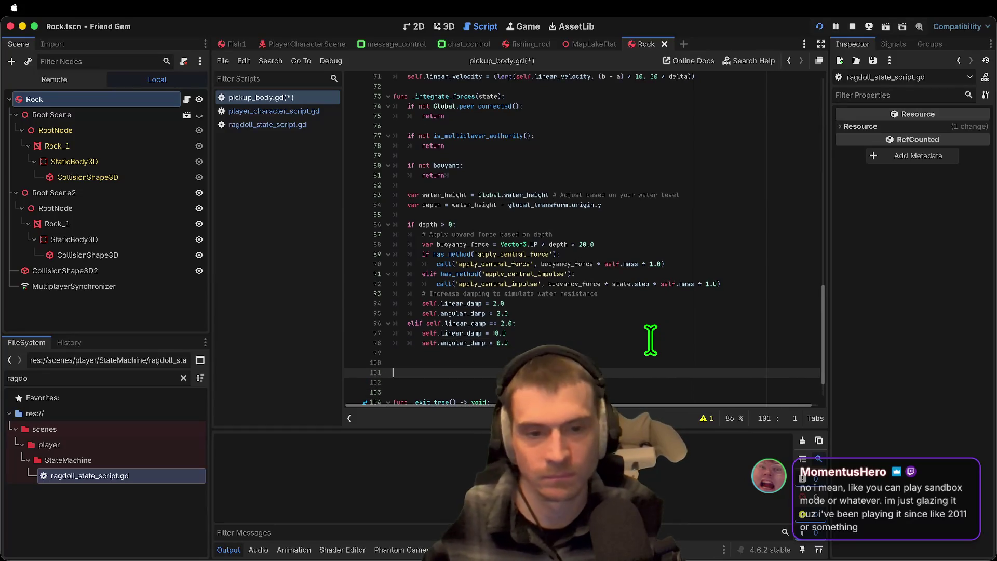
Step: Paste set_next_carry_velocity(delta) there and remove the extra blank line
key("ctrl+v")
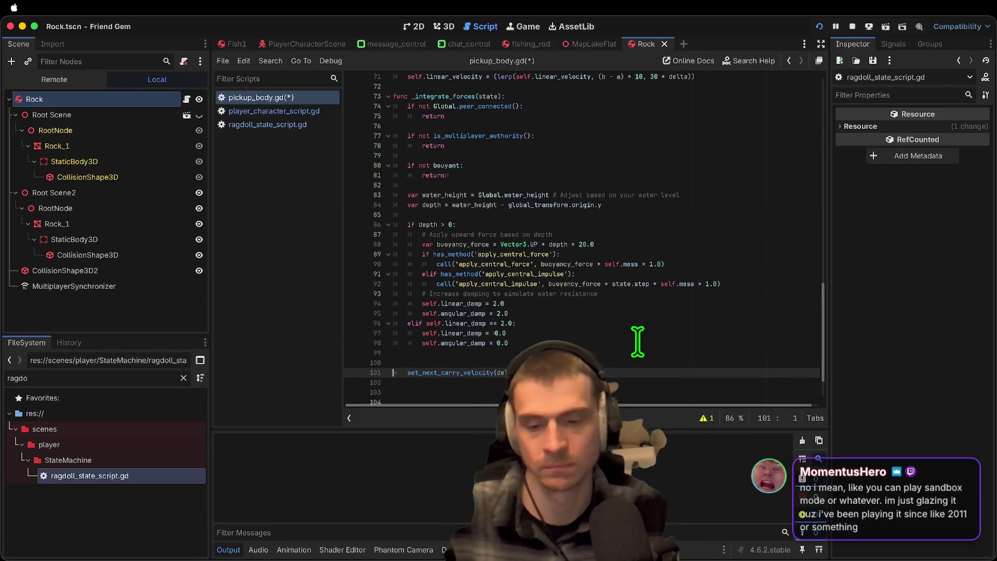
key("BackSpace")
key("Down")
key("Delete")
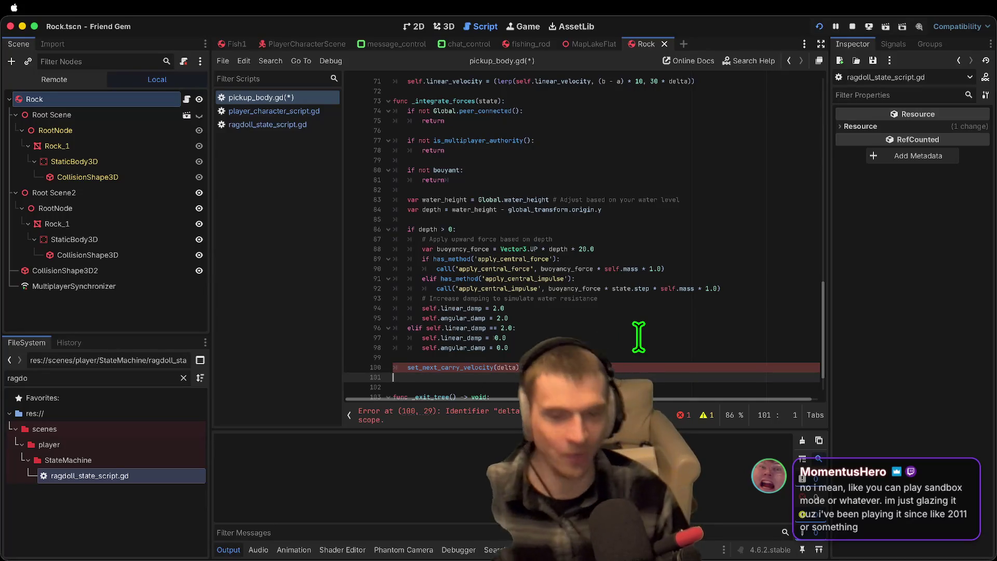
Step: Change the pasted carry call's argument from delta to state.step
left_click(514, 368)
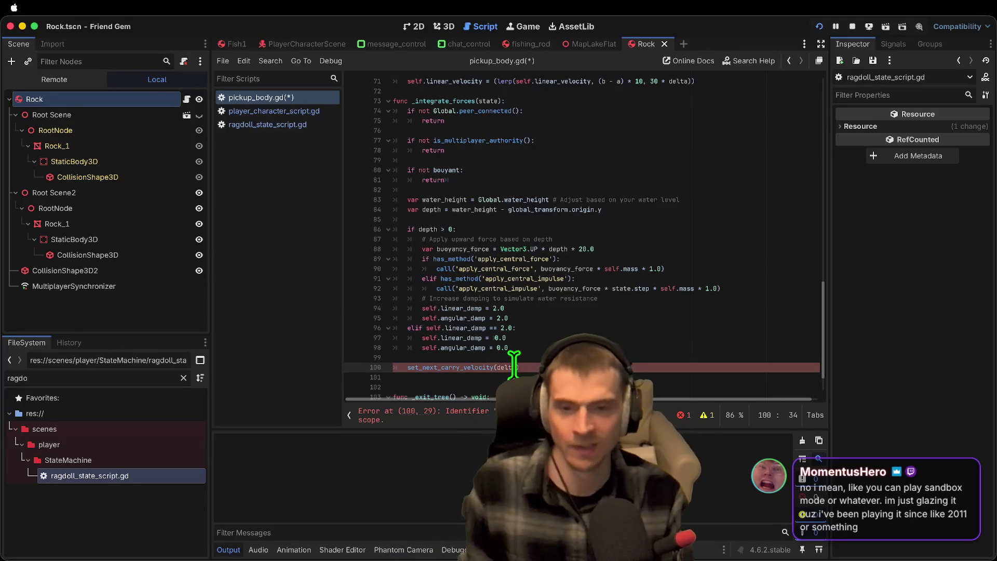
scroll(546, 233, "up", 5)
double_click(488, 242)
scroll(505, 306, "down", 2)
scroll(505, 305, "down", 3)
left_click(502, 360)
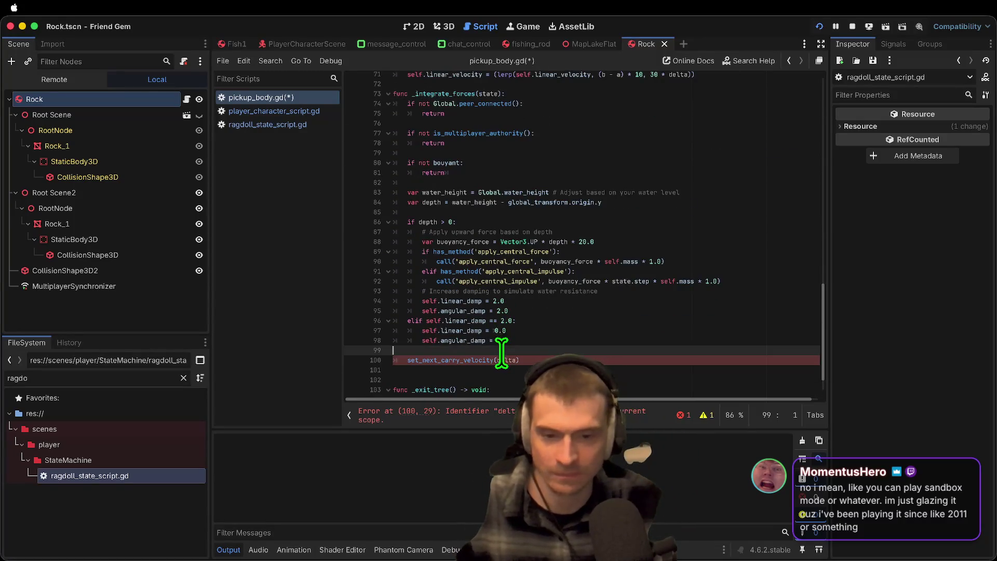
type("state.step")
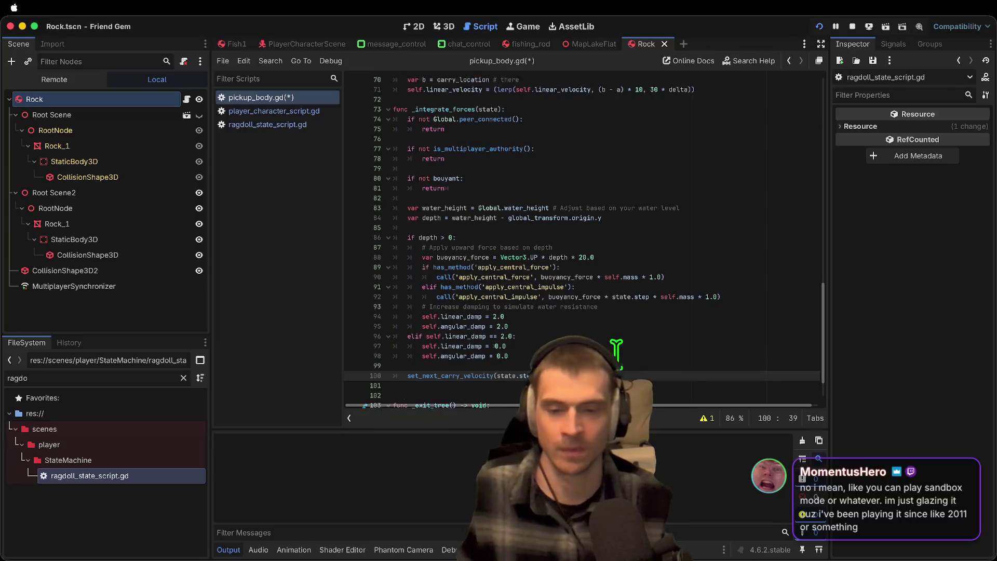
scroll(582, 239, "down", 1)
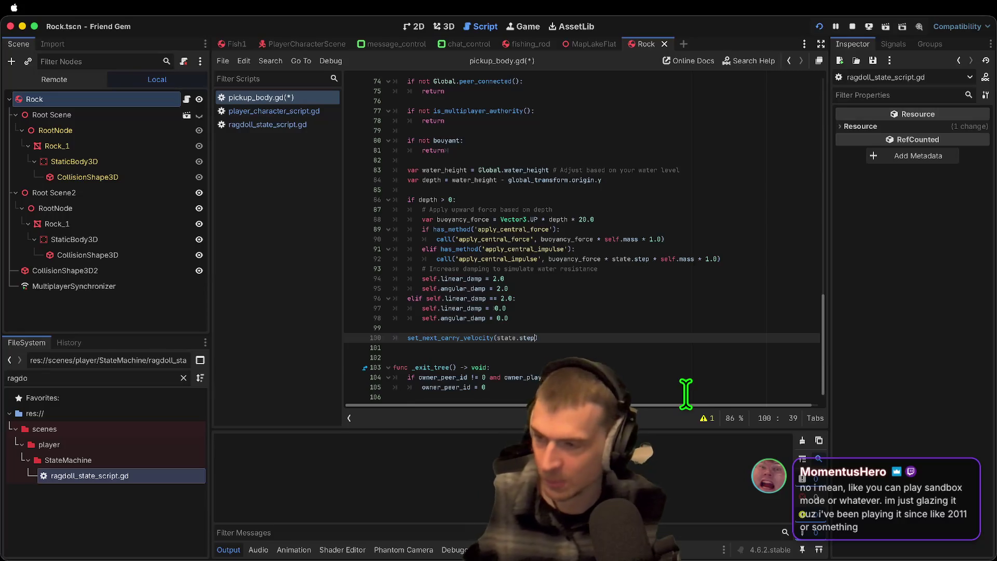
key("Down")
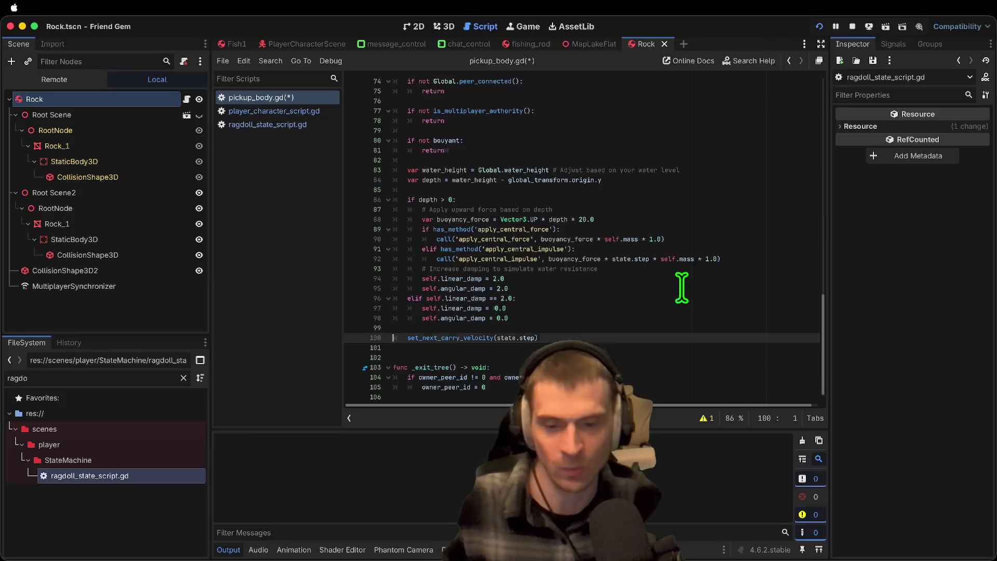
Step: Delete the trailing lines ending _integrate_forces and the blank line before the depth check
scroll(613, 312, "up", 2)
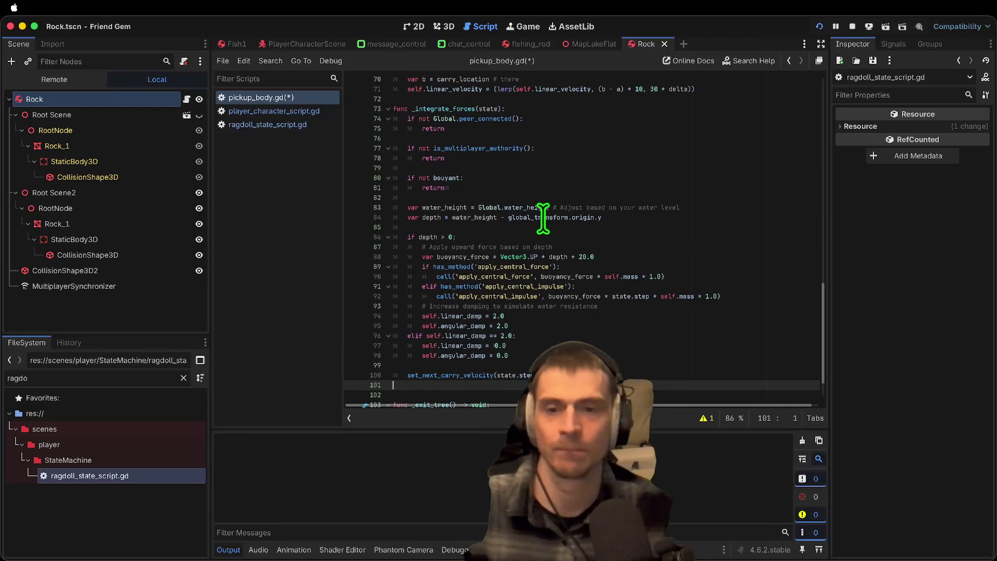
scroll(519, 322, "down", 1)
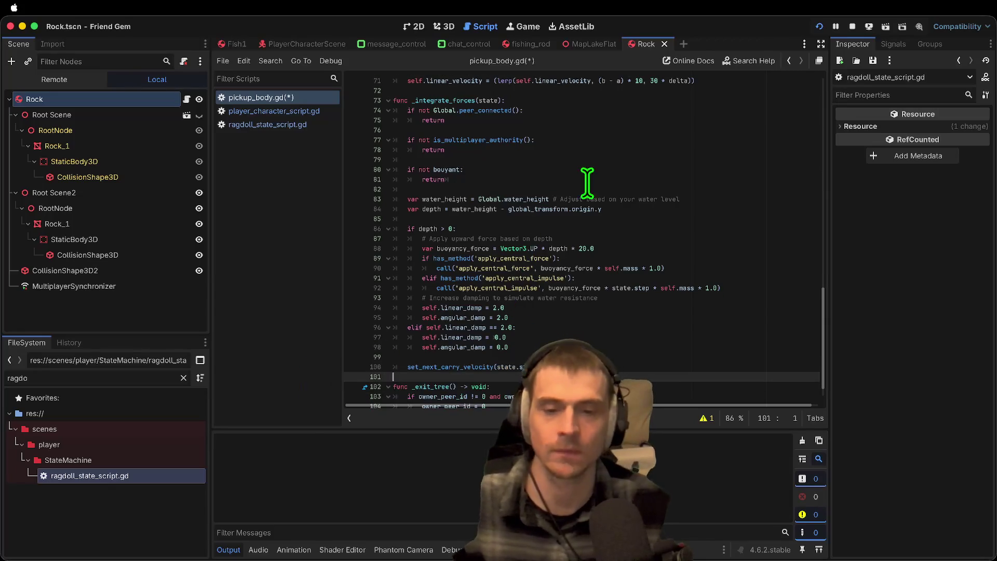
key("super+shift+k")
key("super+shift+k")
left_click(489, 169)
double_click(439, 169)
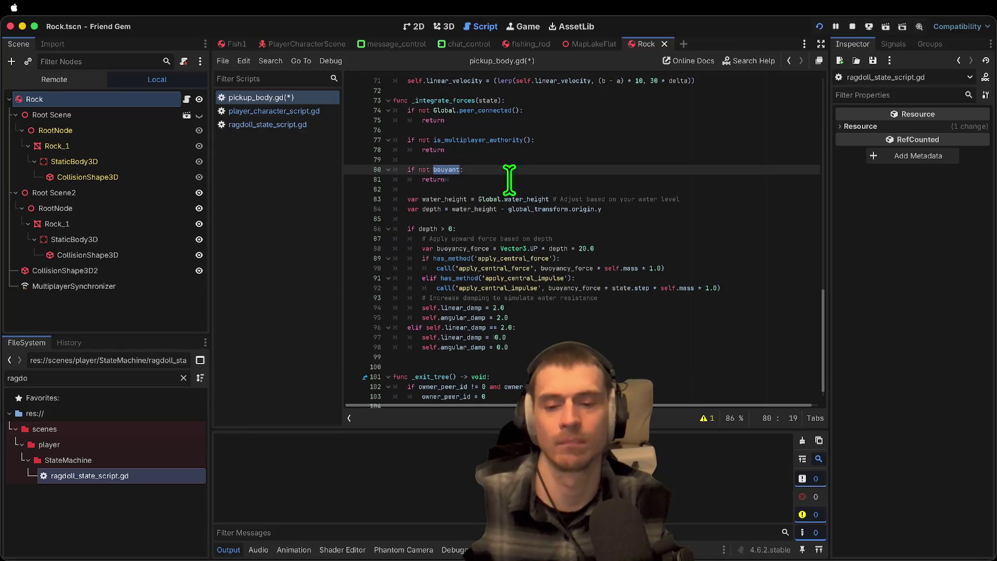
double_click(427, 228)
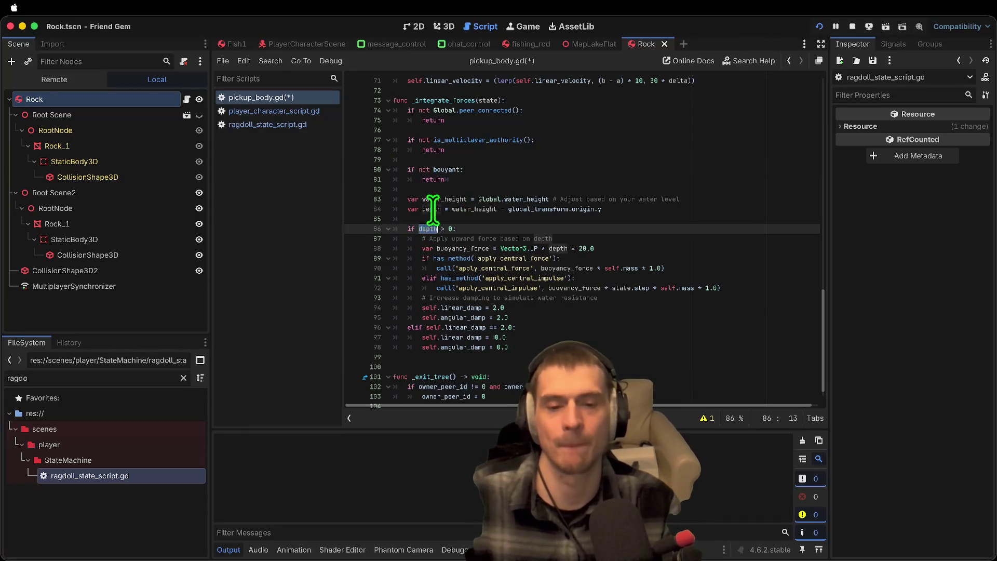
left_click(439, 216)
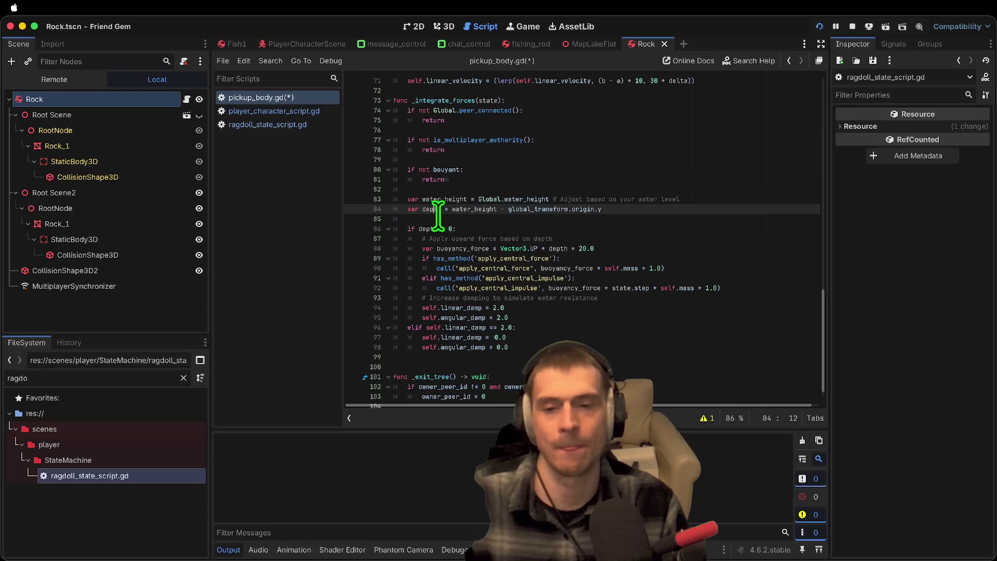
key("BackSpace")
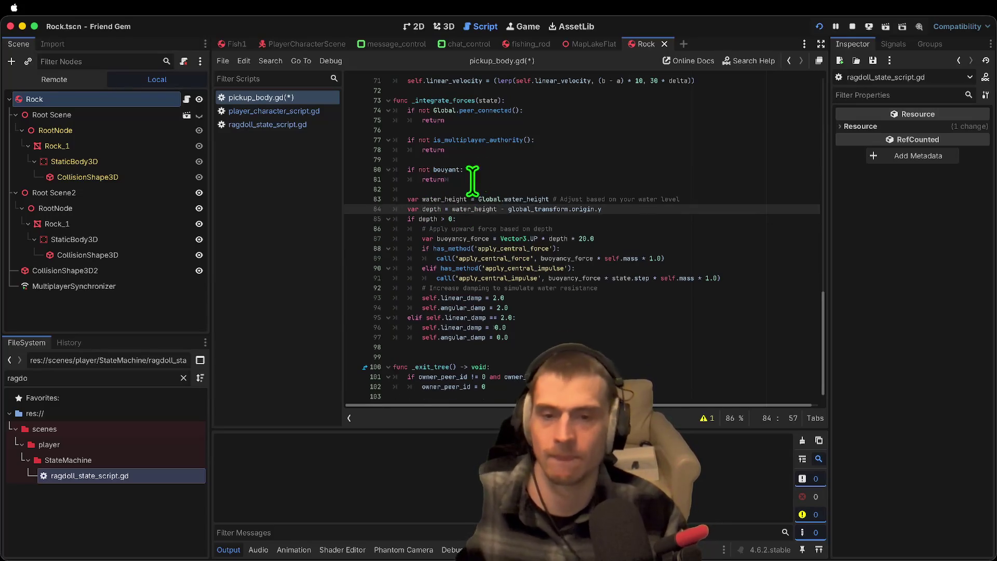
Step: Insert set_next_carry_velocity(state.step) after the authority check's return and save pickup_body.gd
left_click(508, 161)
key("Return")
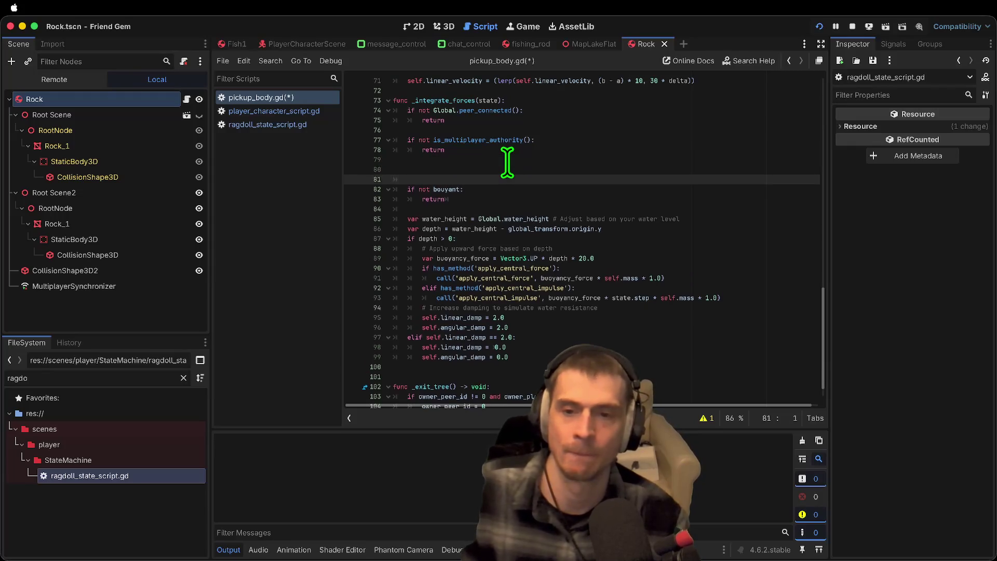
type("set_next_carry_velocity(state.step)")
scroll(574, 223, "up", 6)
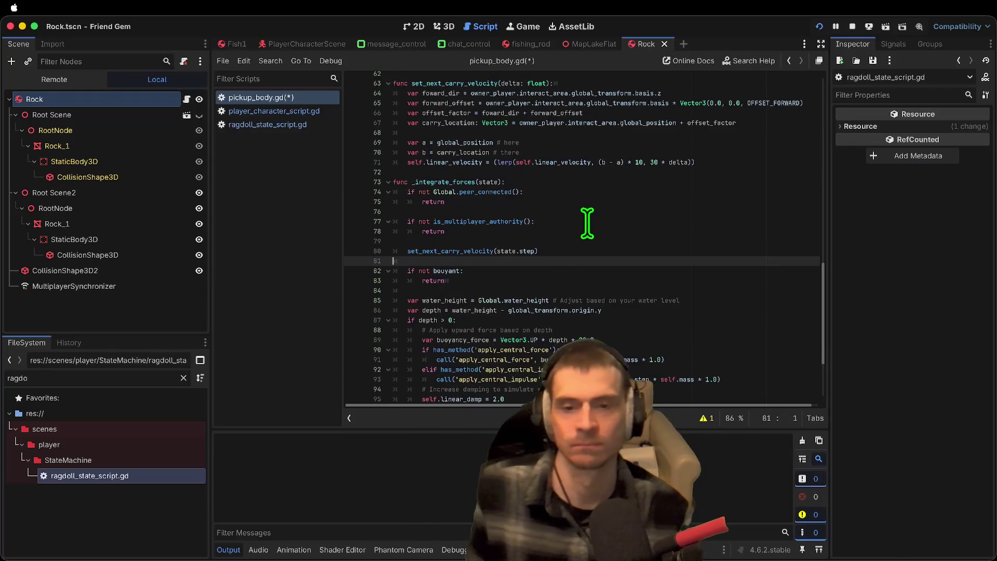
double_click(454, 250)
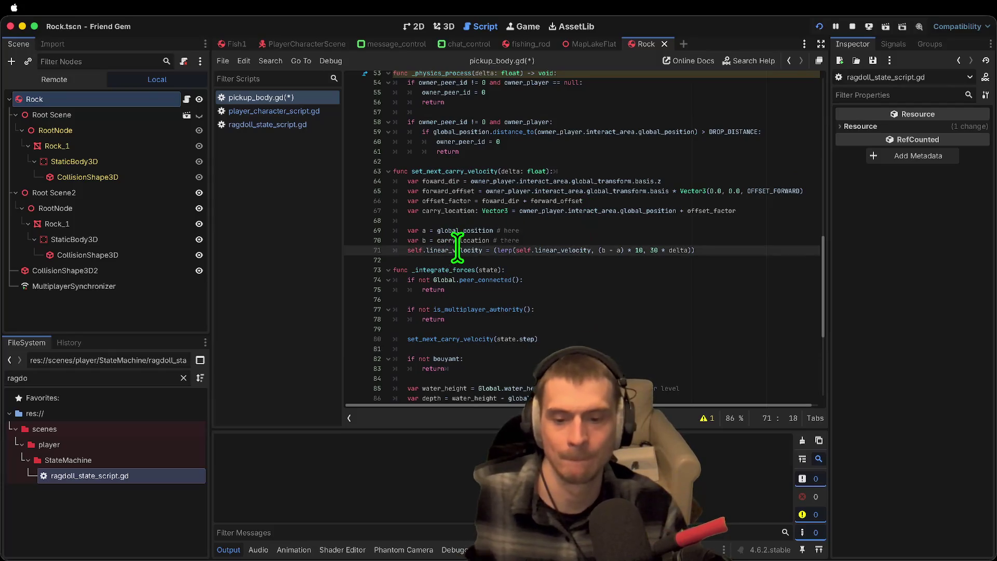
double_click(457, 339)
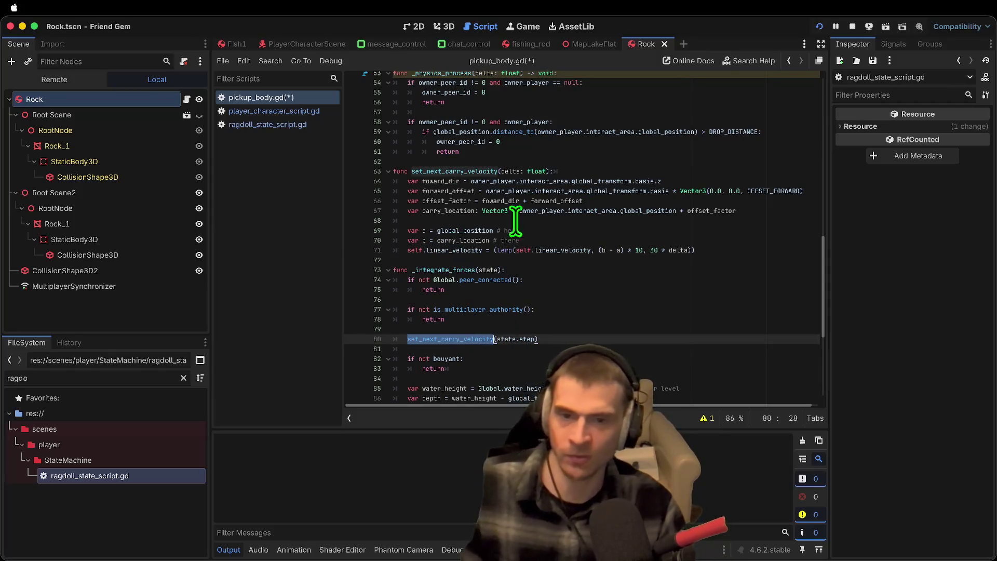
left_click(660, 359)
key("ctrl+s")
scroll(572, 165, "up", 1)
Step: Move the owner_peer_id if-blocks from _physics_process into set_next_carry_velocity
mouse_move(511, 162)
left_mouse_down()
mouse_move(285, 104)
mouse_move(304, 95)
left_mouse_up()
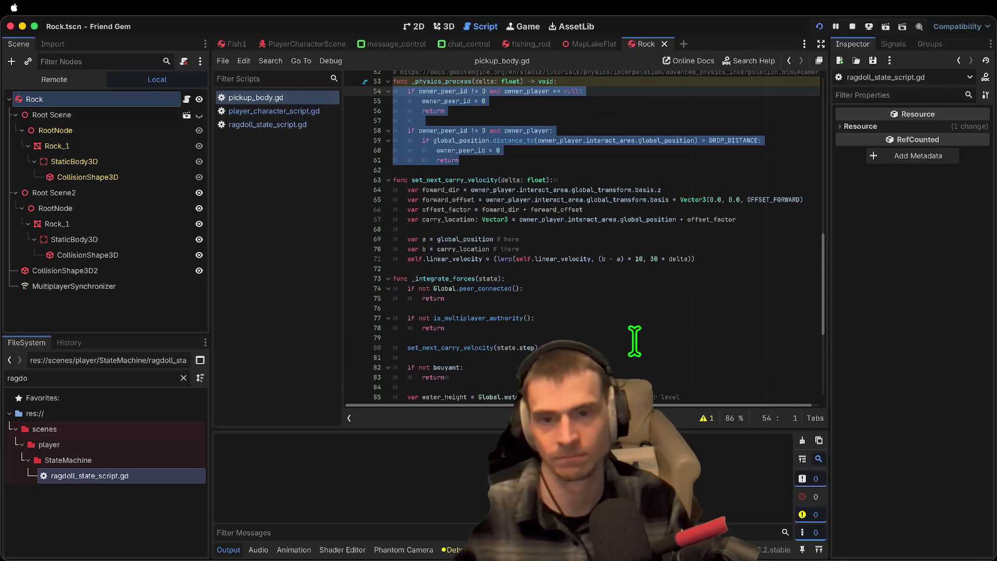
key("ctrl+x")
key("Down")
key("Down")
key("End")
key("Return")
key("ctrl+v")
key("Return")
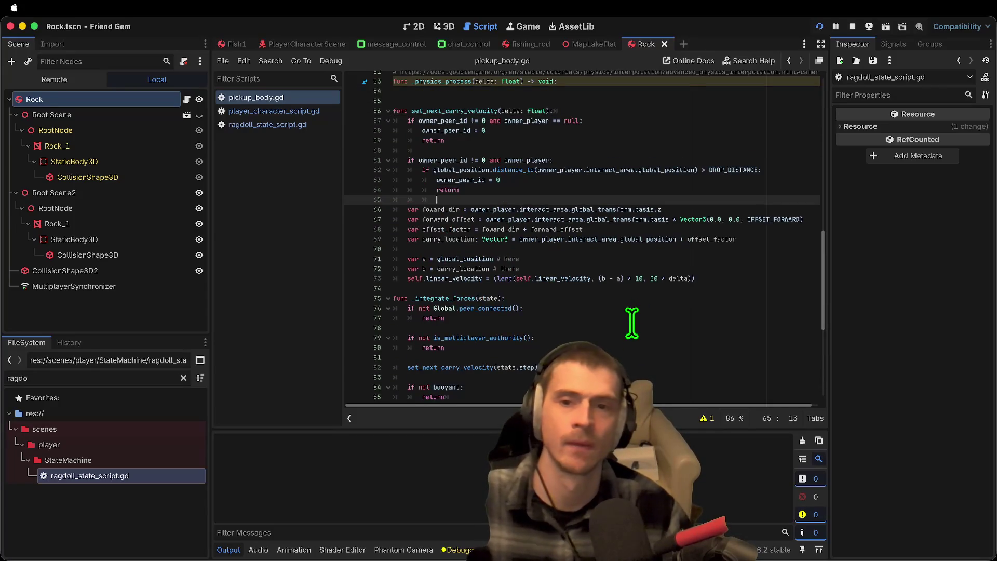
Step: Comment out the _physics_process header, save, and run the game
scroll(639, 291, "up", 3)
left_click(617, 184)
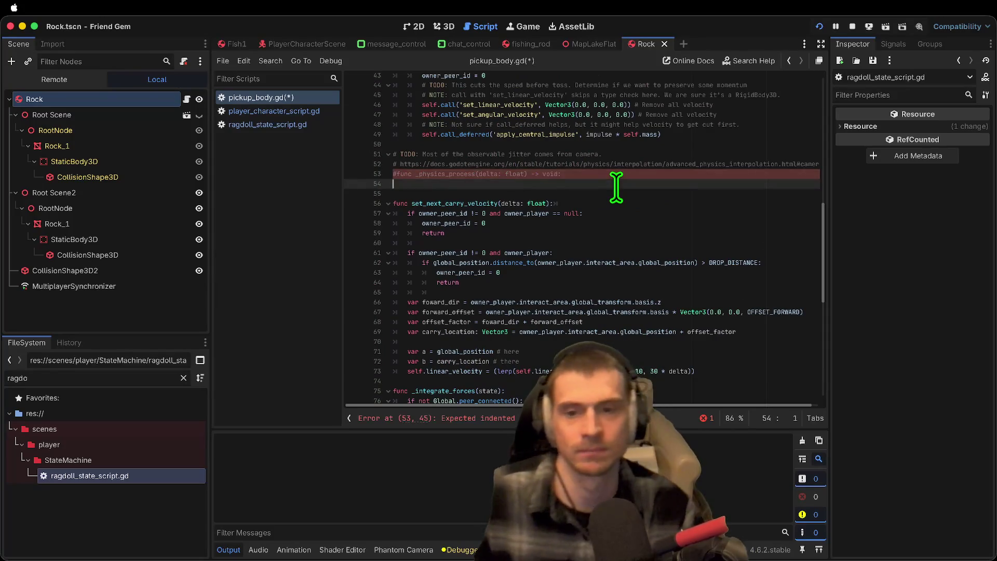
key("ctrl+k")
key("ctrl+s")
key("ctrl+b")
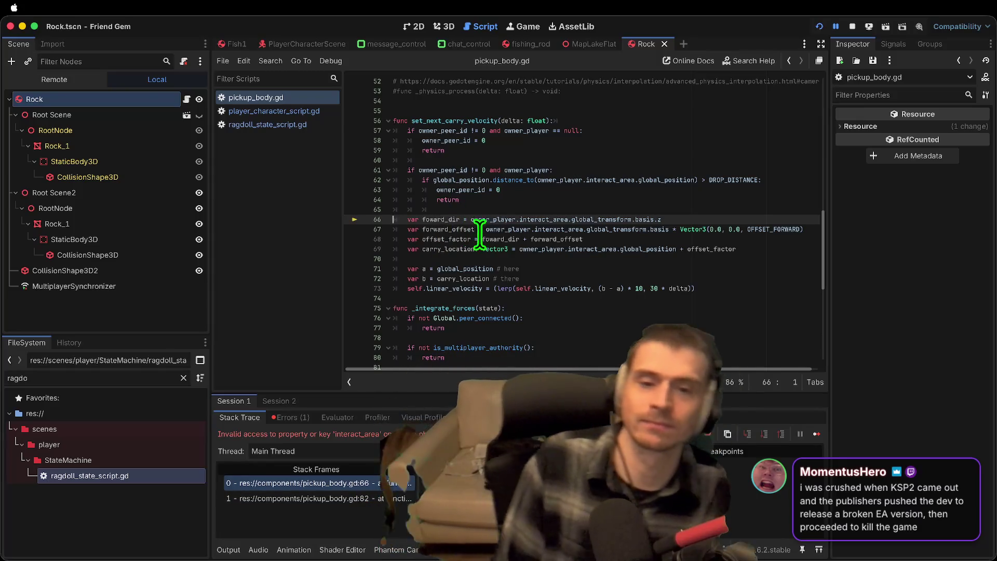
Step: Stop the game that crashed on line 66's owner_player access
double_click(493, 220)
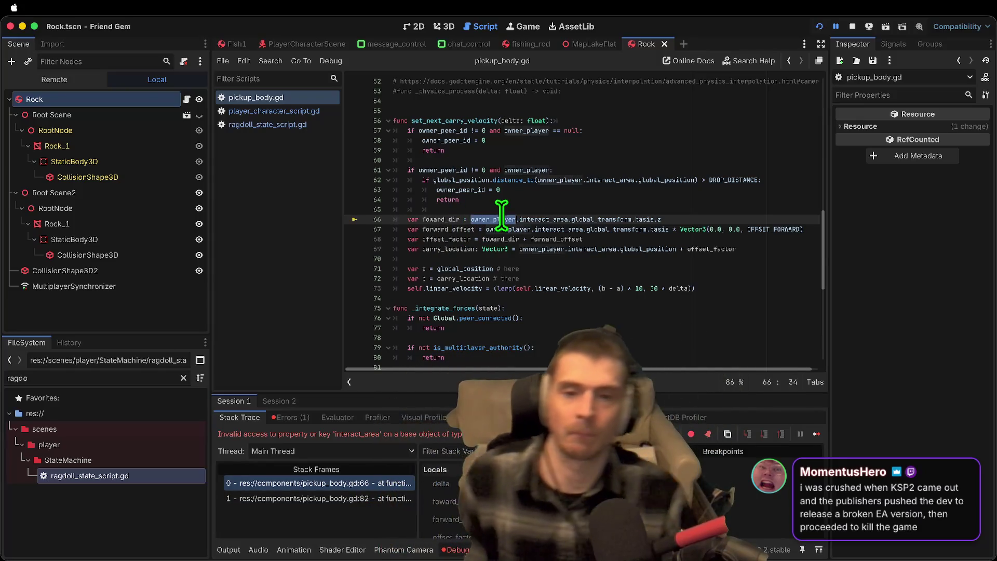
left_click(852, 28)
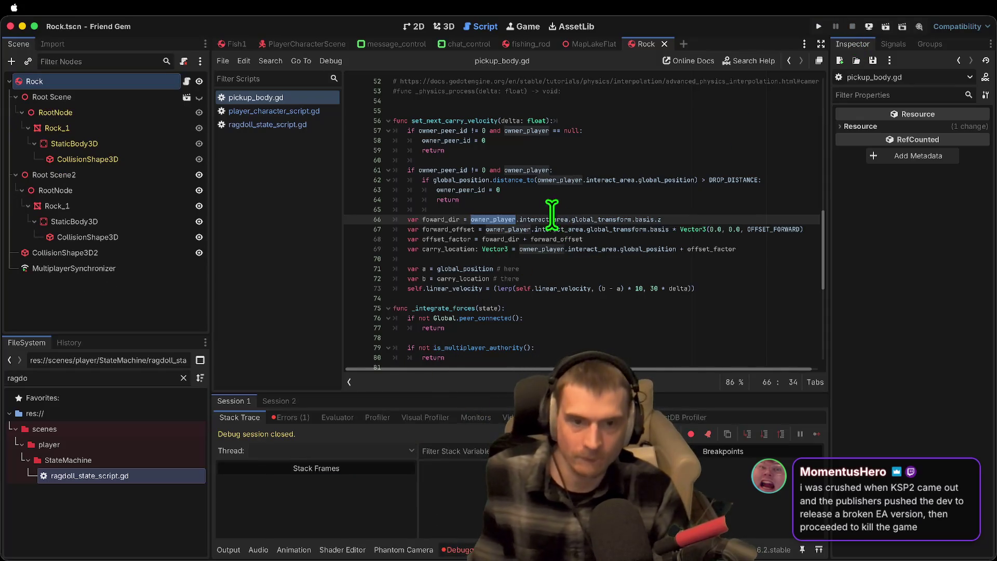
mouse_move(442, 140)
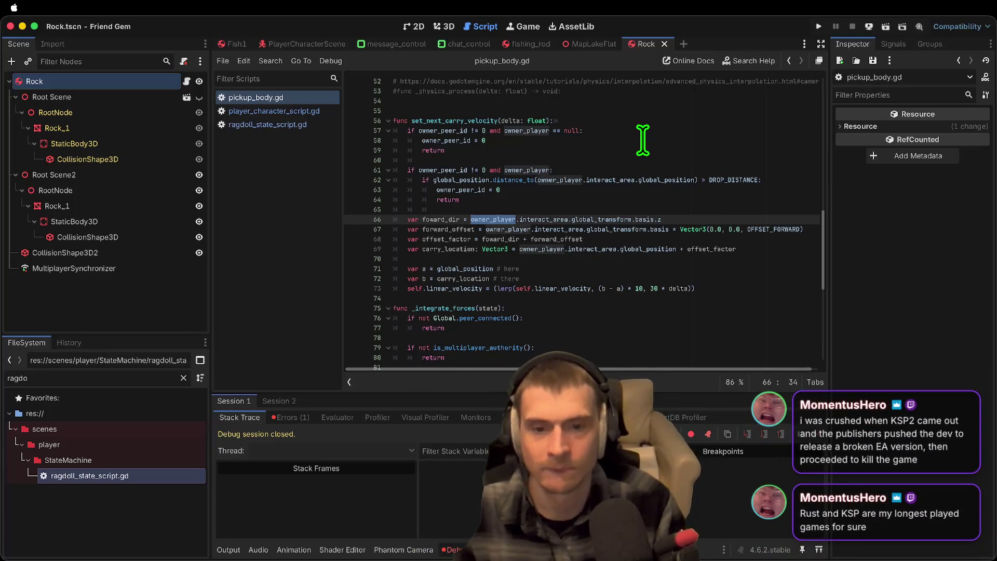
Step: Undo the recent moves so _physics_process again has the owner checks and set_next_carry_velocity(delta)
key("ctrl+z")
key("ctrl+z")
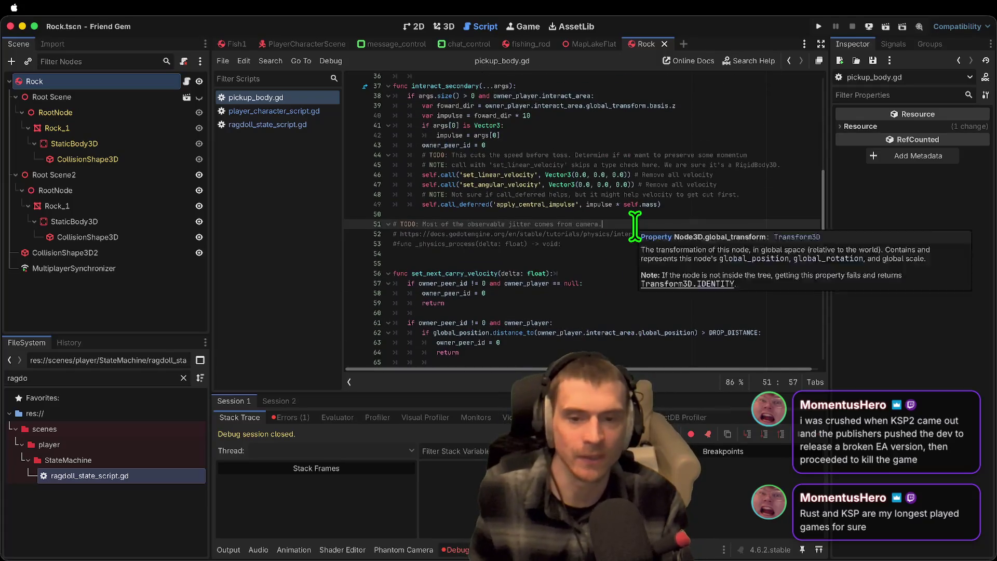
key("ctrl+shift+z")
key("ctrl+shift+z")
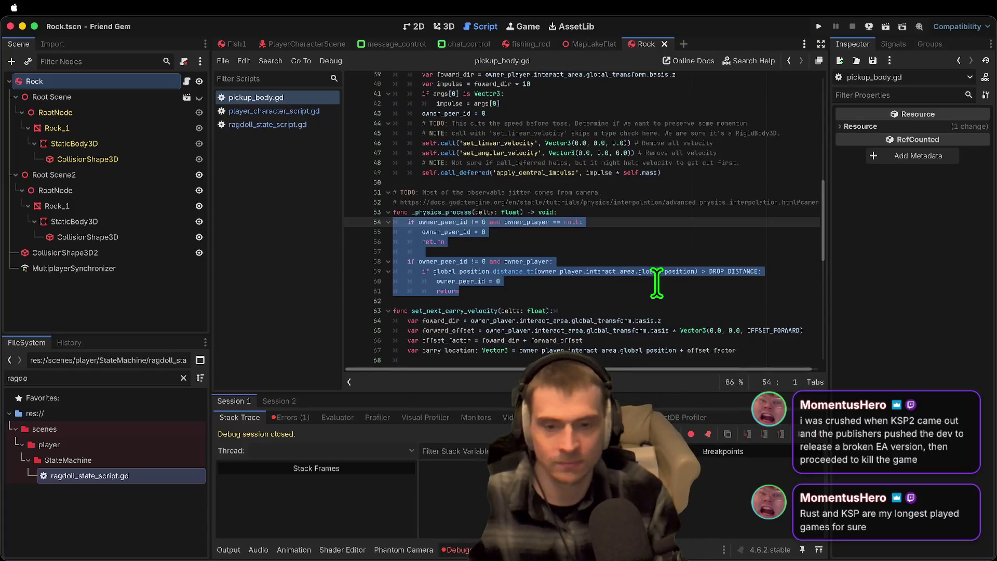
key("ctrl+shift+z")
key("ctrl+shift+z")
key("ctrl+shift+z")
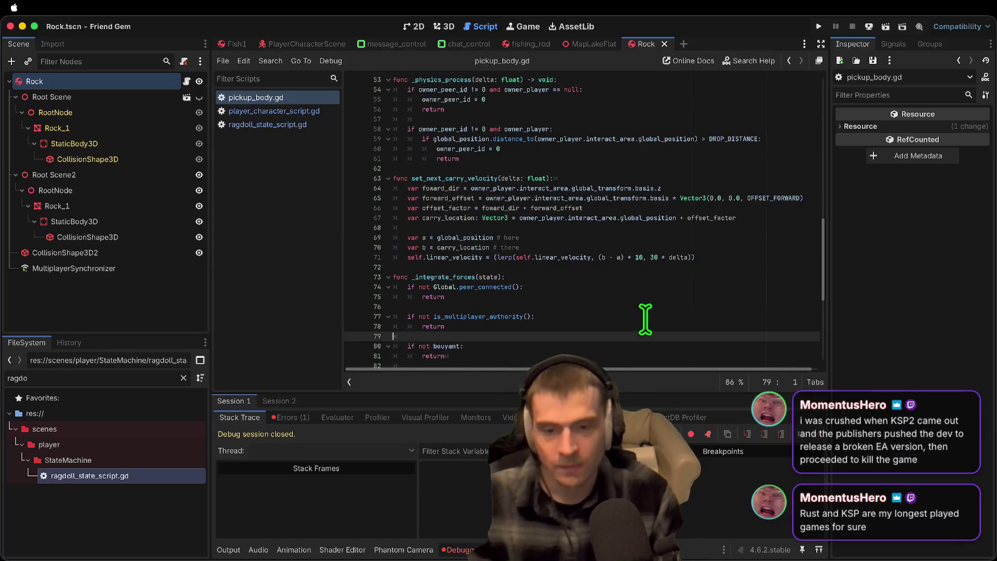
key("ctrl+shift+z")
key("ctrl+shift+z")
key("ctrl+shift+z")
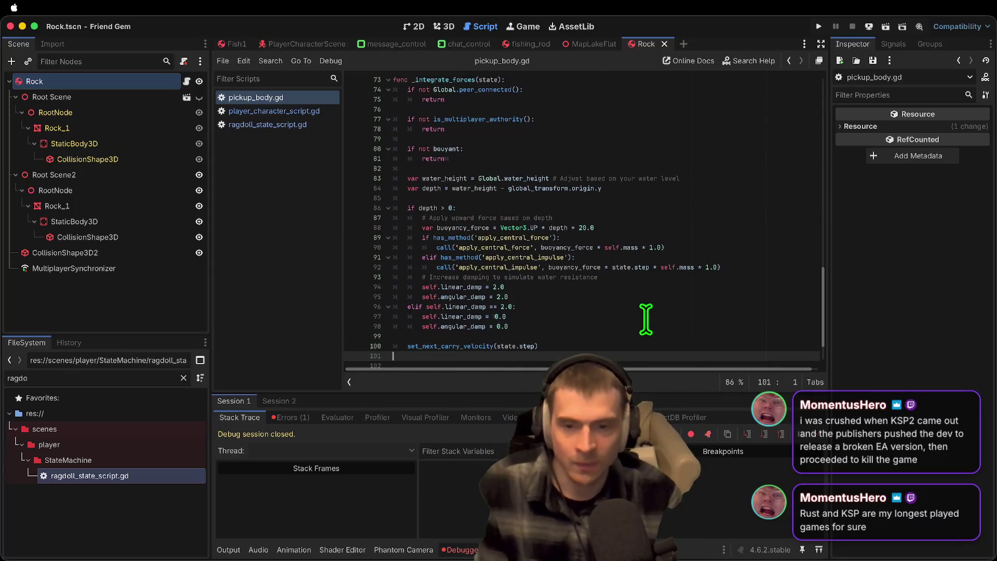
key("ctrl+shift+z")
key("ctrl+shift+z")
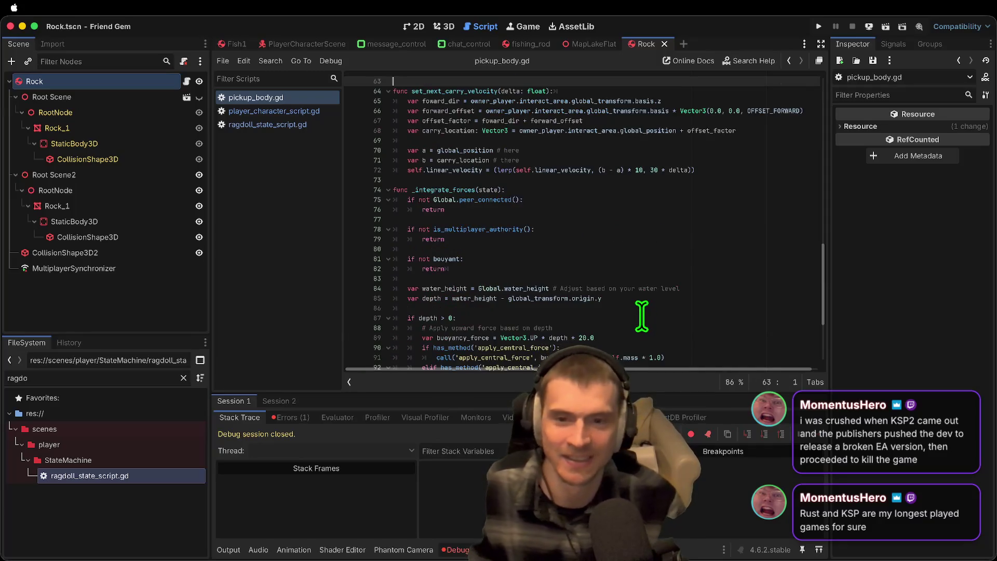
key("ctrl+shift+z")
key("ctrl+shift+z")
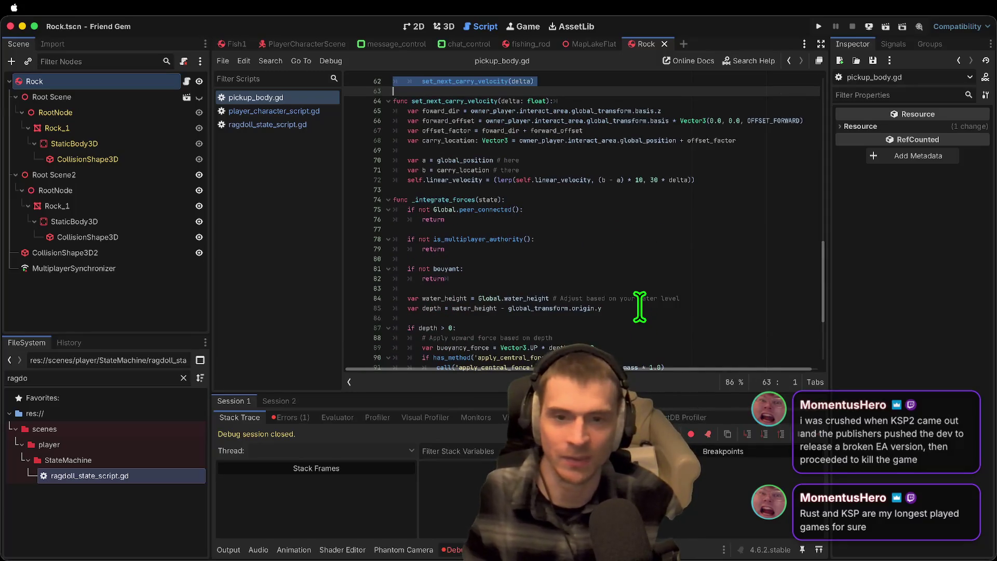
key("ctrl+shift+z")
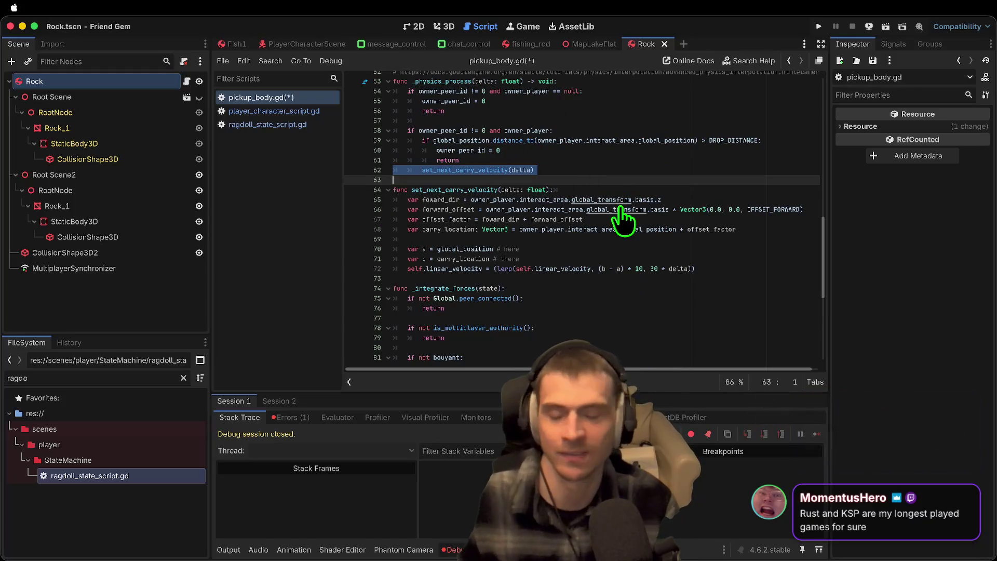
key("super+Tab")
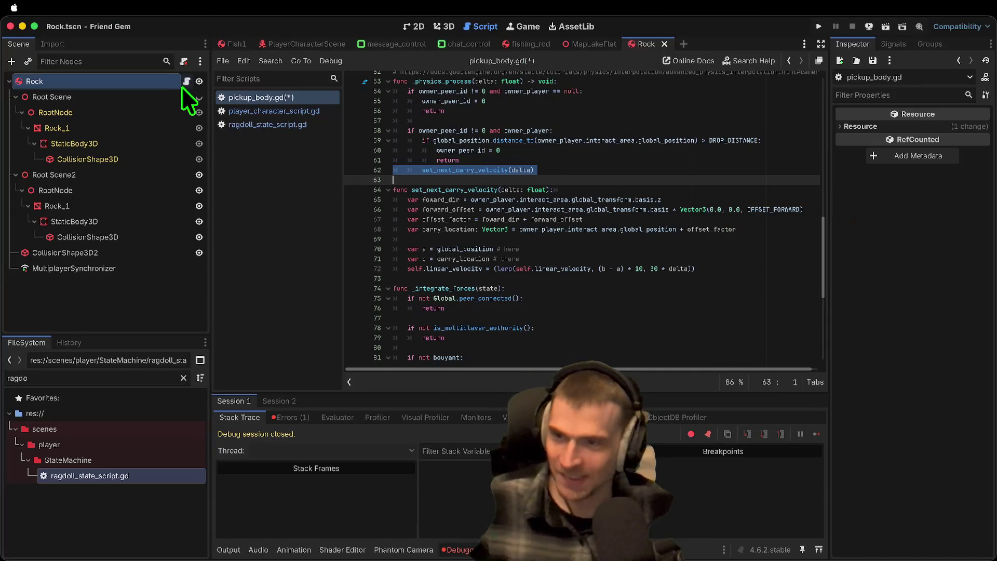
Step: Bring back the set_next_carry_velocity(delta) call line
left_click(662, 268)
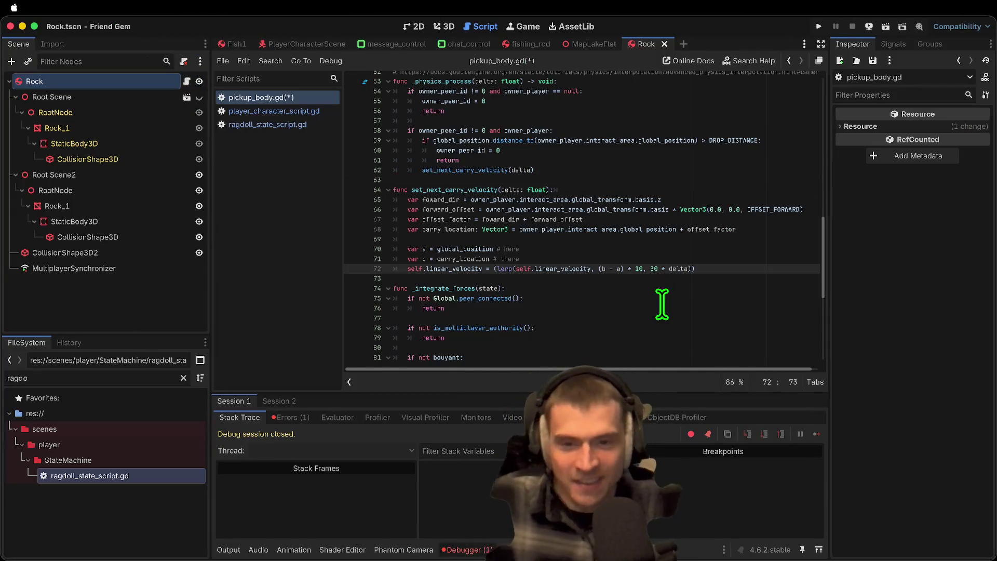
scroll(650, 179, "down", 4)
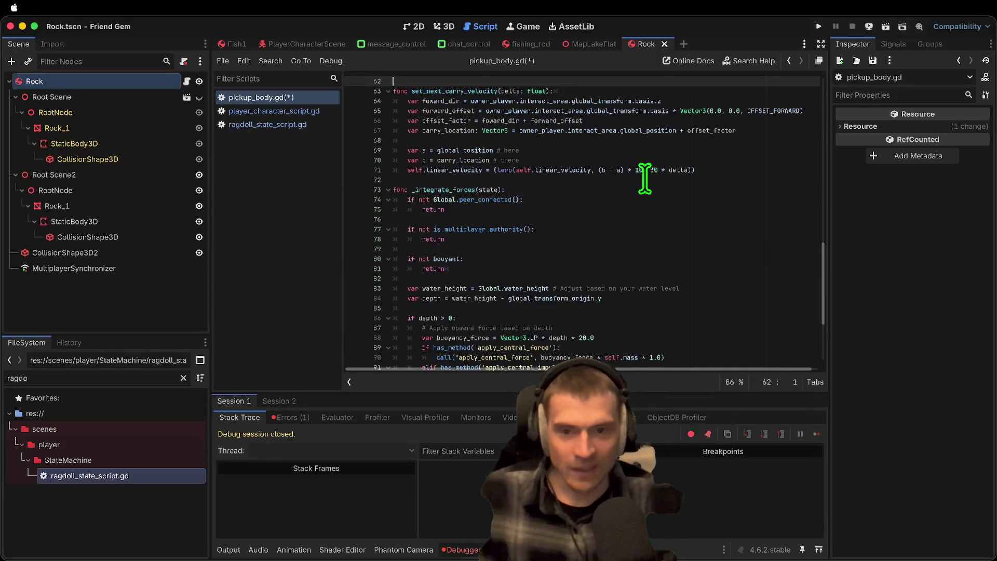
key("ctrl+z")
key("ctrl+z")
key("ctrl+z")
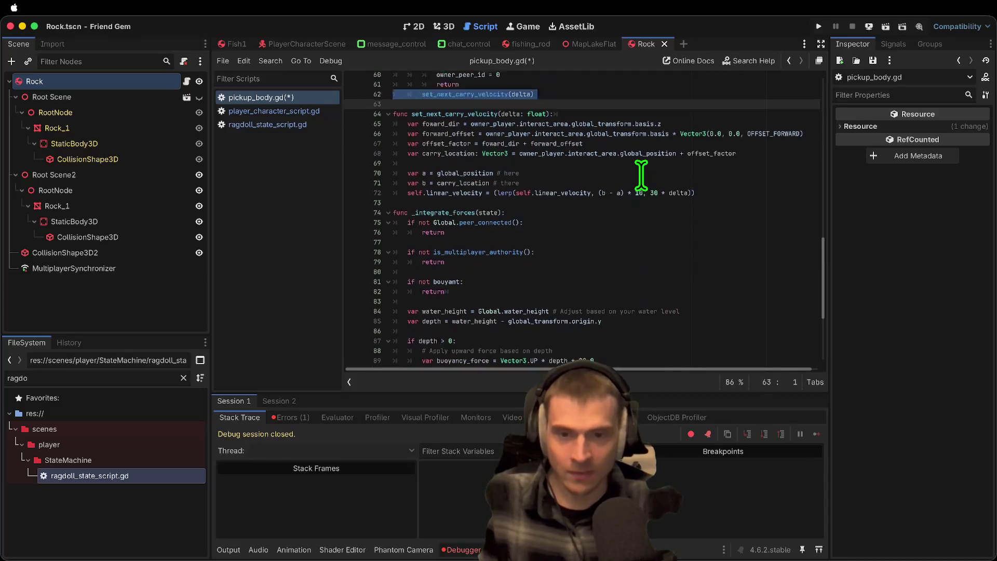
Step: Replace the _physics_process body with pass, then switch to Firefox
scroll(641, 175, "up", 3)
scroll(633, 187, "up", 2)
left_click(612, 198)
left_click_drag(612, 198, 363, 111)
key("ctrl+c")
key("BackSpace")
type("pass")
key("Down")
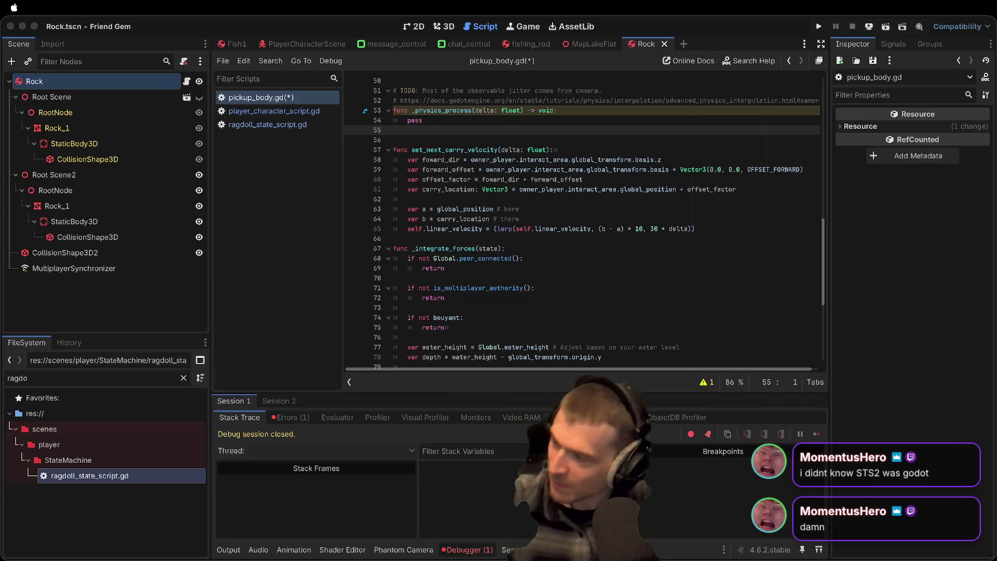
key("super+Tab")
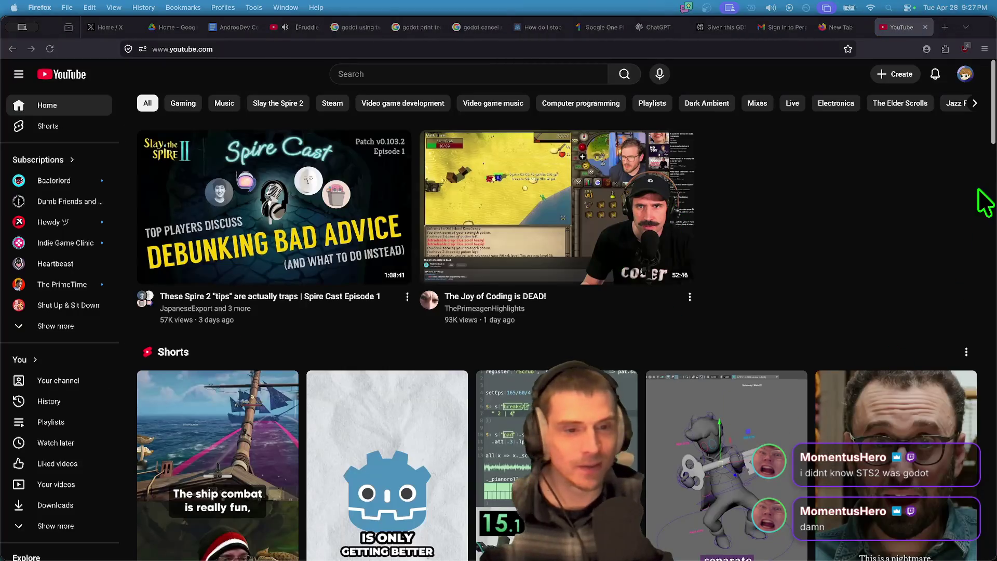
Step: Open the DECOMPILED Slay the Spire 2 video from your YouTube channel
left_click(965, 76)
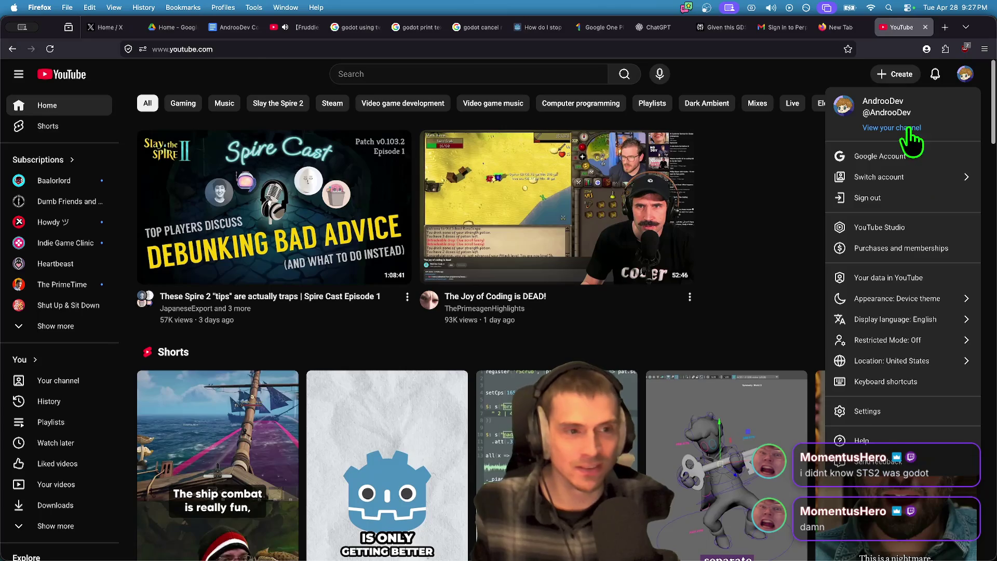
left_click(909, 130)
scroll(176, 378, "down", 5)
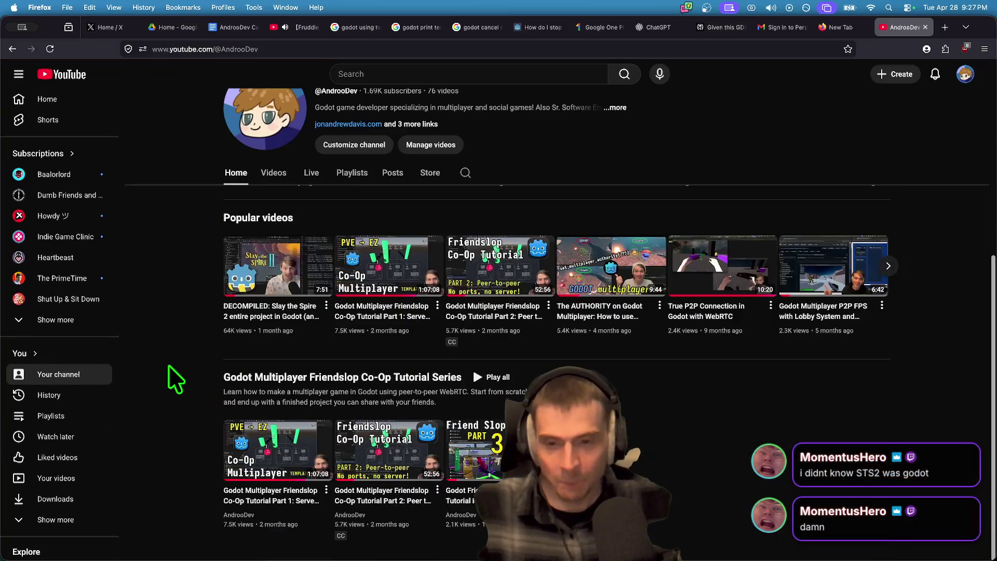
left_click(234, 265)
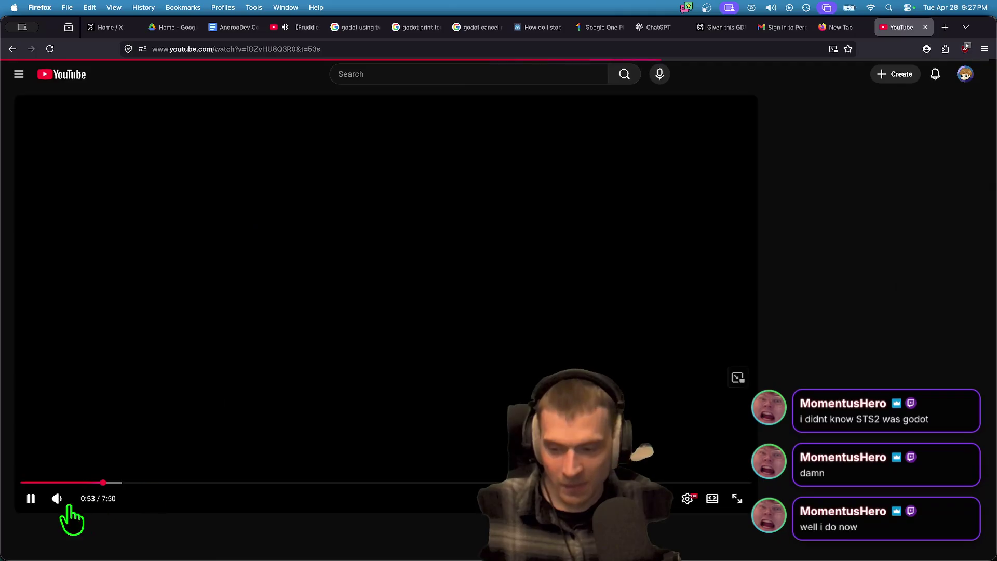
Step: Play the video with sound briefly, pause it, and return to Godot
scroll(288, 358, "down", 1)
scroll(289, 358, "down", 2)
scroll(345, 479, "up", 3)
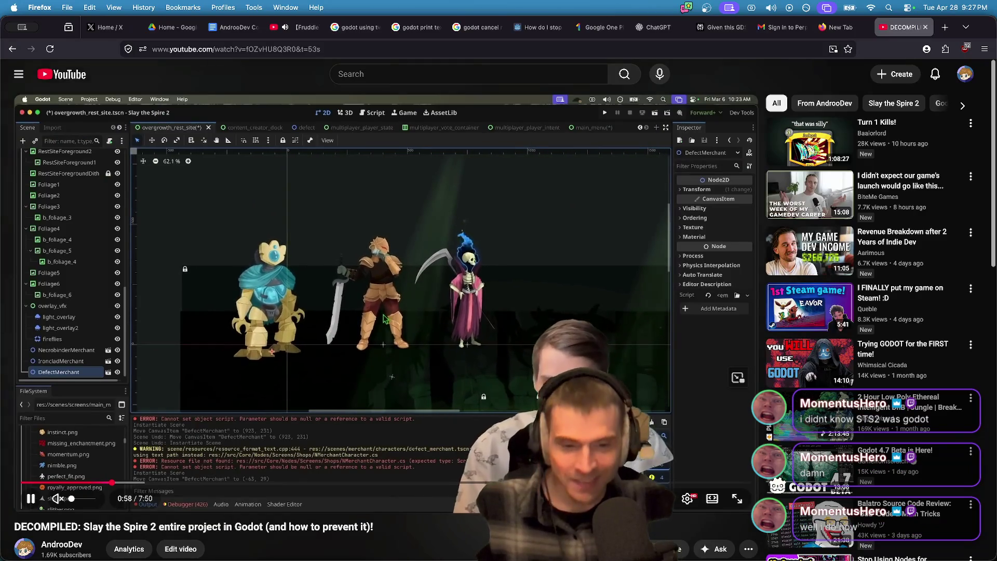
left_click(78, 498)
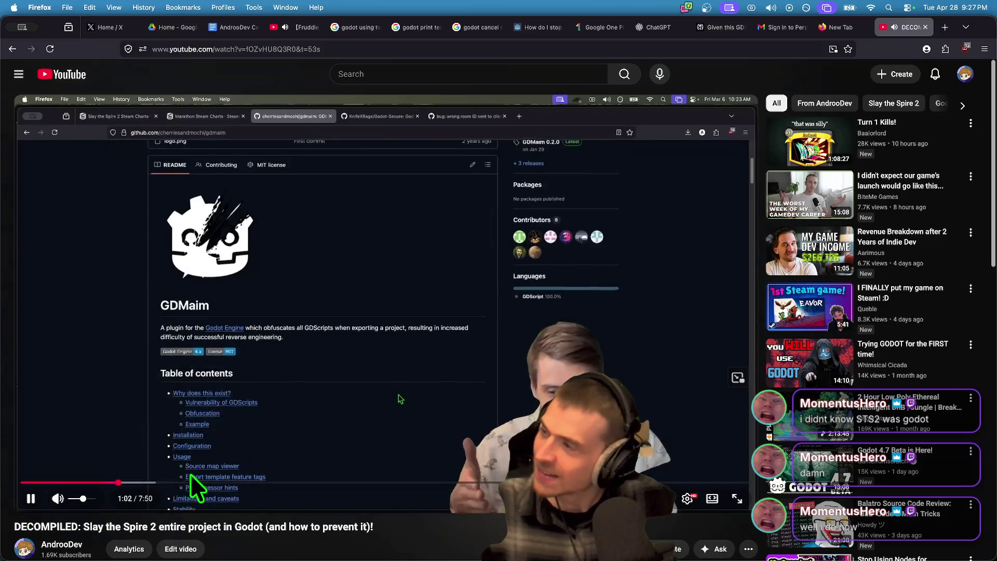
left_click(266, 476)
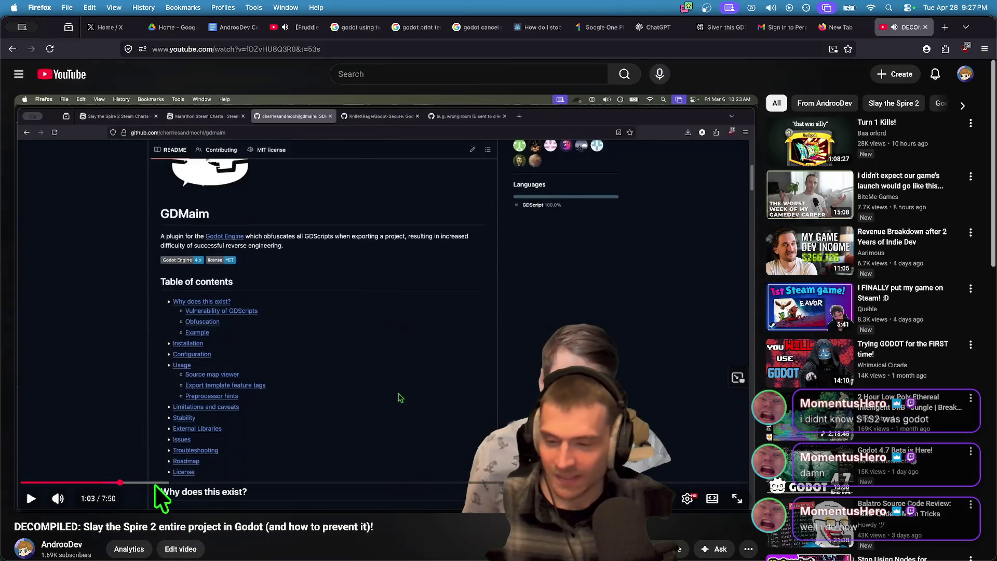
key("super+Tab")
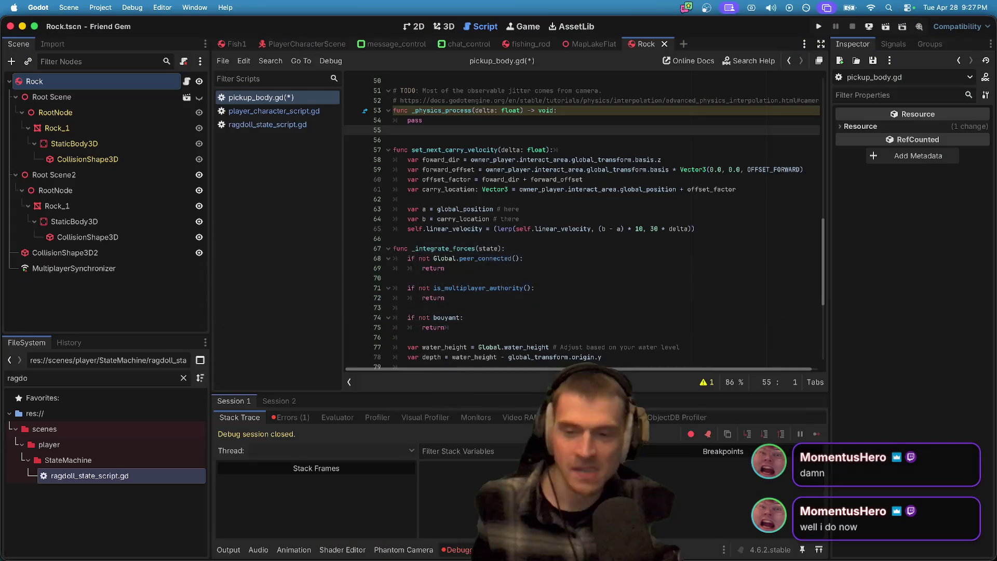
Step: Paste the owner_peer_id drop checks at the buoyancy check in _integrate_forces
mouse_move(462, 205)
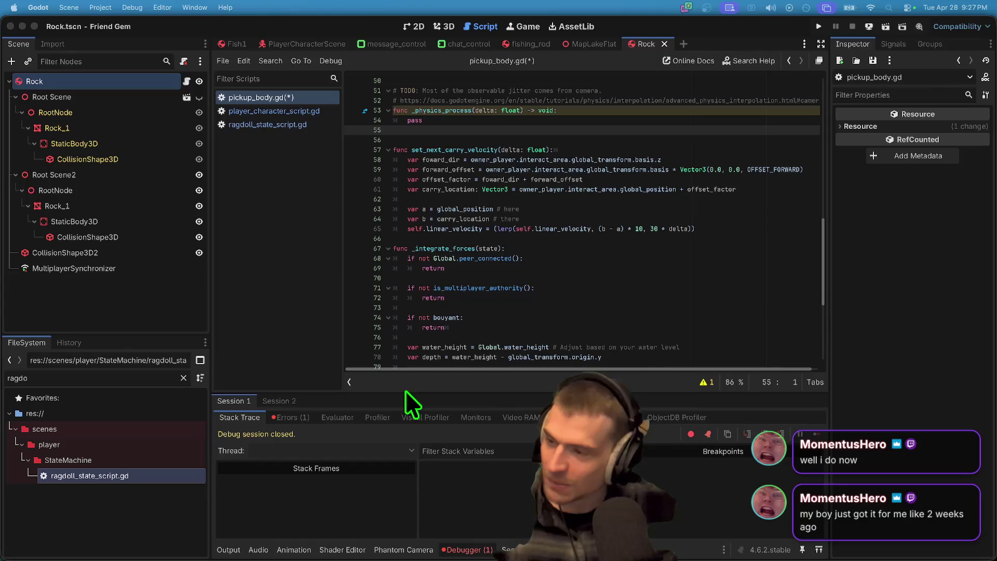
left_click(630, 120)
scroll(571, 218, "down", 3)
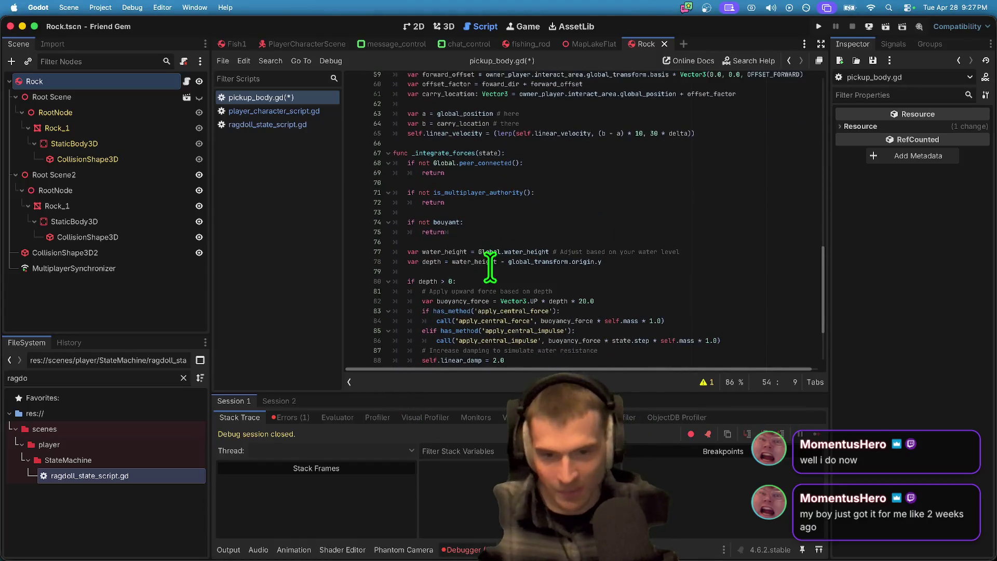
left_click(491, 222)
key("Return")
key("Return")
key("ctrl+v")
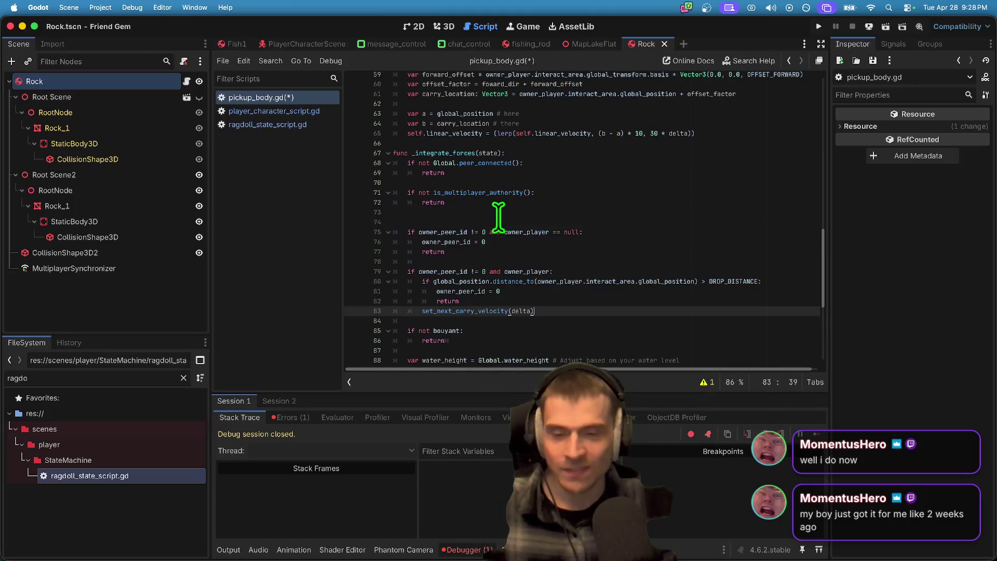
left_click(594, 215)
key("Delete")
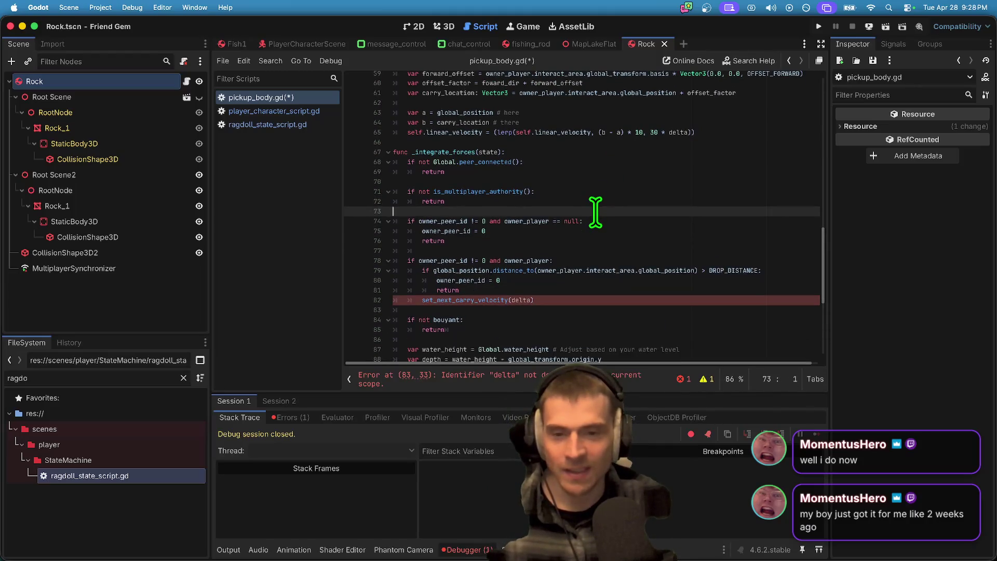
Step: Move the owner_peer_id checks from _integrate_forces into _physics_process, replacing pass
scroll(596, 213, "down", 2)
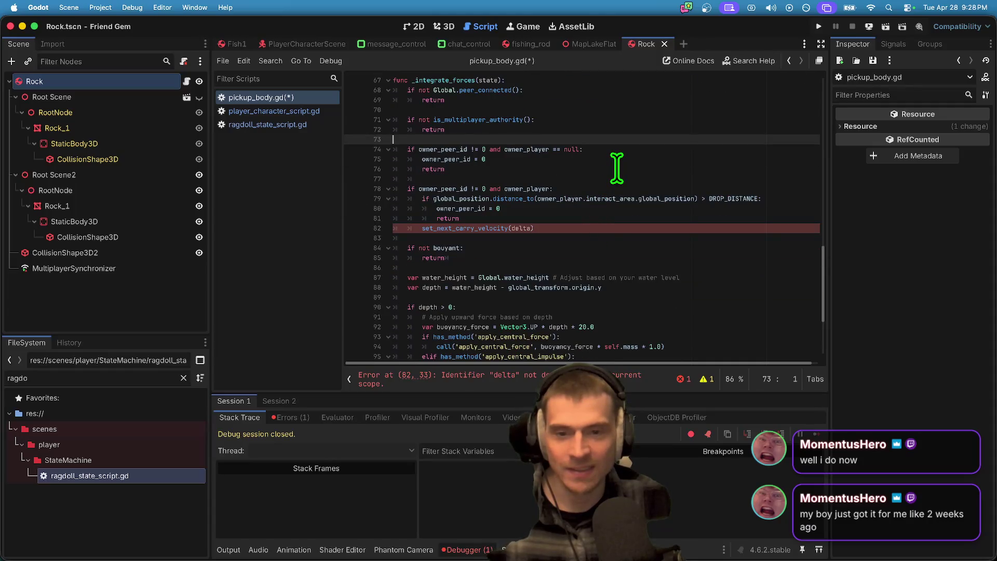
left_click_drag(494, 223, 329, 137)
key("ctrl+c")
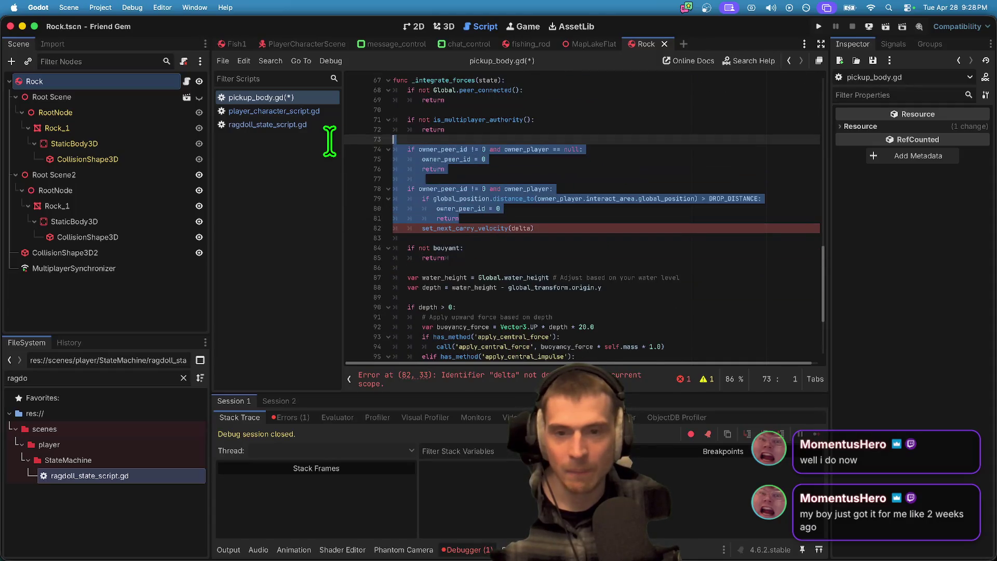
key("Delete")
key("Down")
key("Delete")
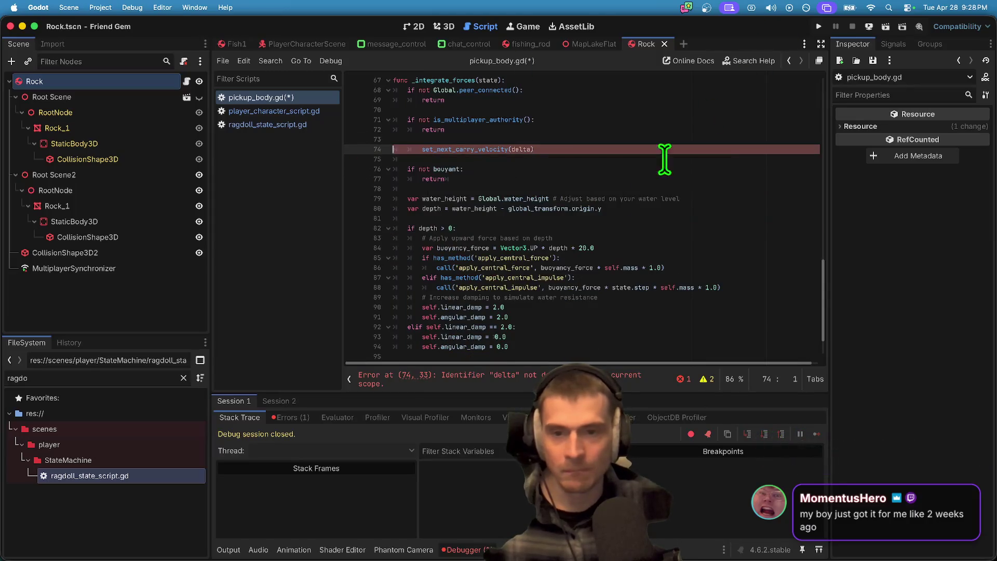
scroll(574, 213, "up", 5)
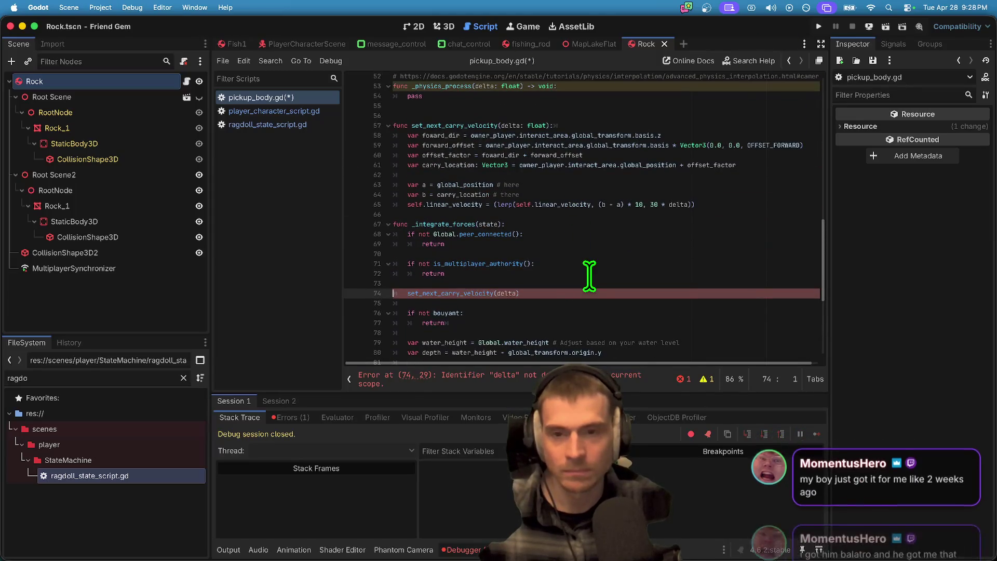
scroll(566, 166, "up", 2)
double_click(596, 130)
key("ctrl+v")
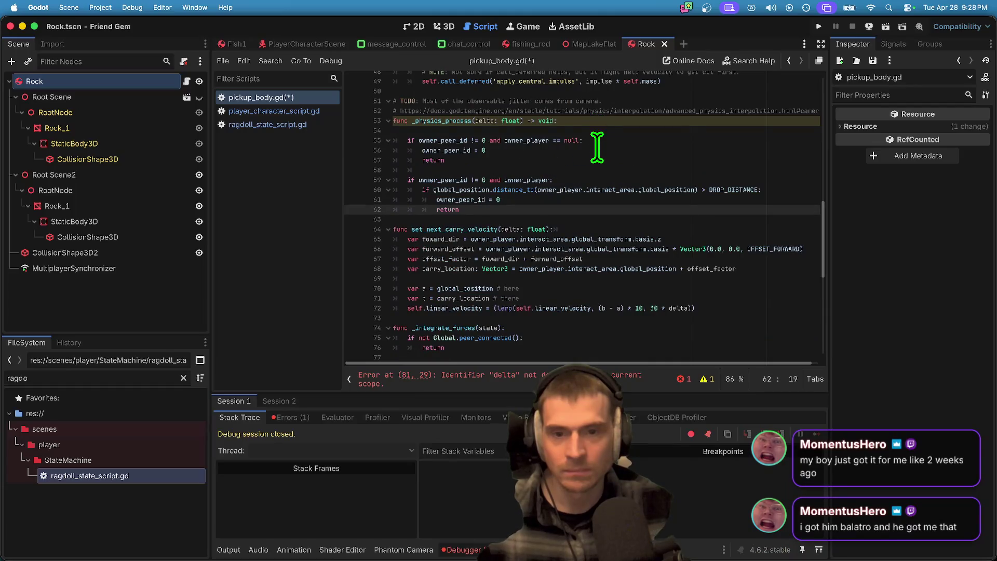
left_click(616, 128)
key("Delete")
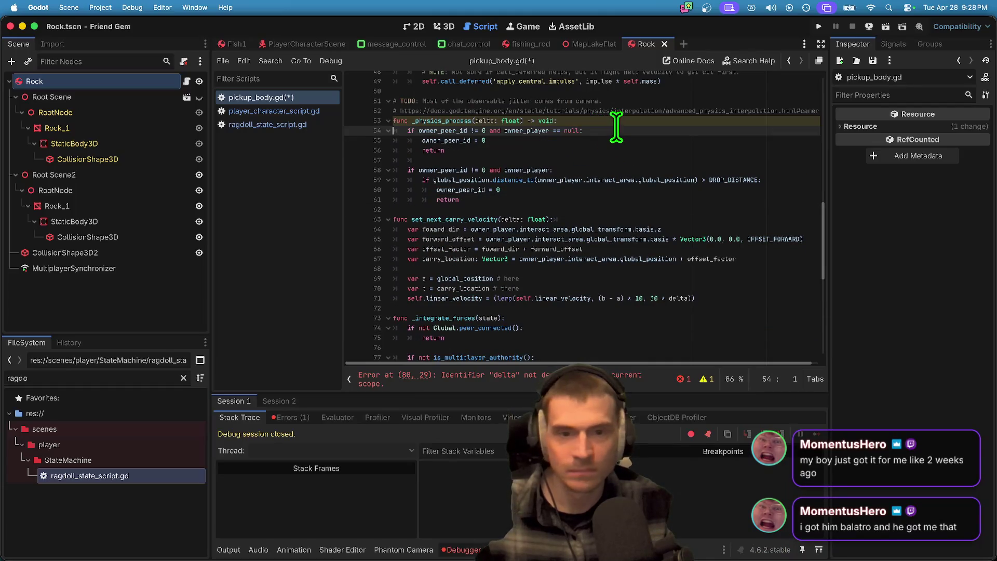
Step: Move the owner_peer_id checks out of _physics_process into set_next_carry_velocity
scroll(586, 277, "down", 4)
left_click(586, 278)
scroll(585, 278, "up", 3)
mouse_move(519, 182)
left_mouse_down()
mouse_move(407, 160)
mouse_move(367, 114)
left_mouse_up()
scroll(527, 307, "down", 3)
key("BackSpace")
key("ctrl+z")
key("ctrl+z")
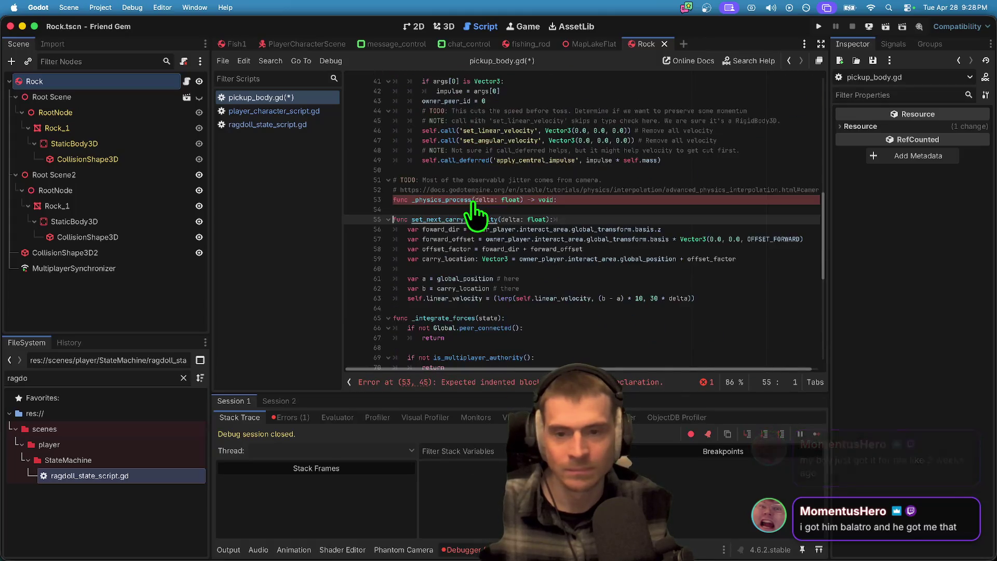
key("ctrl+z")
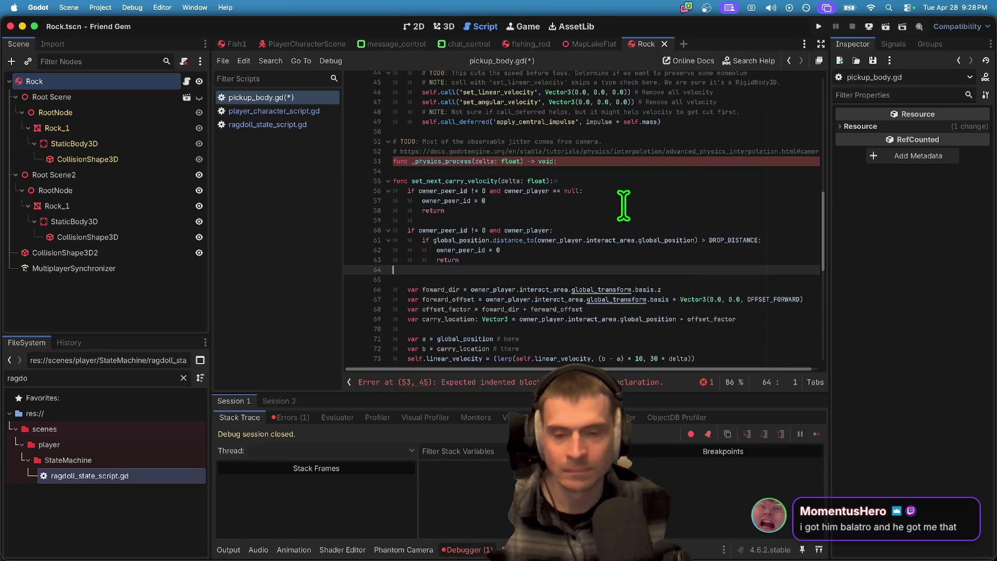
key("ctrl+z")
Step: Indent the carry velocity lines 65–72 under the owner check and save
scroll(644, 208, "down", 3)
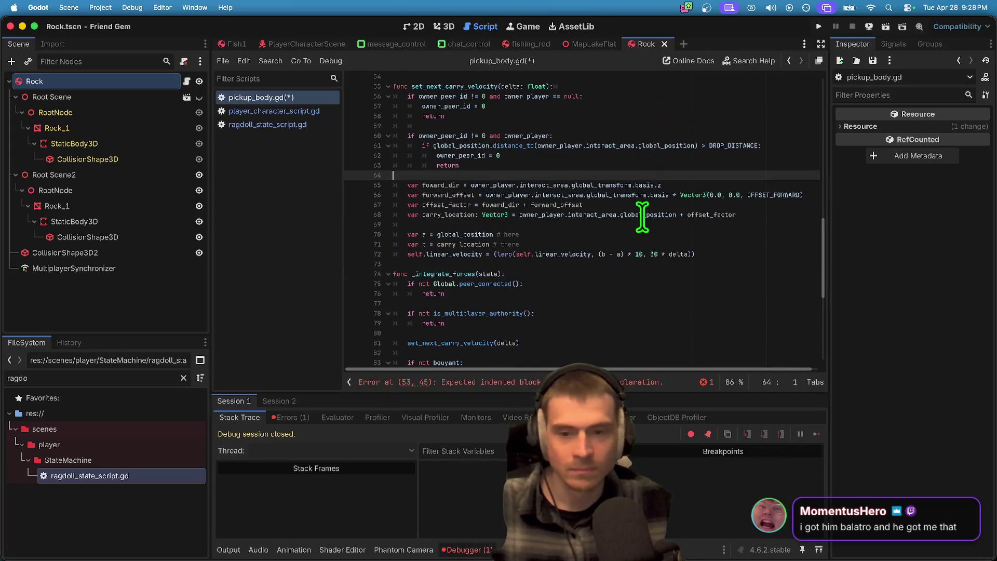
left_click_drag(723, 254, 343, 184)
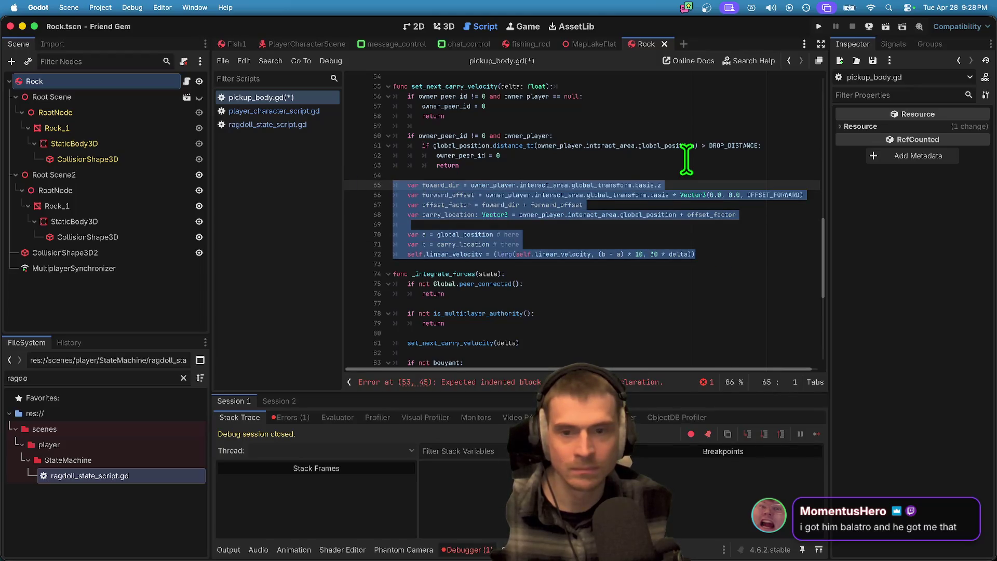
key("Tab")
key("Left")
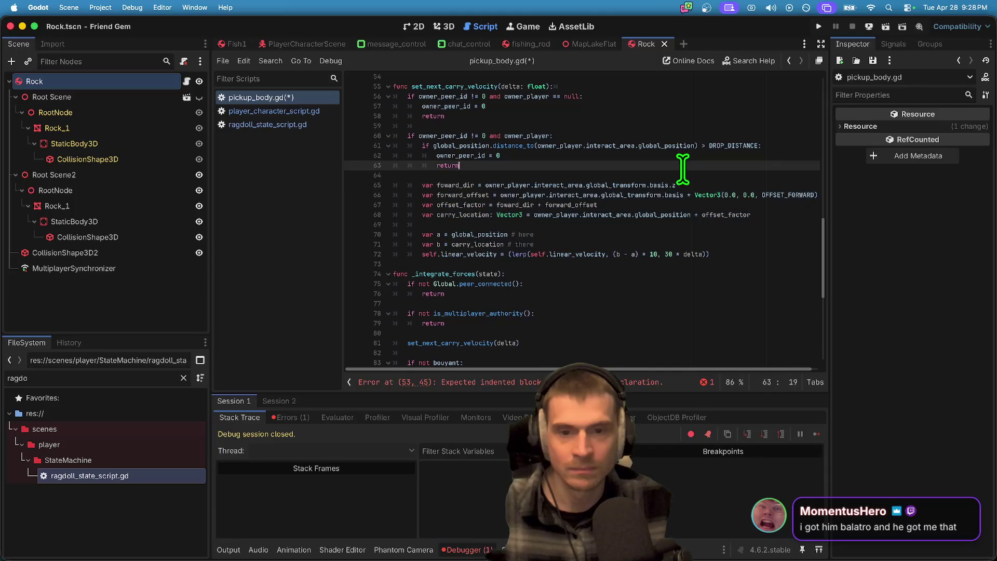
key("Up")
key("Delete")
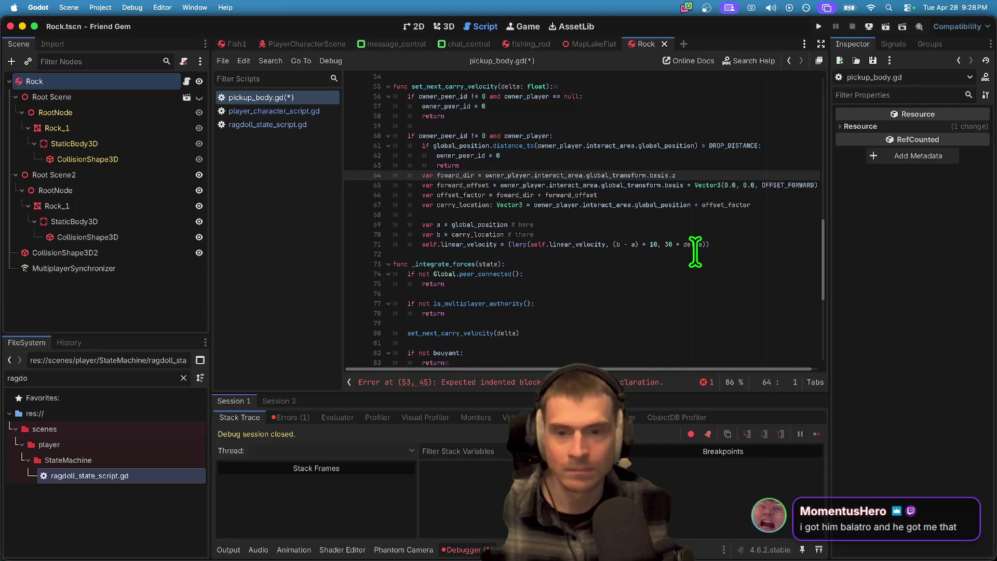
key("ctrl+z")
Step: Comment out the now-empty _physics_process function header
scroll(692, 244, "up", 3)
left_click(699, 147)
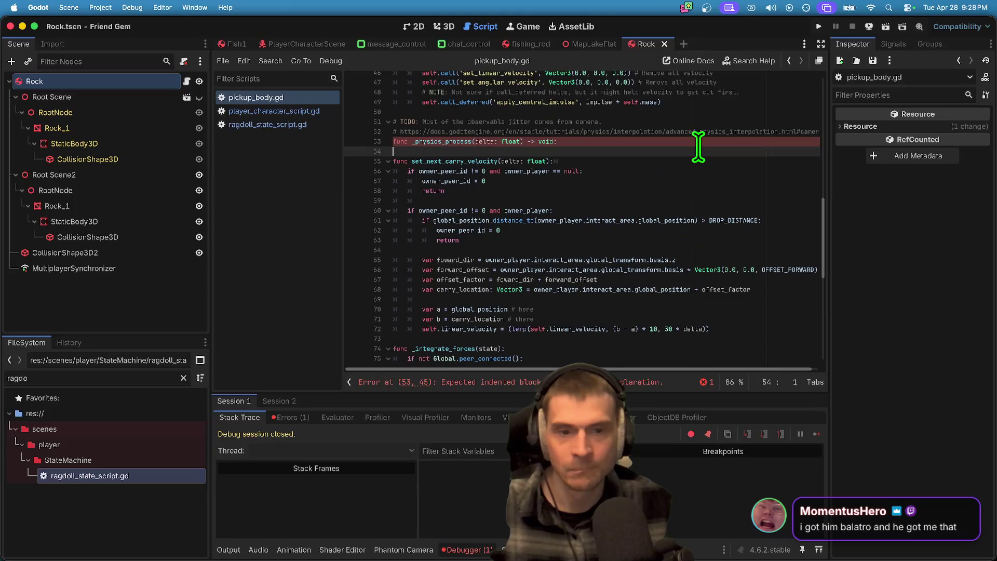
key("Up")
key("ctrl+k")
Step: Keep the set_next_carry_velocity call at line 81 of _integrate_forces and save
scroll(623, 195, "down", 6)
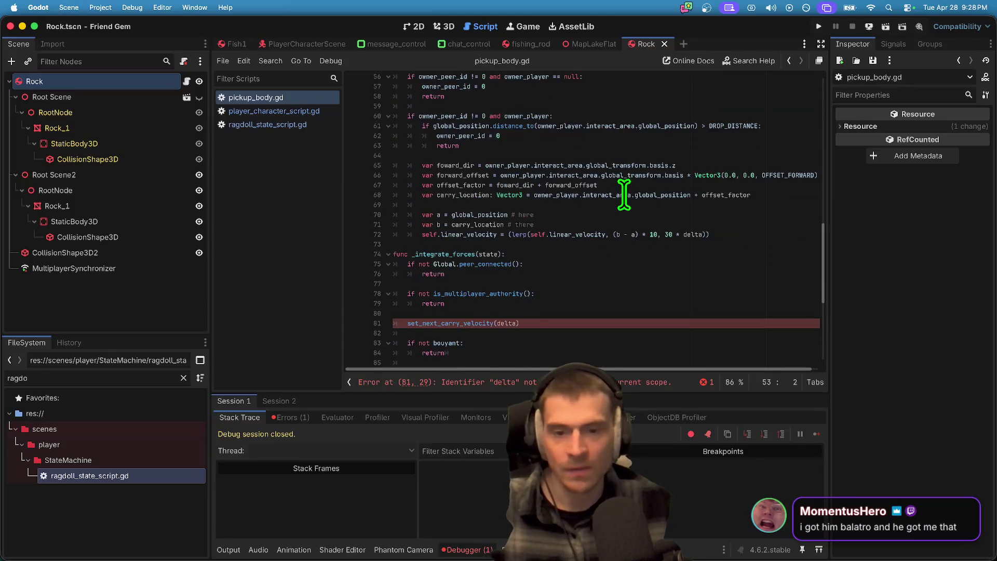
left_click(634, 229)
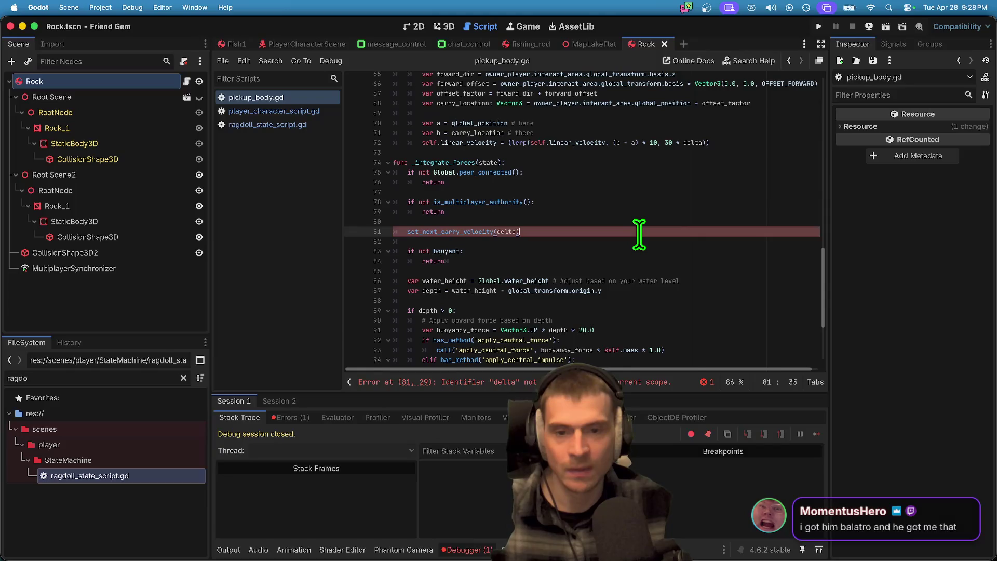
key("ctrl+x")
key("Up")
key("ctrl+v")
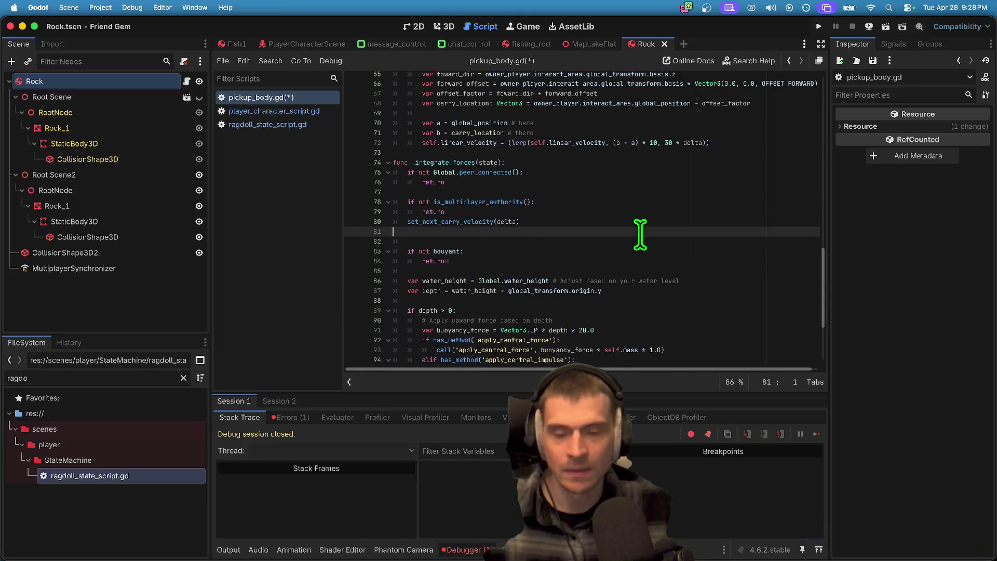
key("ctrl+z")
key("ctrl+v")
key("ctrl+s")
Step: Pass state.step instead of delta to the carry call and run the game
scroll(636, 223, "up", 8)
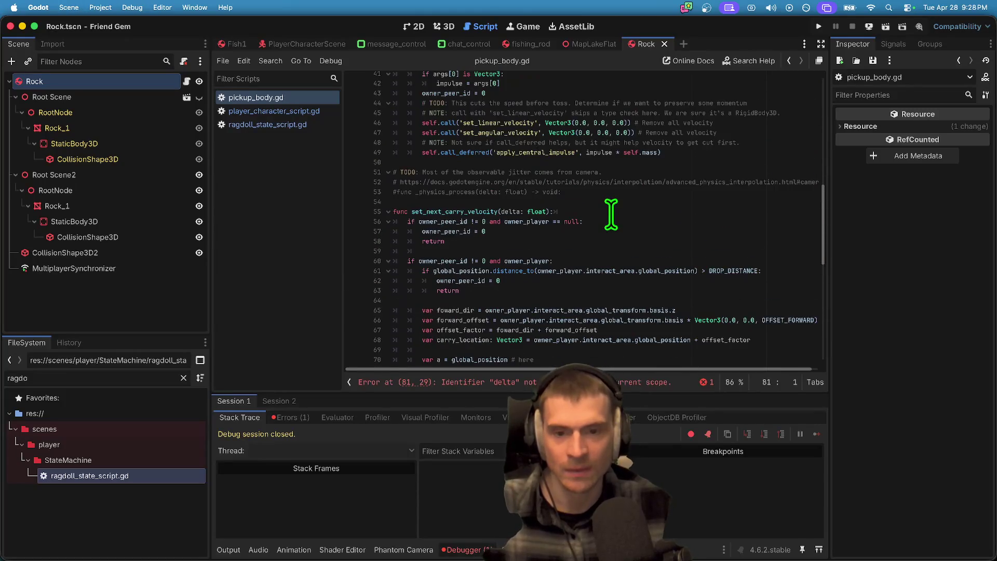
scroll(611, 213, "up", 3)
scroll(610, 214, "down", 5)
scroll(611, 213, "down", 6)
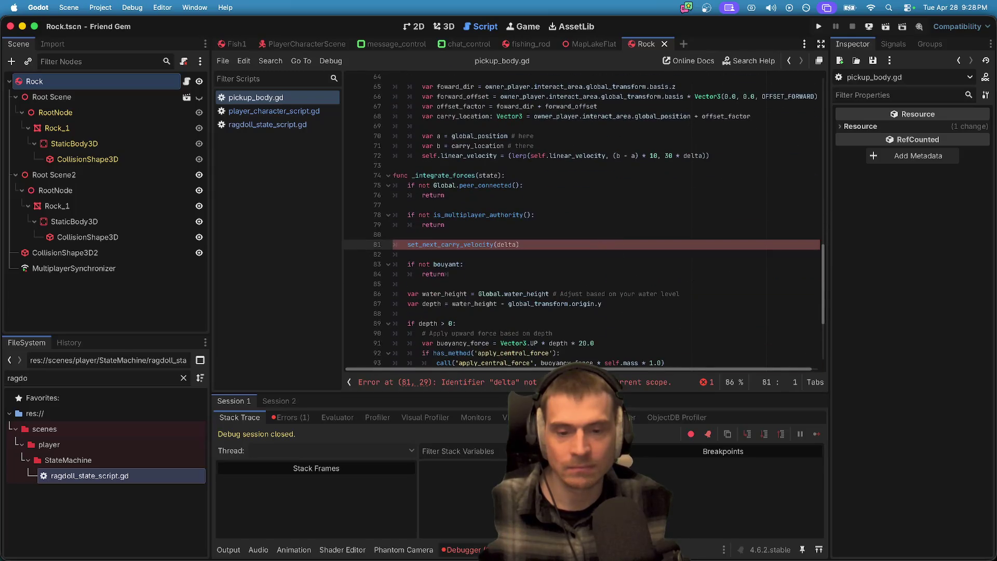
double_click(517, 245)
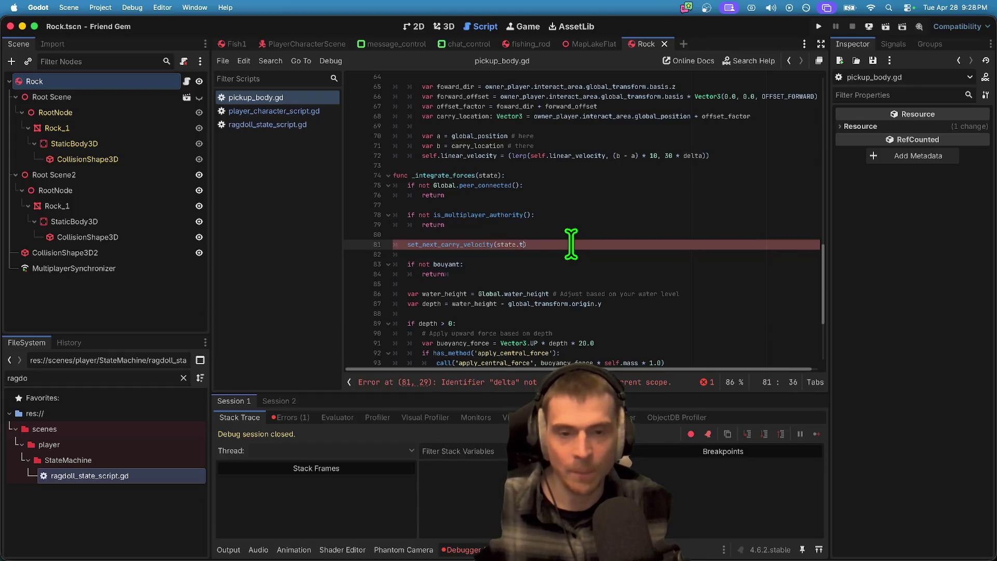
key("super+s")
key("super+b")
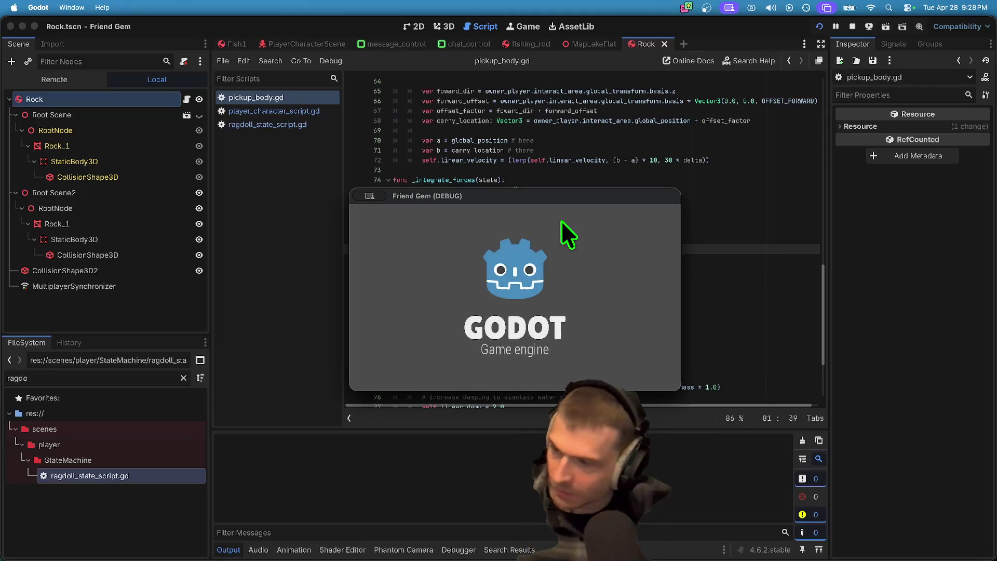
Step: Fix the if-condition on line 75, save, and switch to the running game
left_click(479, 192)
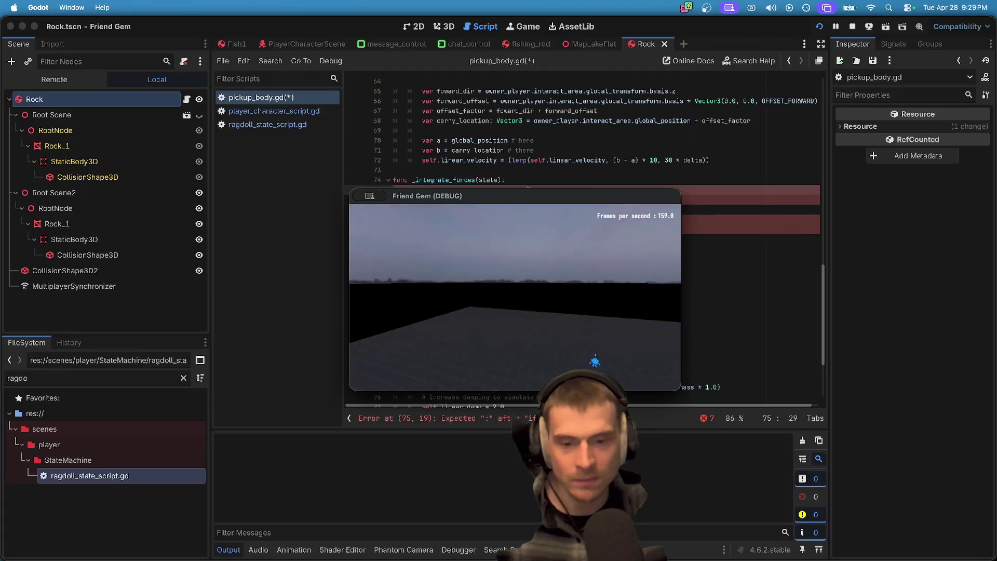
left_click(705, 227)
key("super+s")
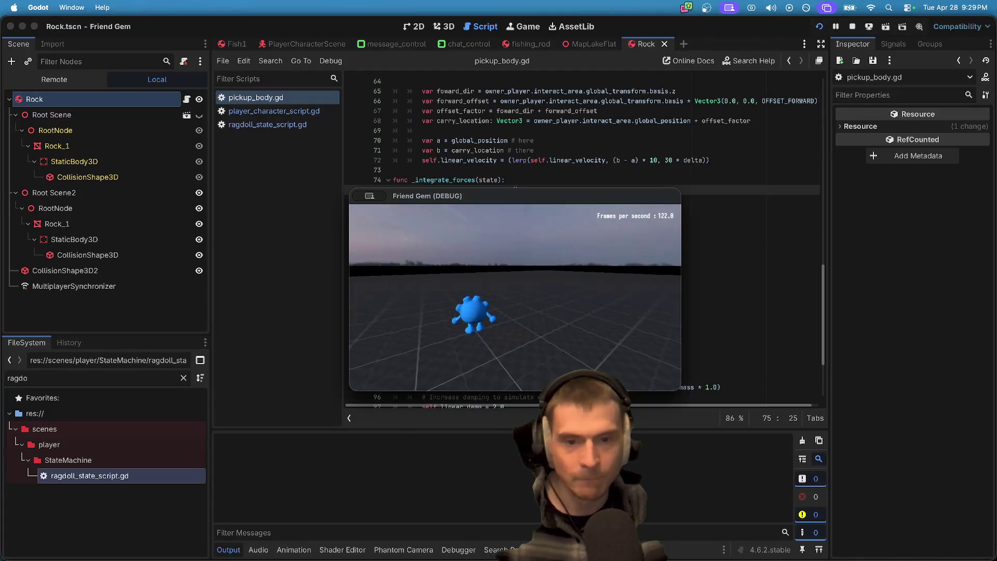
key("Escape")
key("super+Tab")
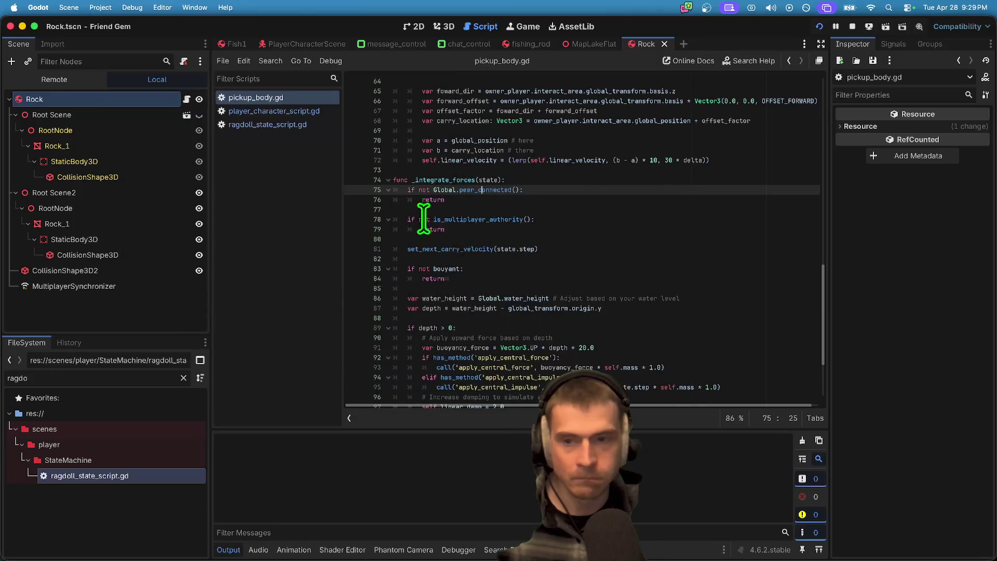
key("super+Tab")
key("Escape")
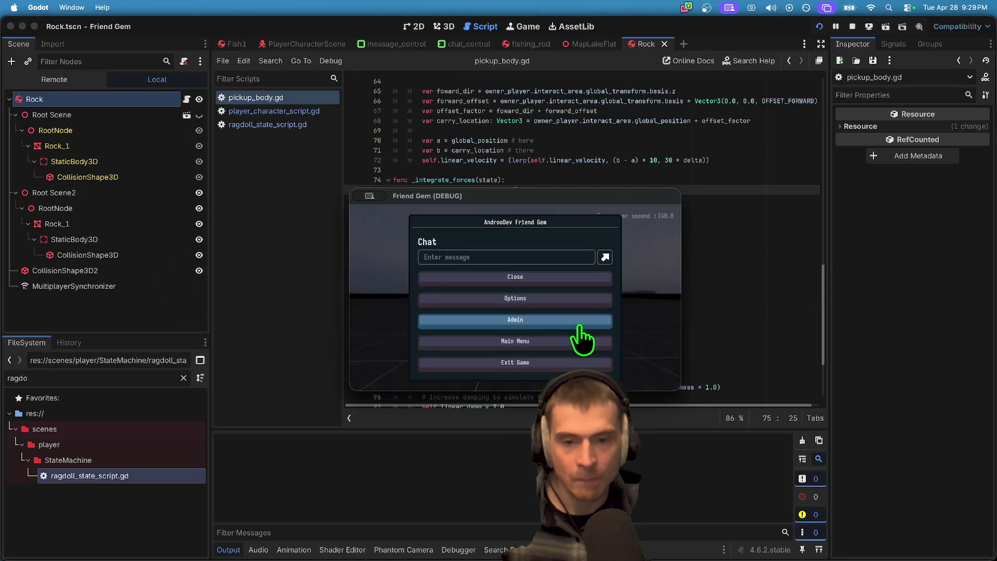
Step: Resume the game and pick up, carry, drop, and regrab a rock with E
left_click(583, 334)
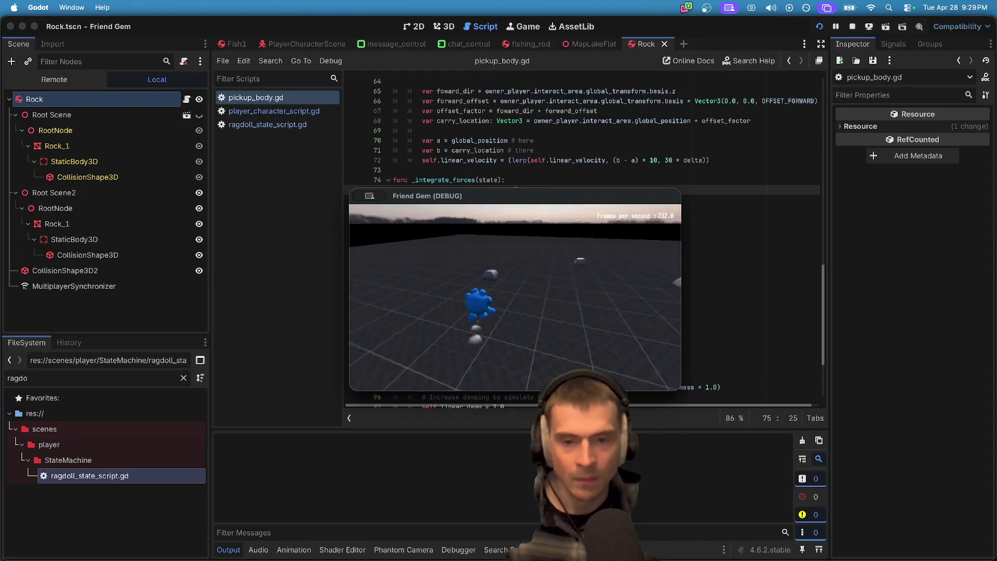
key("e")
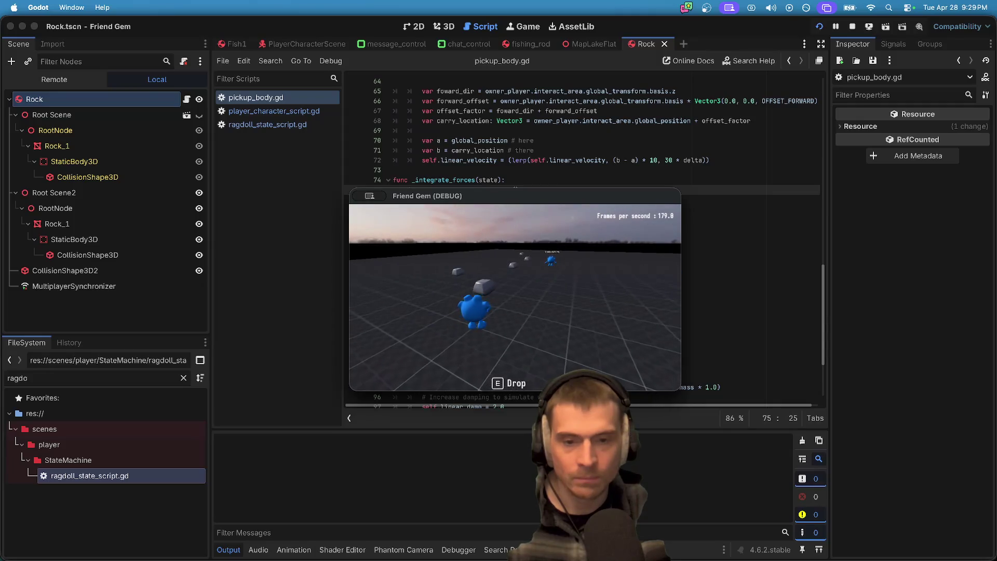
key("e")
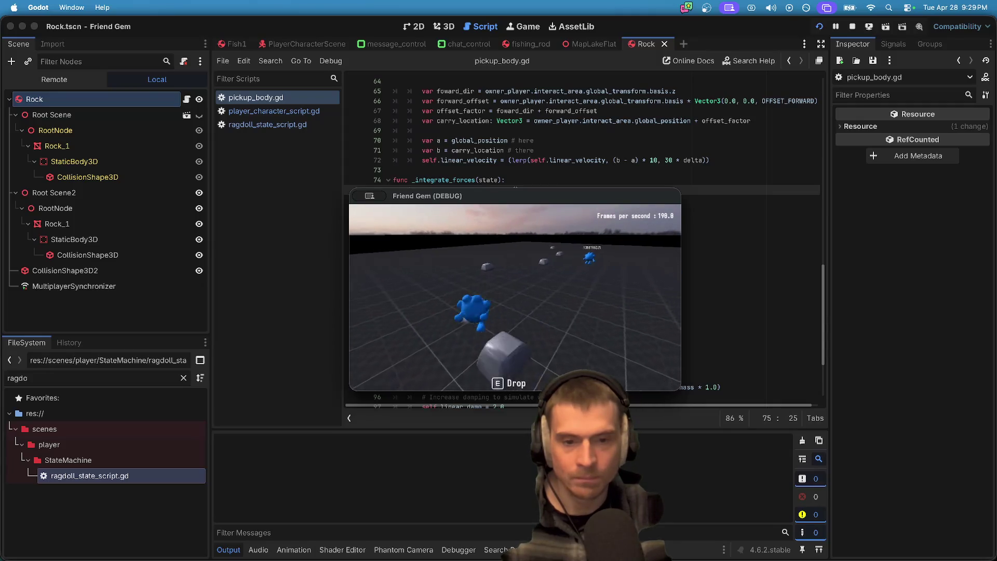
key("e")
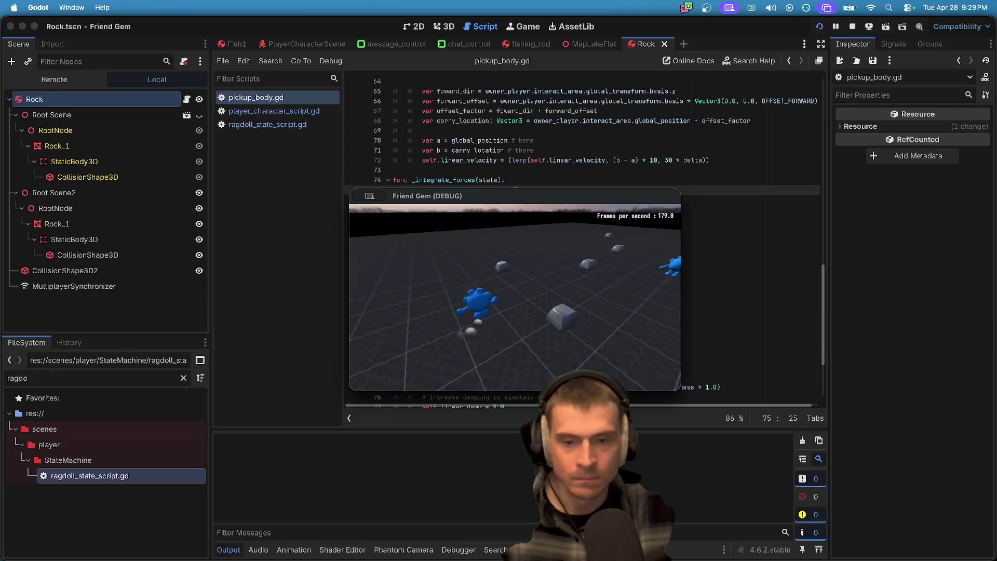
key("e")
key("e")
key("Escape")
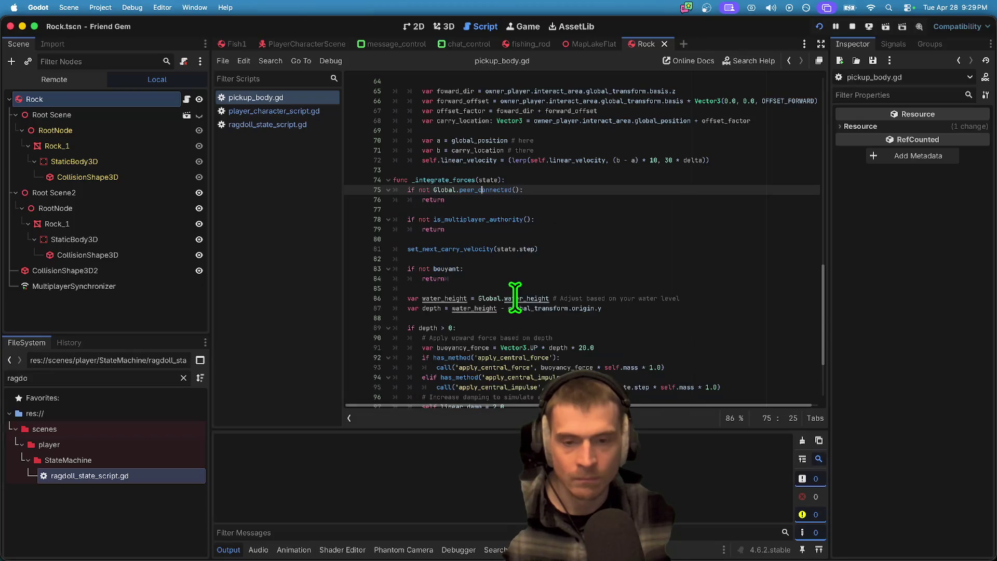
Step: Resume the game, pick up the rock with E and move around carrying it
left_click(285, 171)
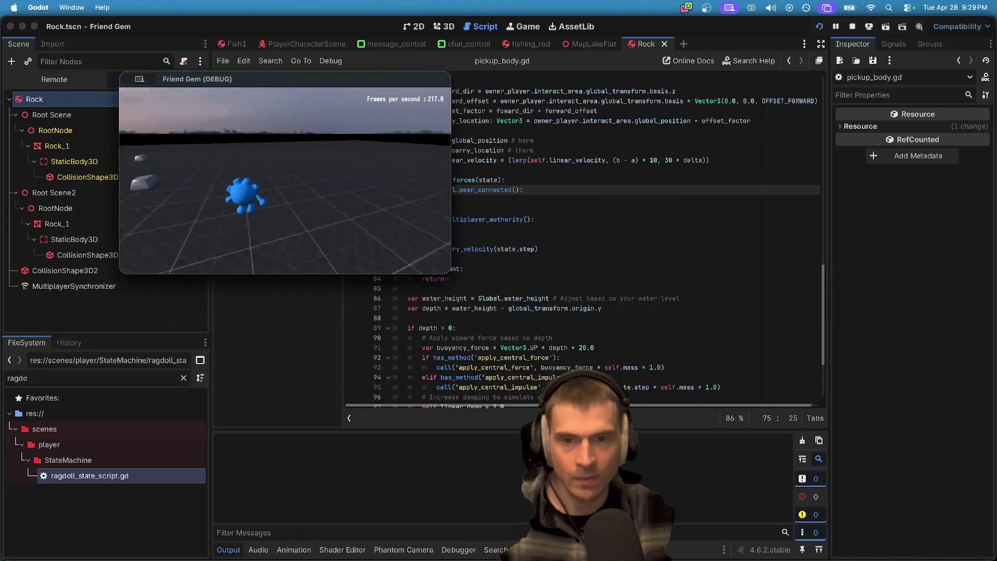
key("e")
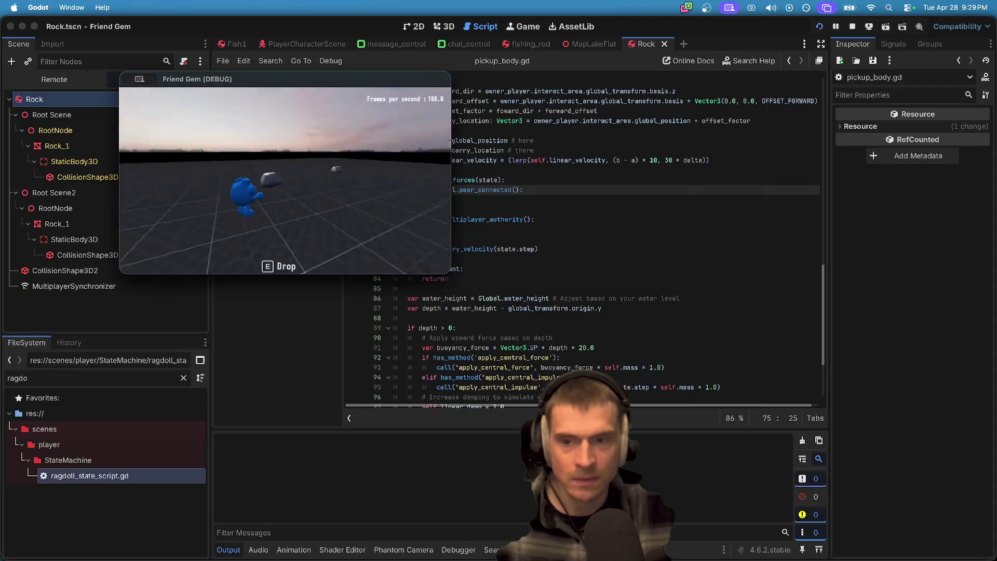
key("s")
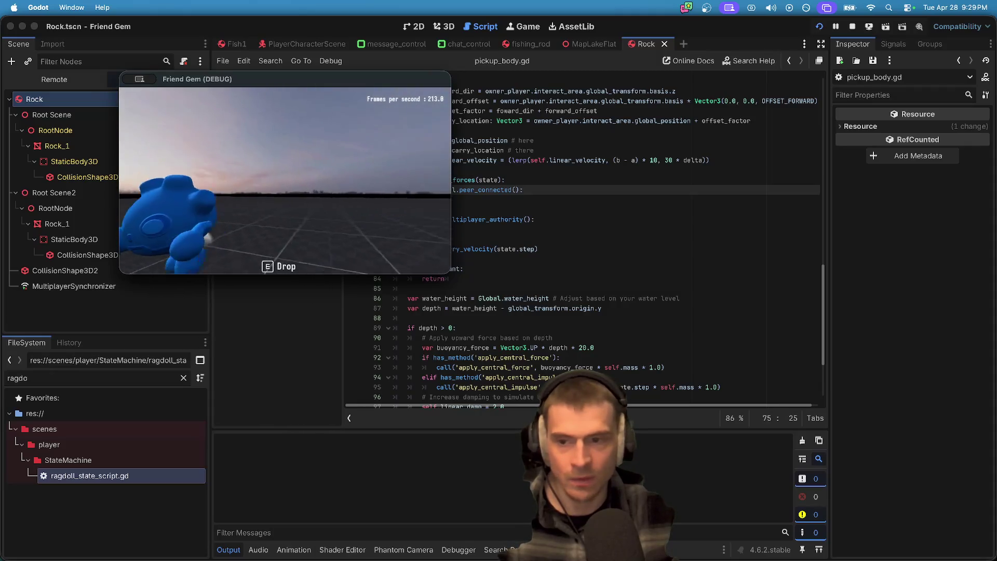
key("s")
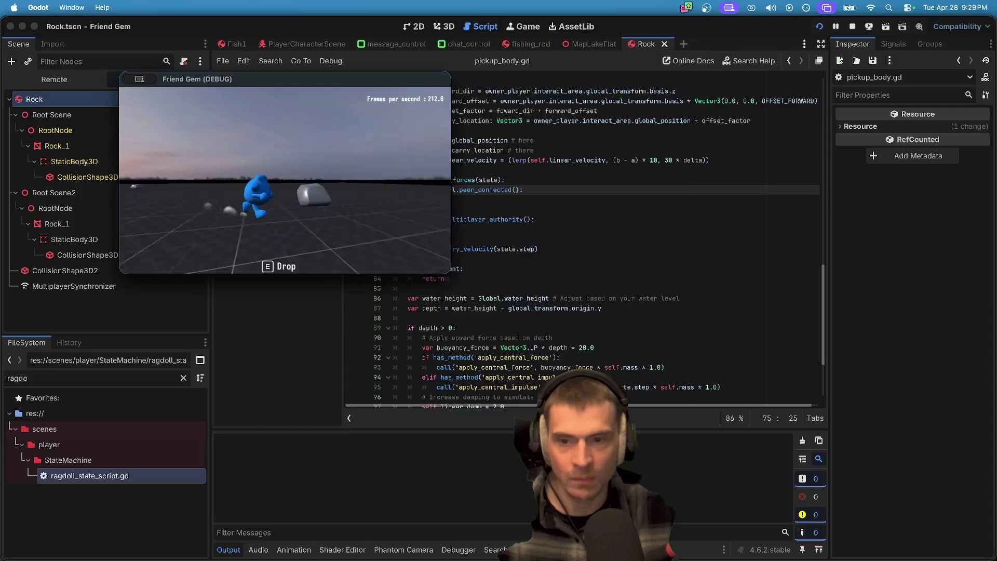
key("w")
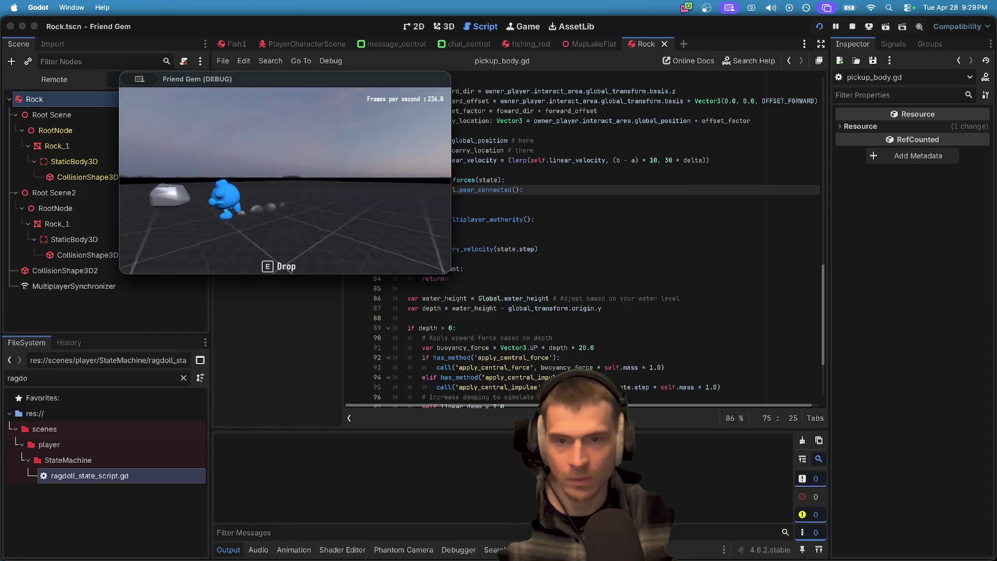
key("d")
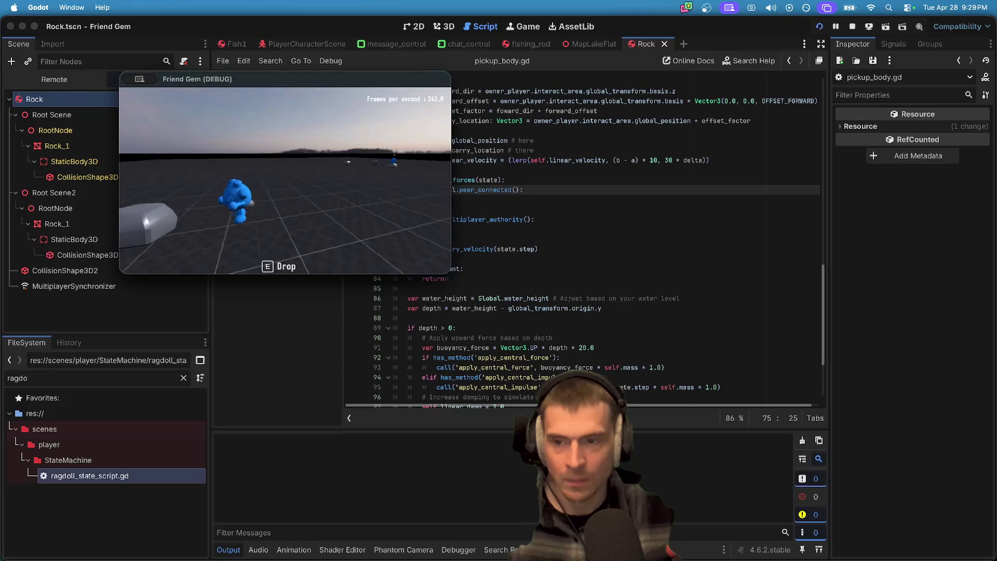
Step: Keep V-Sync Enabled in the Video settings, then walk on with the rock
key("Escape")
left_click(299, 196)
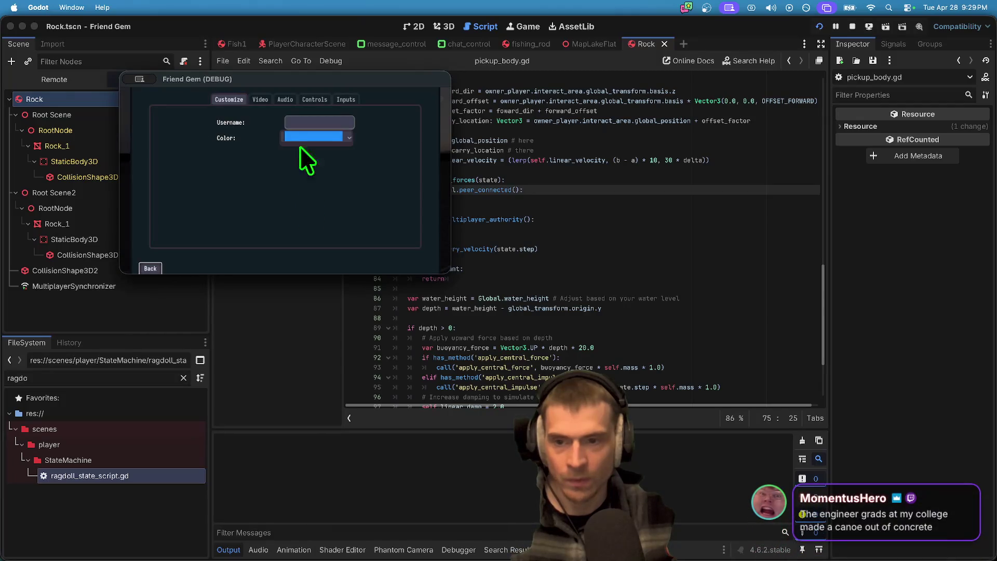
left_click(260, 100)
left_click(353, 184)
left_click(353, 210)
key("Escape")
key("w")
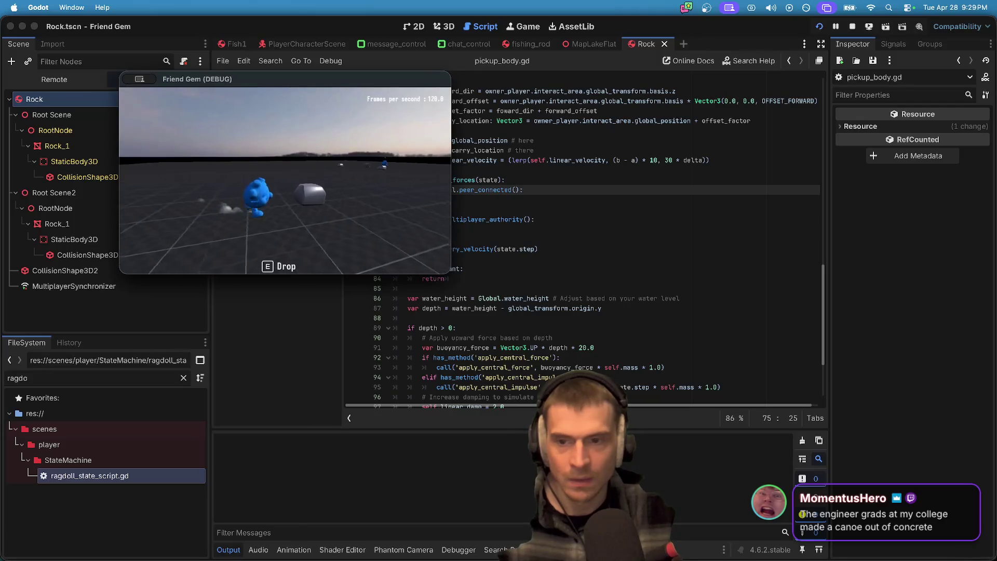
key("w")
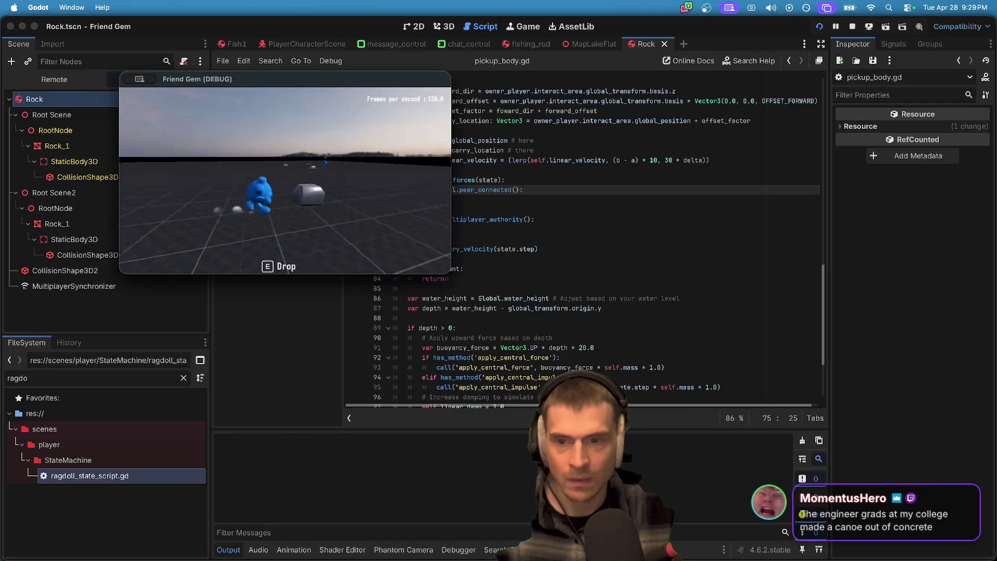
key("w")
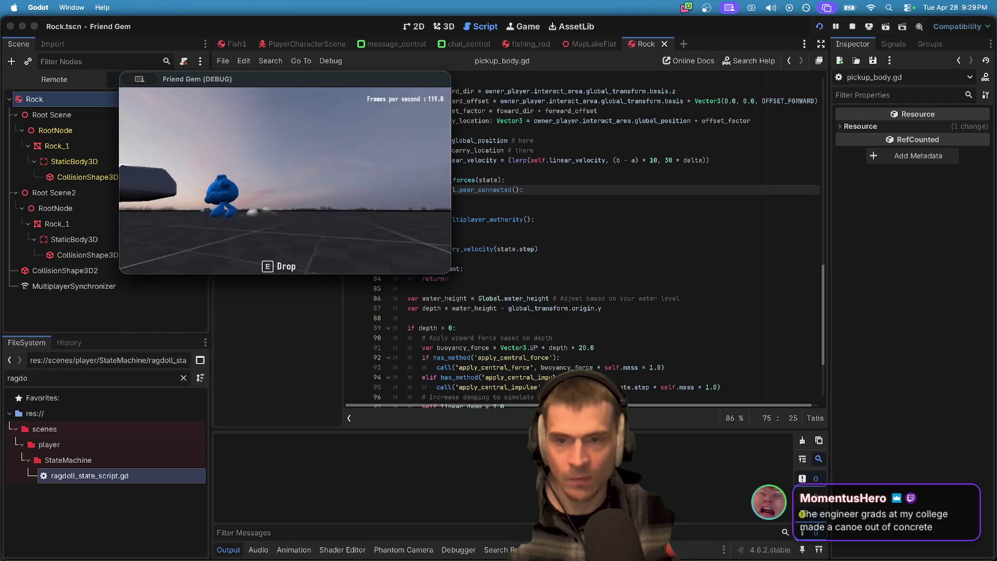
Step: Recheck the V-Sync choice in the Video settings and return to the Godot editor
key("Escape")
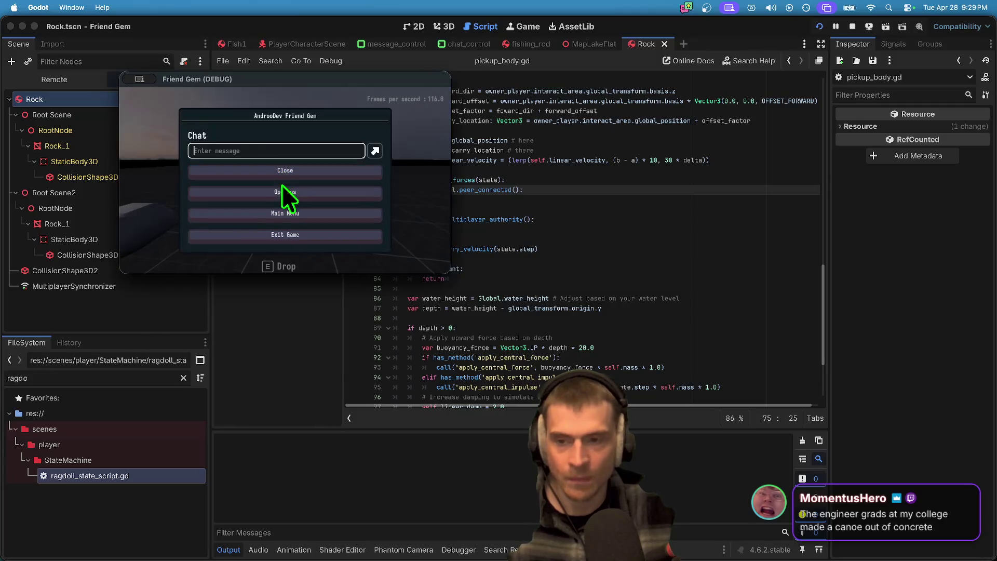
left_click(285, 192)
left_click(257, 99)
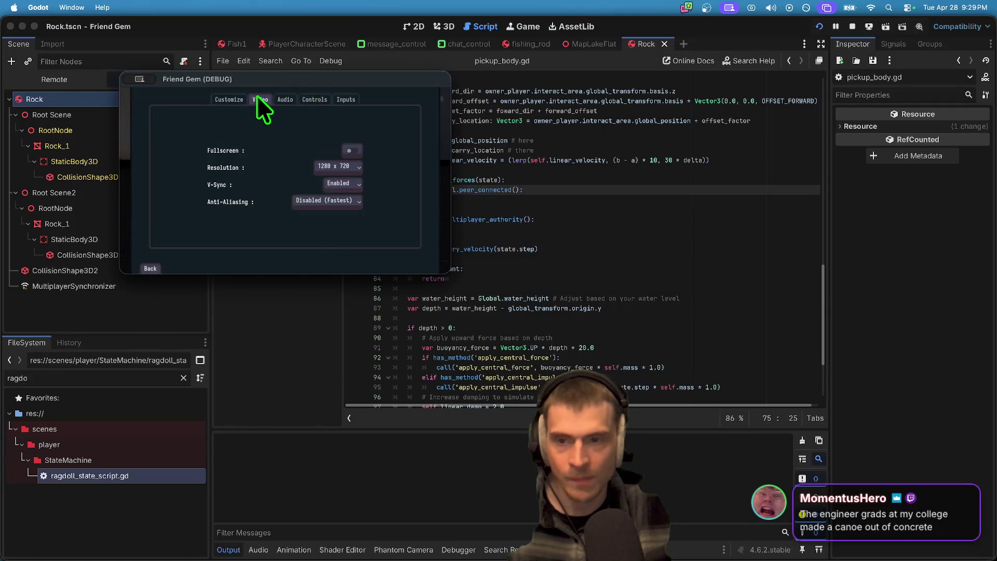
left_click(345, 188)
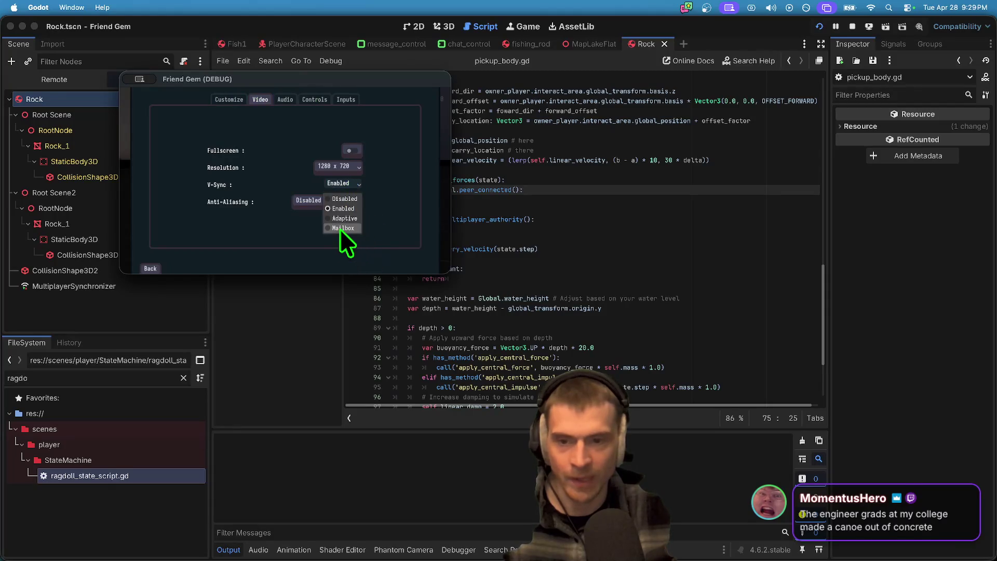
key("Escape")
key("Escape")
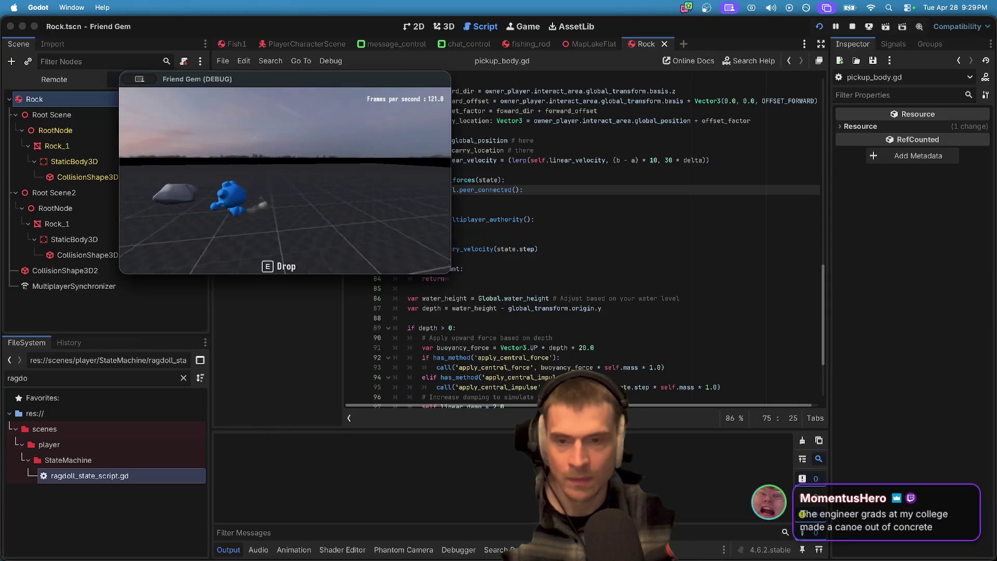
key("super+Tab")
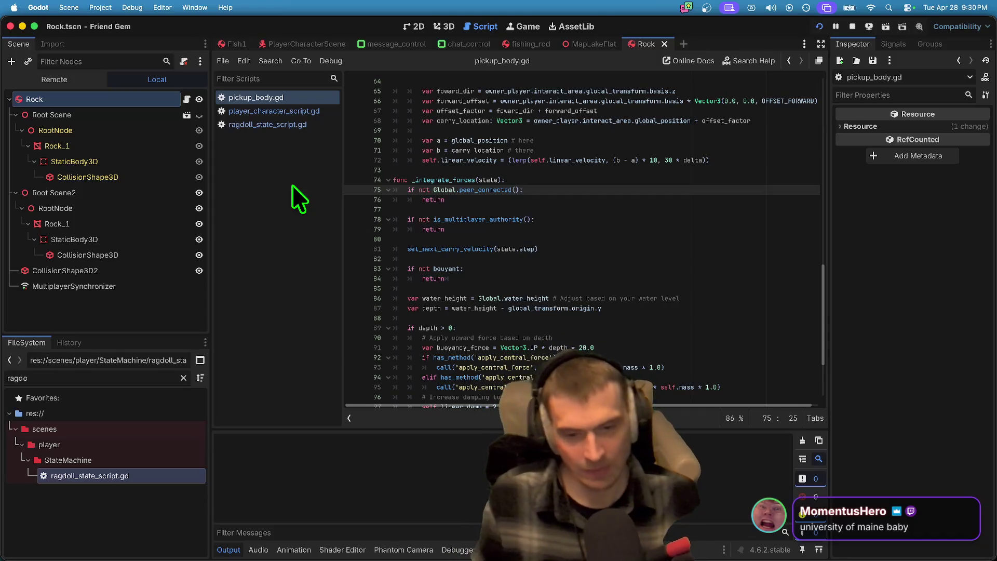
Step: Inspect lines 78–80 of pickup_body.gd
scroll(673, 287, "down", 2)
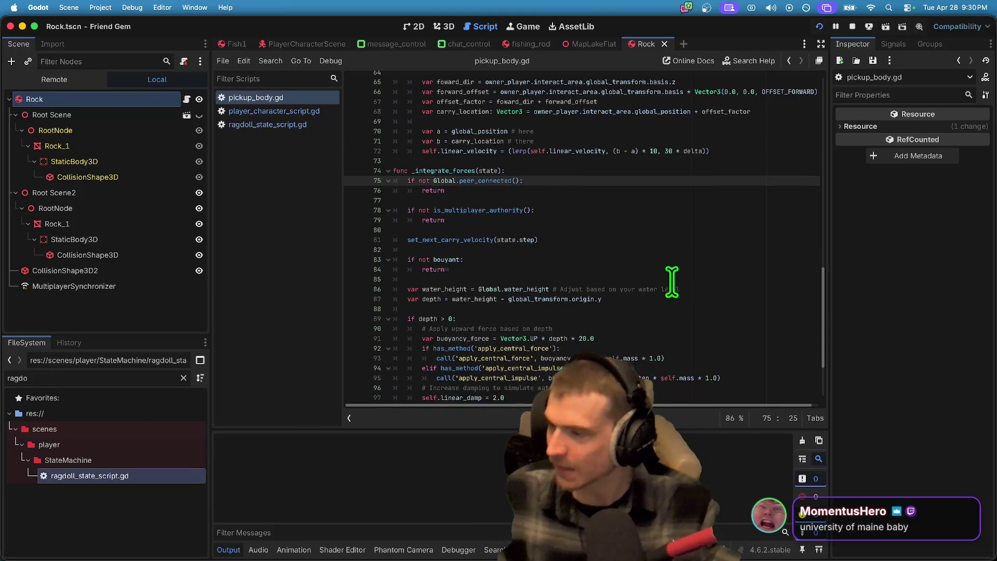
scroll(680, 270, "up", 3)
left_click(687, 258)
key("Down")
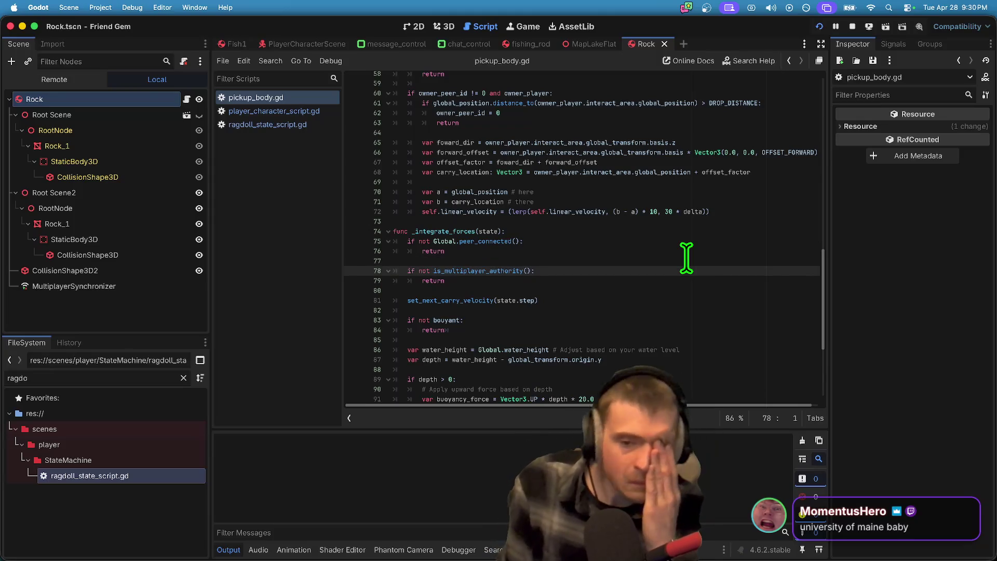
key("Down")
key("Down")
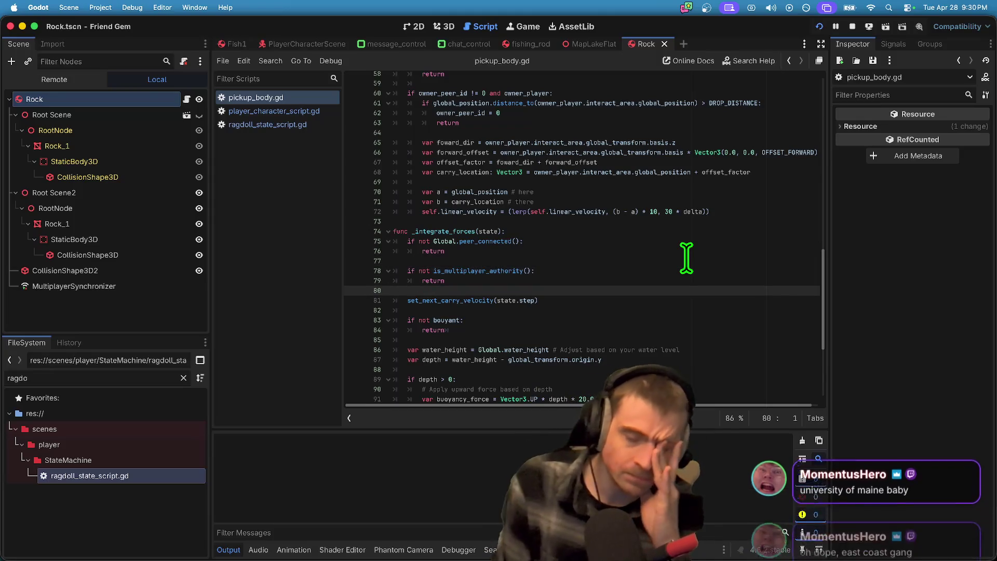
key("Up")
key("Down")
key("Down")
key("Down")
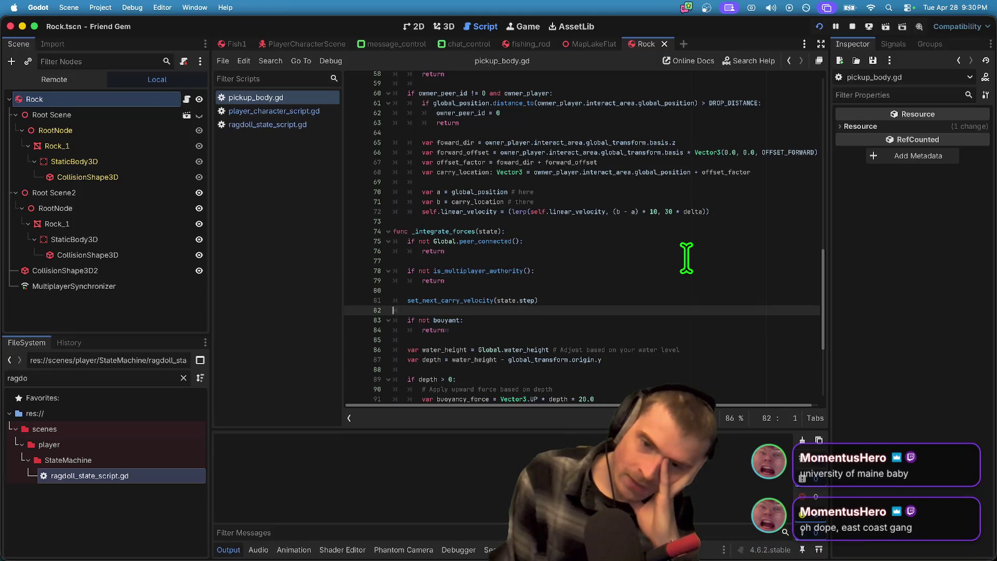
Step: Delete the blank line above set_next_carry_velocity after line 53 and save pickup_body.gd
key("super+Tab")
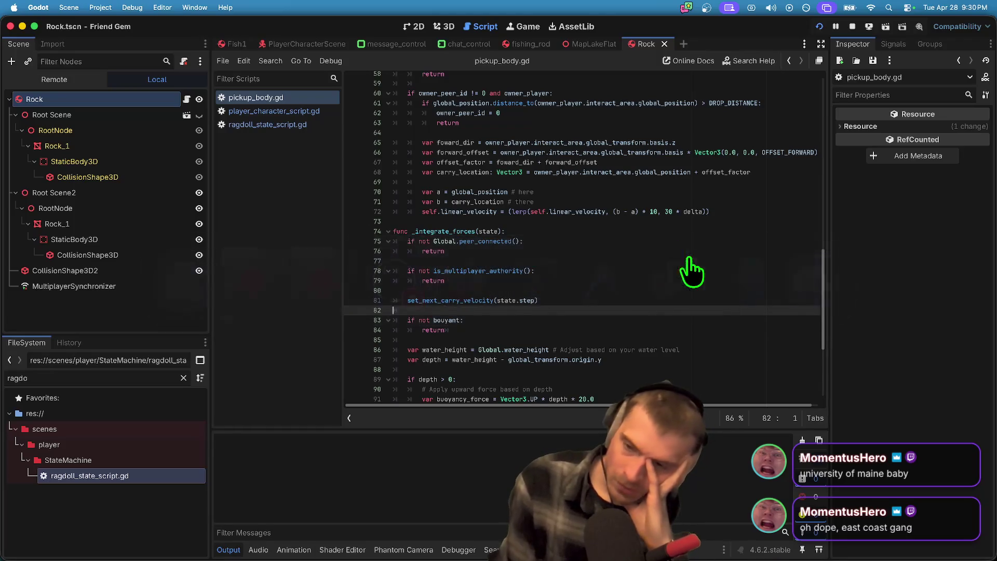
key("super+Tab")
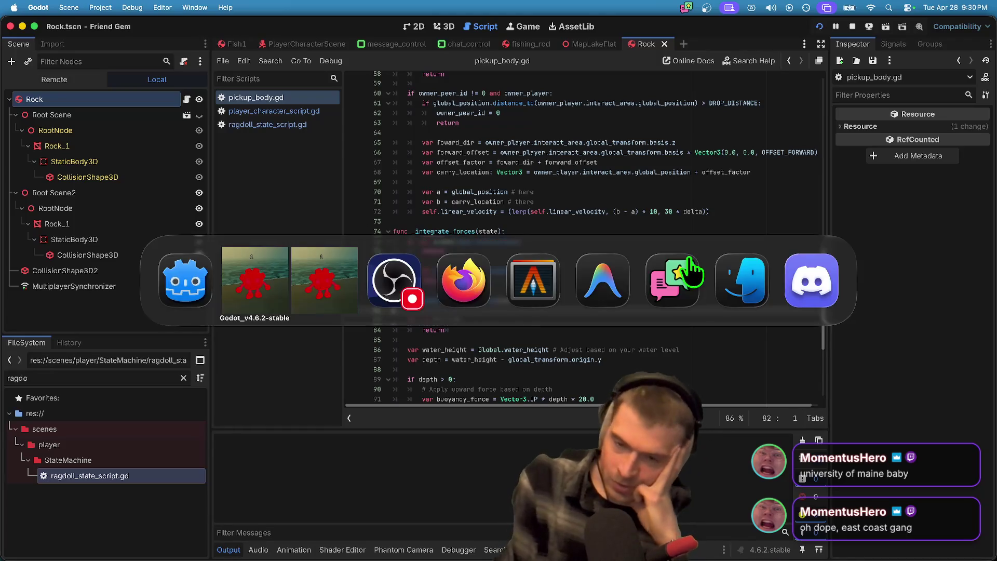
key("Tab")
scroll(644, 249, "up", 7)
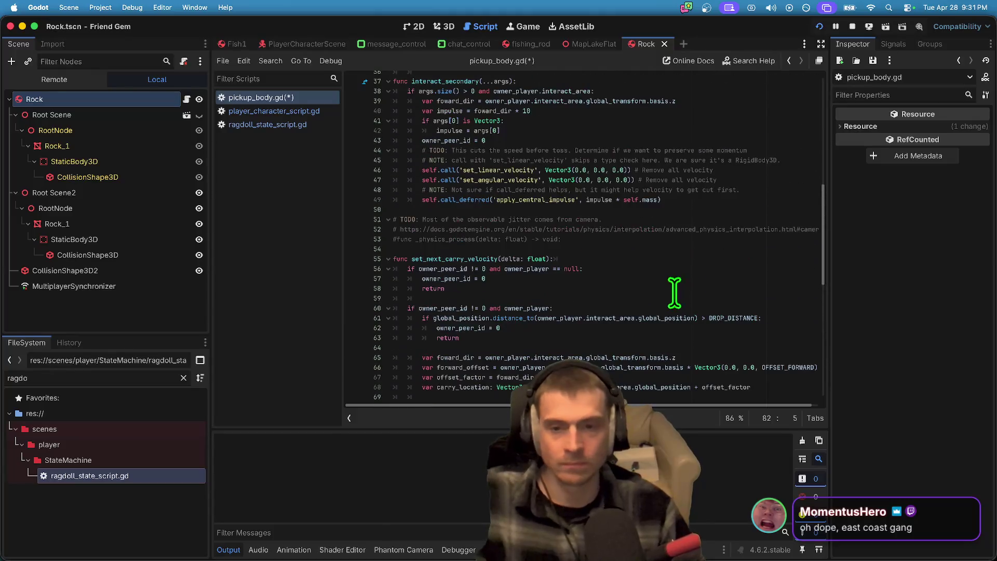
left_click(569, 240)
key("Down")
key("Delete")
scroll(570, 244, "up", 5)
scroll(570, 242, "up", 7)
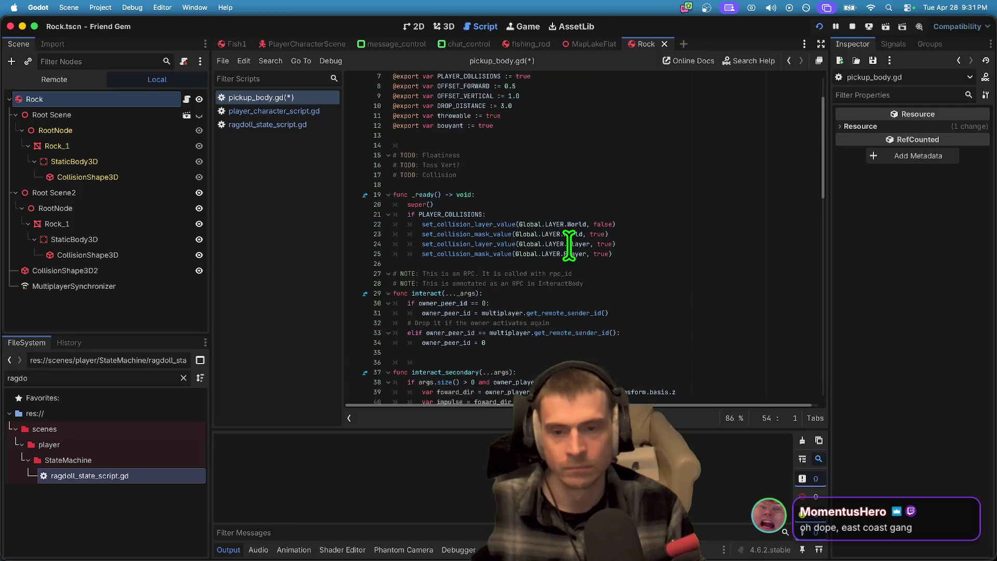
key("super+s")
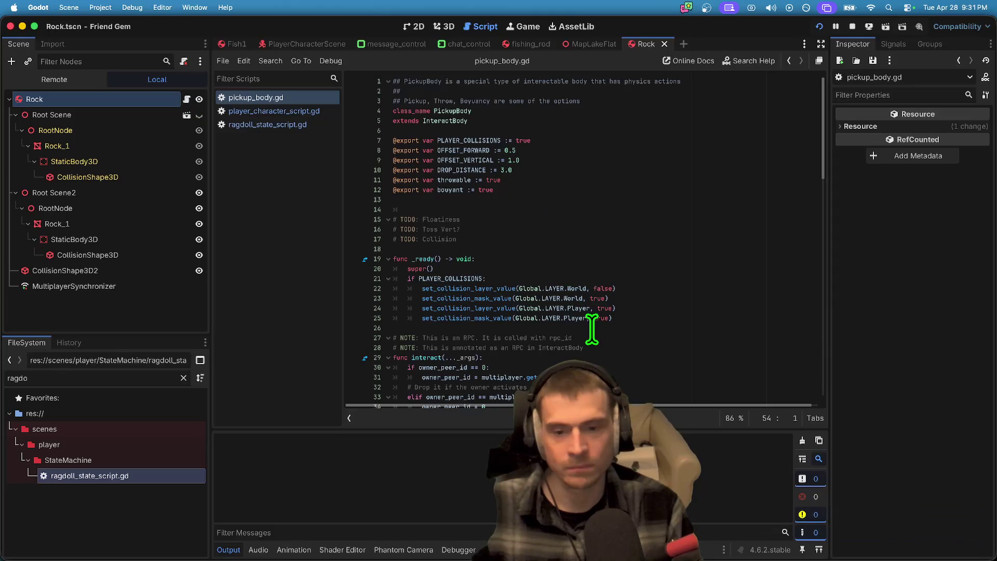
Step: Open the parent _ready function in interact_body.gd
scroll(592, 322, "down", 1)
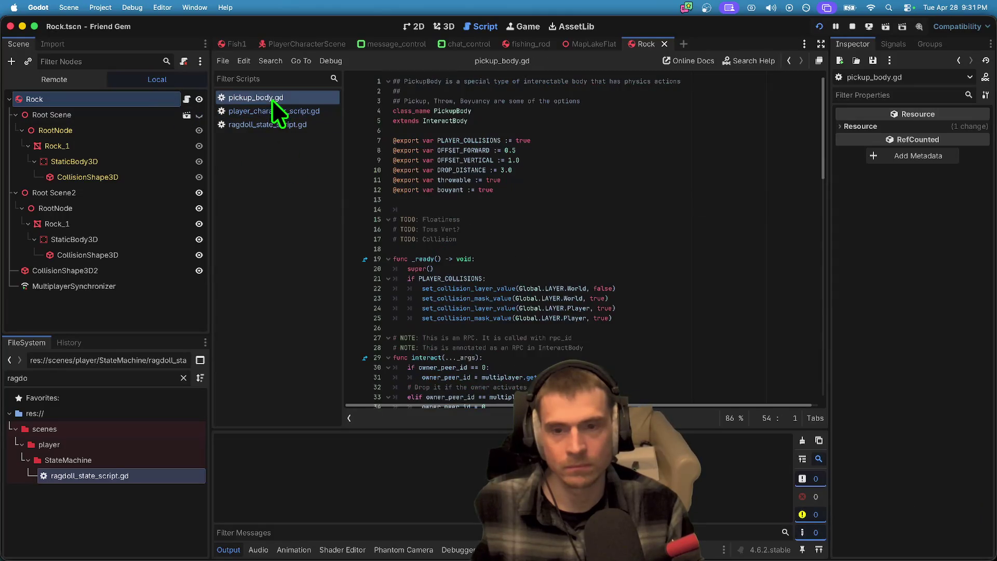
scroll(657, 306, "down", 7)
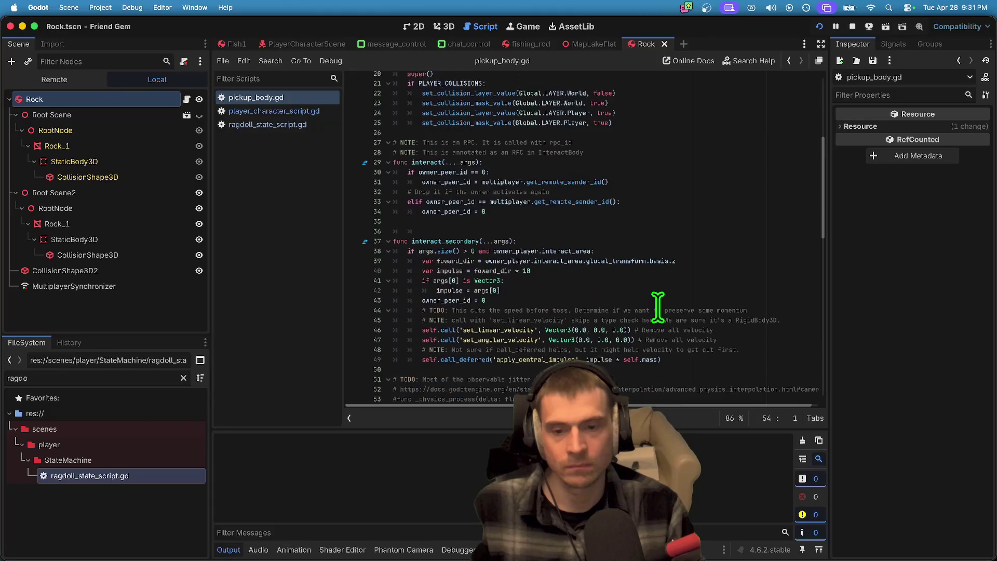
scroll(657, 307, "up", 7)
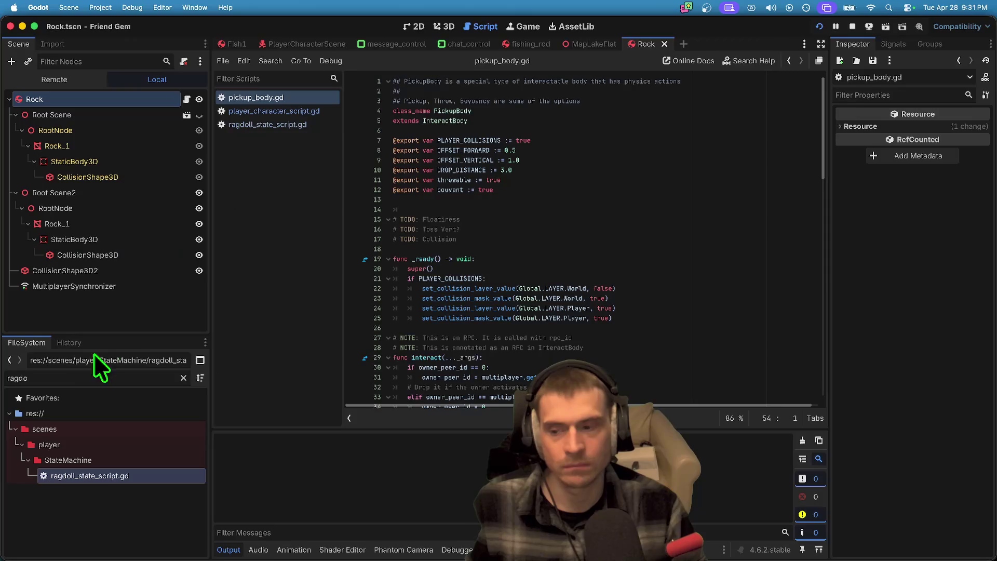
left_click(85, 375)
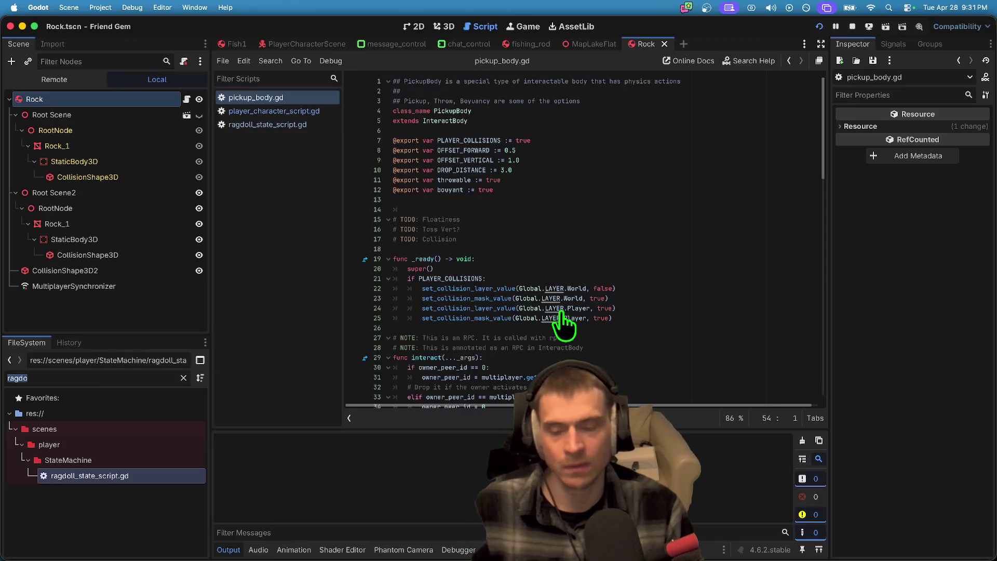
left_click(416, 269, "ctrl")
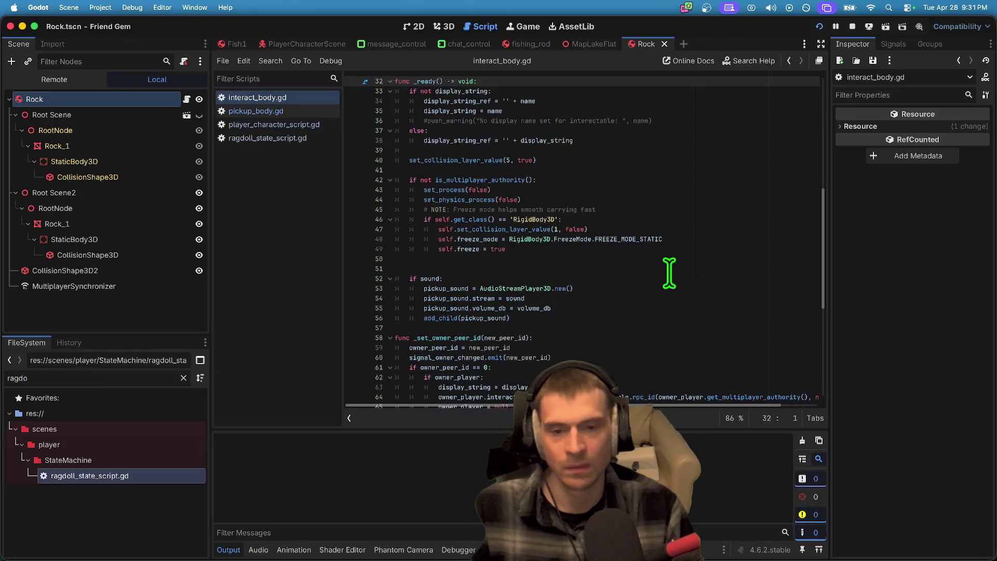
Step: Cut the if not is_multiplayer_authority() freeze block from interact_body.gd's _ready
left_click_drag(587, 259, 263, 165)
key("Delete")
key("BackSpace")
key("super+z")
key("super+z")
mouse_move(615, 244)
left_mouse_down()
mouse_move(303, 190)
mouse_move(305, 182)
left_mouse_up()
key("Delete")
key("BackSpace")
key("Delete")
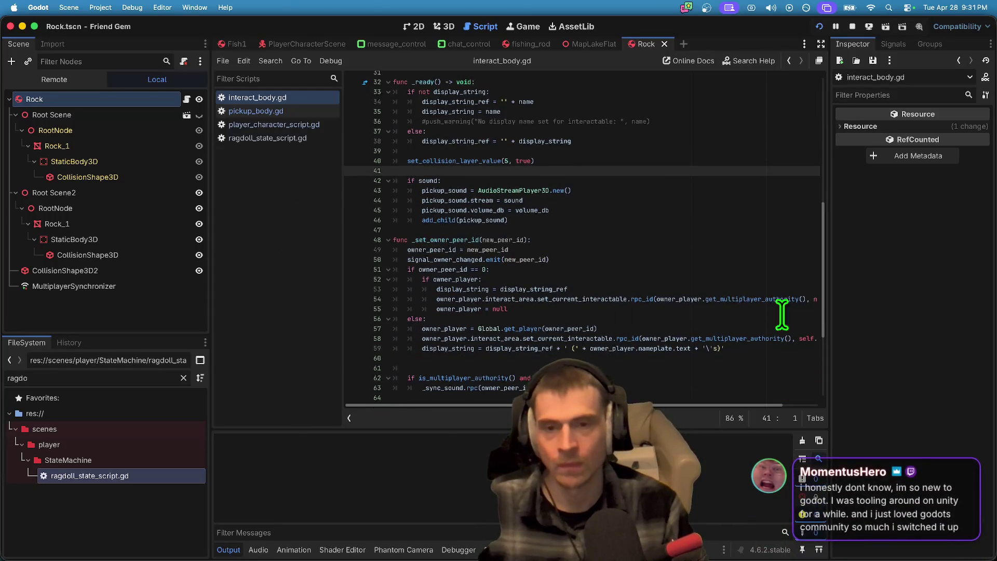
Step: Save interact_body.gd and return to pickup_body.gd
scroll(776, 296, "up", 3)
key("super+s")
scroll(613, 278, "down", 2)
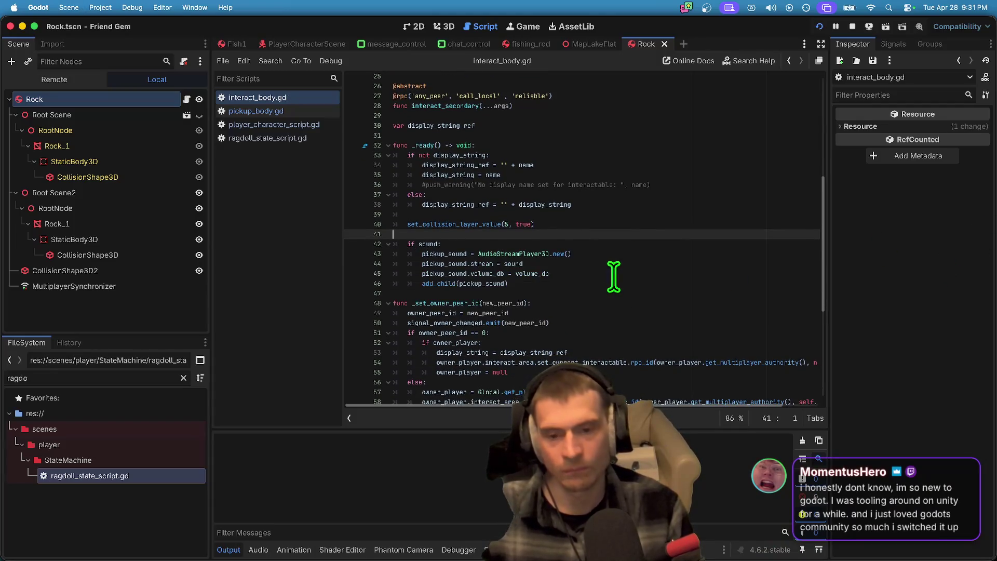
left_click(286, 111)
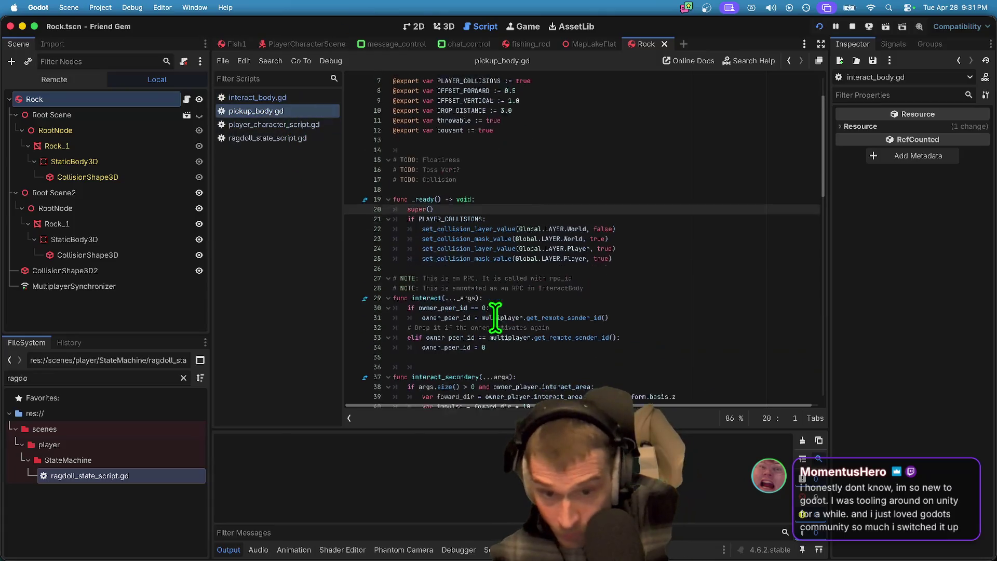
Step: Paste the non-authority freeze block on line 26 of _ready, after the collision calls
left_click(554, 250)
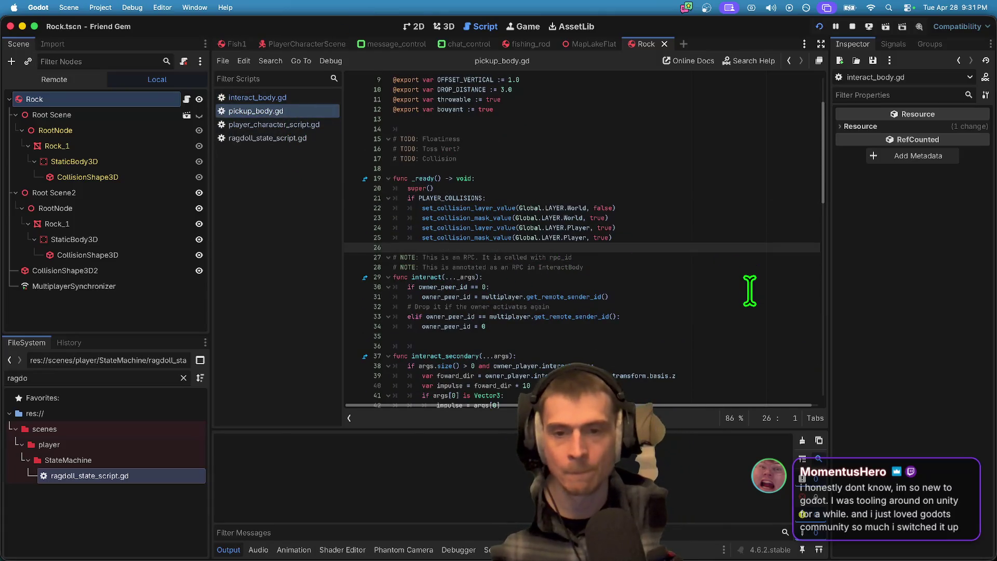
key("super+v")
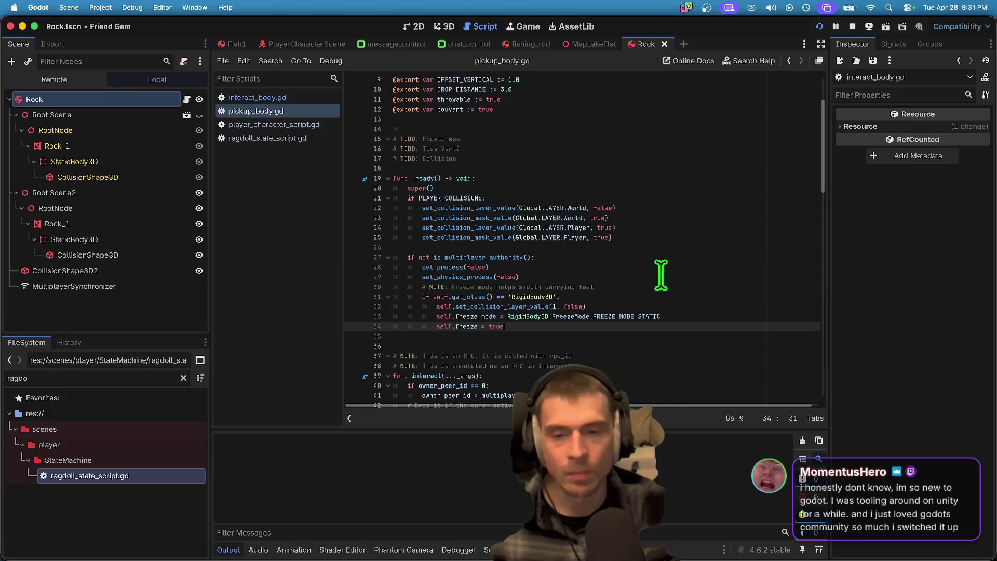
triple_click(612, 266)
scroll(614, 268, "down", 3)
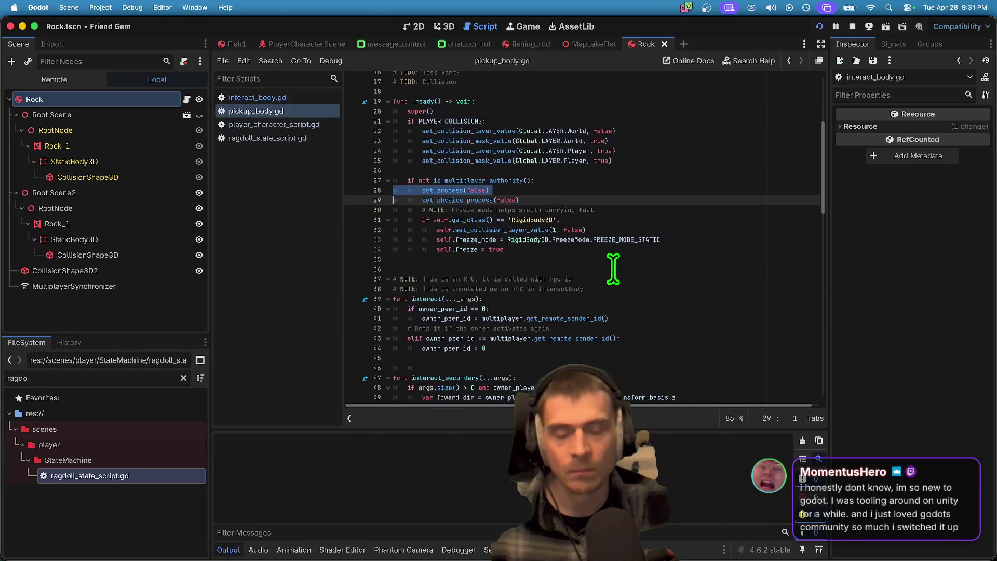
scroll(614, 268, "down", 3)
scroll(613, 267, "up", 3)
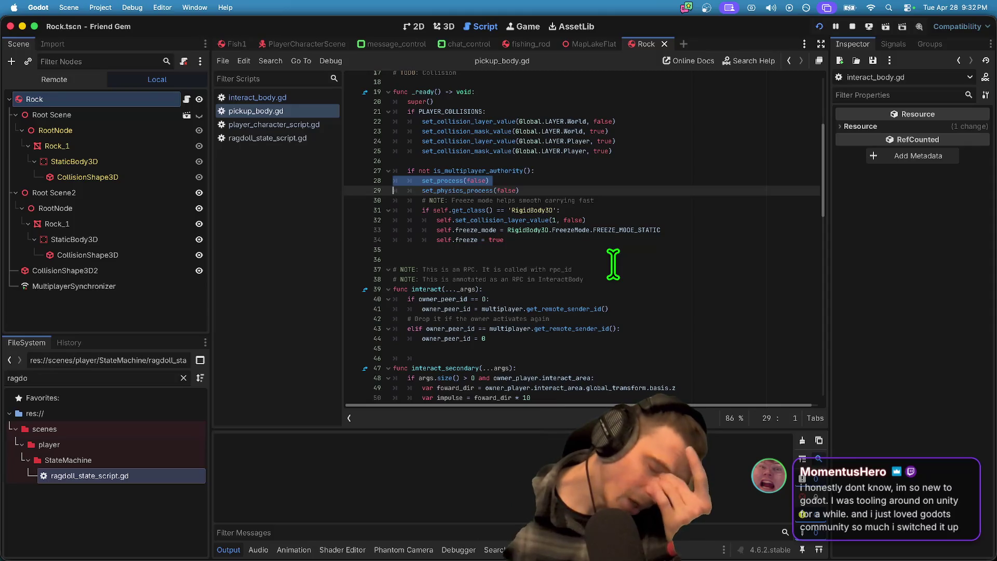
left_click(628, 245)
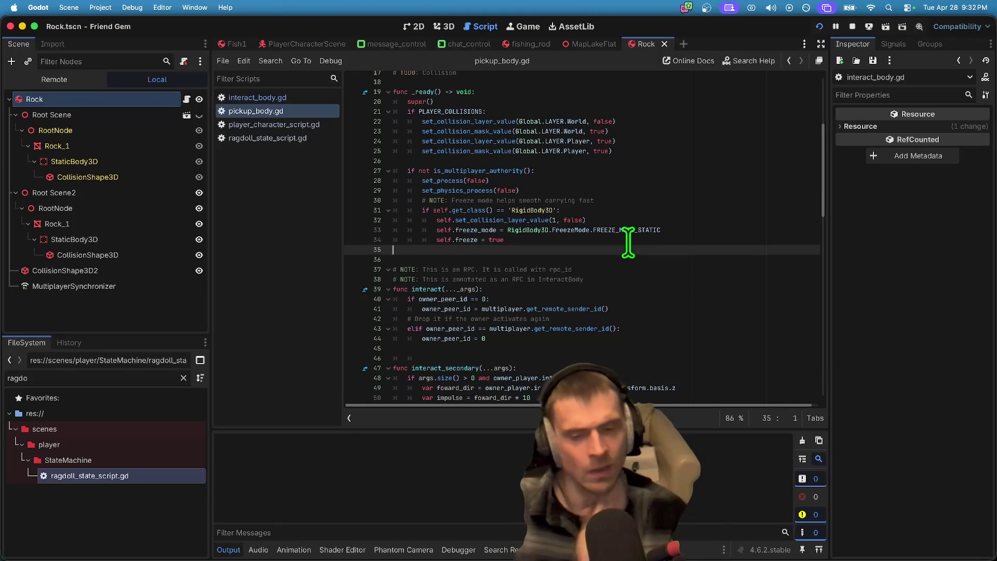
Step: Review the freeze-mode suggestions on line 33, keeping FREEZE_MODE_STATIC and the layer call intact
key("Down")
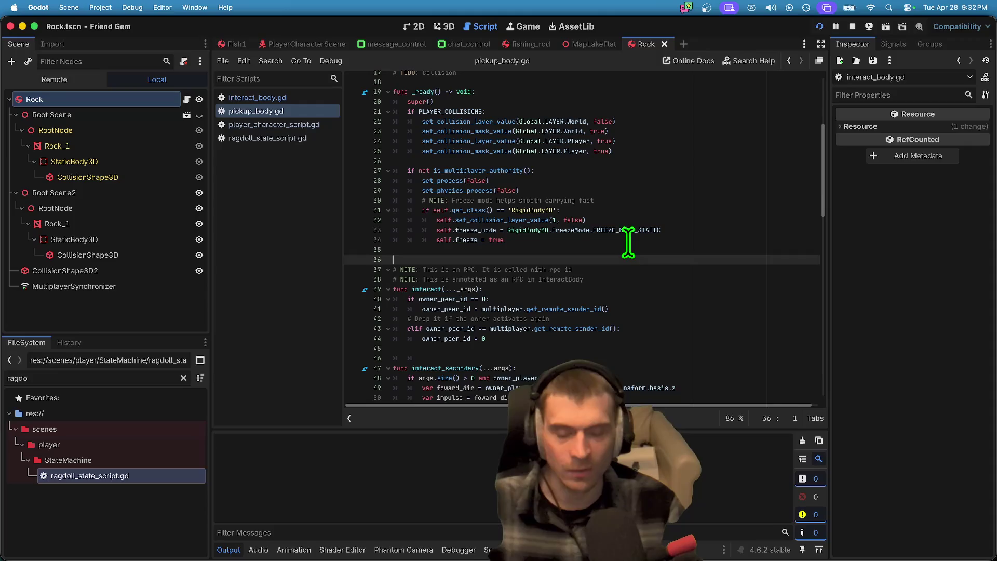
key("Up")
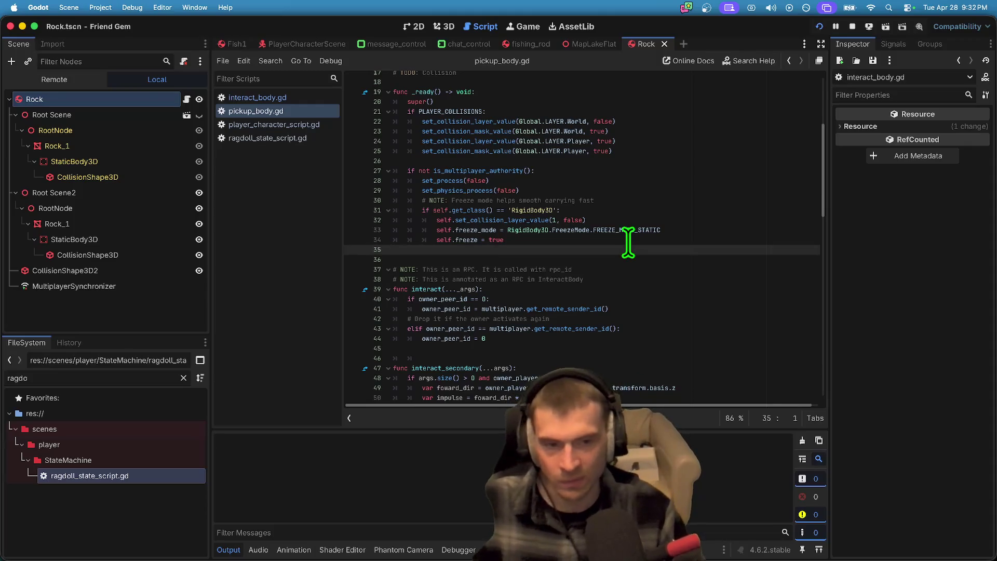
left_click(629, 221)
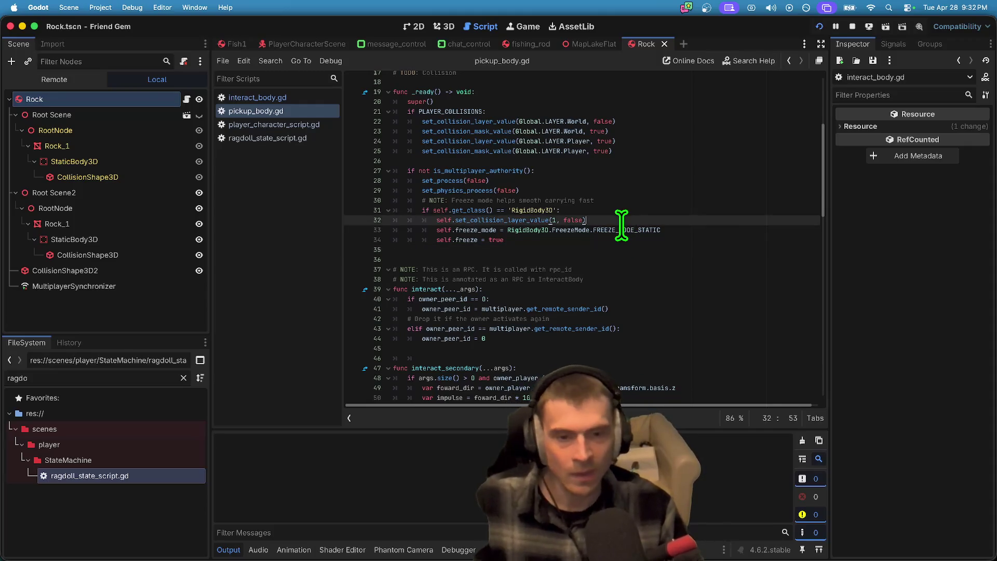
double_click(622, 230)
key("BackSpace")
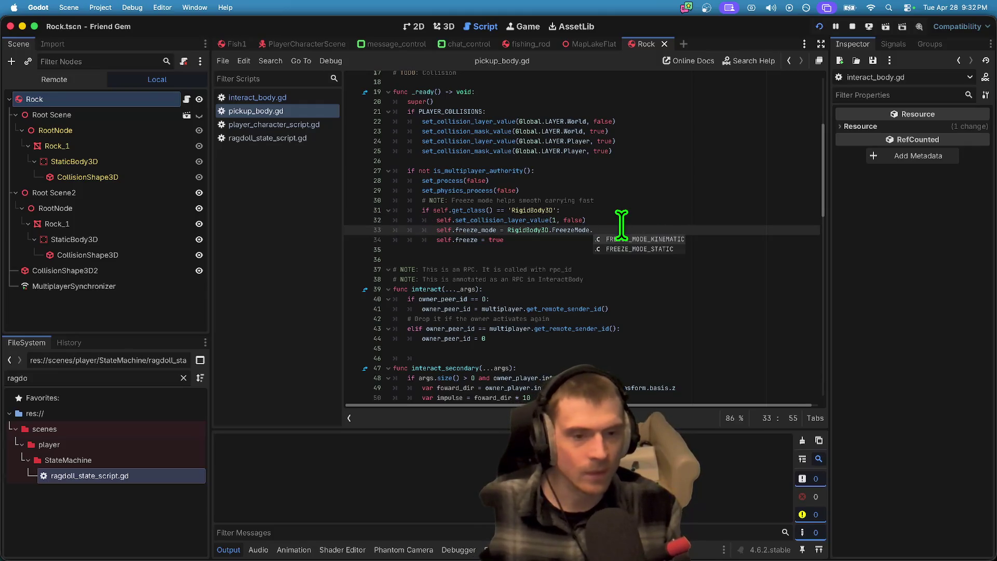
key("Return")
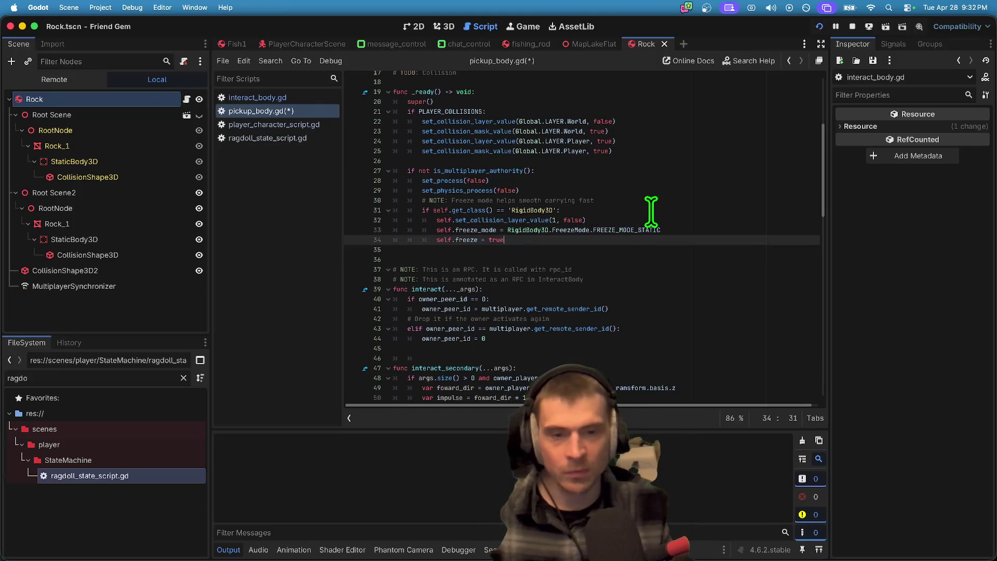
left_click(644, 221)
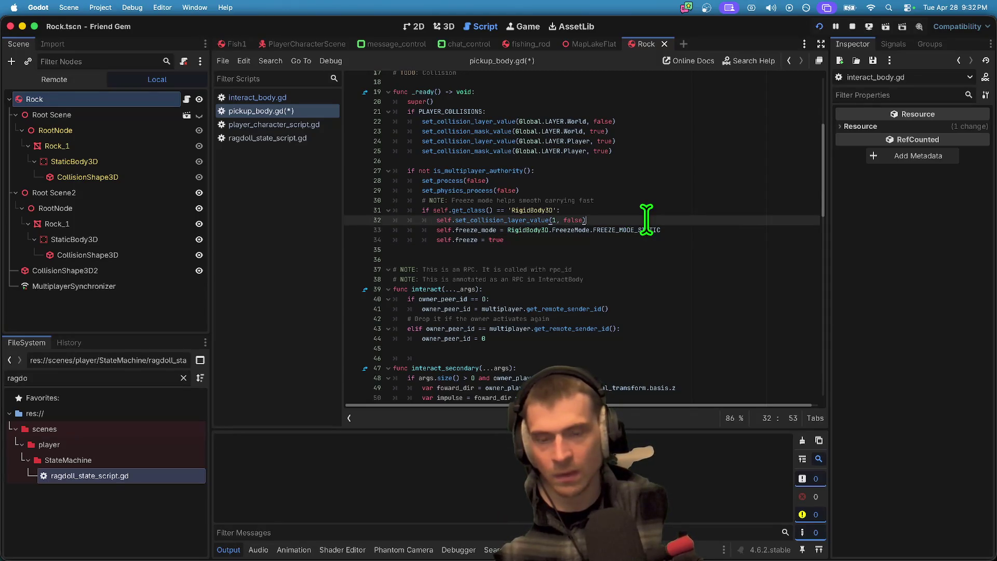
key("BackSpace")
key("BackSpace")
key("BackSpace")
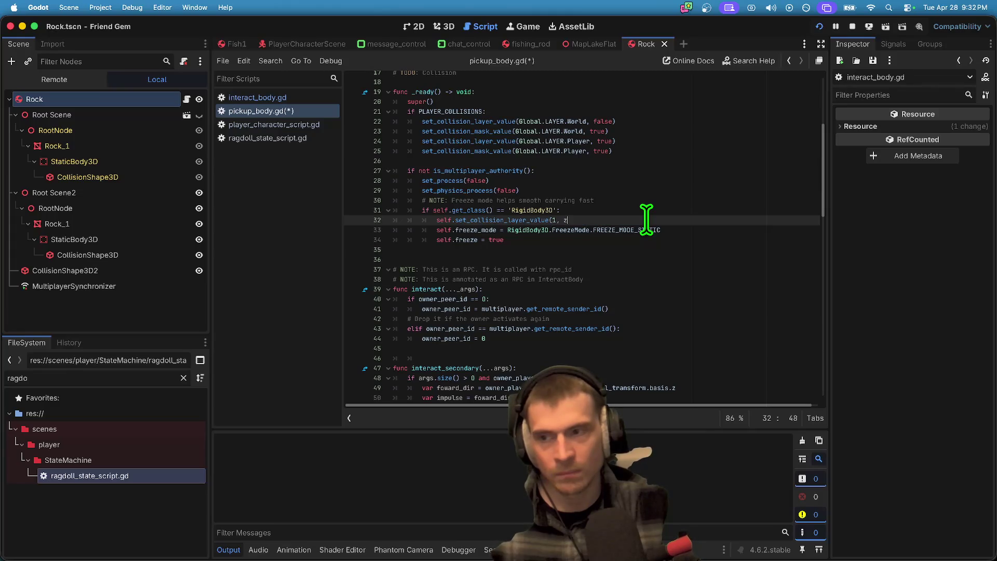
key("super+z")
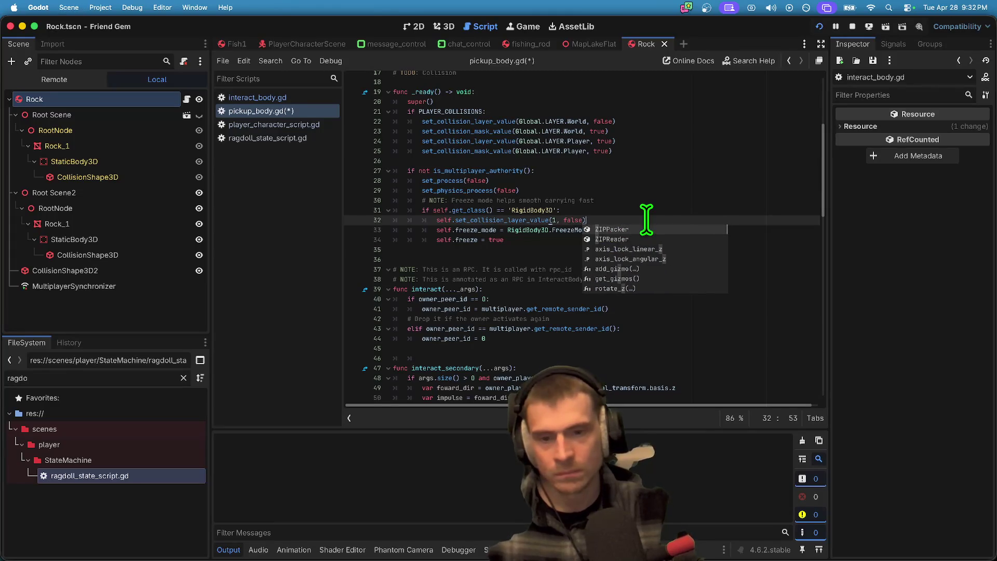
Step: Add set_collision_mask_value(1, false) below the layer call and save pickup_body.gd
key("Escape")
key("super+shift+d")
key("Return")
key("BackSpace")
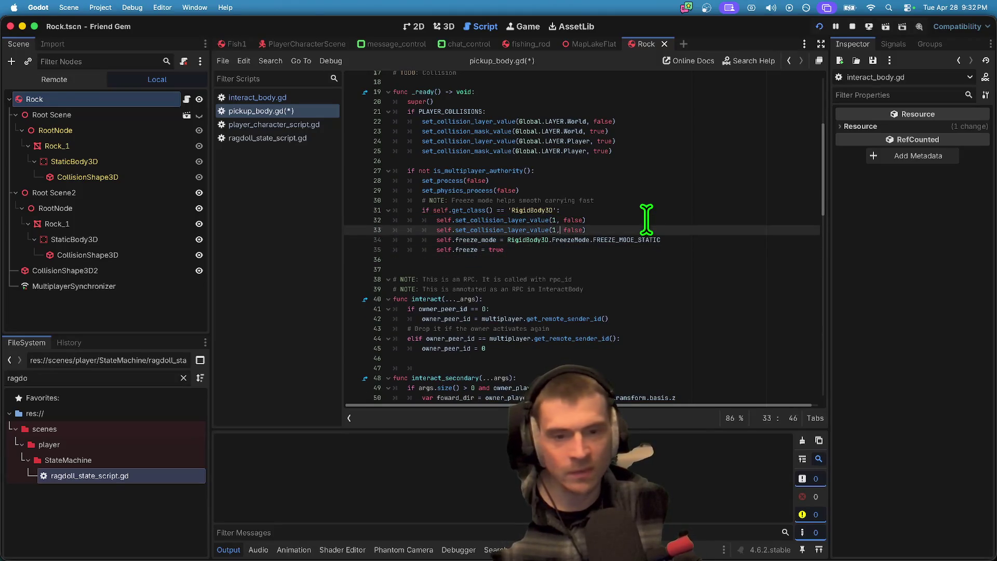
key("Left")
key("Left")
key("Left")
key("BackSpace")
key("BackSpace")
key("BackSpace")
type("m")
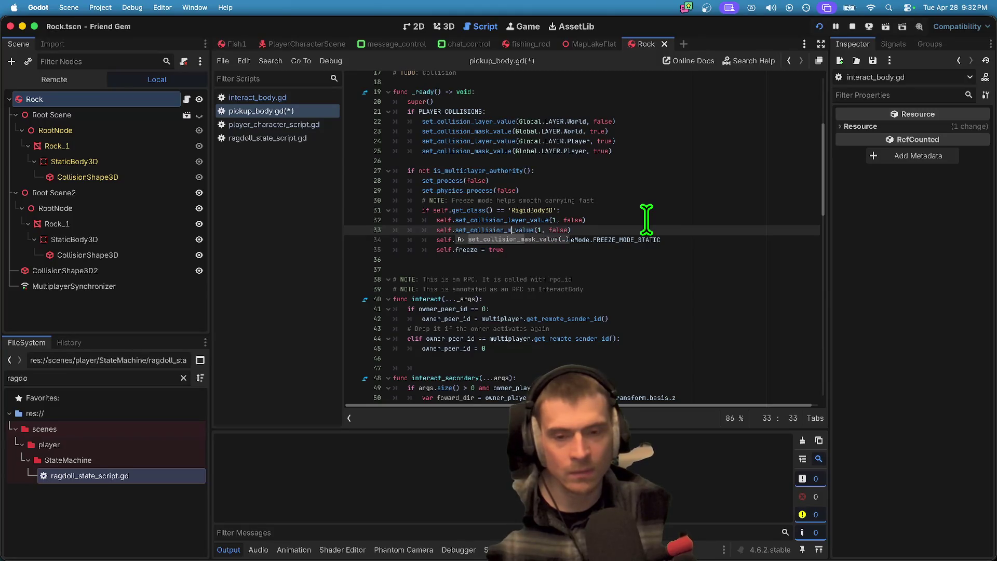
key("Return")
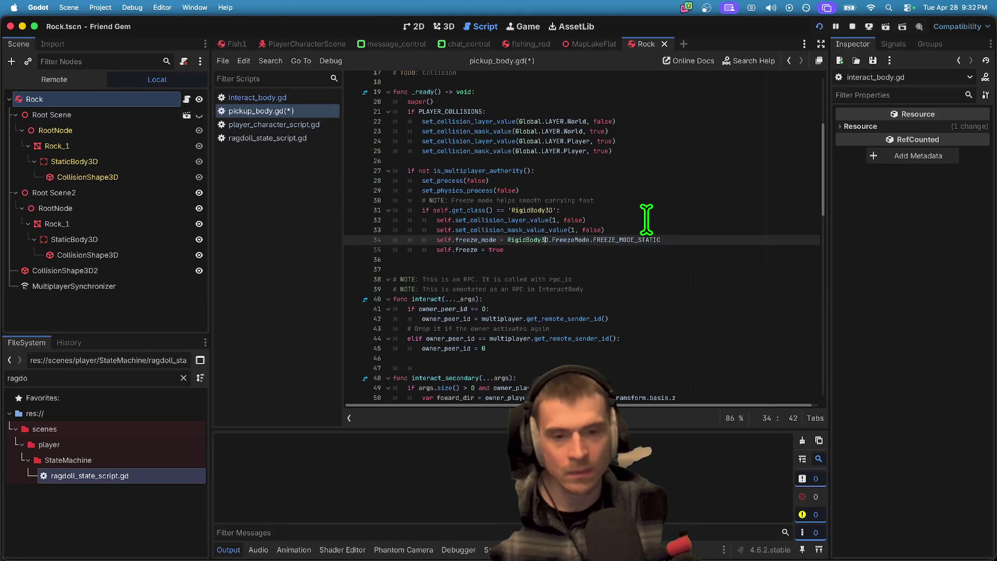
key("Delete")
key("Delete")
key("Delete")
key("Down")
key("Down")
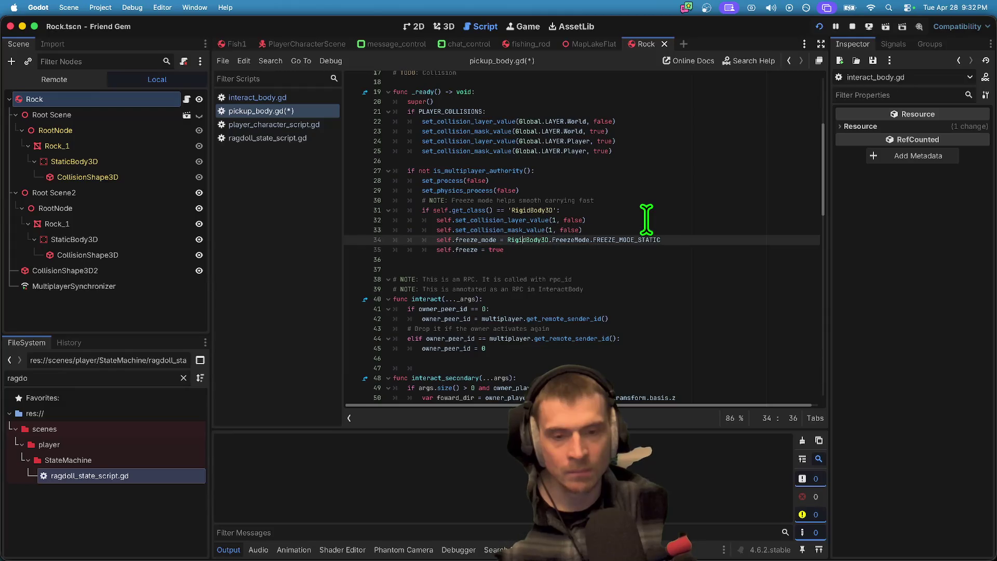
key("Down")
key("super+s")
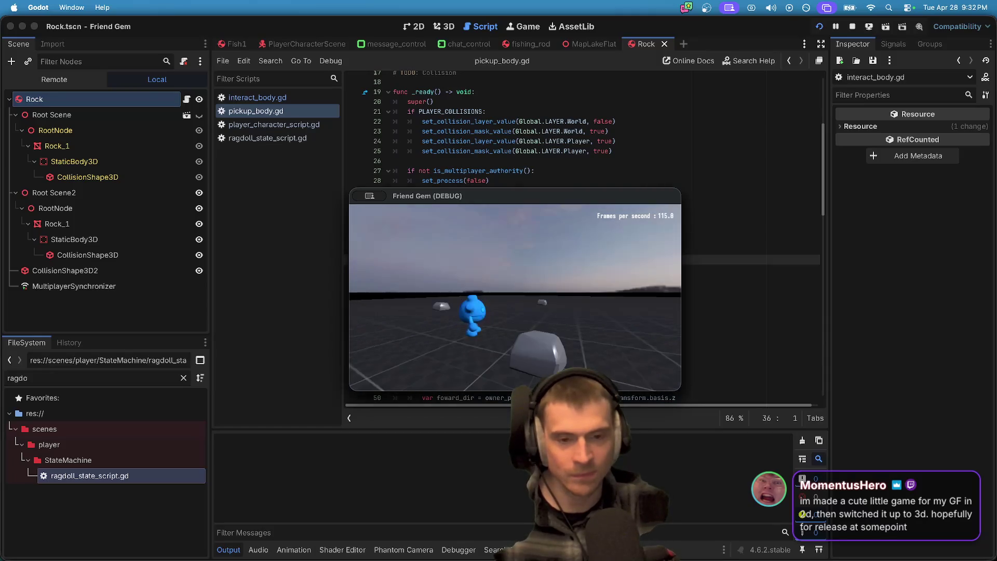
Step: Pick up a rock with E in the running Friend Gem game and open the pause menu
key("e")
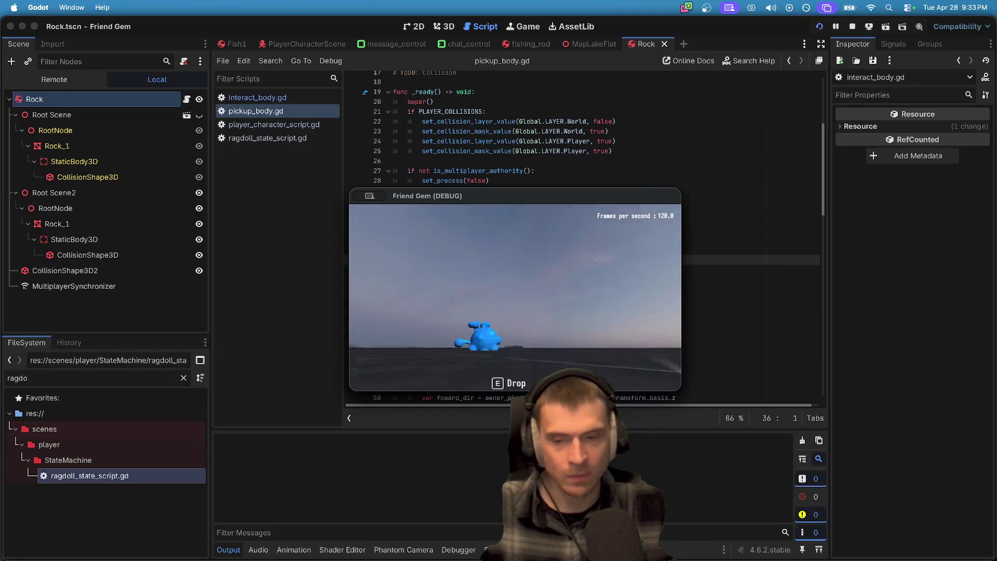
key("Escape")
Step: Glance at the game settings, then drop the carried rock and pick it back up
left_click(519, 306)
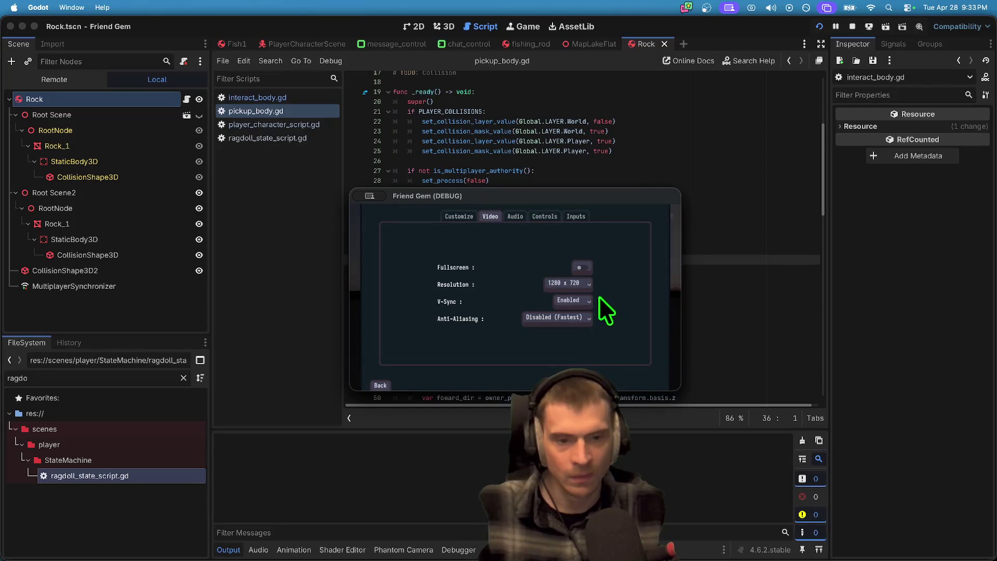
key("Escape")
key("Escape")
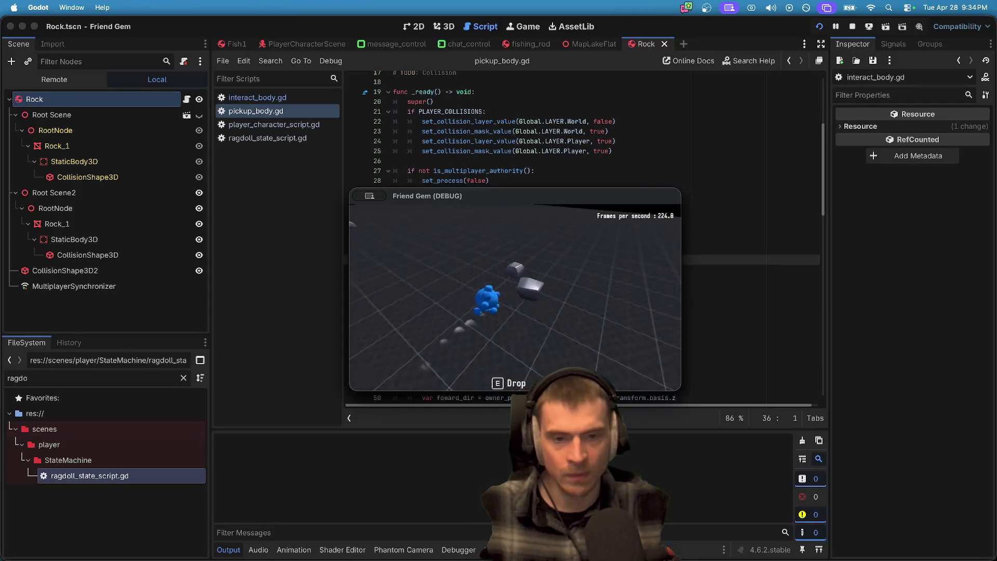
key("e")
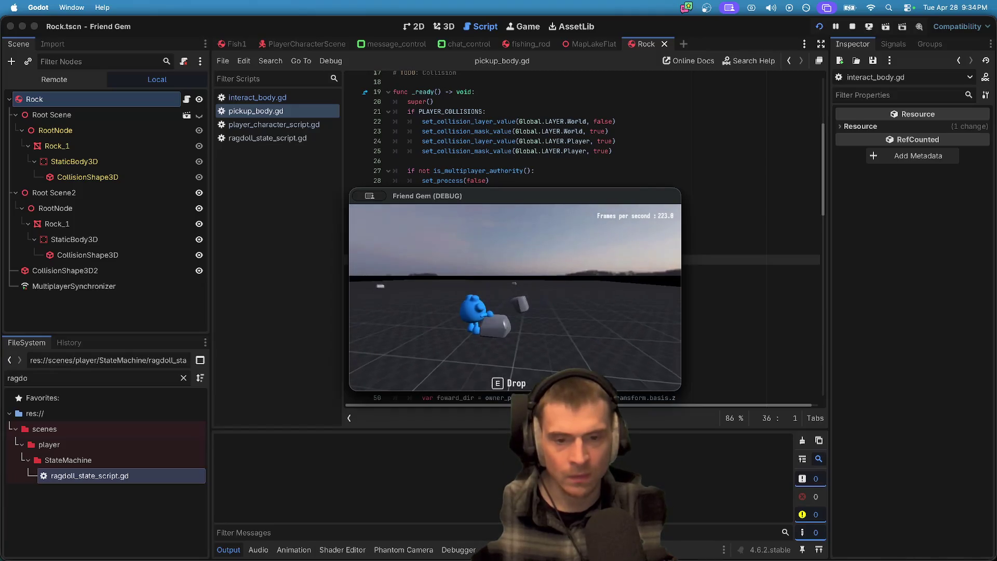
key("e")
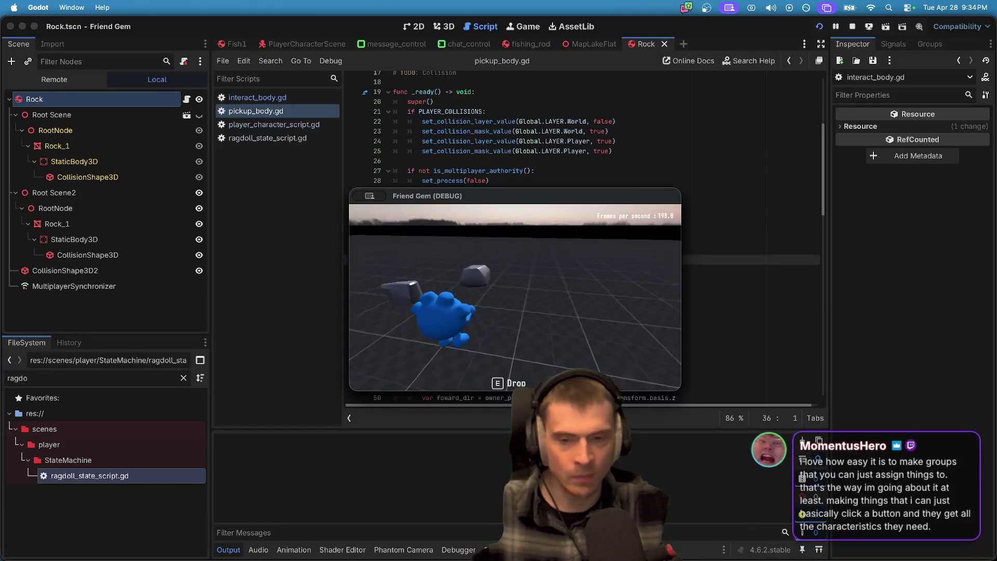
Step: Walk to the distant rocks, pick up and drop one, then quit and relaunch the game
key("w")
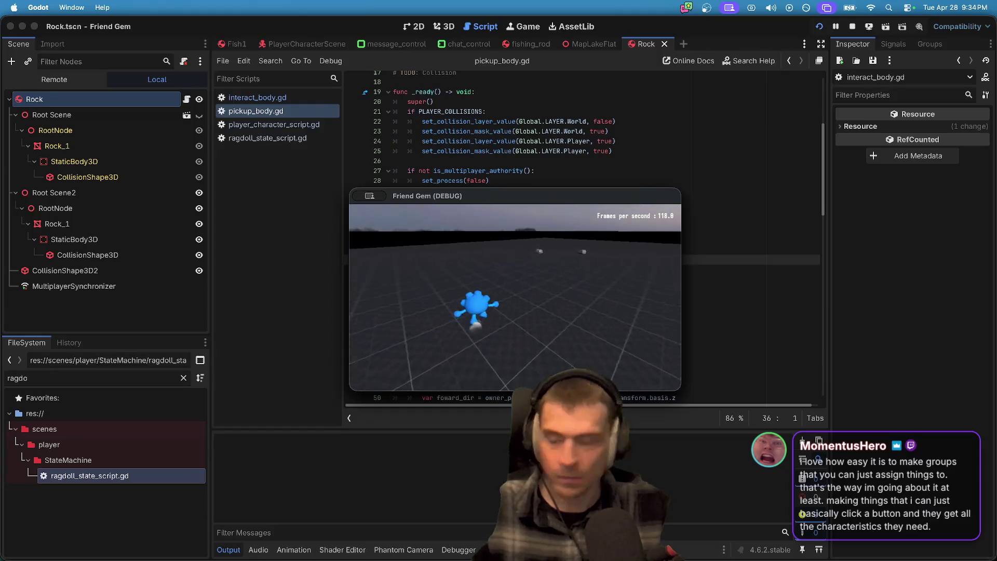
key("w")
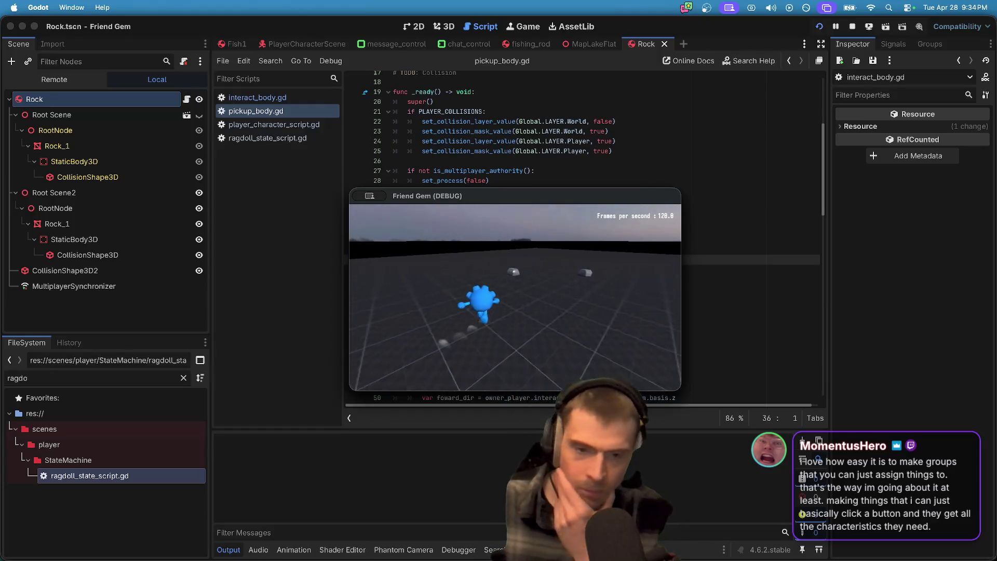
key("e")
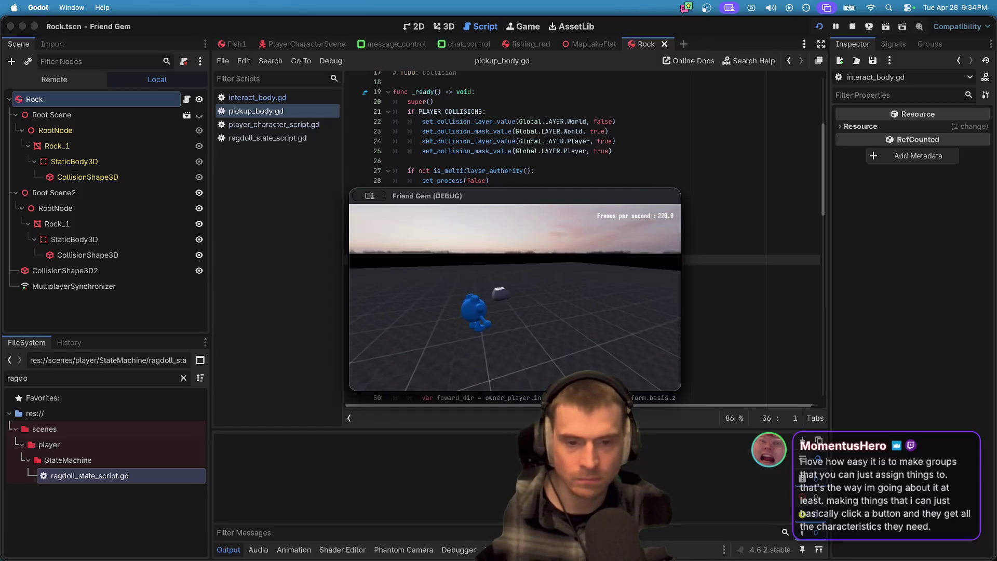
key("e")
key("e")
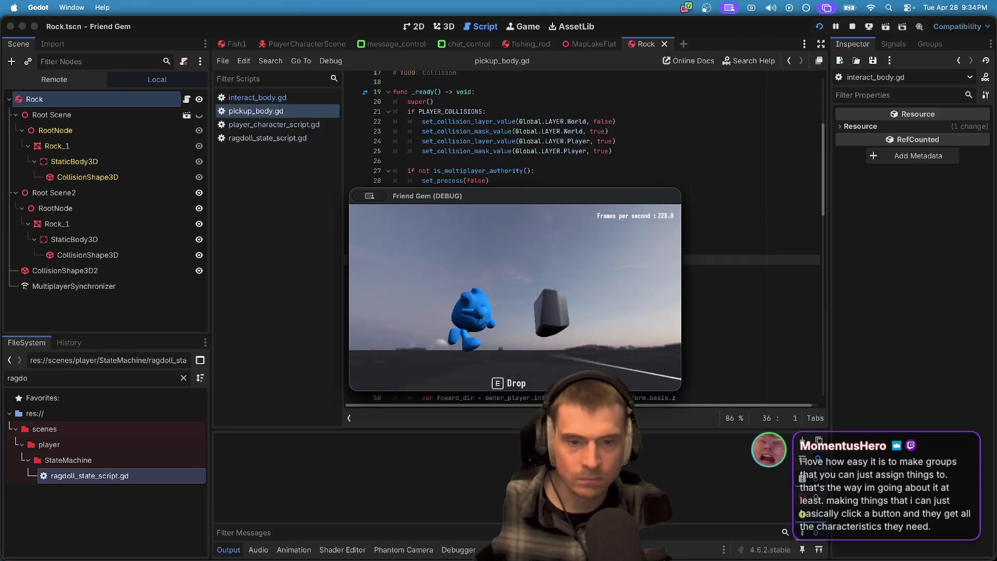
key("e")
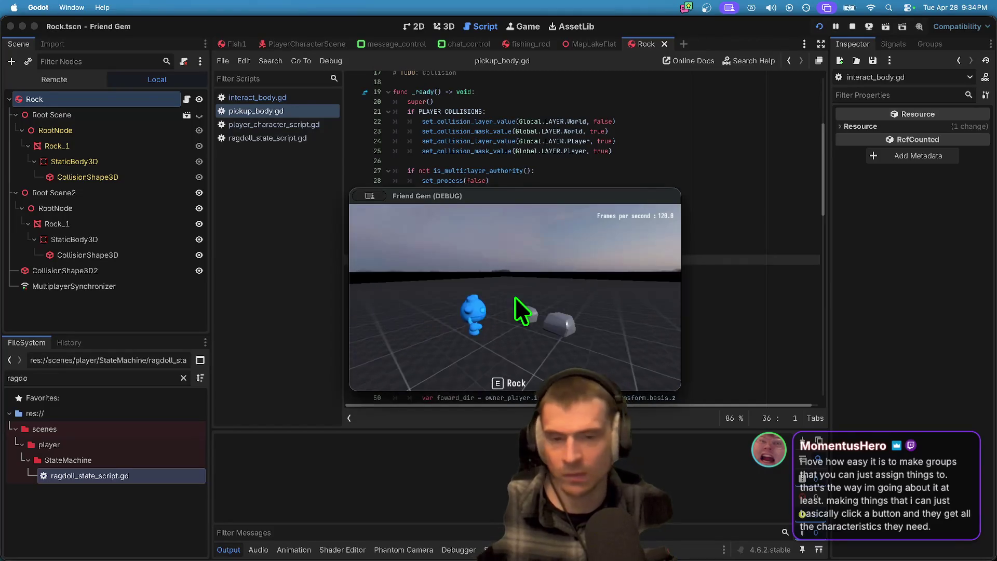
key("super+q")
key("super+b")
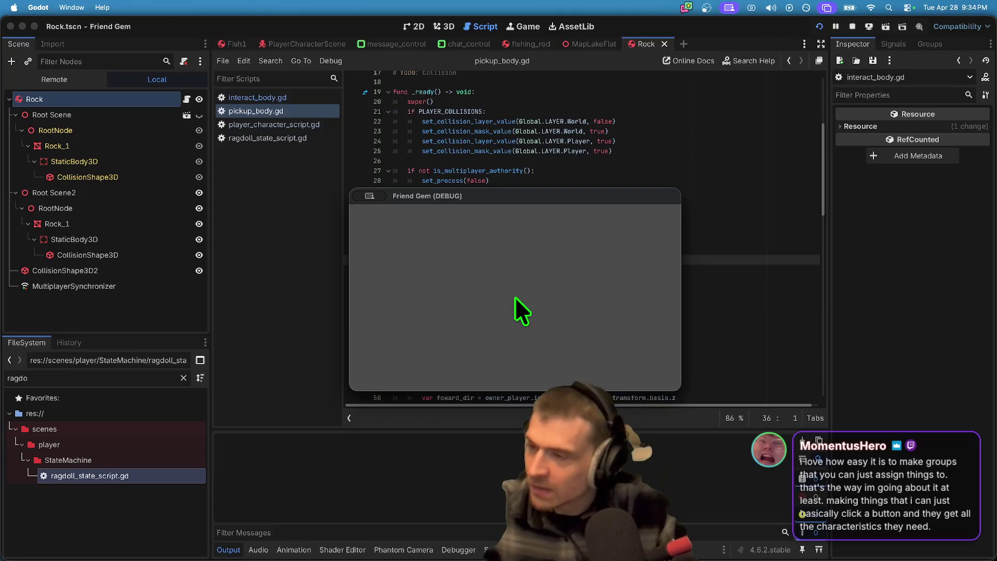
Step: Insert an add_to_group call at the top of pickup_body.gd's _ready
key("super+Tab")
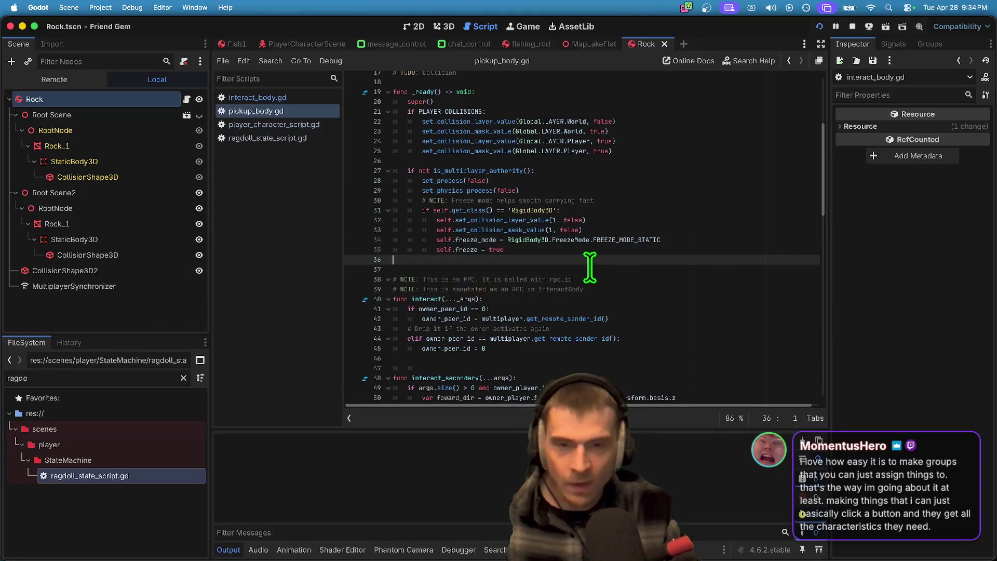
left_click(571, 92)
key("Return")
key("Return")
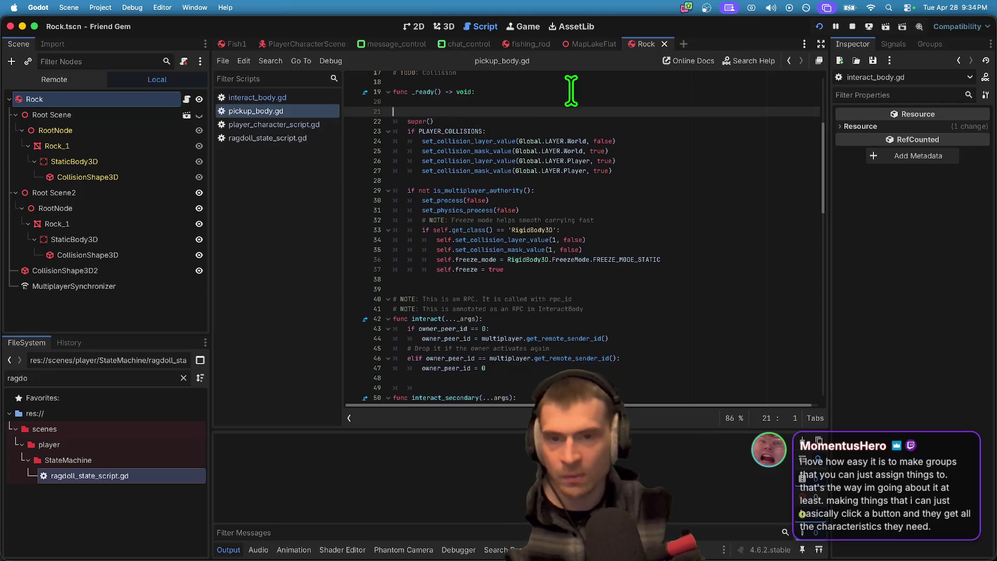
key("Up")
type("d")
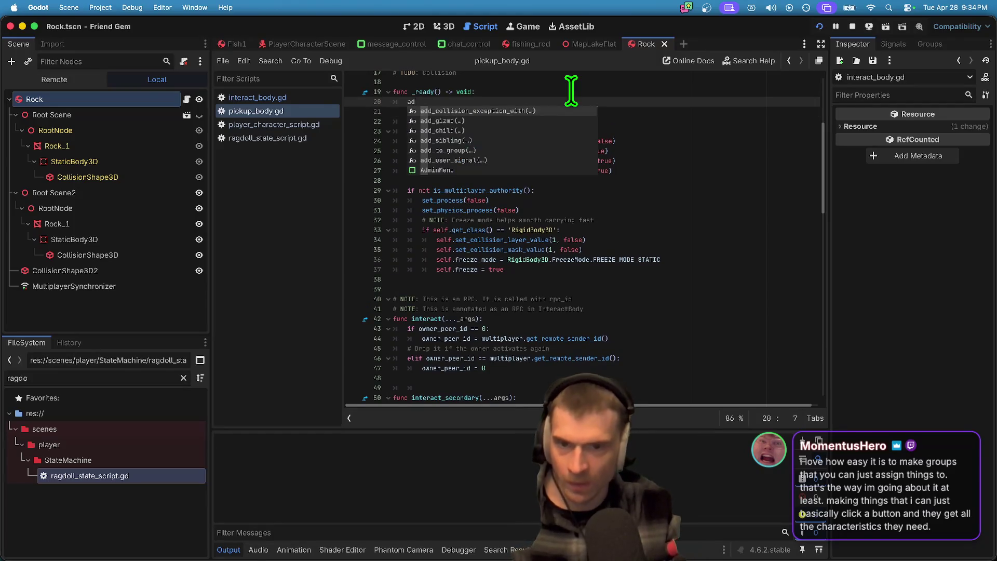
type("d-")
type("g")
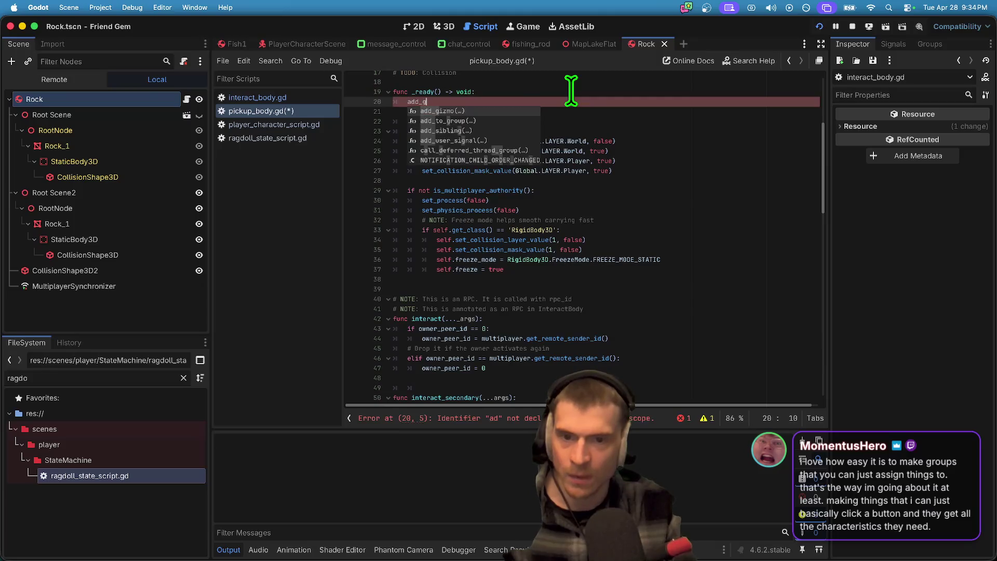
key("Down")
key("Return")
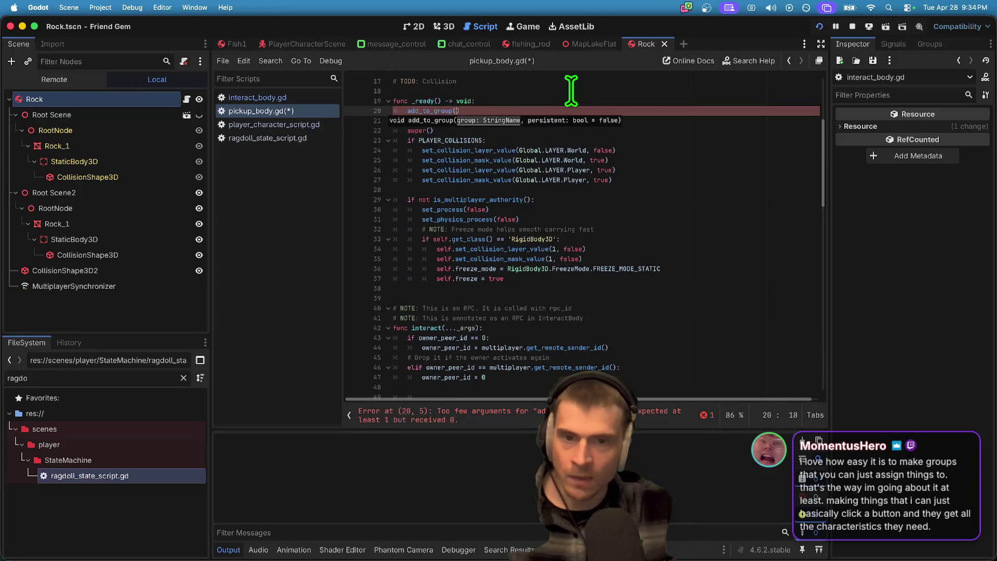
type("'TES")
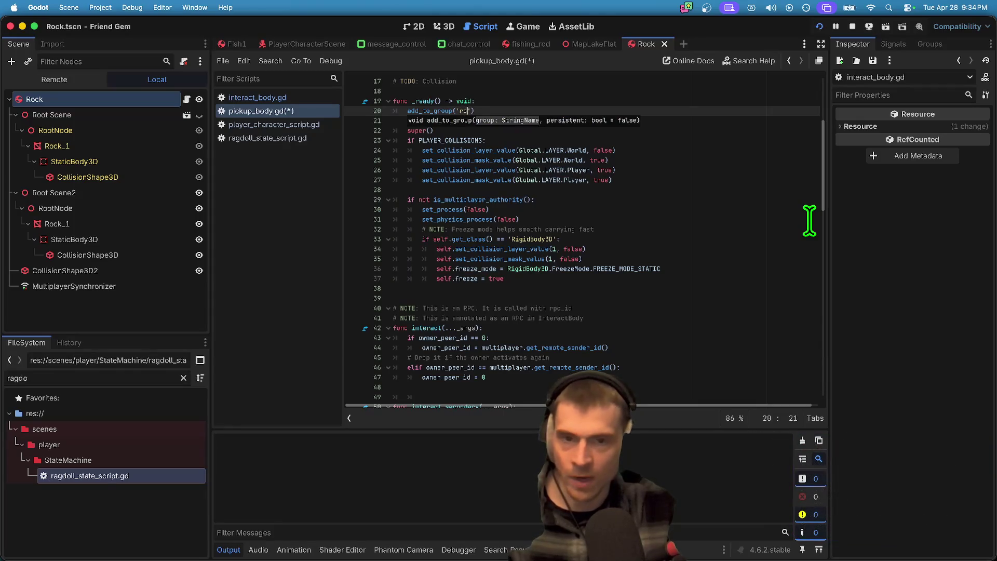
key("End")
key("Return")
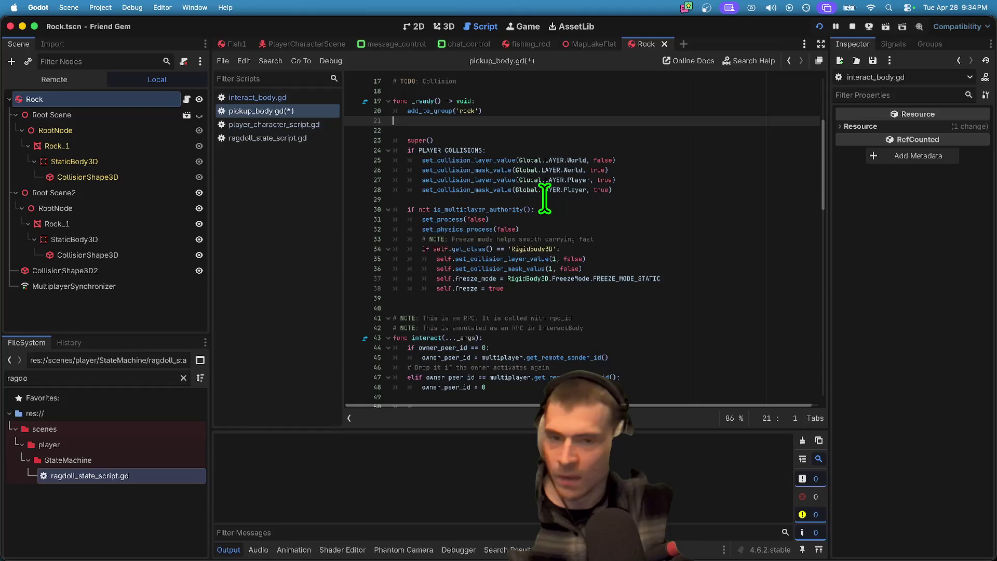
Step: Write a trial loop calling queue_free on every node in the 'rocks' group
type("get_")
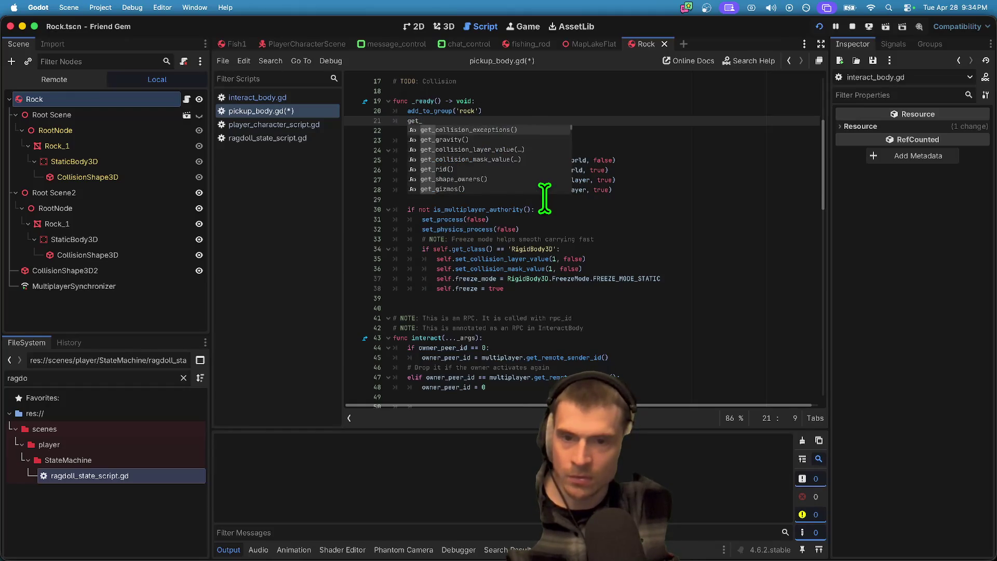
type("tree().get_n")
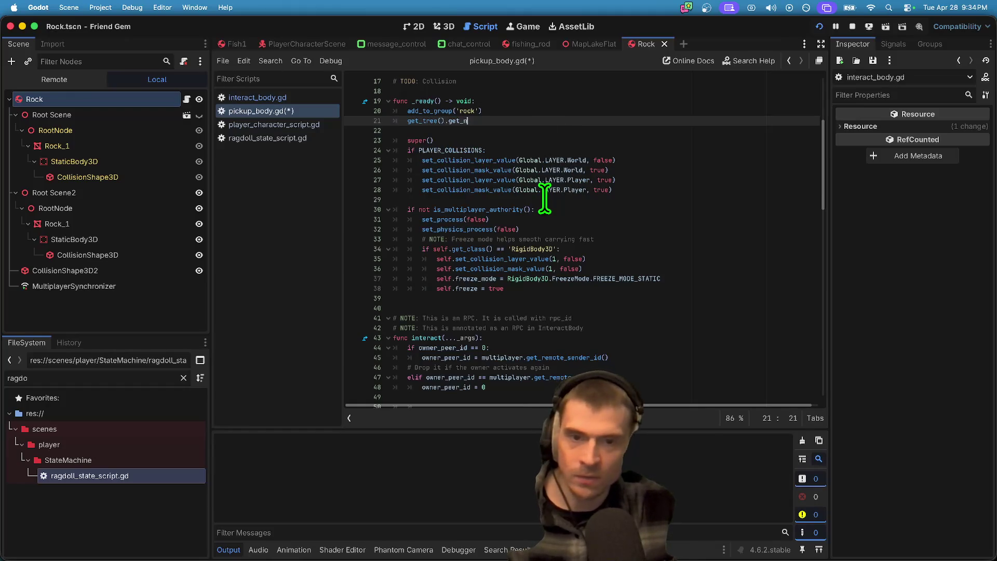
key("Return")
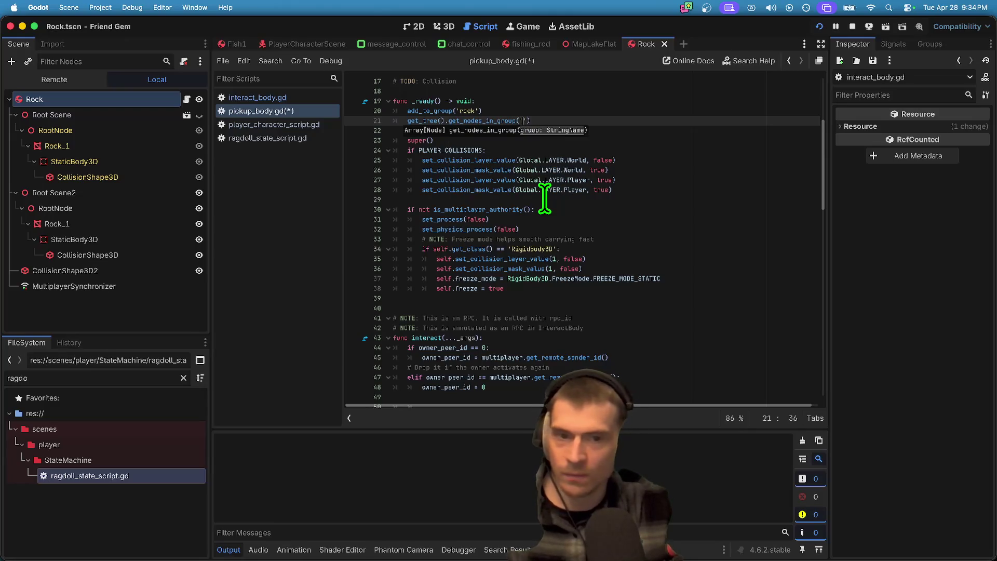
key("Up")
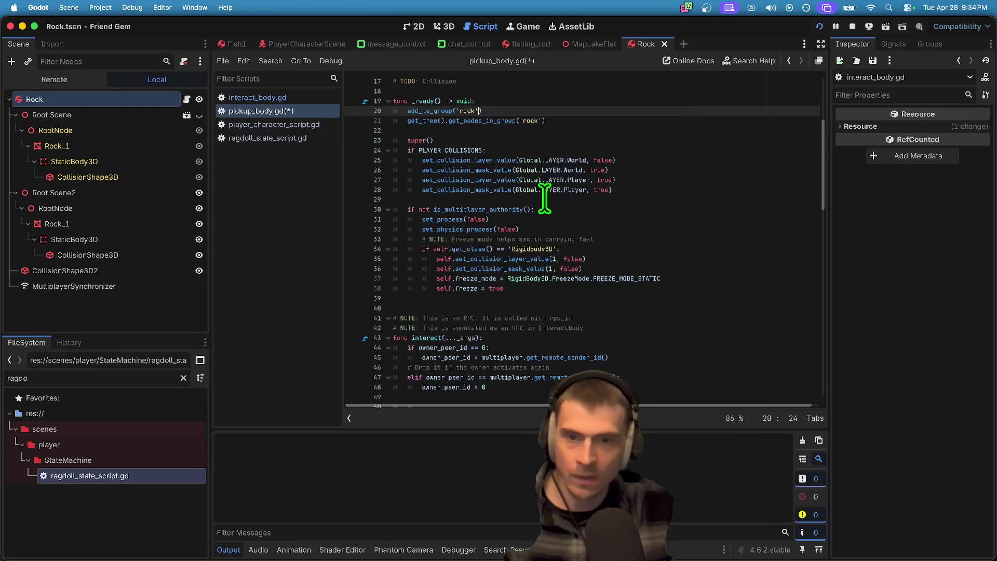
type("s")
key("Down")
key("End")
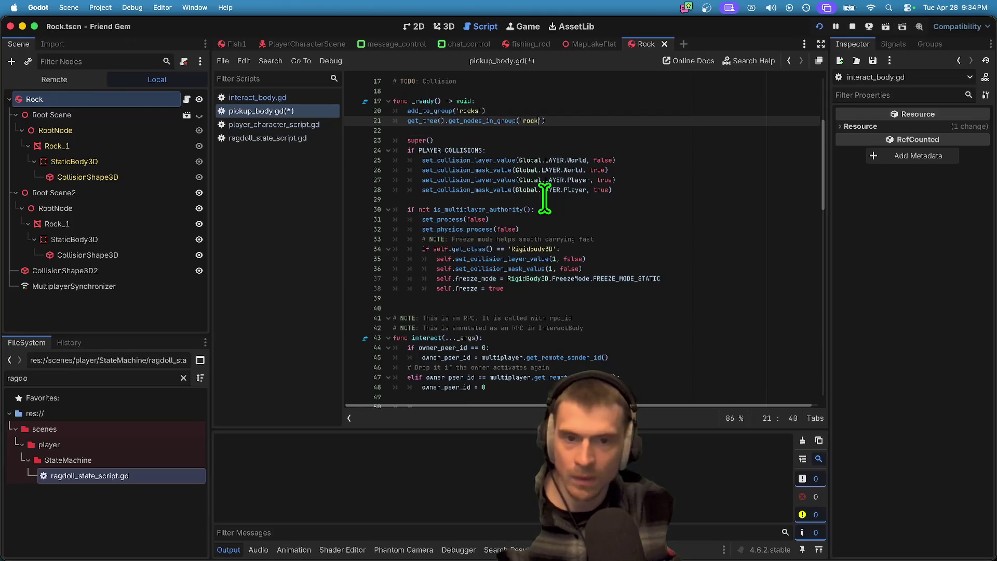
type("rock ")
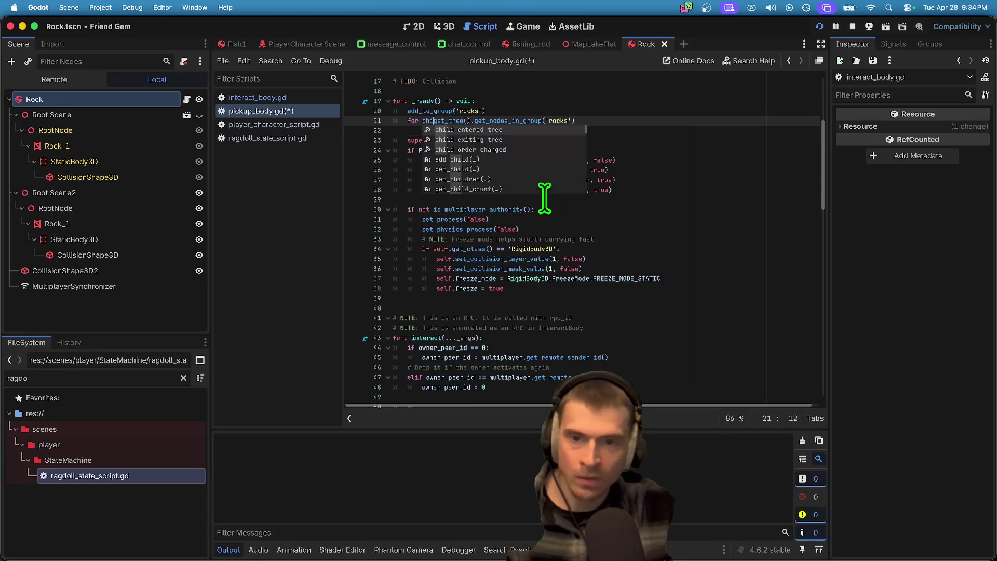
type("in")
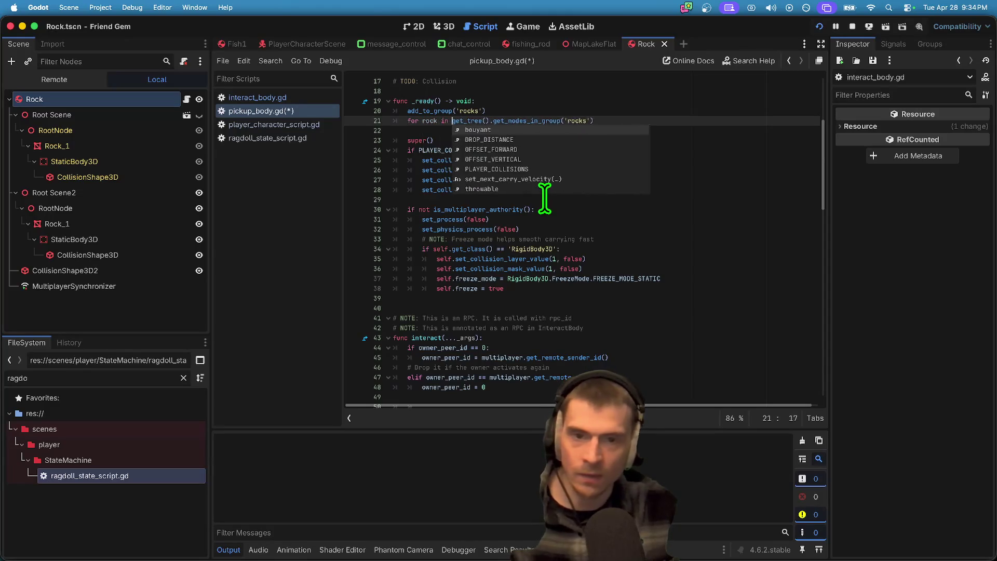
key("End")
type(":")
key("Return")
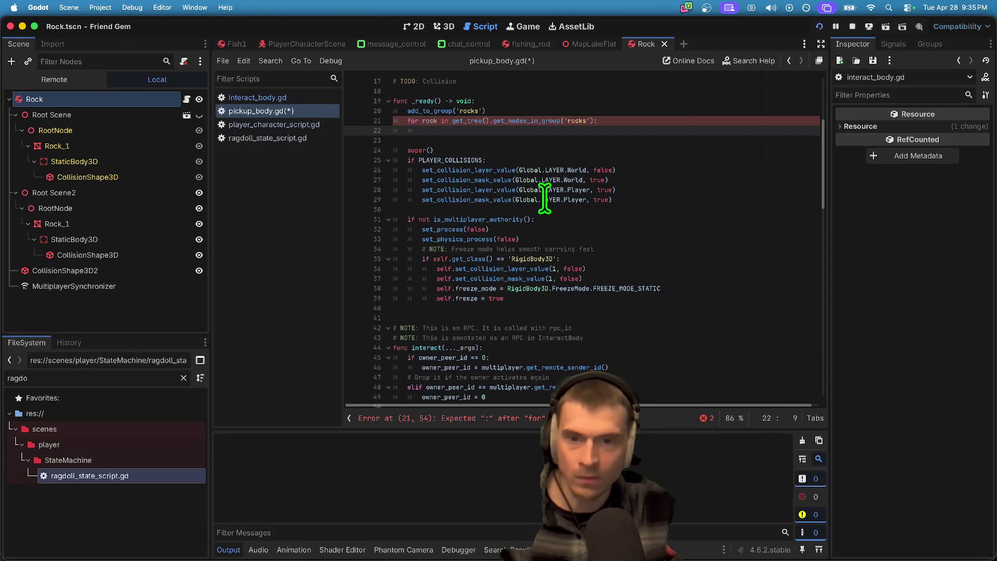
type("rock.queue")
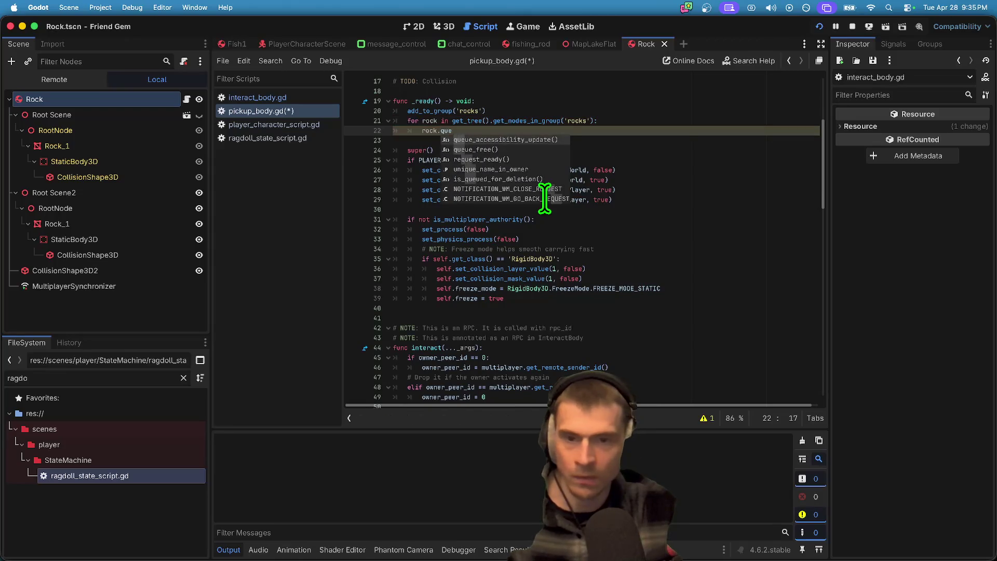
key("Return")
Step: Delete the trial queue_free loop and its surrounding blank lines
key("Up")
key("Home")
key("Return")
key("Return")
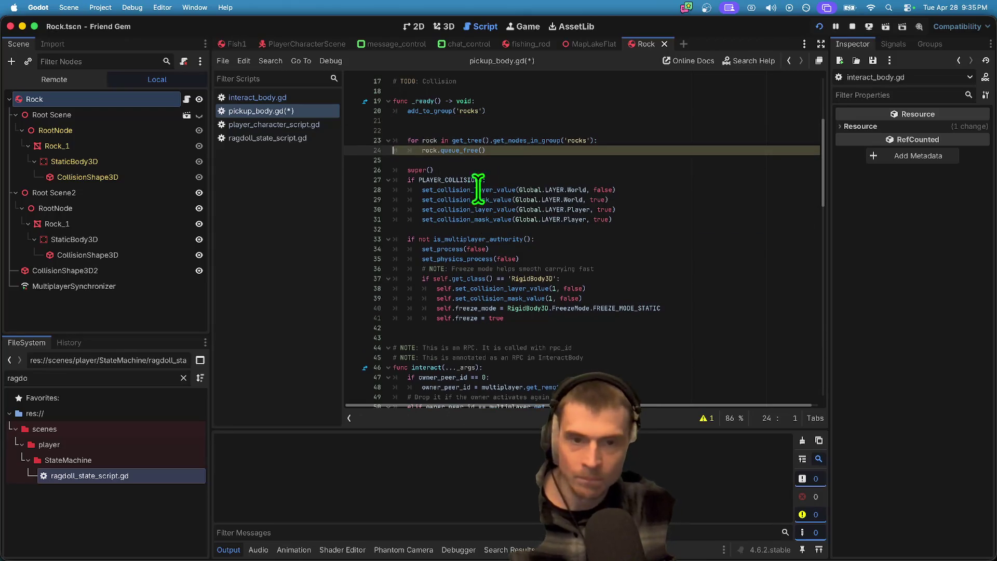
left_click_drag(485, 180, 395, 160)
left_click_drag(597, 151, 530, 138)
key("BackSpace")
key("BackSpace")
key("BackSpace")
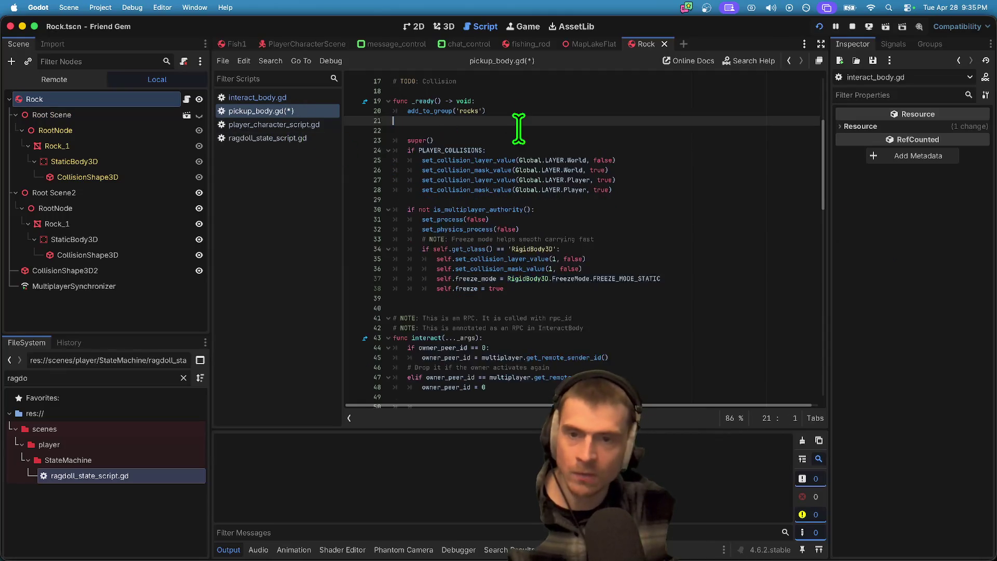
scroll(523, 111, "up", 3)
Step: Check the Rock node's groups and delete the add_to_group('rocks') line from pickup_body.gd
left_click(653, 180)
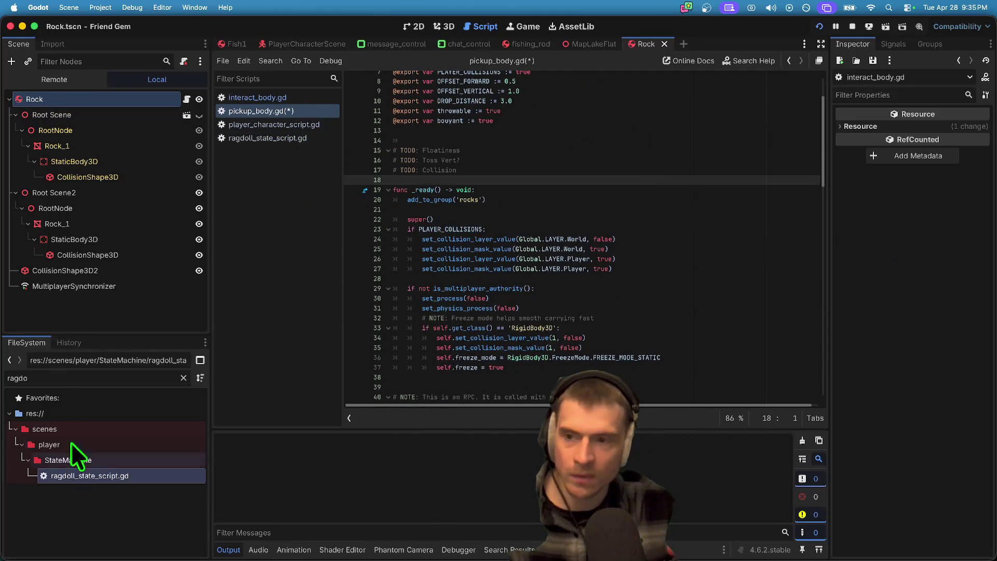
left_click(124, 100)
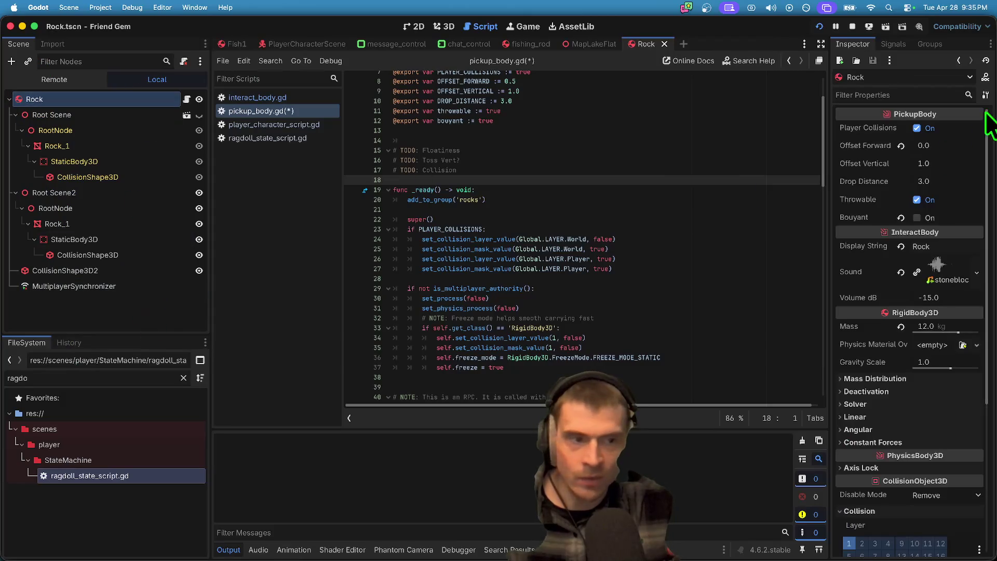
left_click(930, 44)
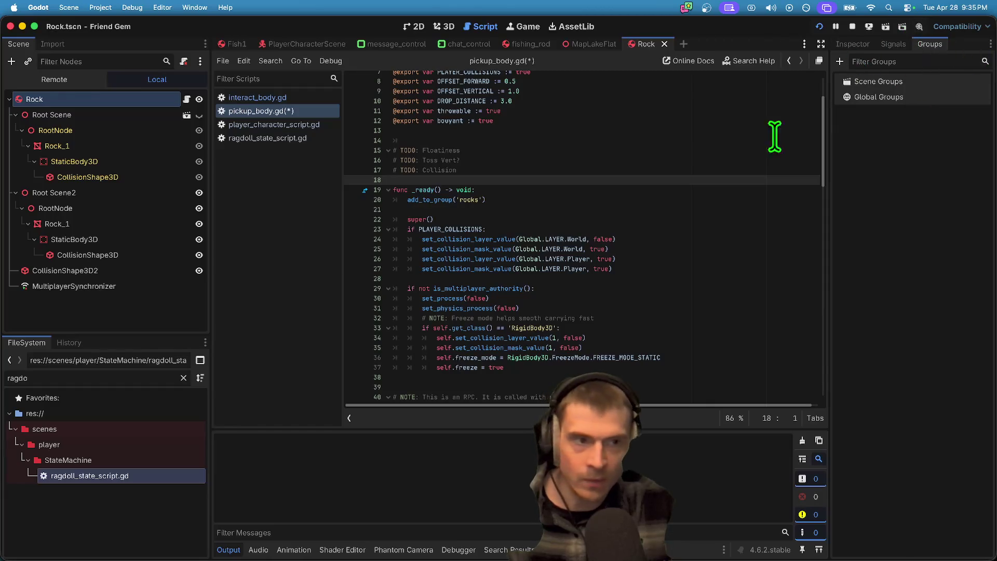
left_click(650, 201)
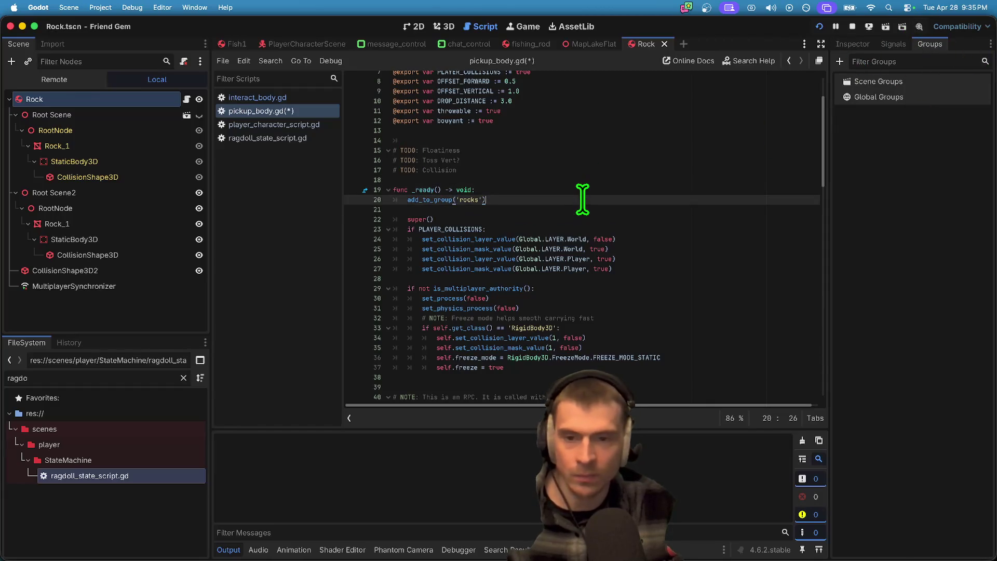
key("super+shift+k")
key("super+shift+k")
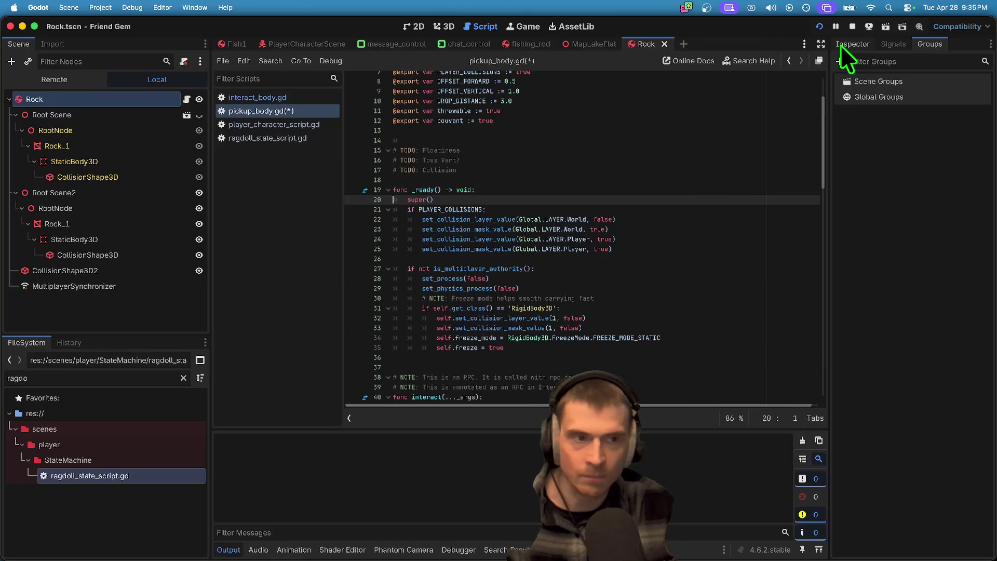
left_click(841, 45)
left_click(555, 219)
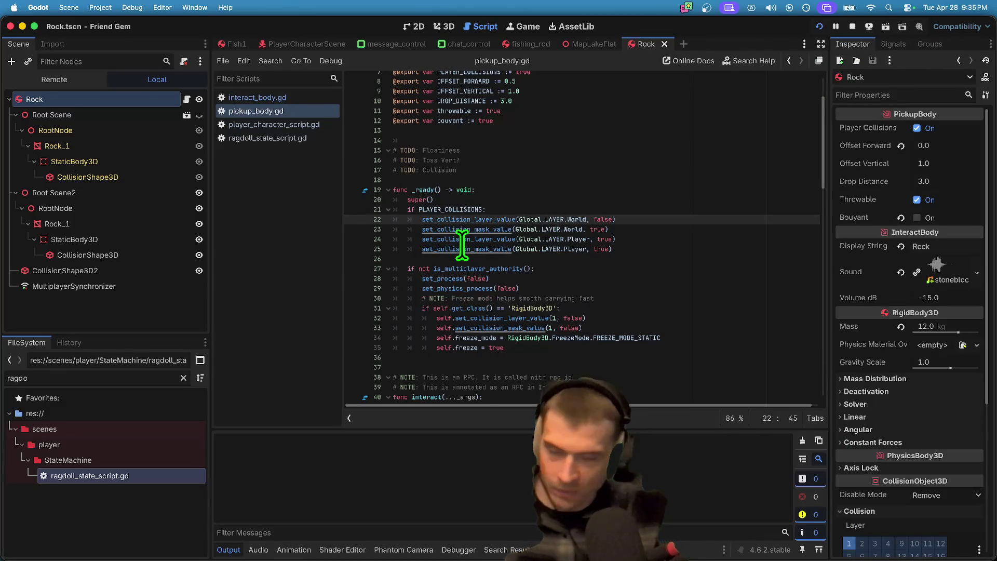
Step: Search all project files for add_to_group and open the add_to_group('Players') match in the player script
key("super+shift+f")
type("add_to")
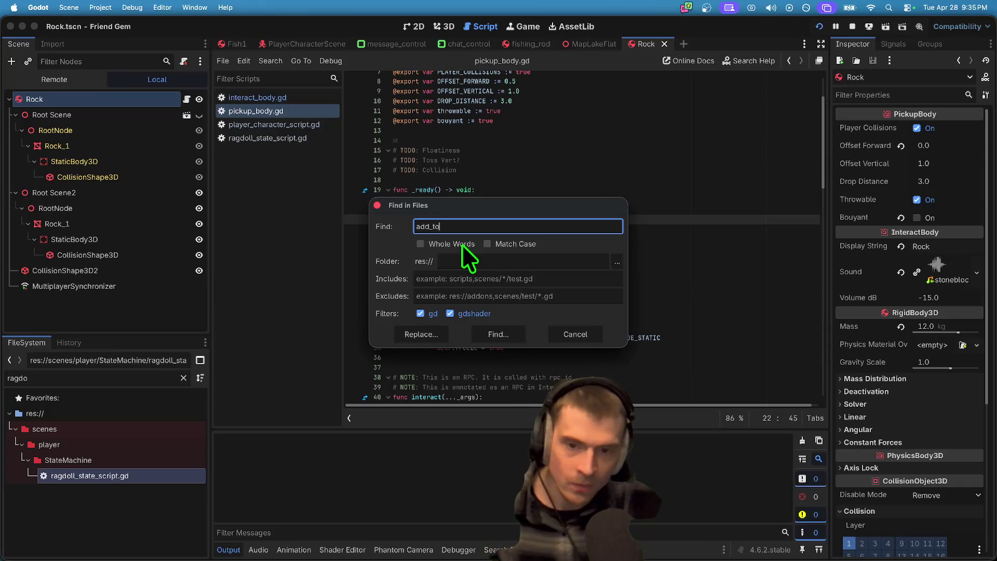
type("_g")
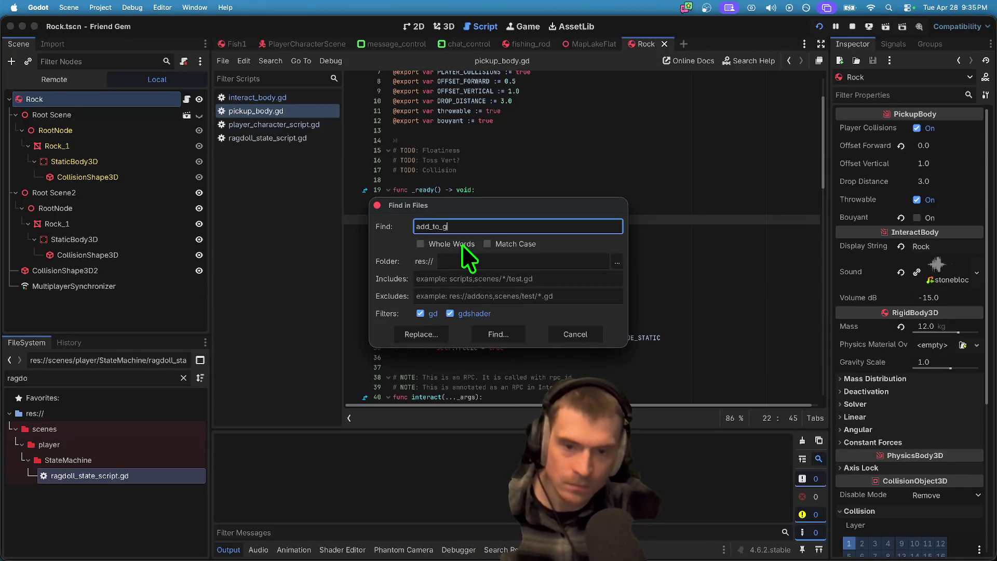
type("roup")
key("Return")
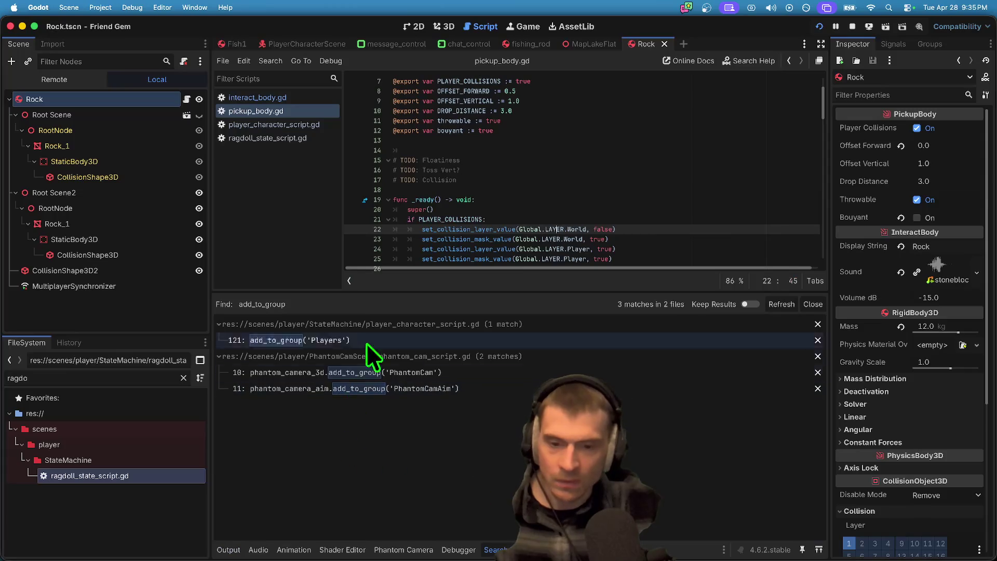
left_click(343, 339)
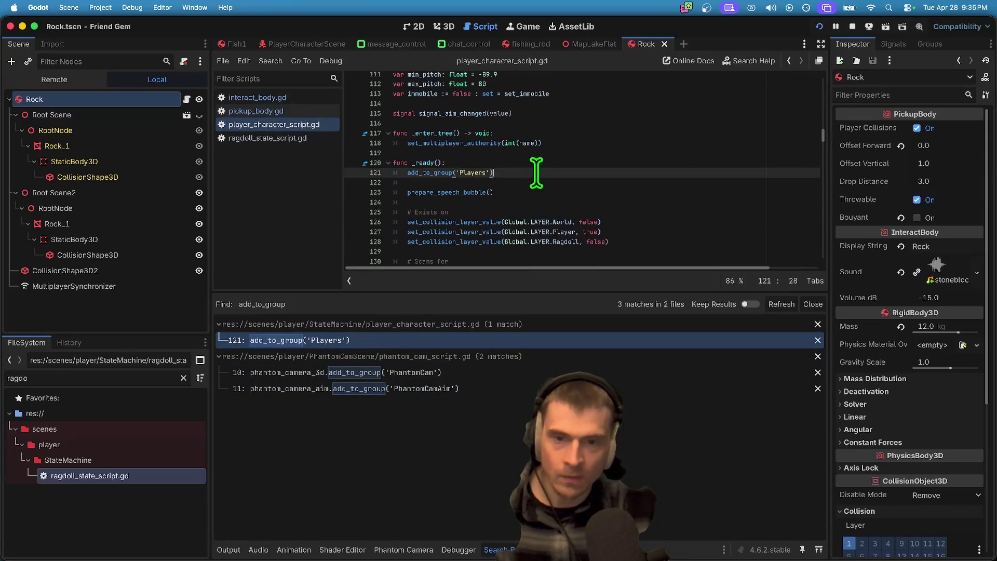
Step: Look up the prepare_speech_bubble definition, save the script, and close the search results
left_click(552, 193)
key("Up")
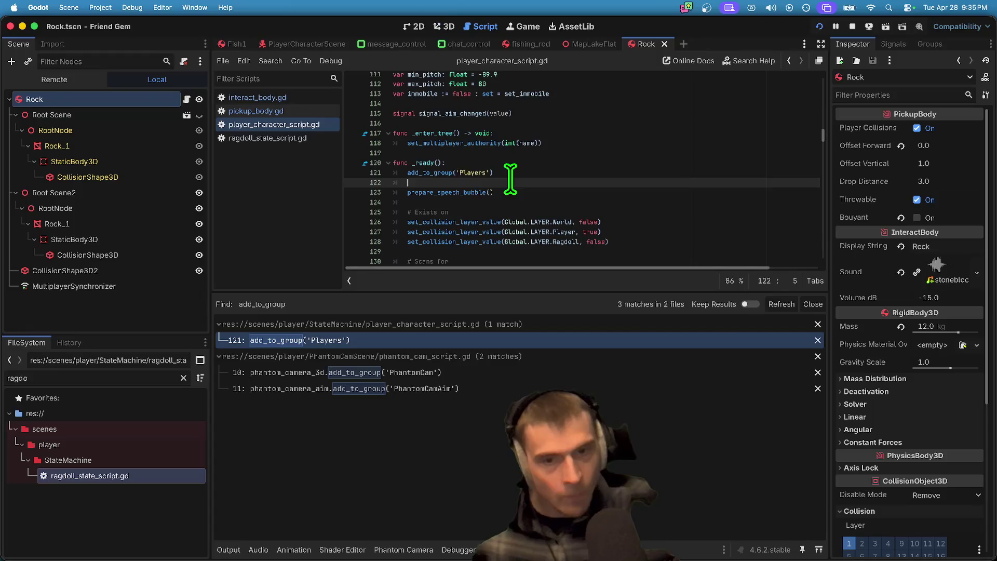
left_click(452, 192, "super")
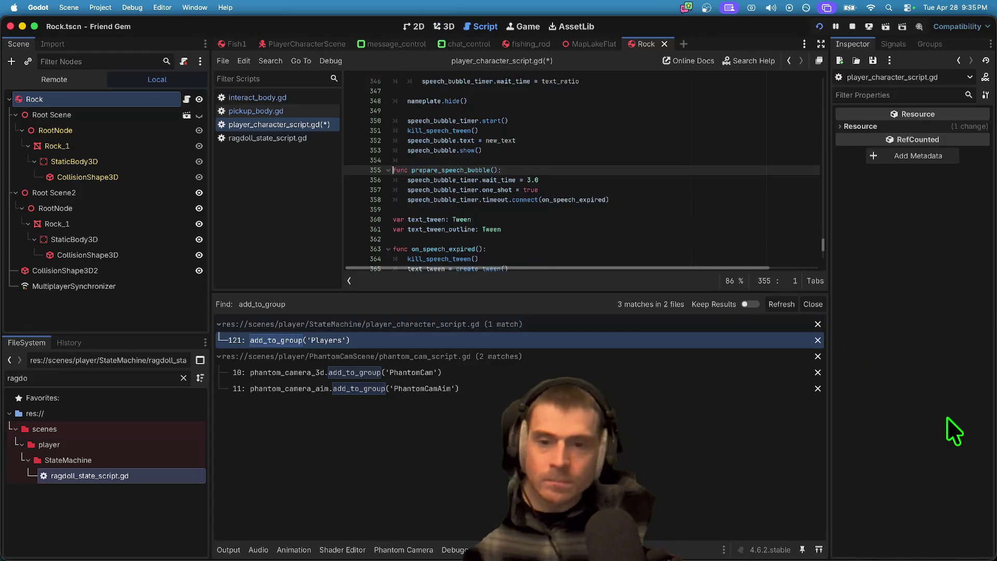
key("super+s")
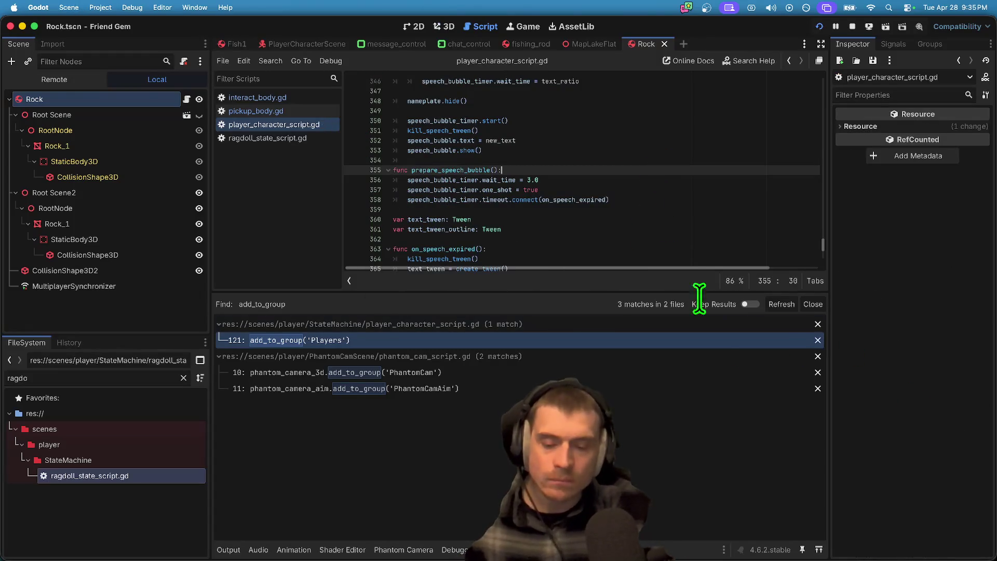
left_click(813, 304)
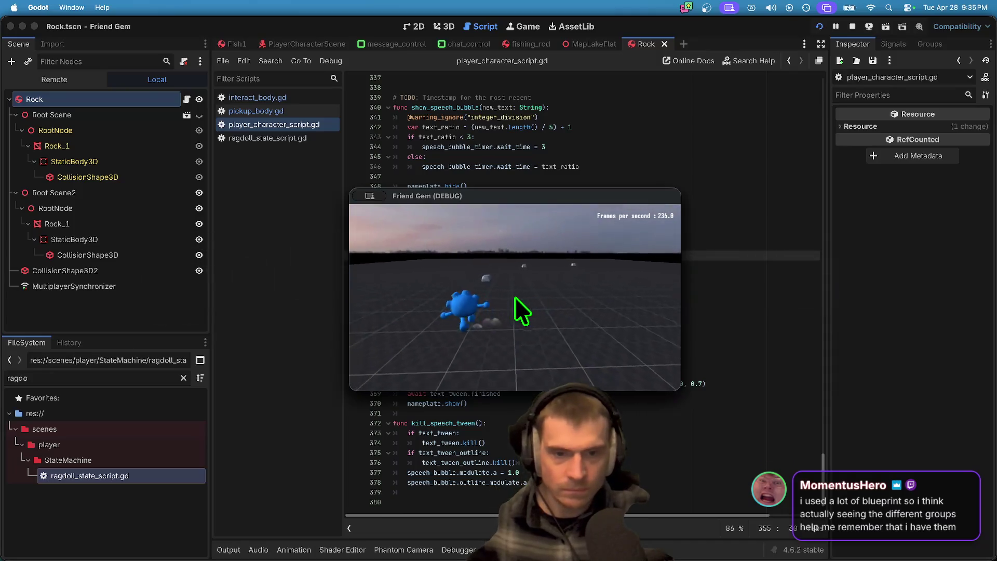
Step: Pick up and drop a rock several times with the E key in the running game
key("e")
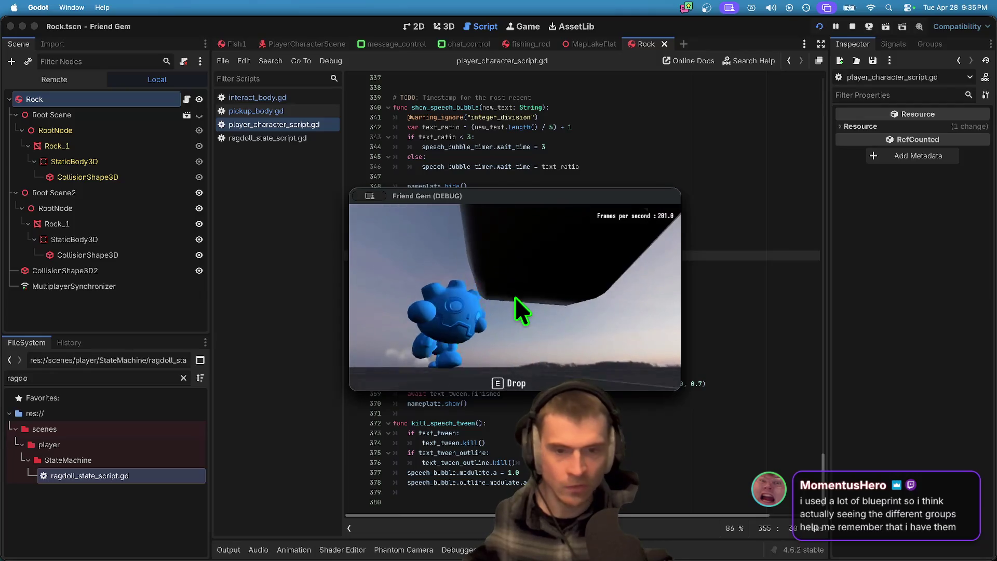
key("e")
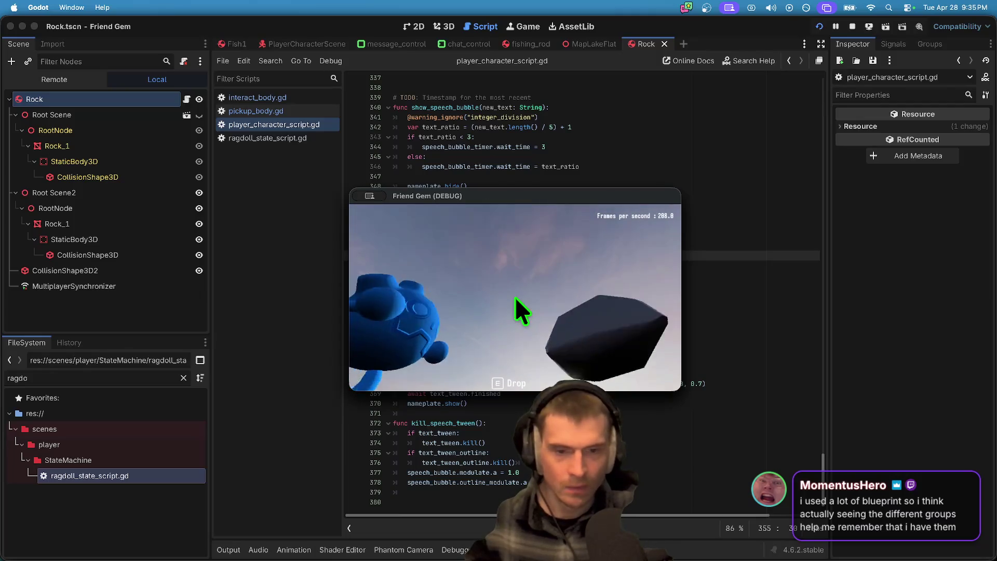
key("e")
key("e")
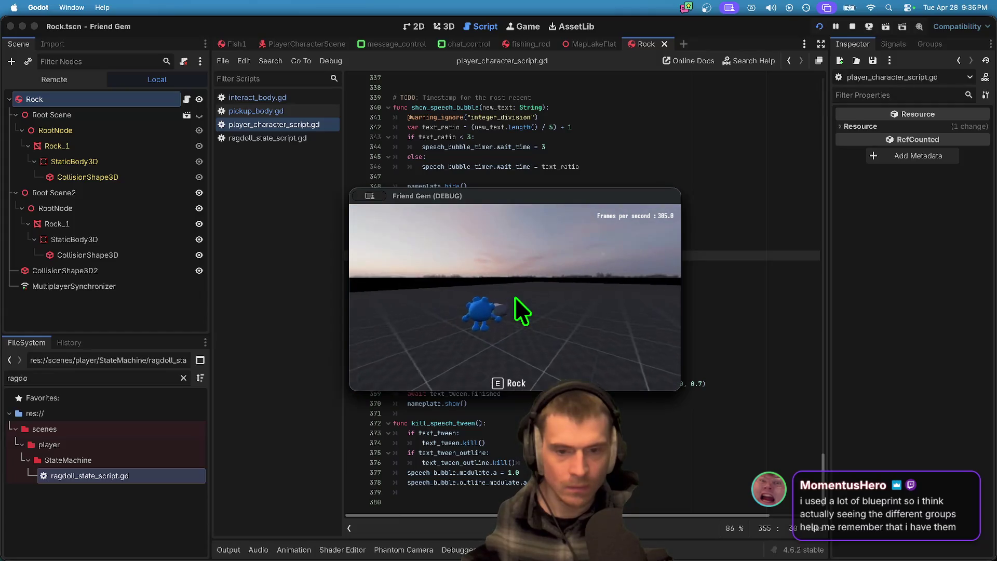
key("e")
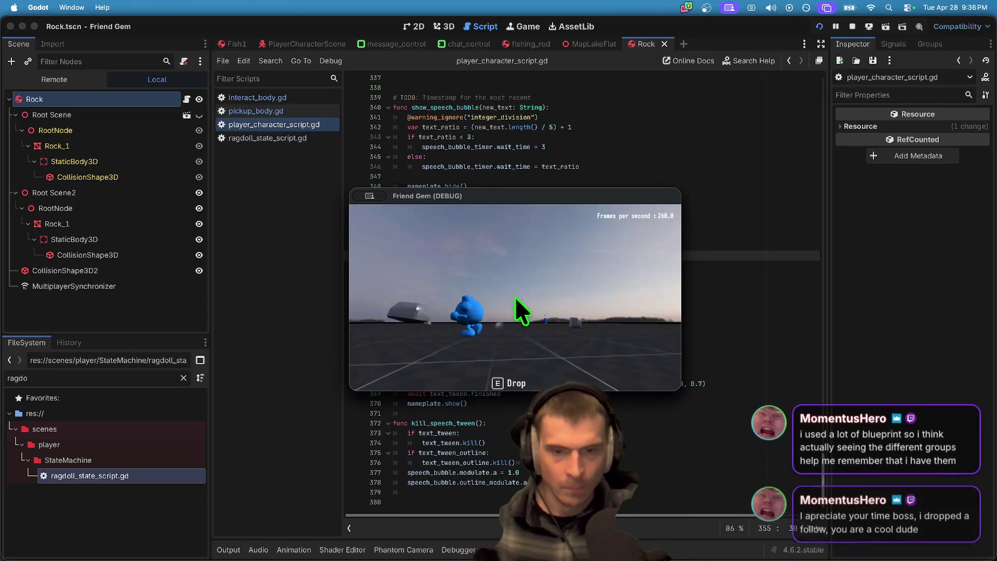
key("e")
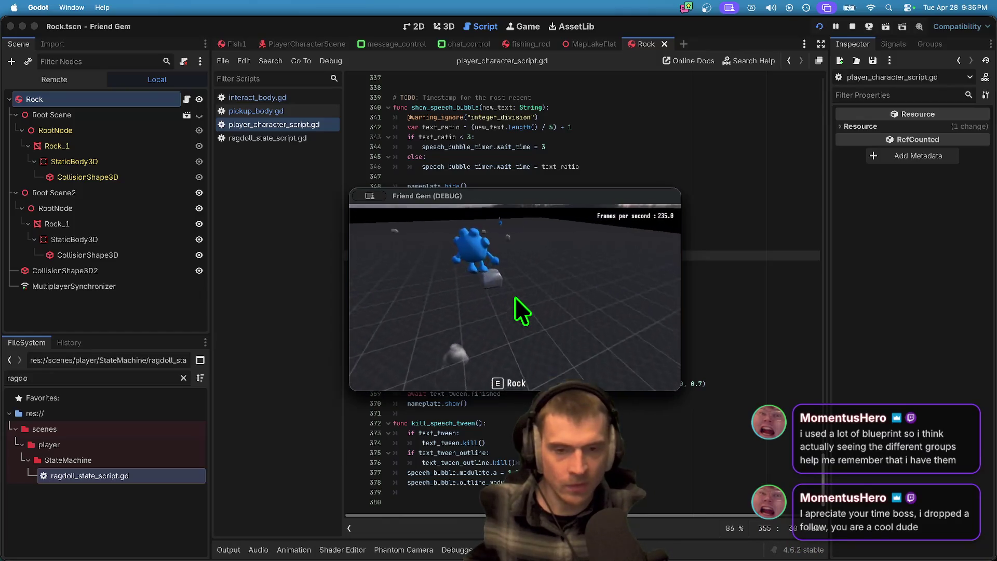
Step: Enable Anti-Aliasing under the pause menu's Options > Video, then resume play
key("Escape")
key("Escape")
key("e")
key("e")
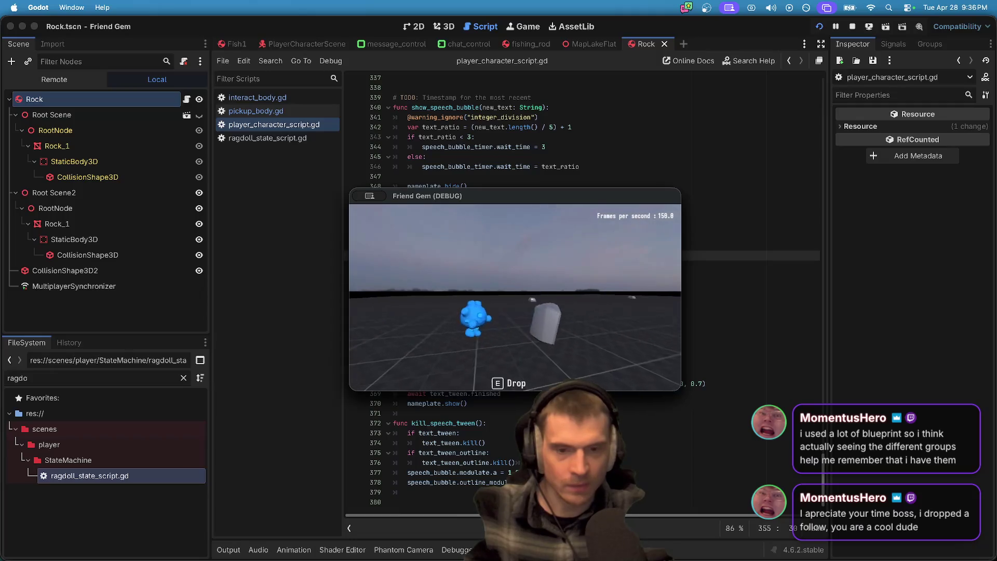
key("Escape")
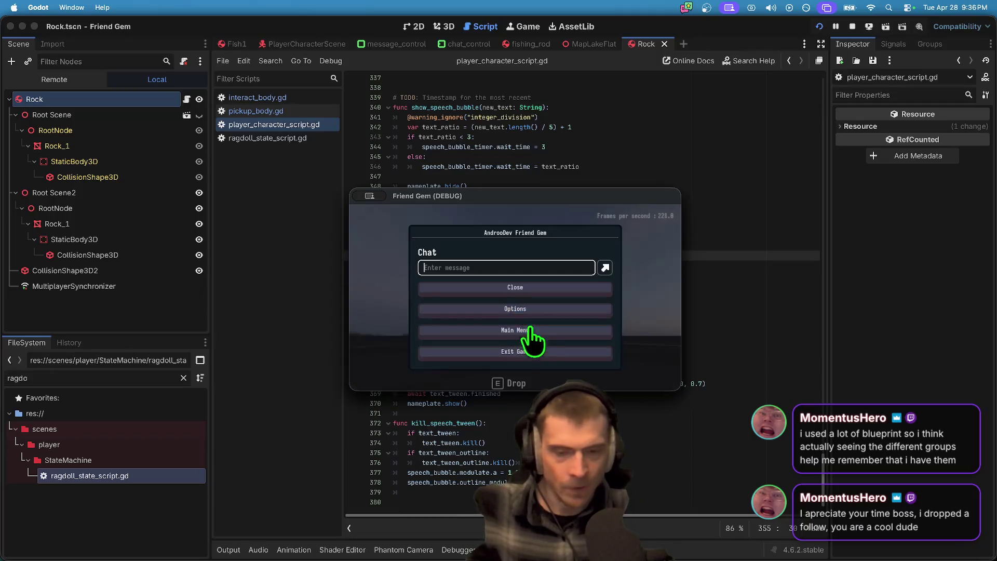
left_click(542, 310)
left_click(488, 214)
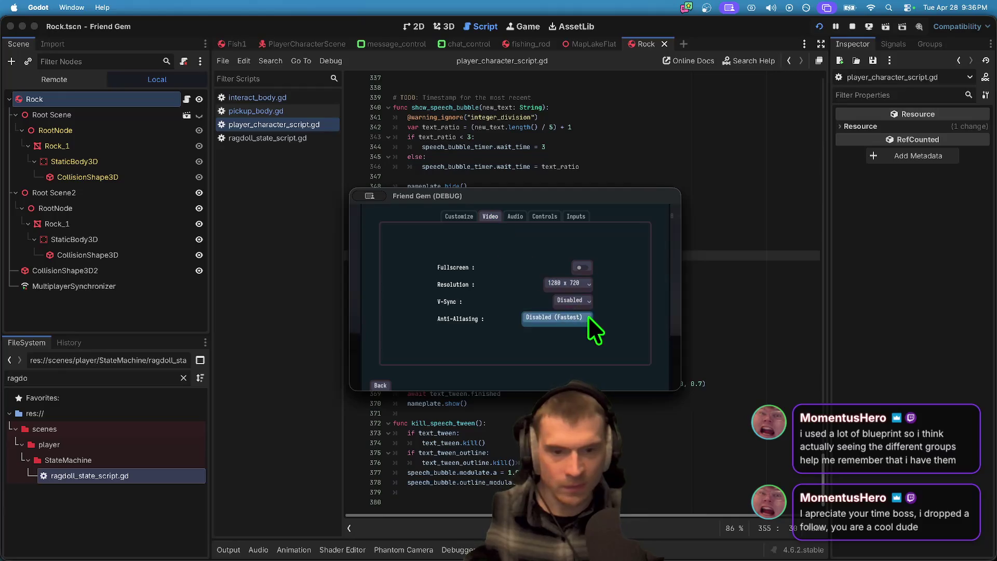
left_click(585, 325)
key("Escape")
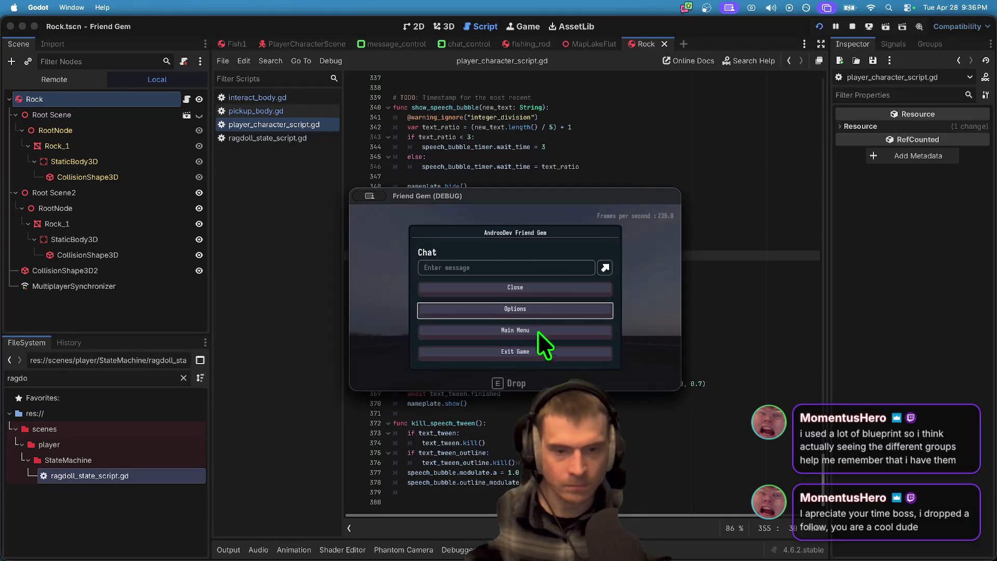
left_click(545, 351)
Step: Walk the character toward the grey rock, then bring the Godot editor to the front
key("w")
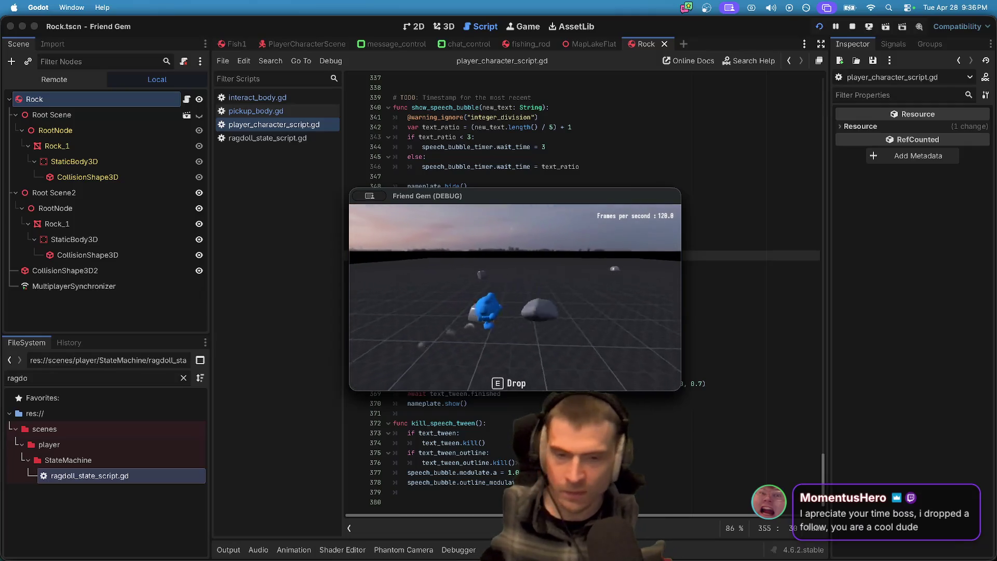
key("super+Tab")
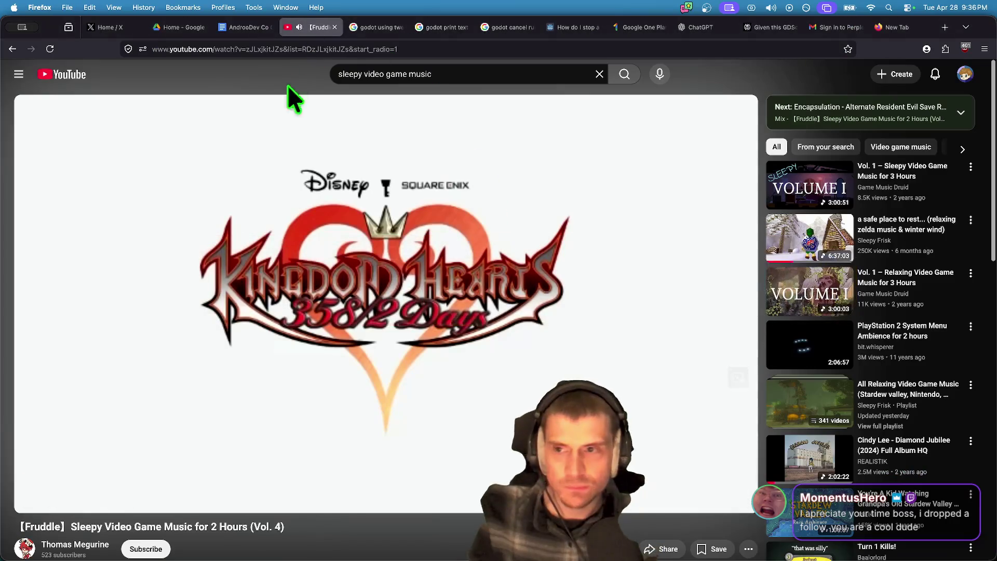
mouse_move(131, 501)
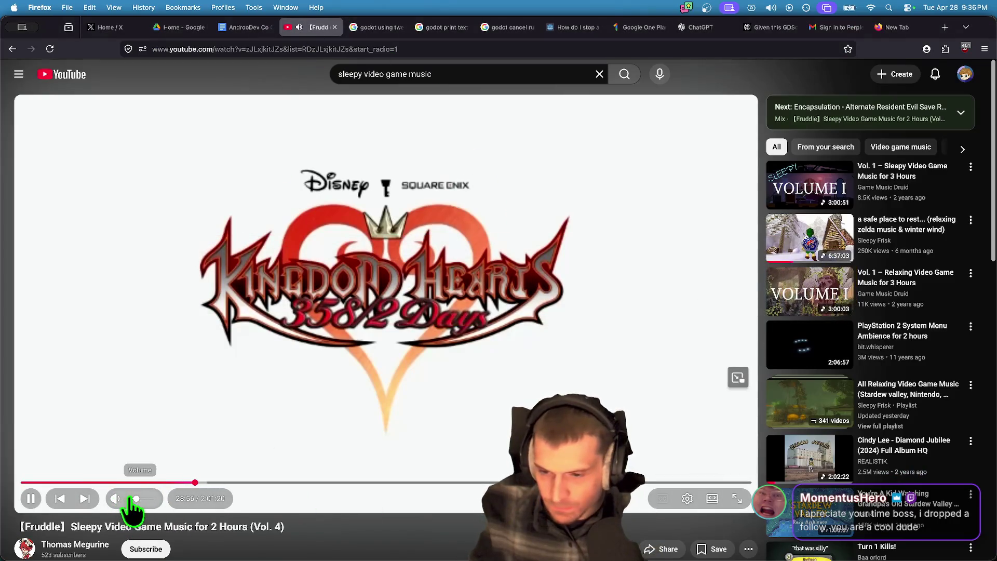
key("super+Tab")
key("super+Tab")
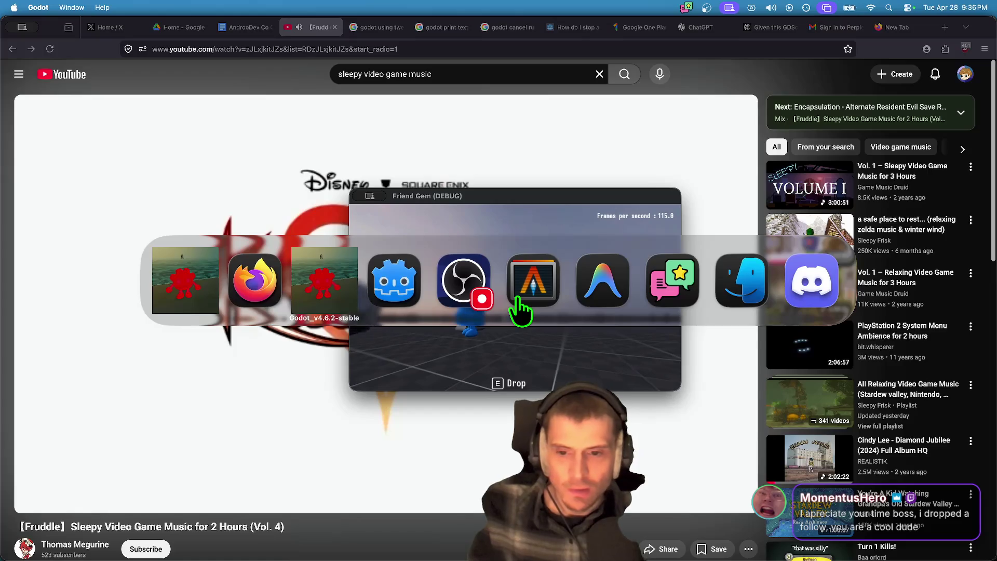
key("super+Tab")
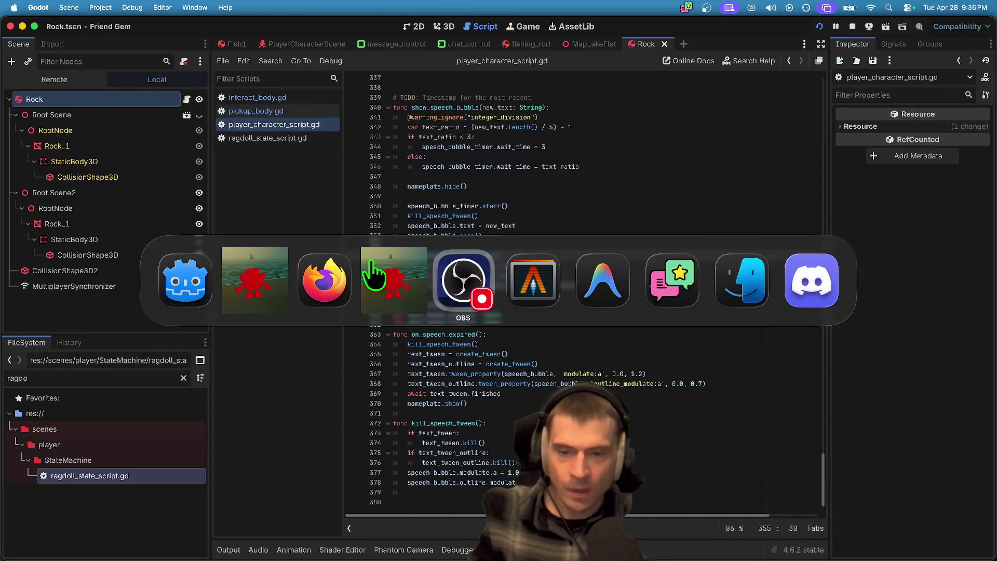
key("super+Tab")
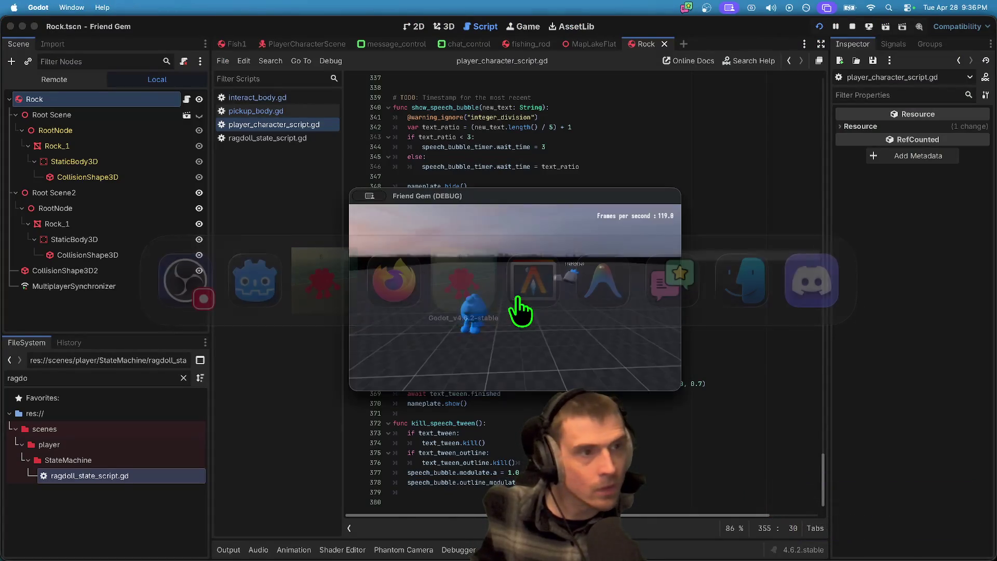
Step: Switch back to the Friend Gem (DEBUG) game window
key("super+Tab")
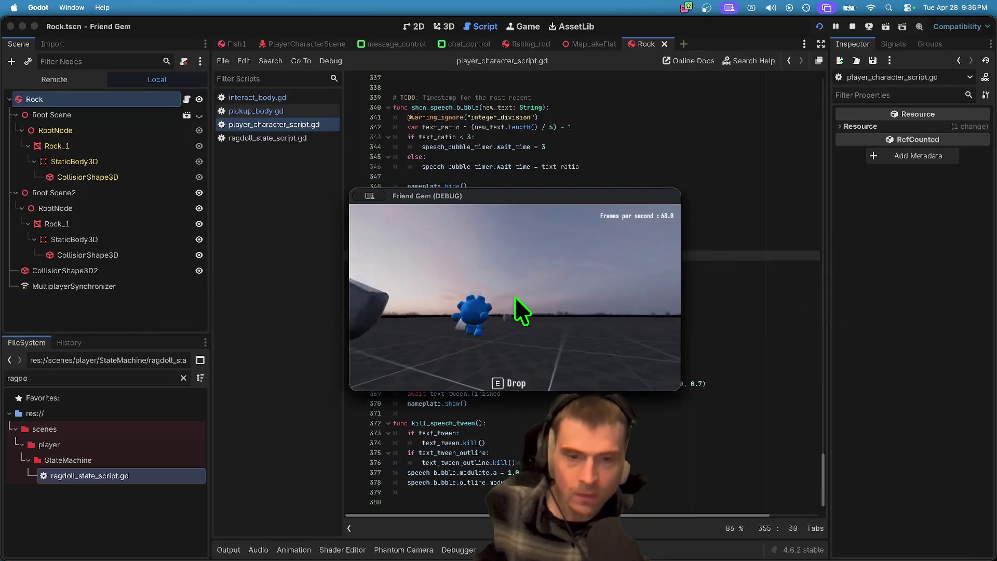
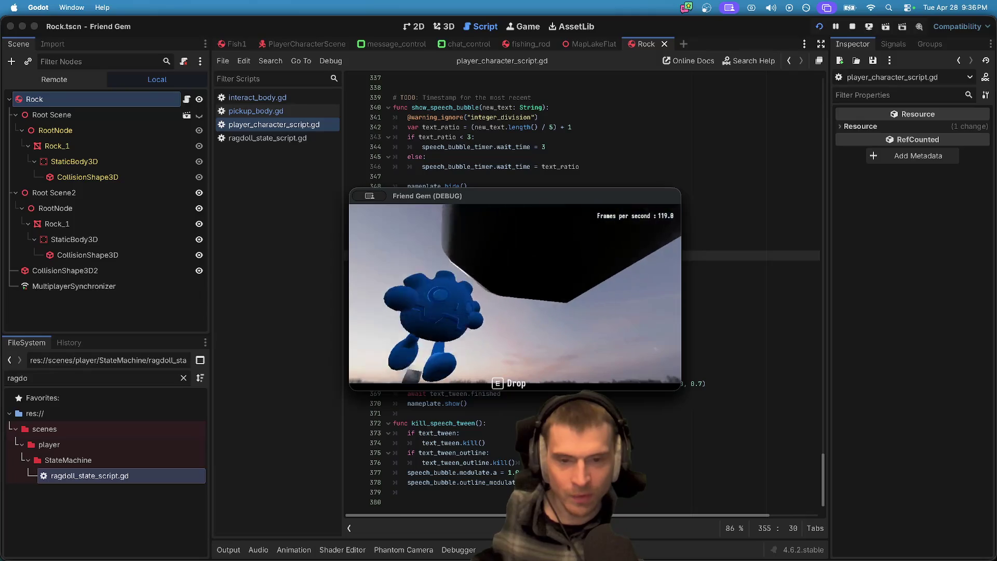
Step: Load the MapLakeFlat level from the pause menu's Admin panel and resume play
key("Escape")
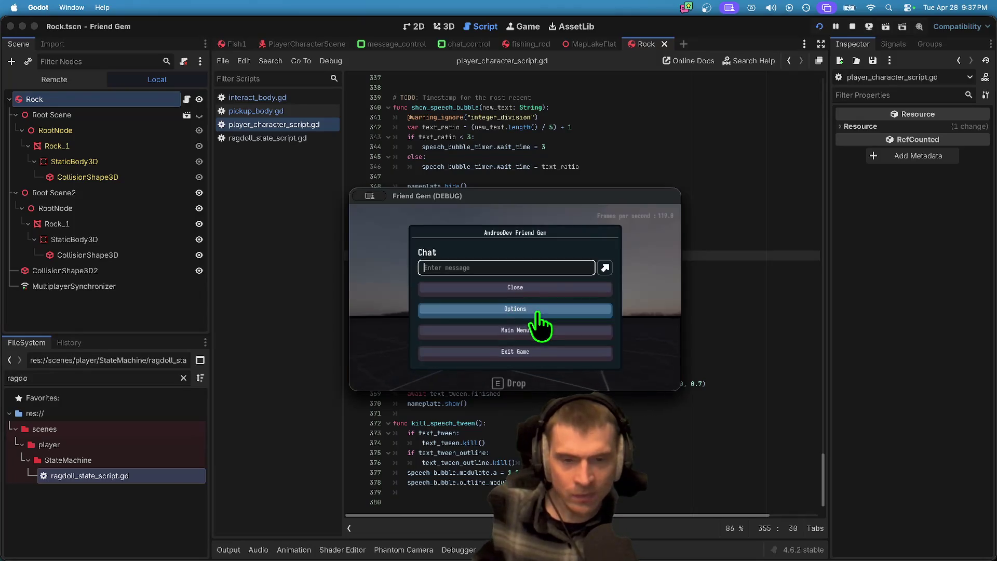
key("Escape")
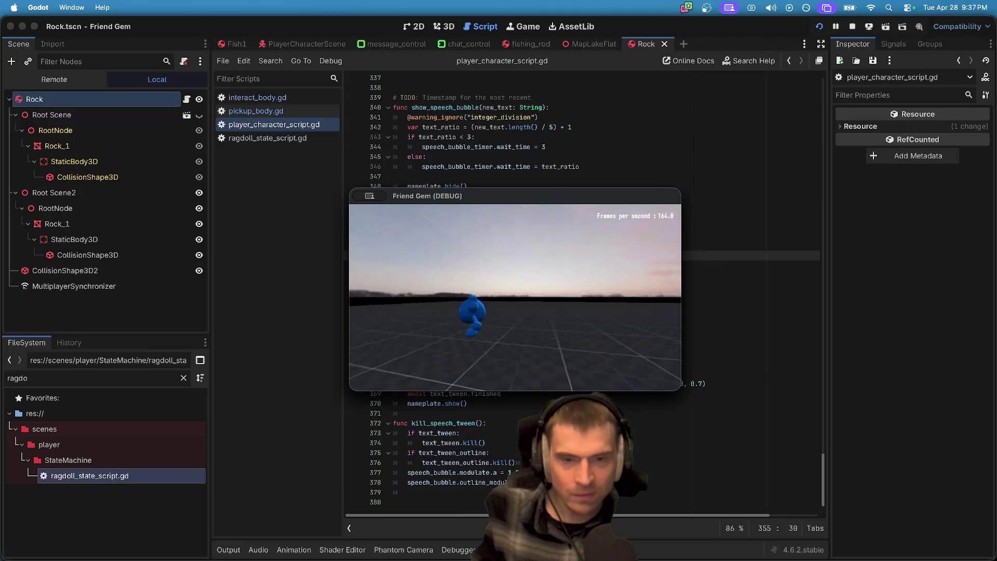
key("Escape")
left_click(608, 320)
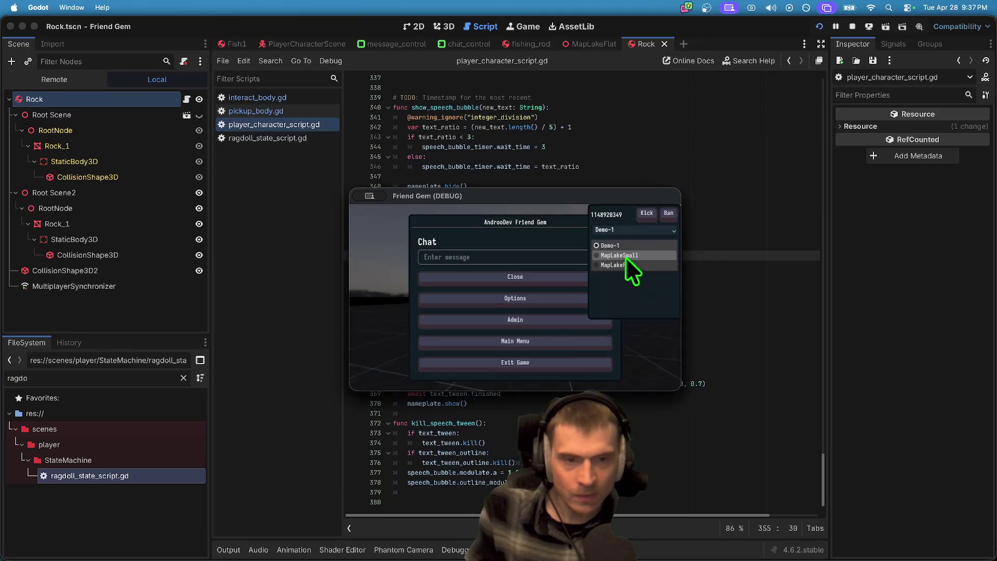
left_click(621, 264)
left_click(631, 241)
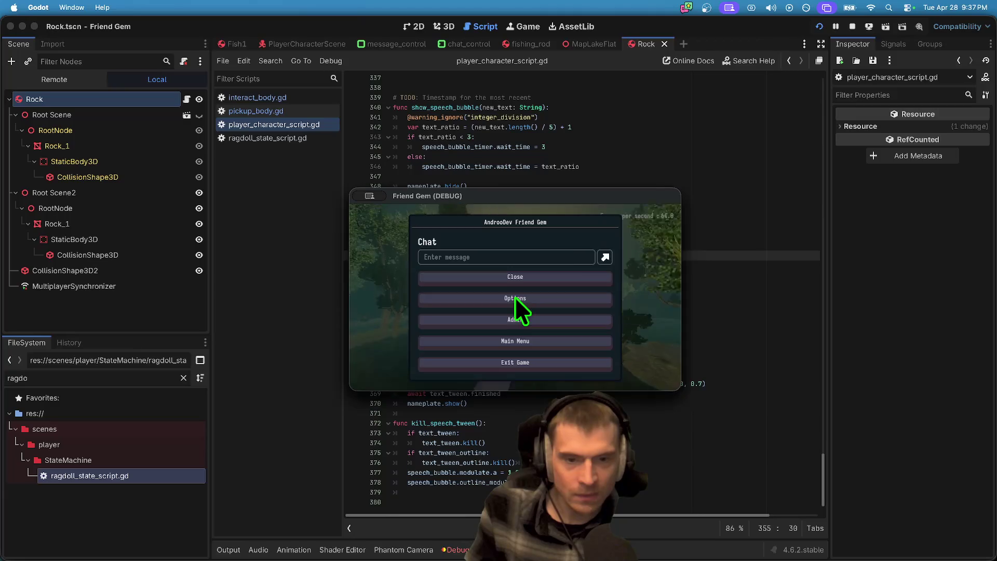
key("Escape")
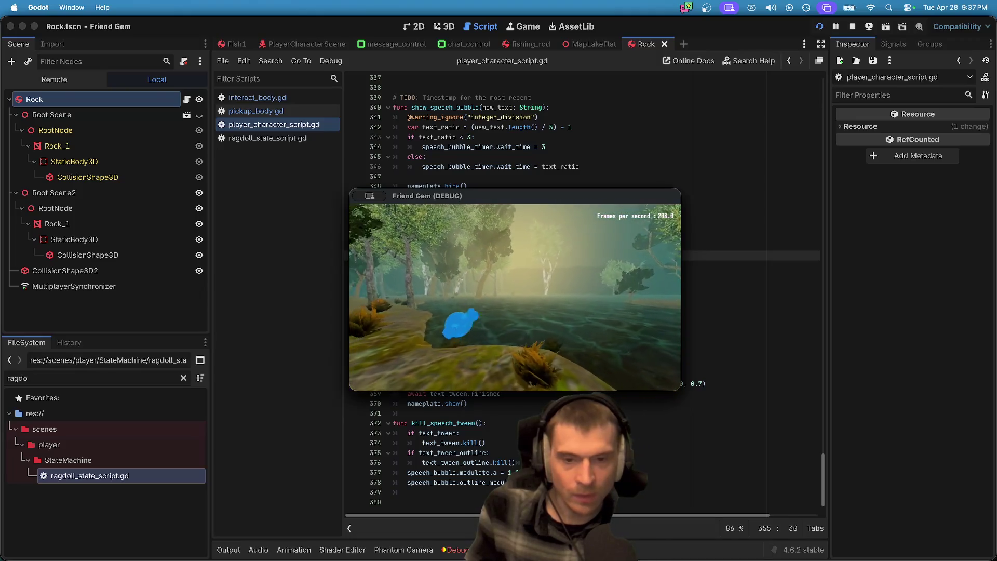
Step: Walk through the water to the other player's ragdoll, carry, drop and re-grab it, then return to Godot
key("super+Tab")
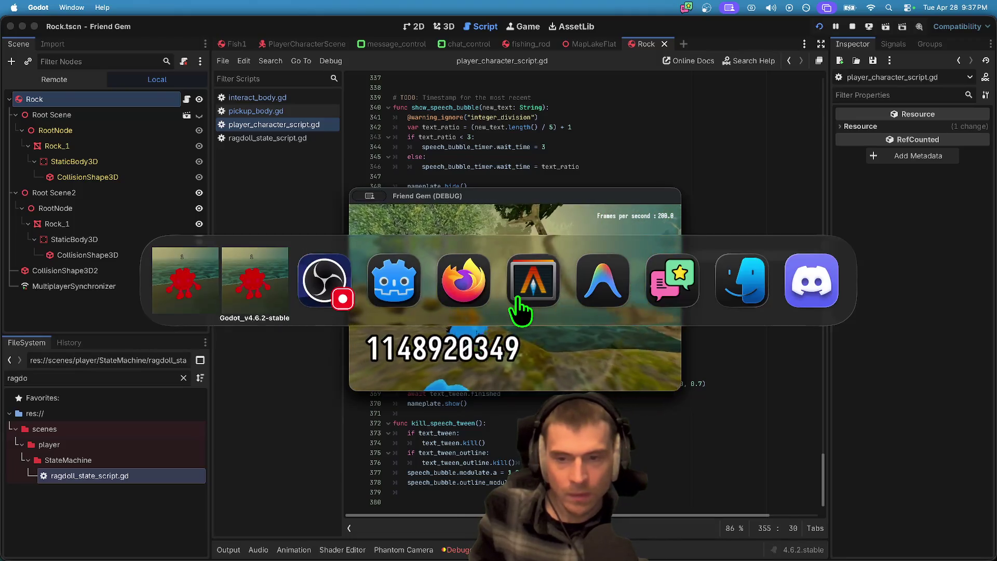
key("Escape")
key("Escape")
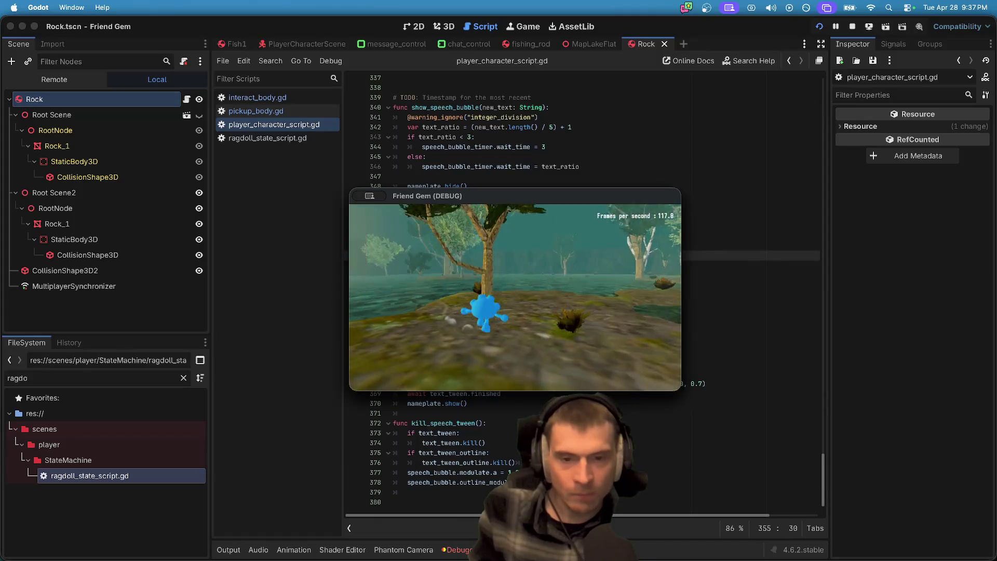
key("w")
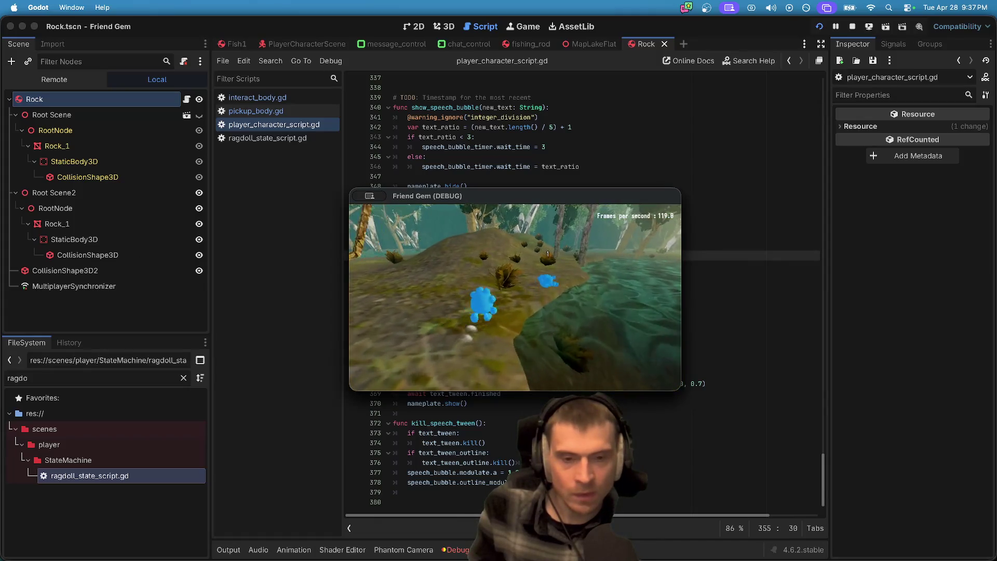
key("w")
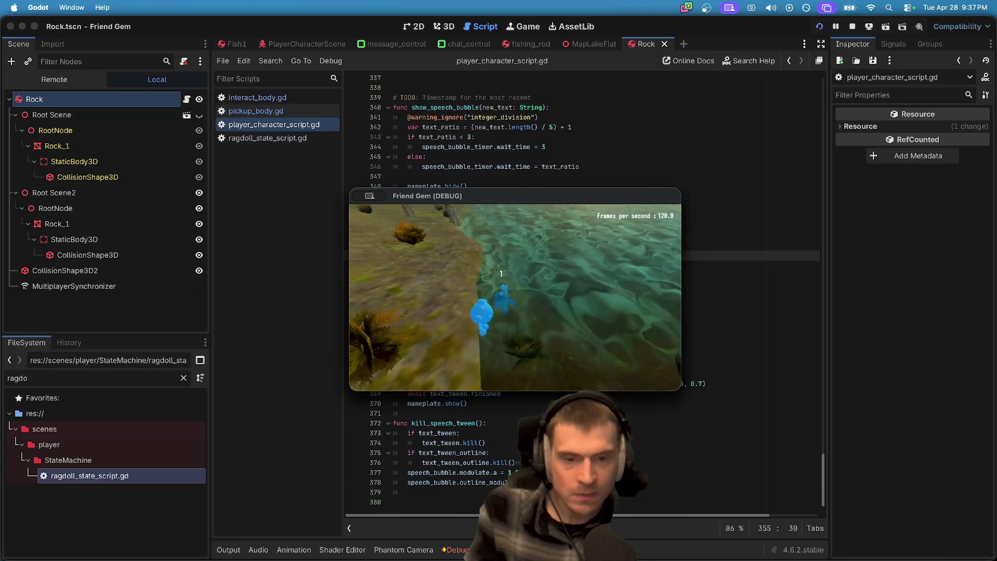
key("w")
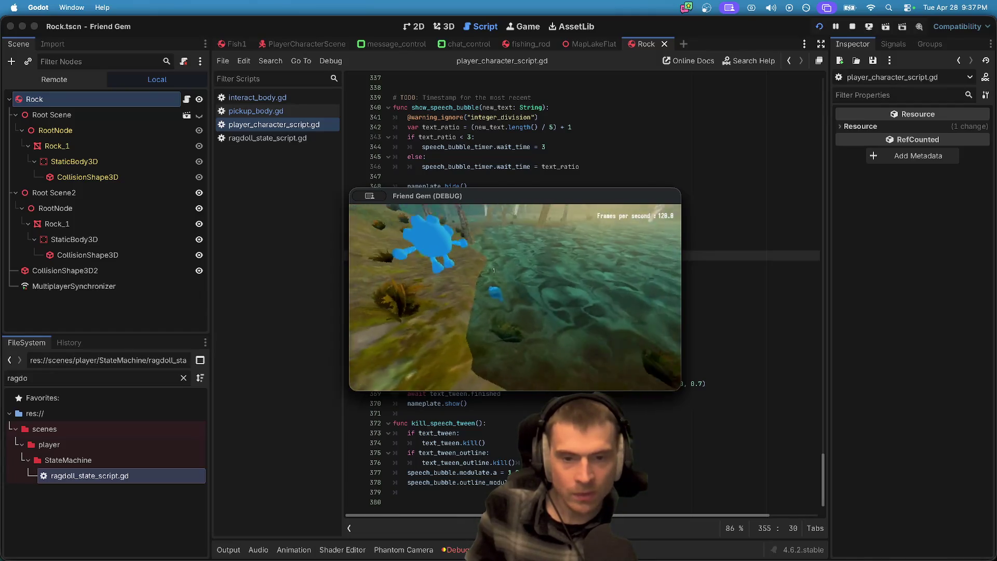
key("e")
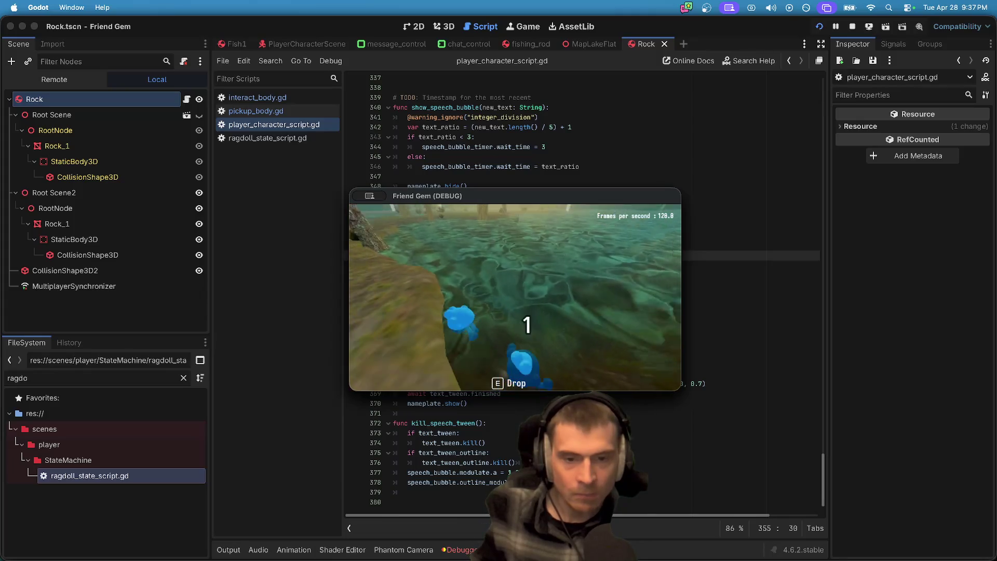
key("e")
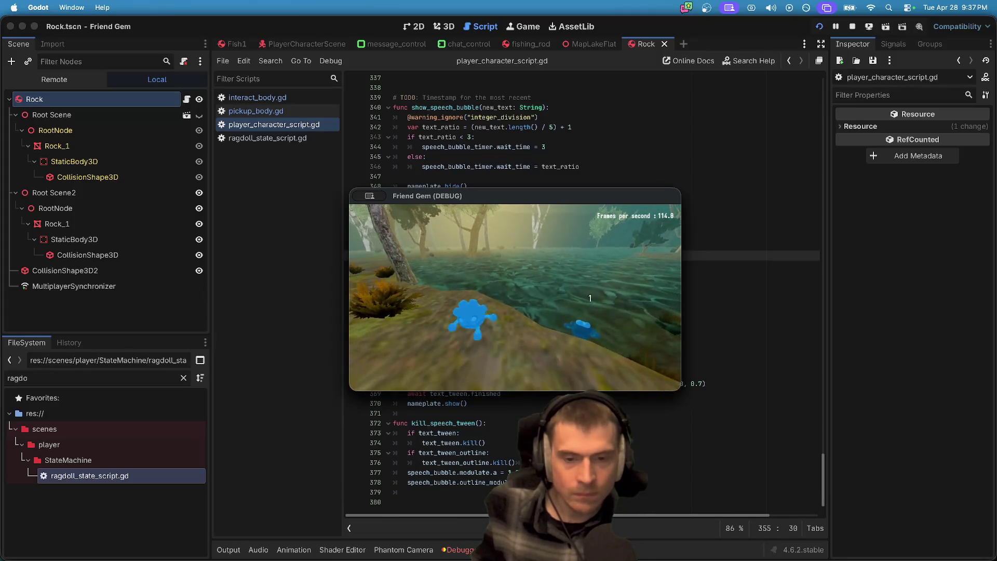
key("e")
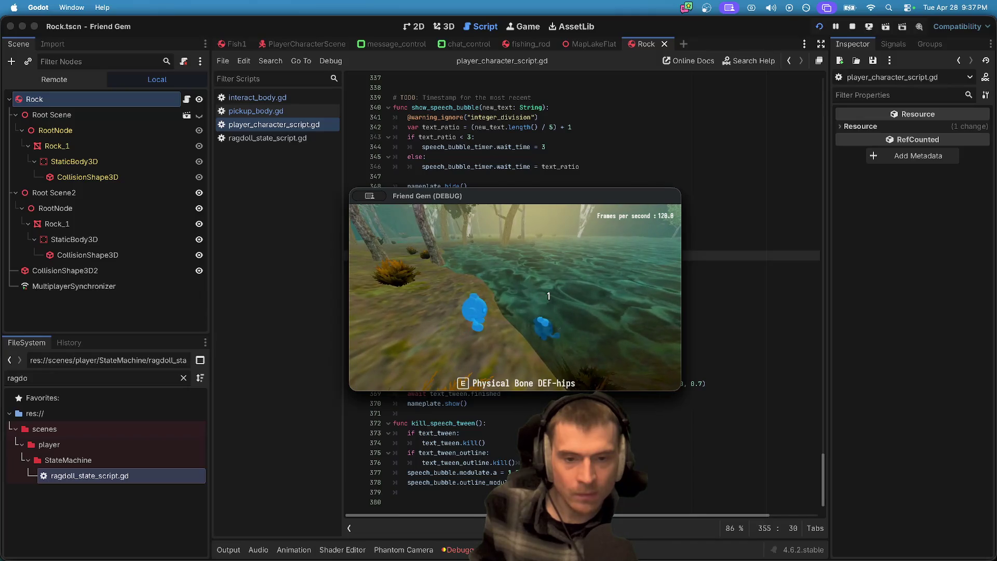
key("super+Tab")
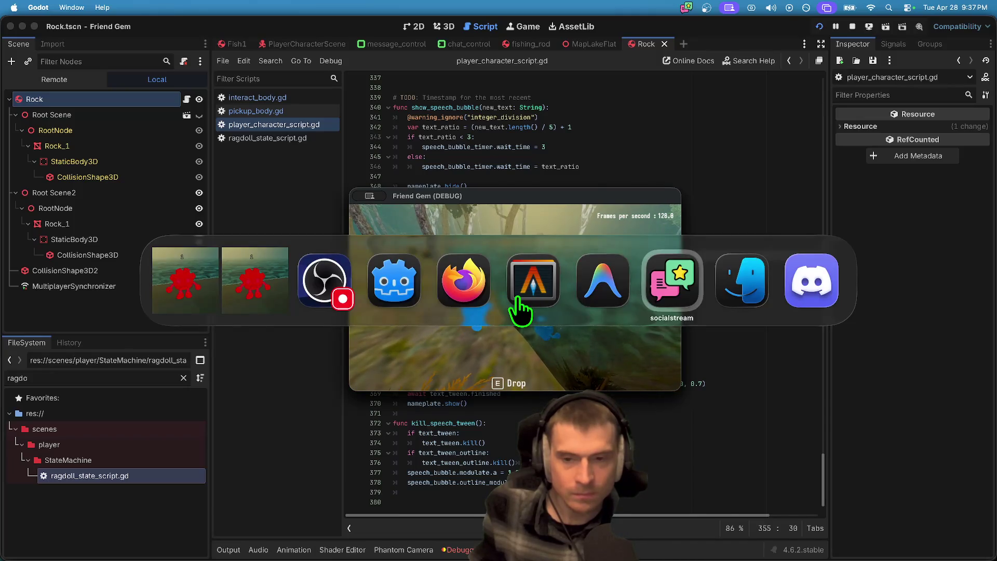
key("super+Tab")
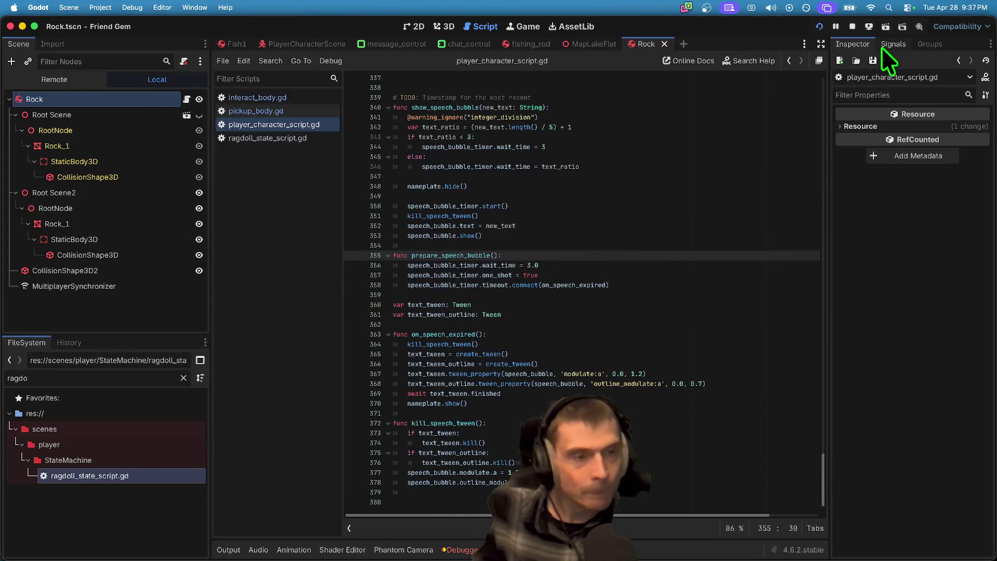
Step: Stop the running game and clear the FileSystem filter
left_click(853, 29)
left_click(649, 224)
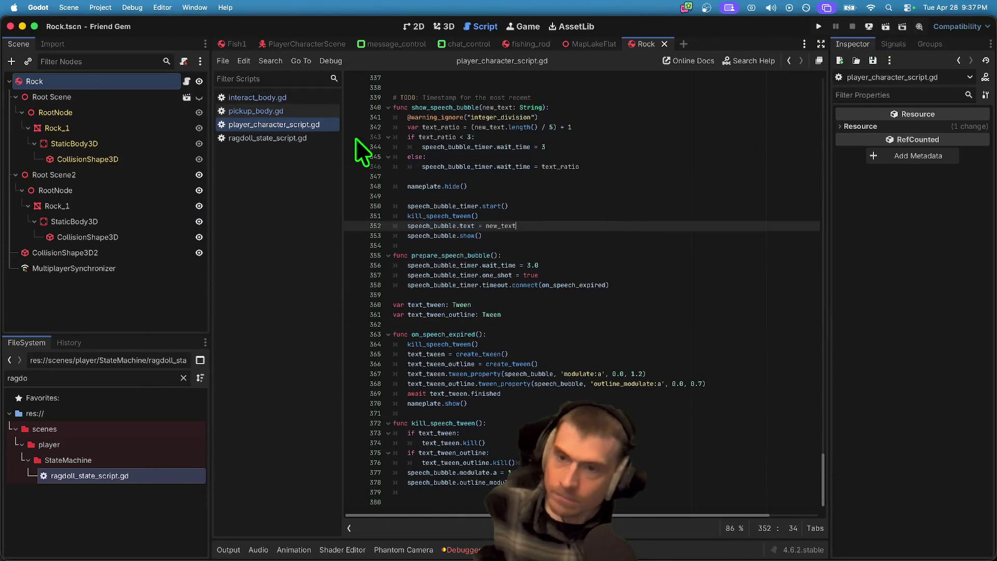
left_click(94, 382)
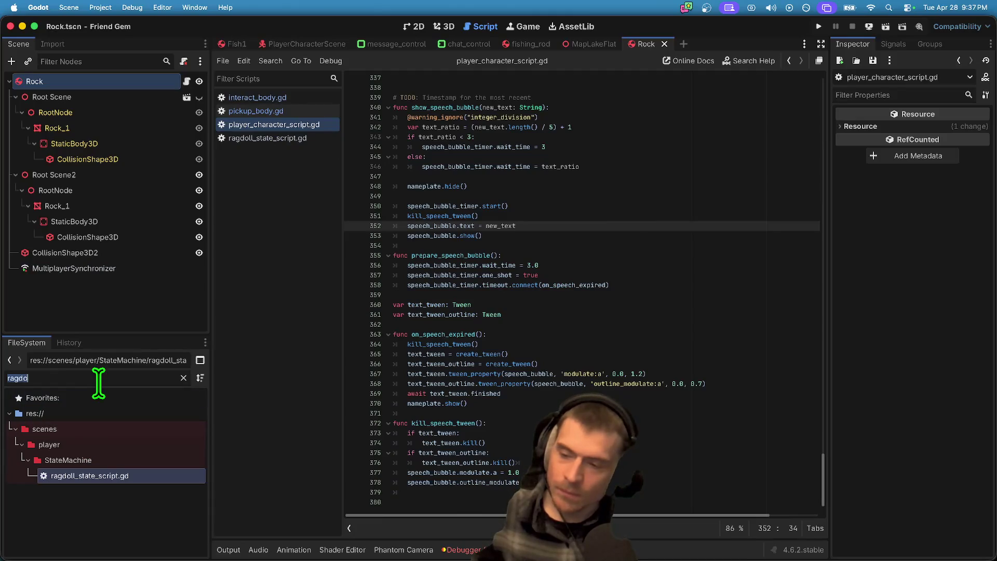
key("BackSpace")
Step: Delete the blank lines above the TODO comment
scroll(505, 351, "up", 8)
left_click(517, 314)
key("BackSpace")
key("Delete")
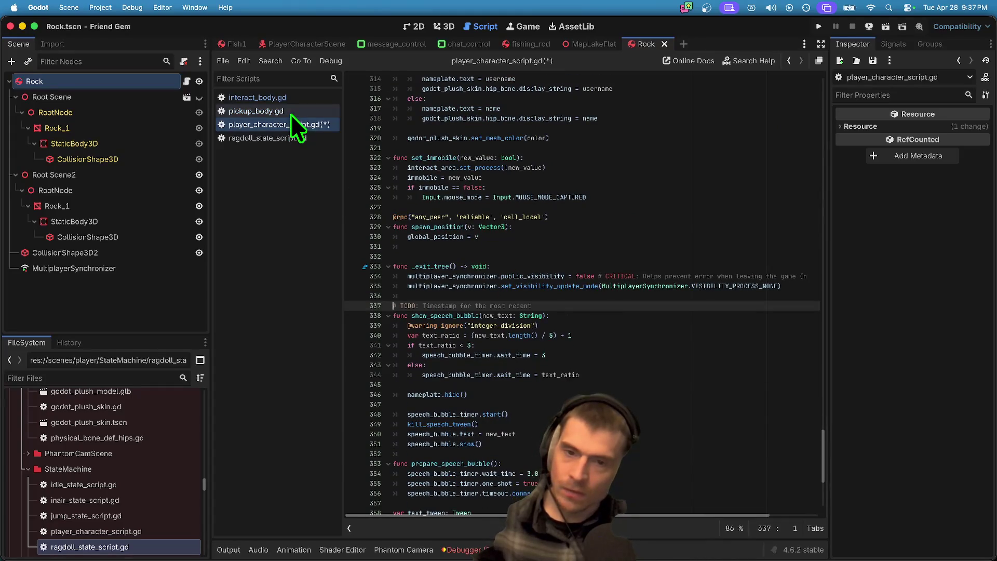
scroll(575, 212, "up", 5)
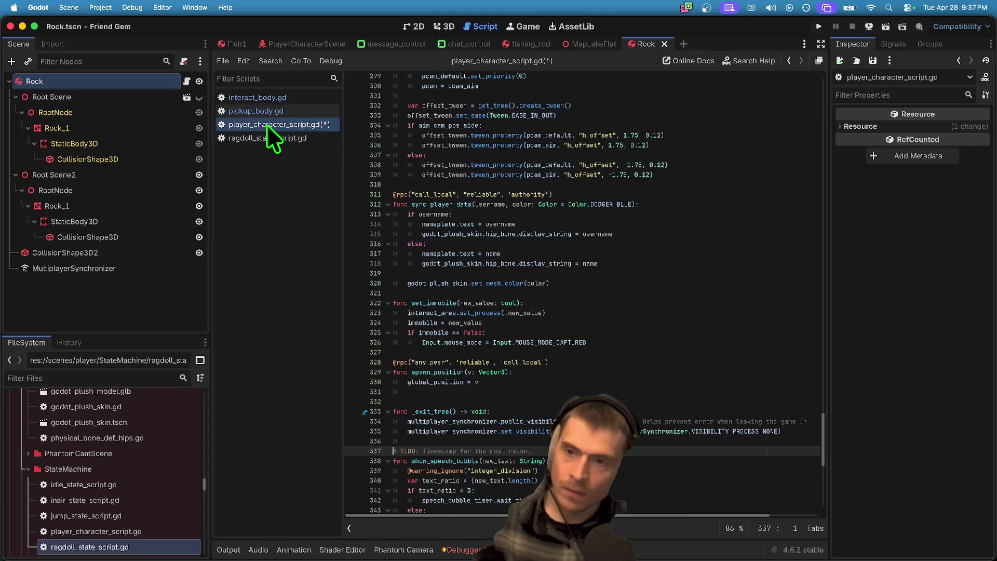
scroll(663, 479, "down", 12)
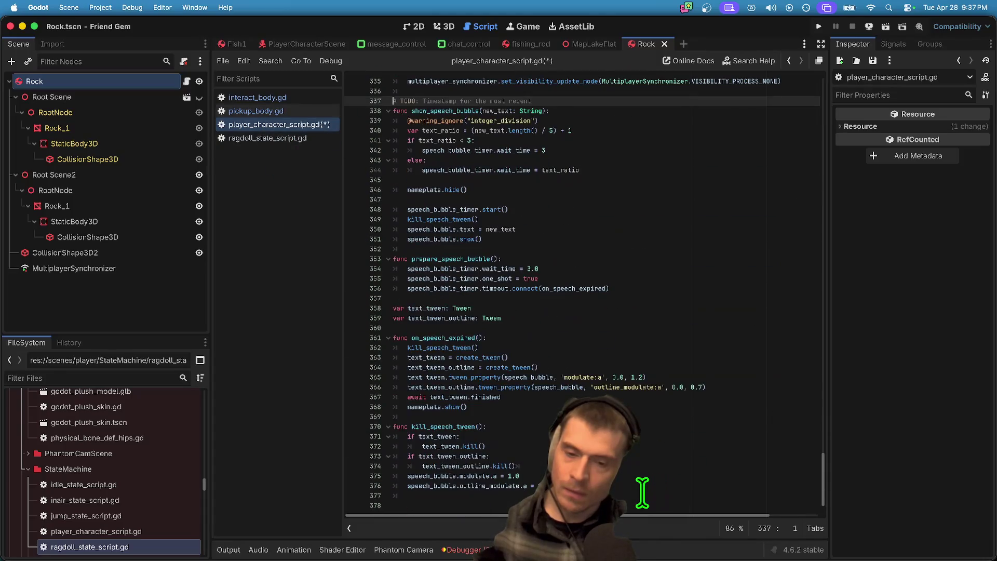
Step: Open pickup_body.gd and select the set_next_carry_velocity function name
left_click(296, 111)
scroll(479, 448, "down", 20)
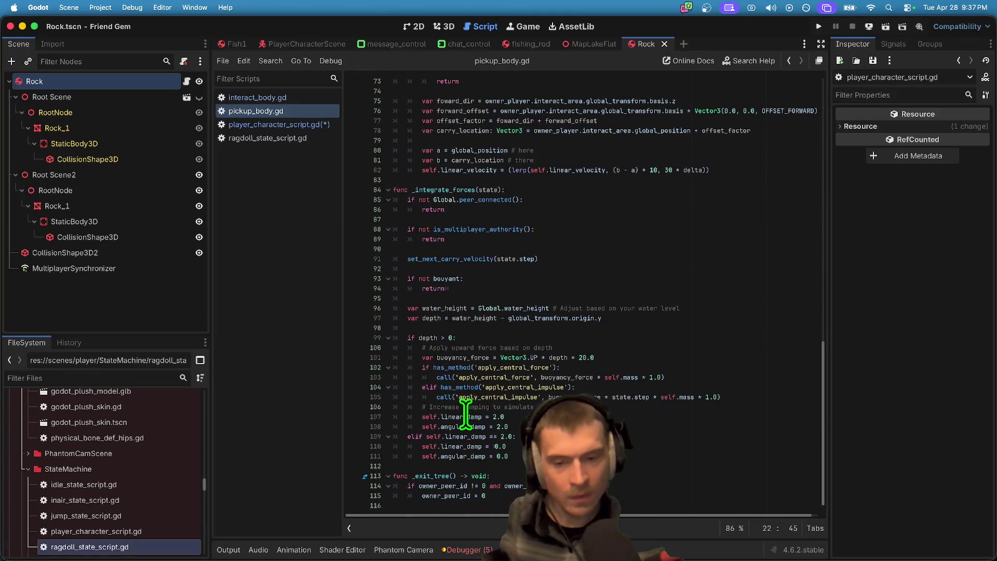
scroll(489, 287, "up", 2)
scroll(490, 287, "up", 2)
double_click(483, 119)
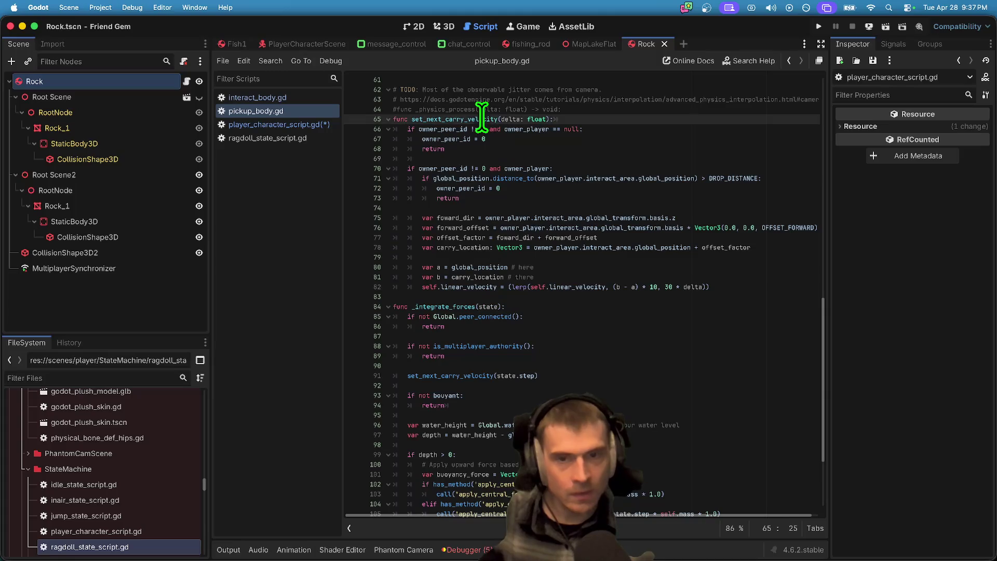
scroll(678, 296, "up", 7)
scroll(675, 276, "down", 10)
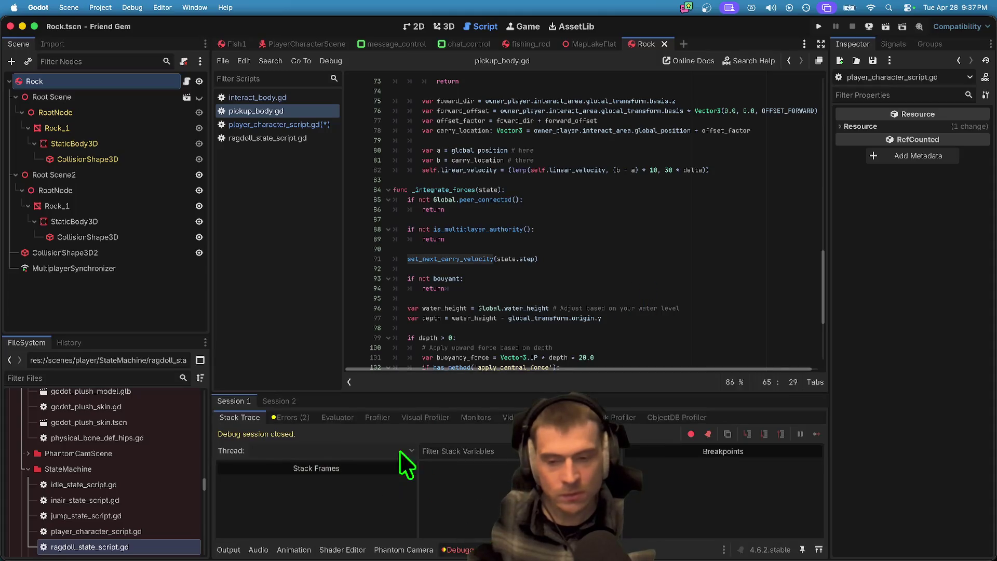
Step: Show the debugger's error list and switch to the MapLakeFlat scene
left_click(305, 419)
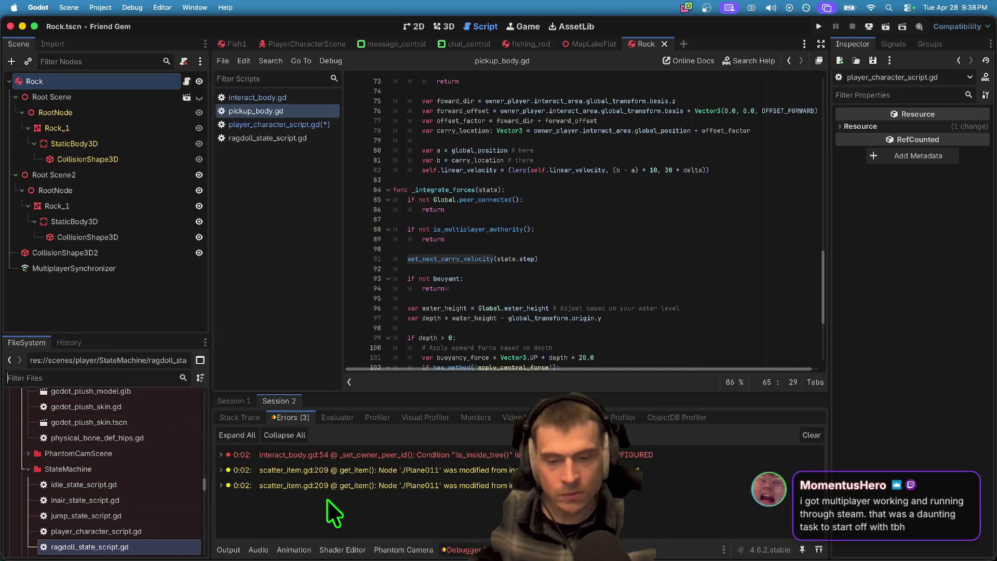
mouse_move(334, 477)
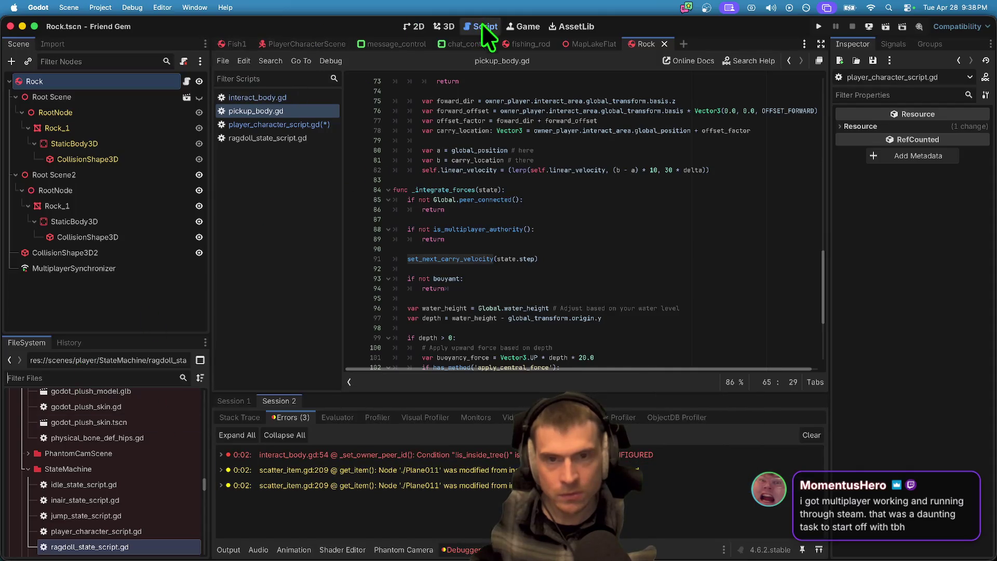
left_click(601, 46)
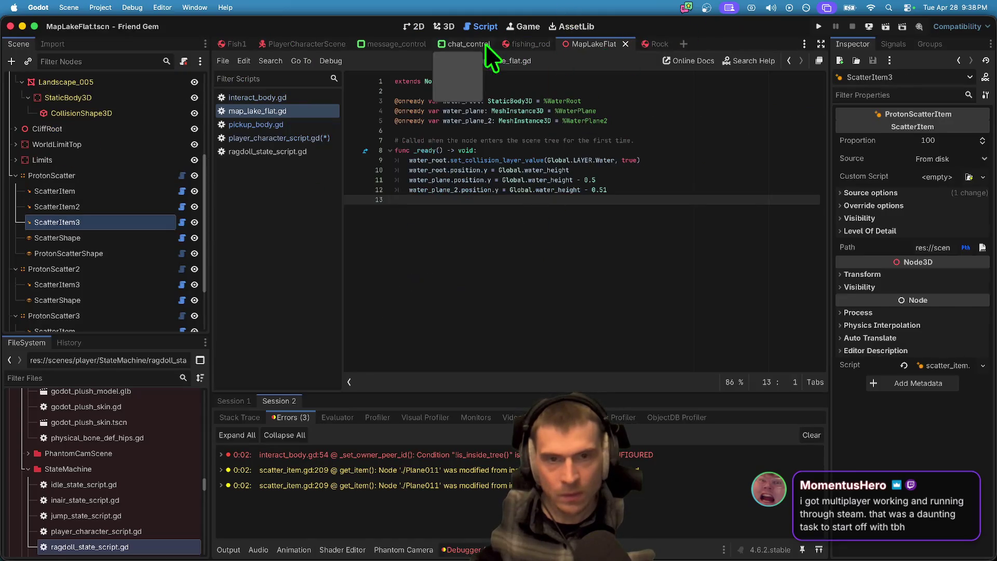
Step: In the 3D view, fly the camera toward the forest and frame ScatterItem3
left_click(448, 26)
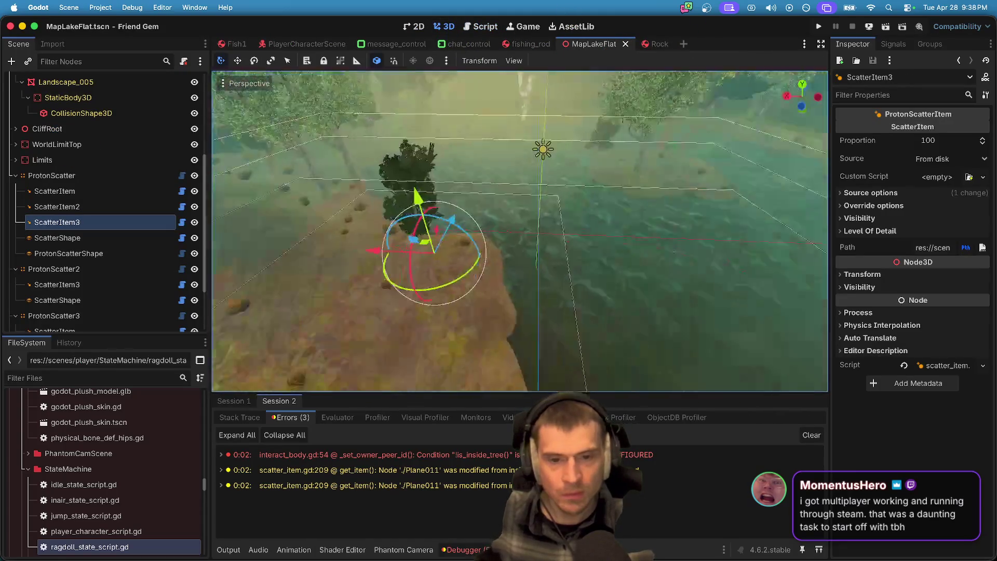
key("w")
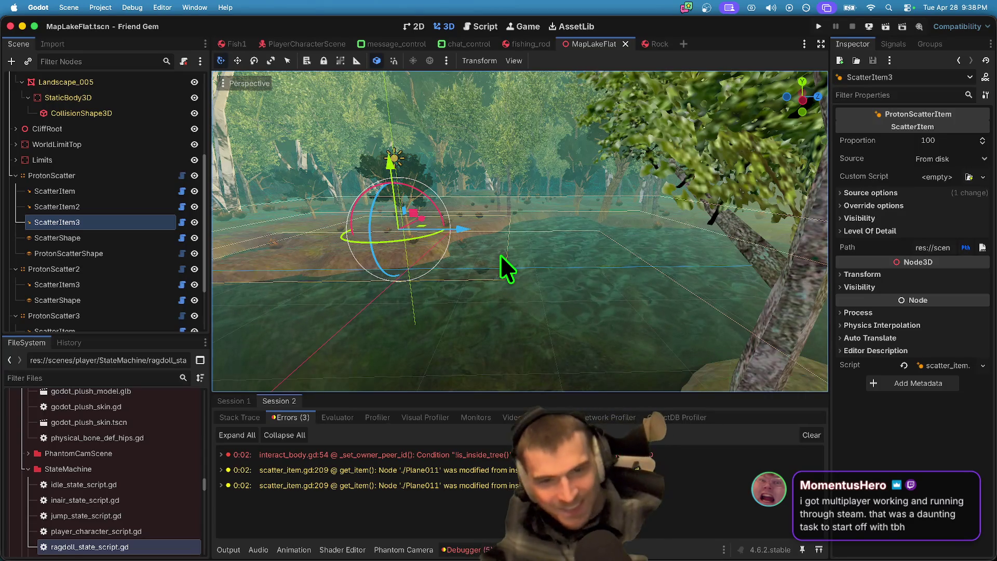
key("w")
key("f")
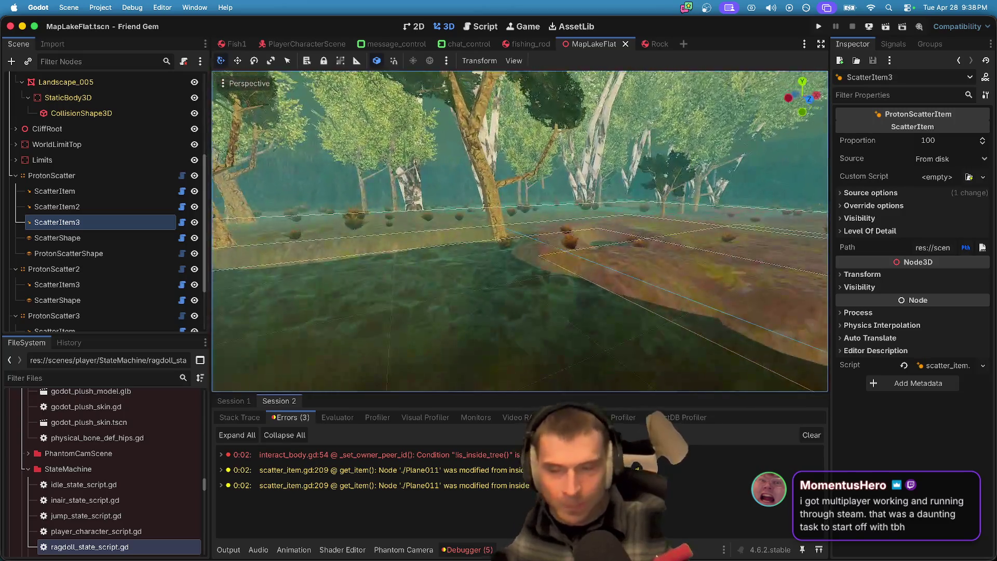
Step: Make ProtonScatter4 visible, frame it in the viewport, and save the scene
left_click_drag(123, 336, 121, 483)
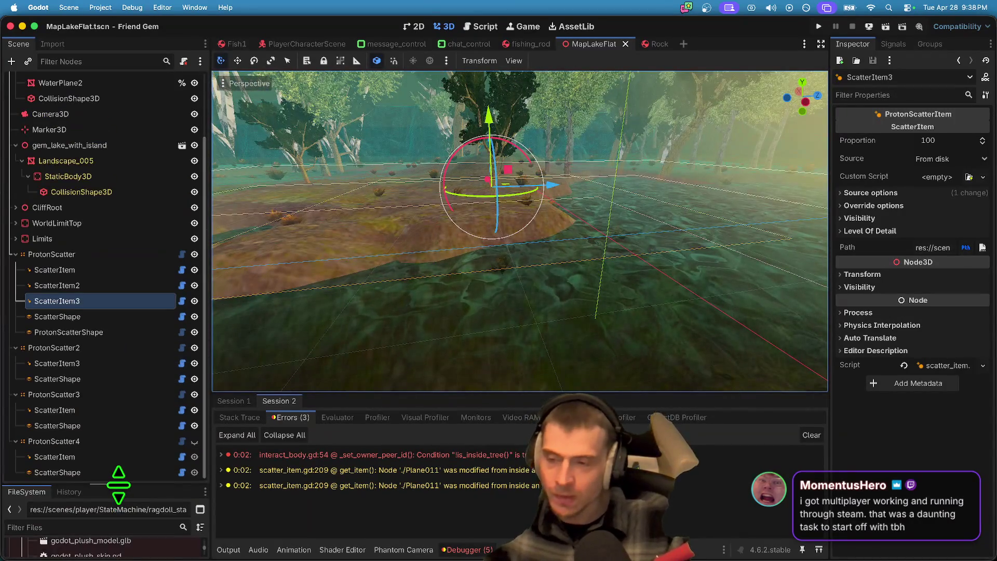
left_click(99, 434)
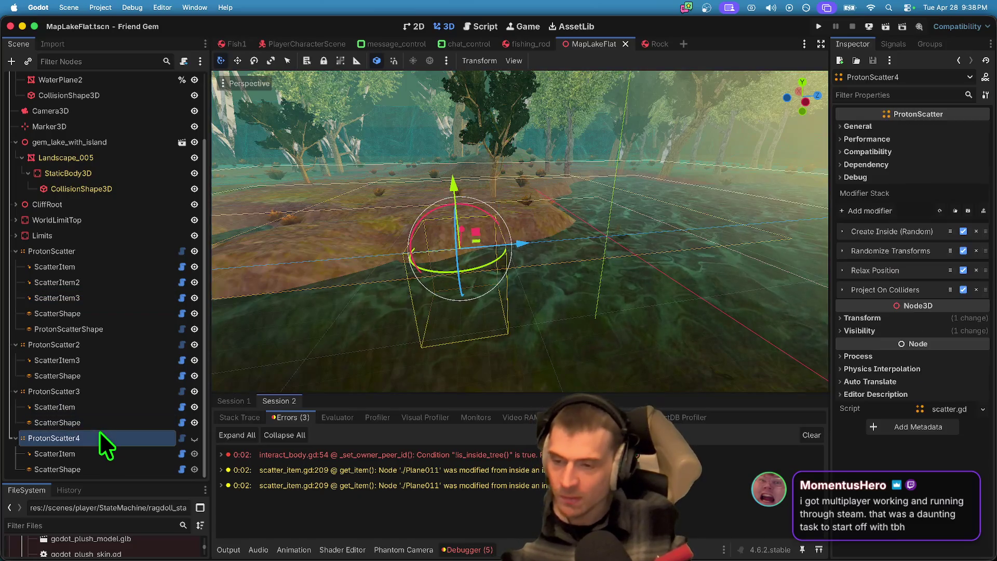
left_click(194, 437)
key("f")
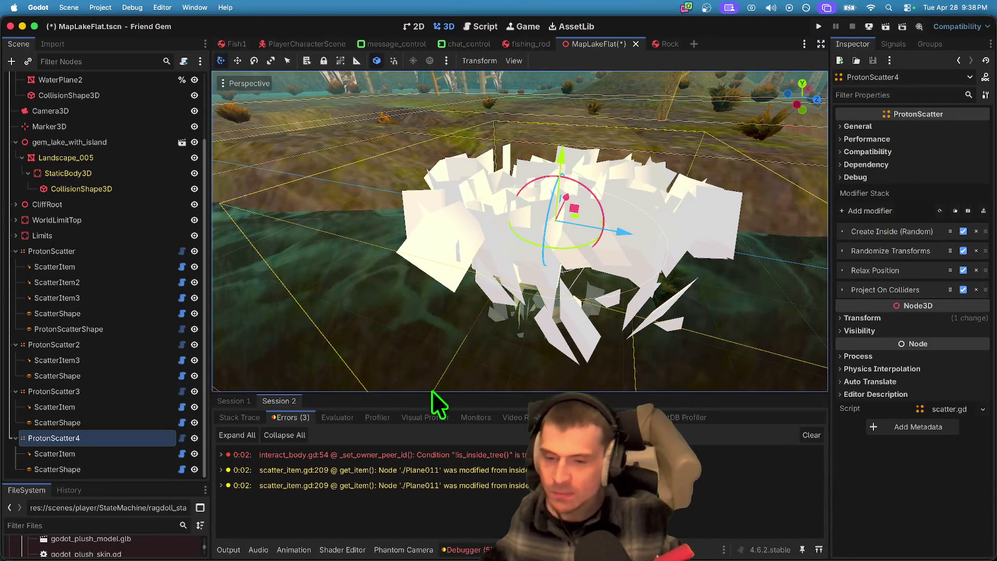
key("super+s")
left_click(101, 7)
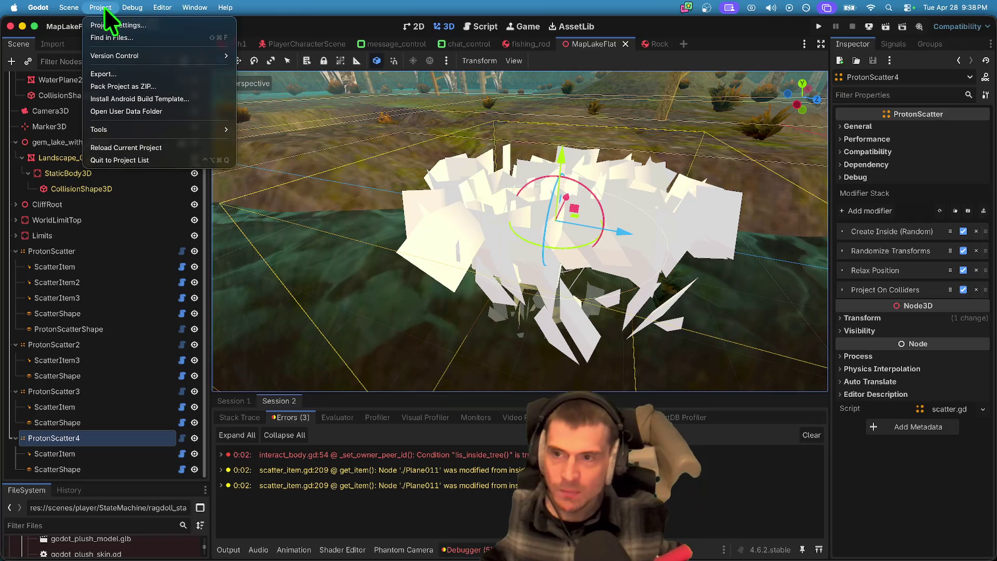
Step: Quit to the Project List, reopen Friend Gem, and select ProtonScatter4's scatter item
left_click(119, 158)
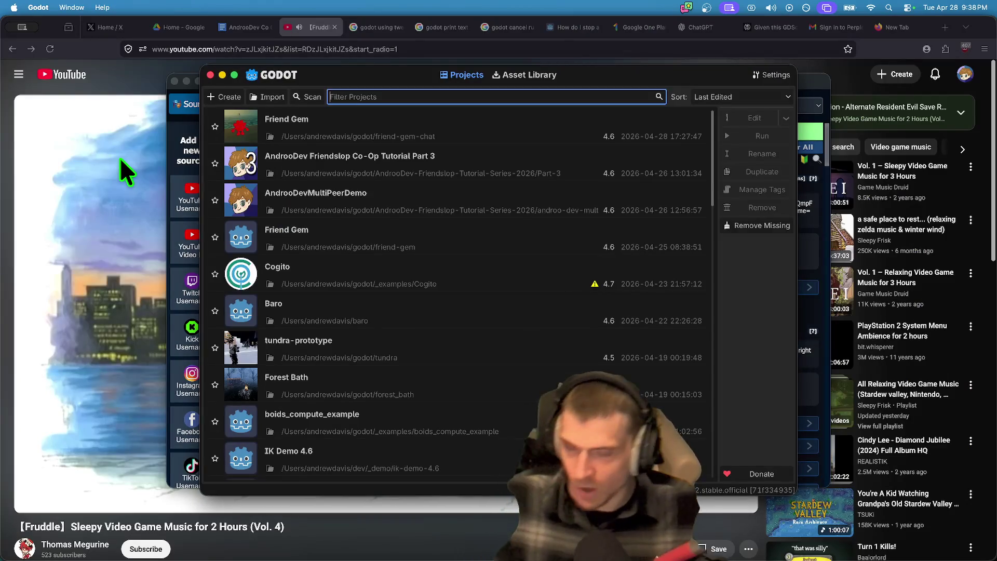
double_click(512, 135)
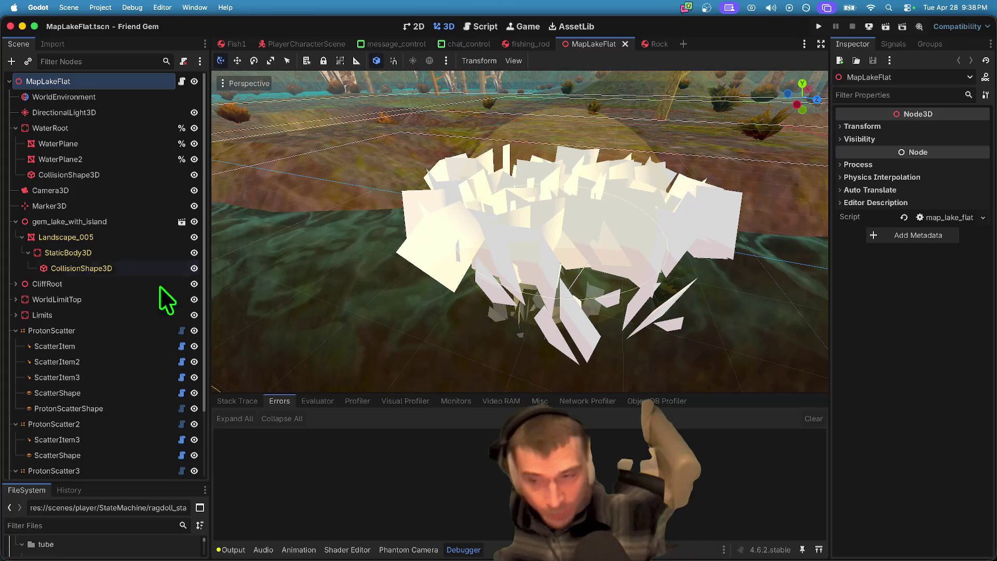
scroll(104, 363, "down", 3)
left_click(100, 454)
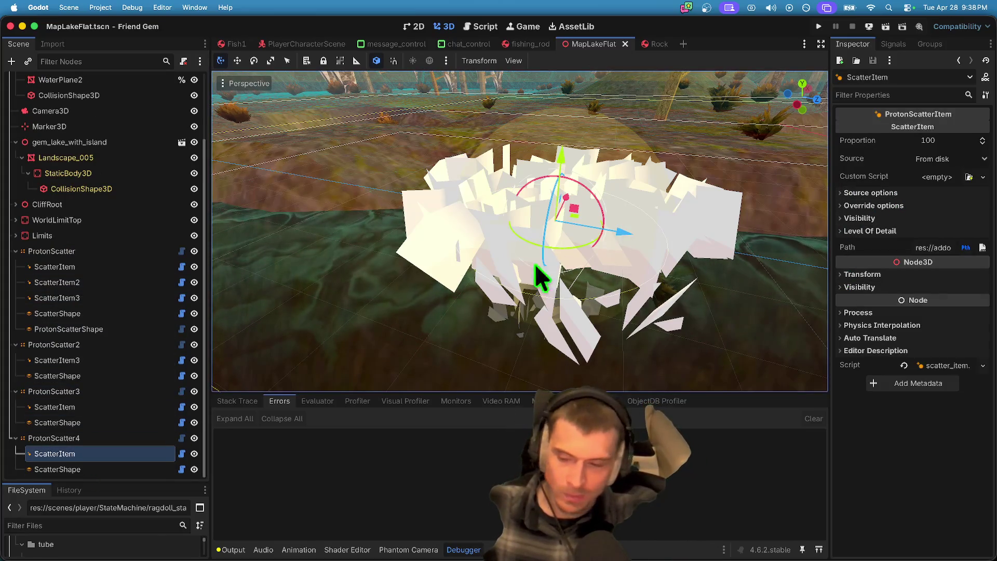
Step: Point ProtonScatter4's ScatterItem path to large_rock.tscn from the proton_scatter demo assets
left_click(131, 440)
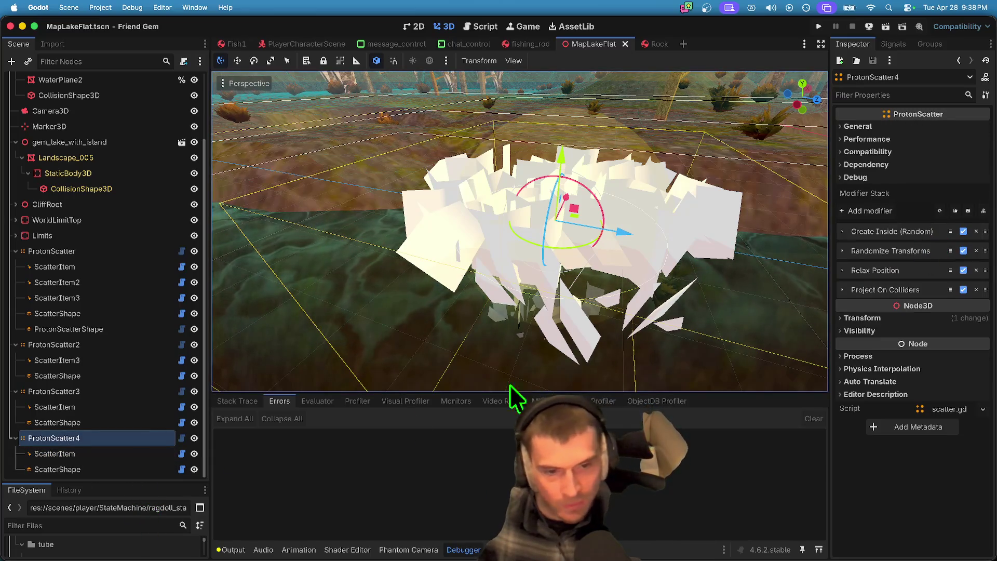
left_click(103, 455)
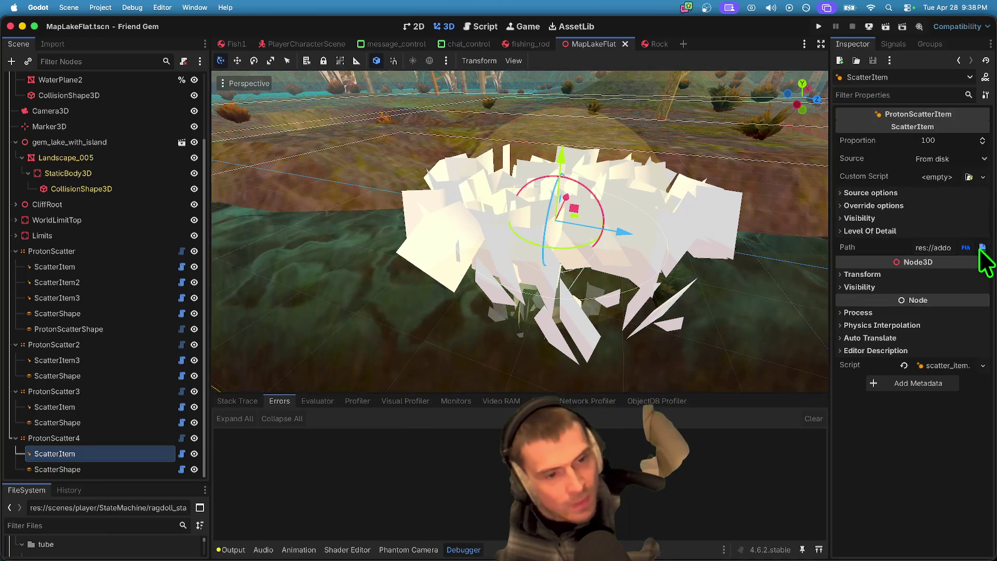
left_click(983, 248)
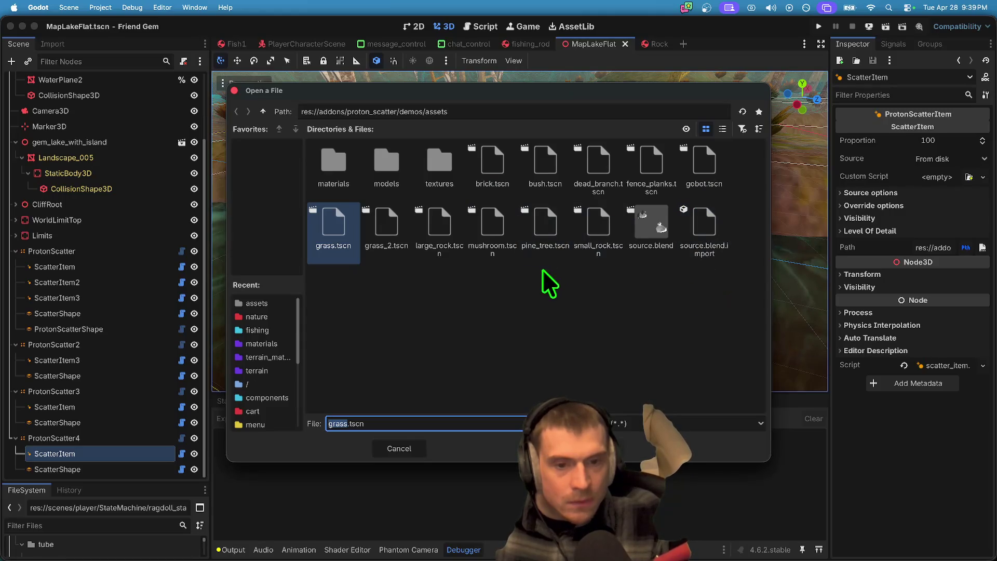
left_click(543, 247)
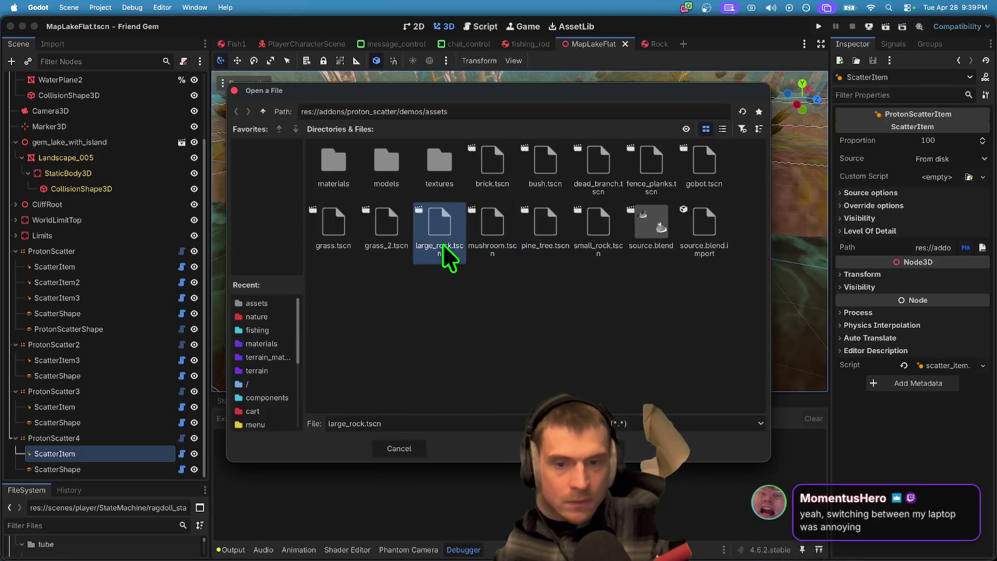
double_click(443, 244)
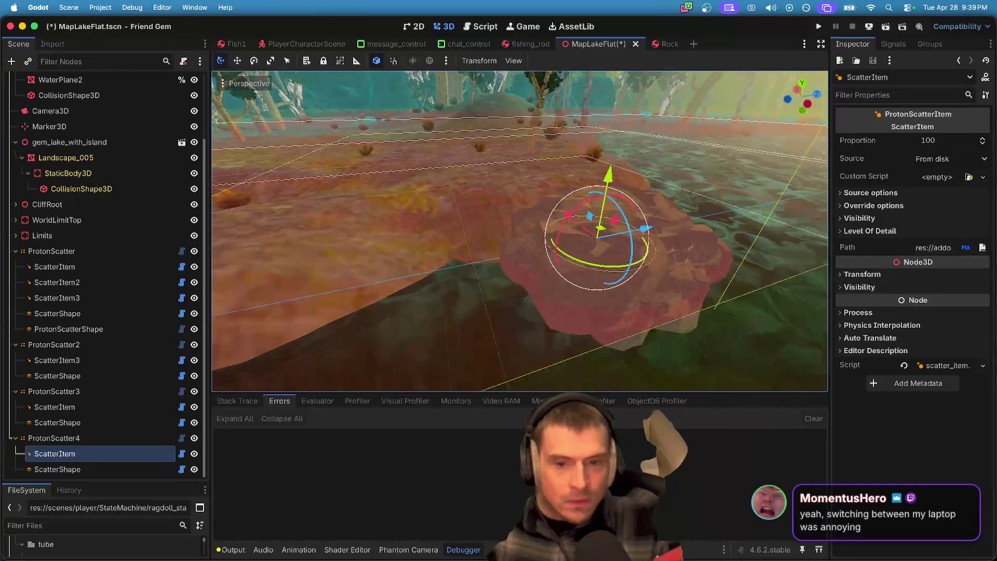
Step: Set the ProtonScatter4 sphere ScatterShape radius to 40 and view the lake
left_click(68, 469)
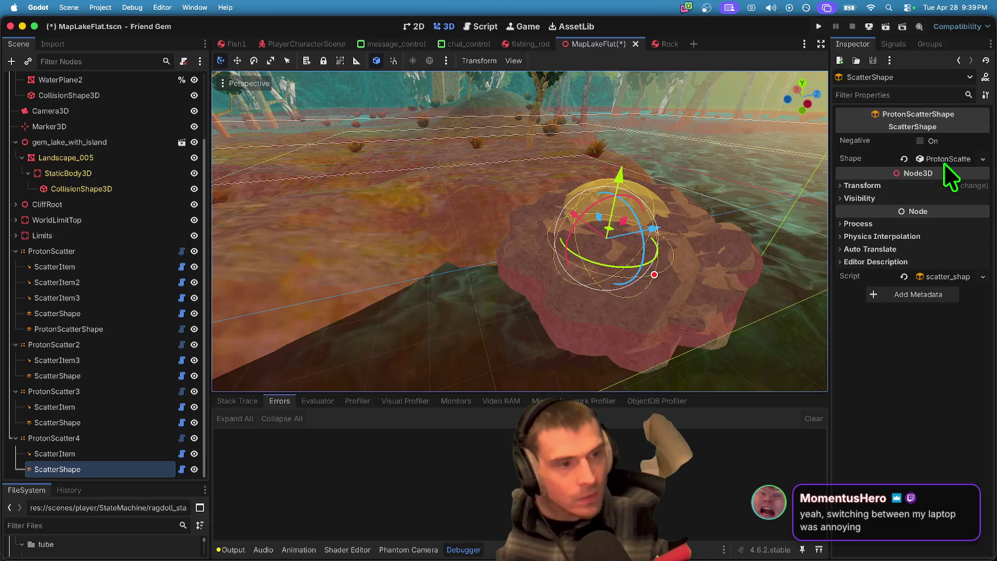
left_click(943, 159)
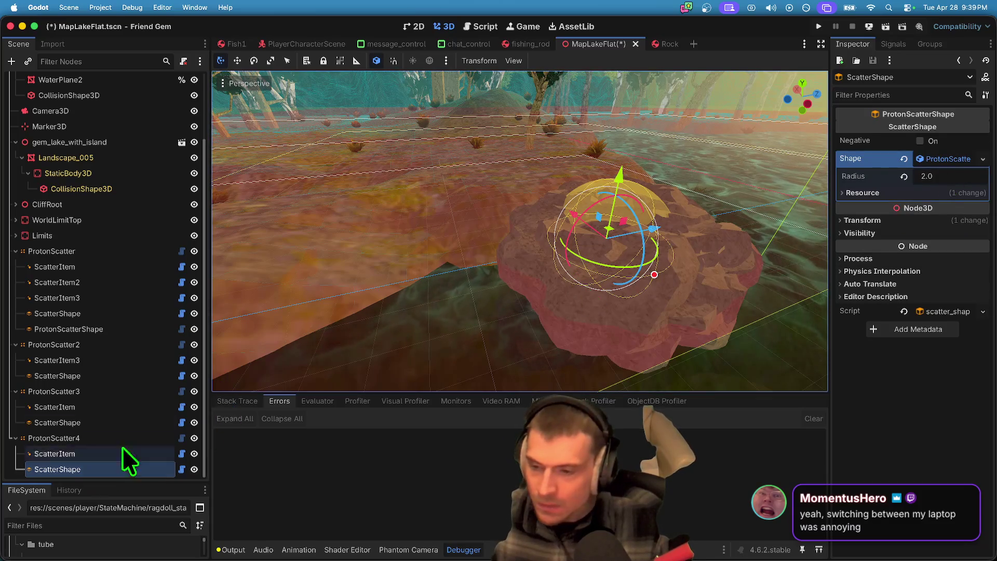
left_click(942, 175)
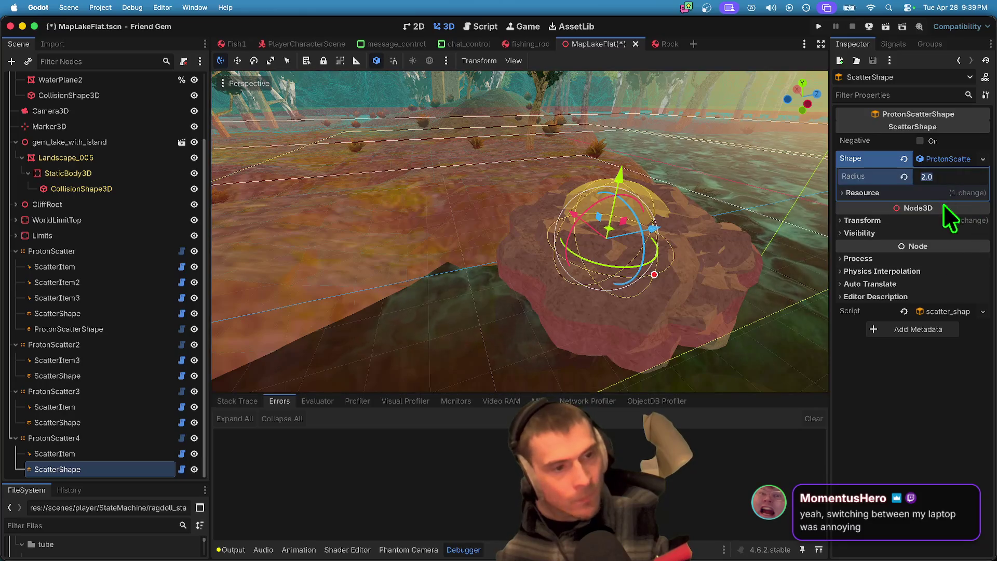
type("6")
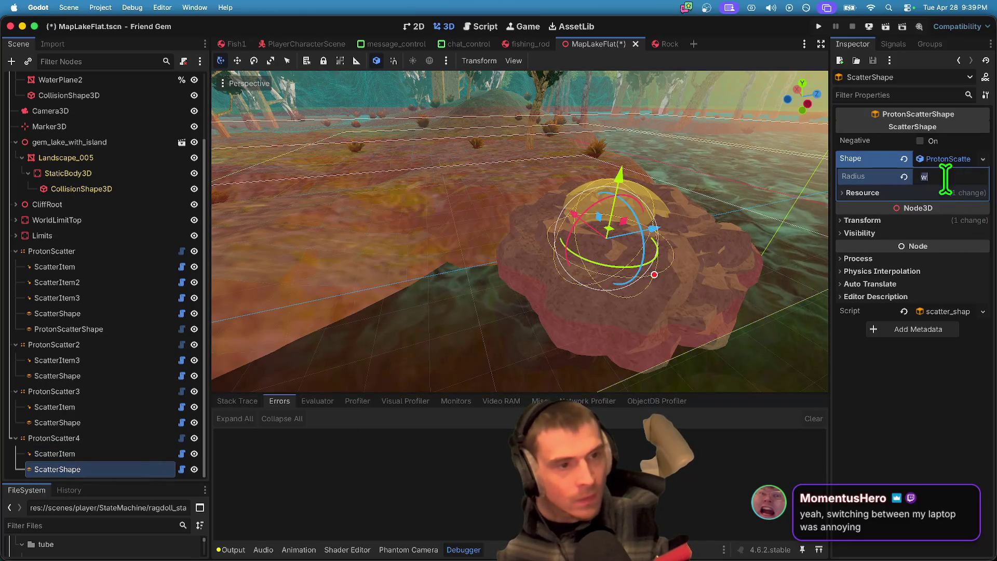
key("Return")
type("30")
key("Return")
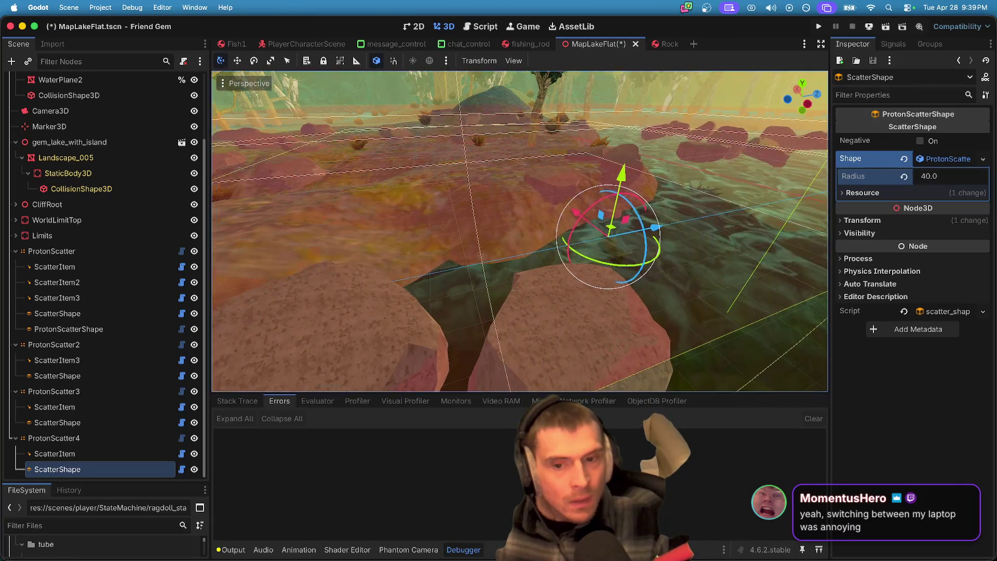
left_click(596, 305)
key("s")
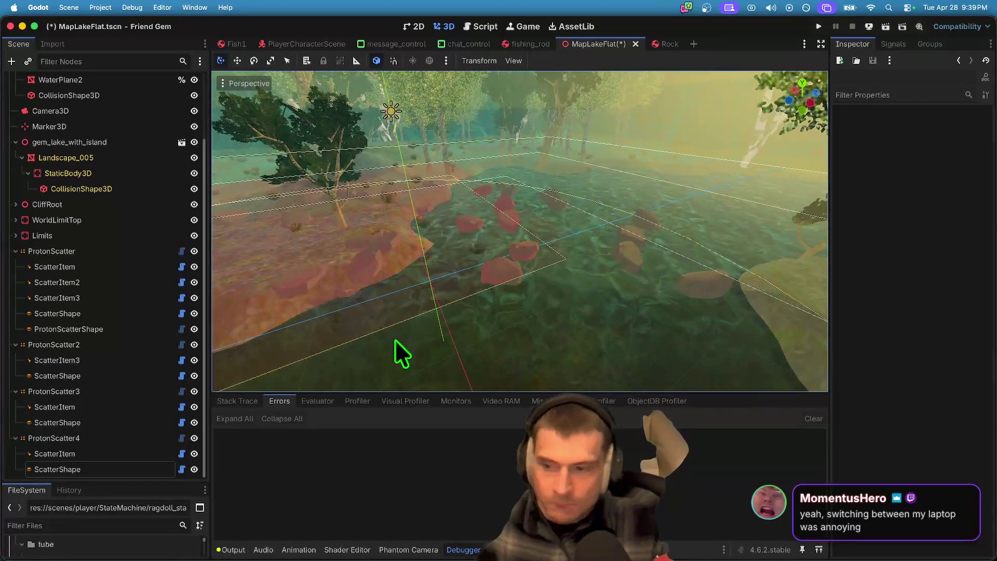
Step: Rename ProtonScatter4 to Rocks and ProtonScatter3 to Bush
left_click(89, 437)
double_click(88, 438)
type("Rocks")
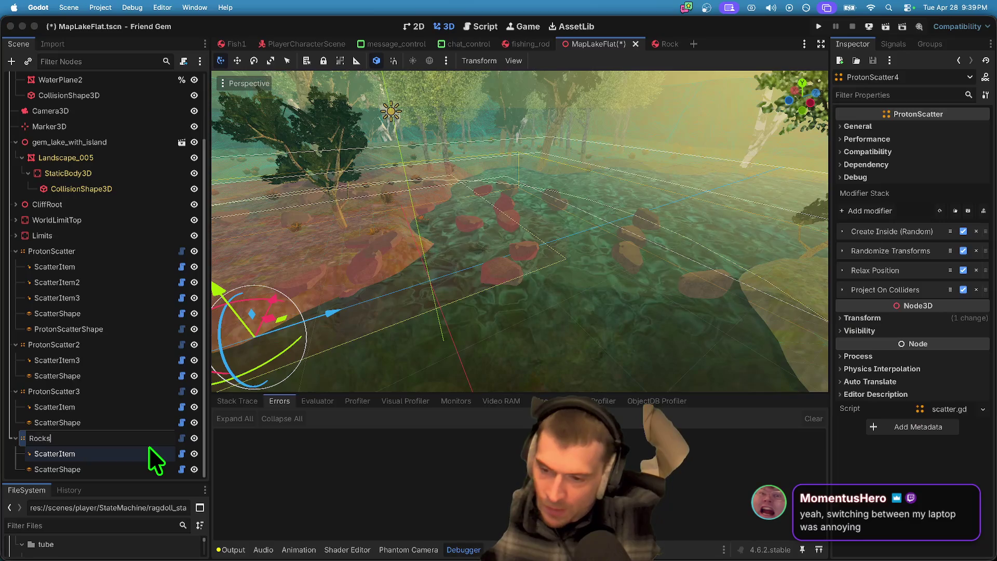
key("Return")
left_click(104, 395)
double_click(105, 396)
type("Bush")
key("Return")
Step: Rename the first ProtonScatter to Trees_Primary and ProtonScatter2 to Tree_Dark
left_click(107, 349)
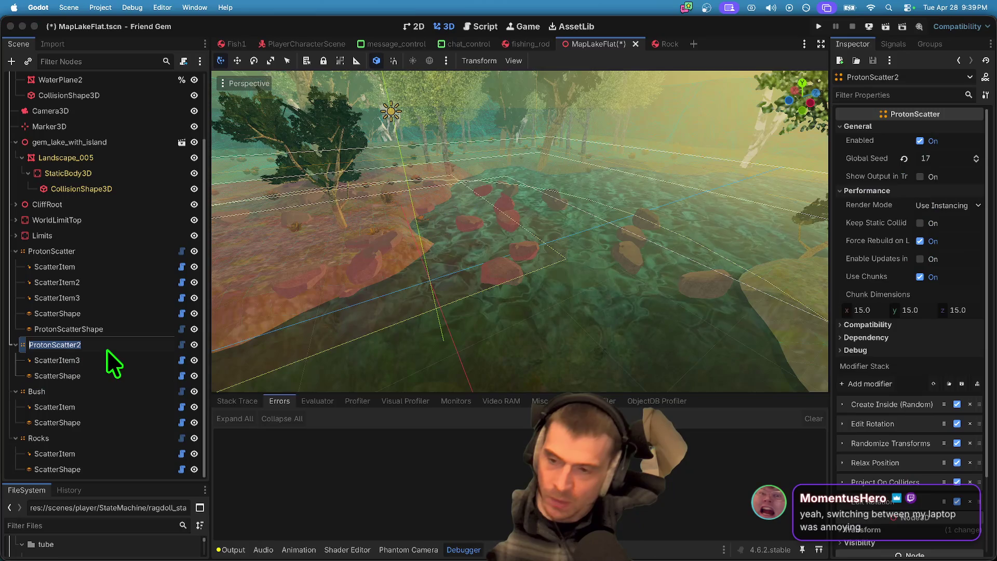
double_click(107, 349)
type("BadTree")
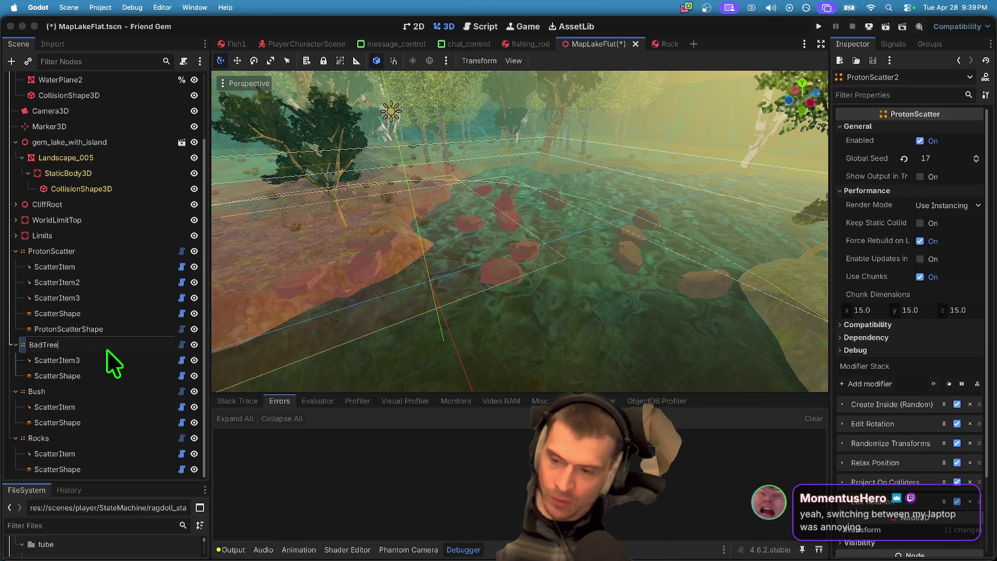
key("Return")
left_click(108, 245)
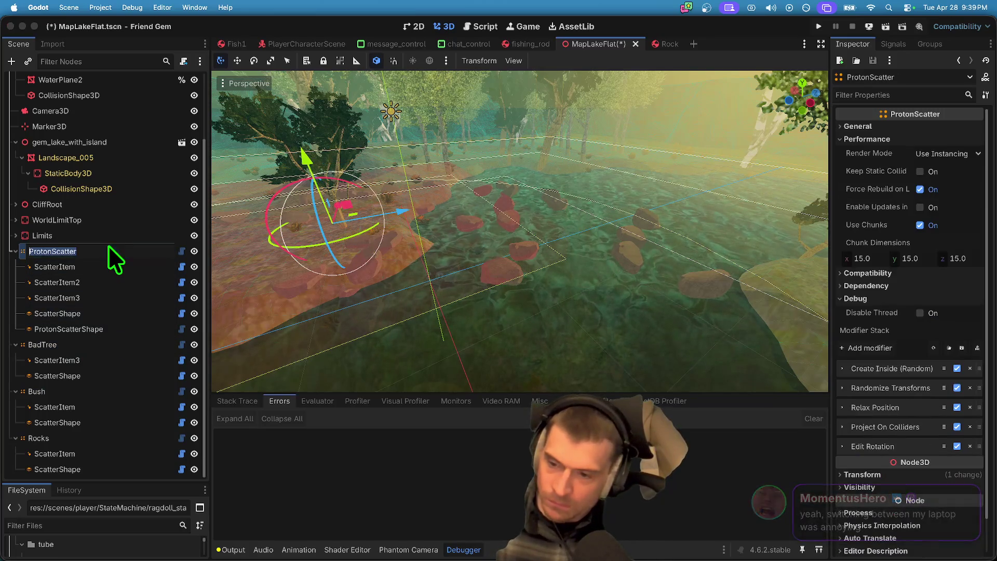
double_click(108, 246)
type("Good")
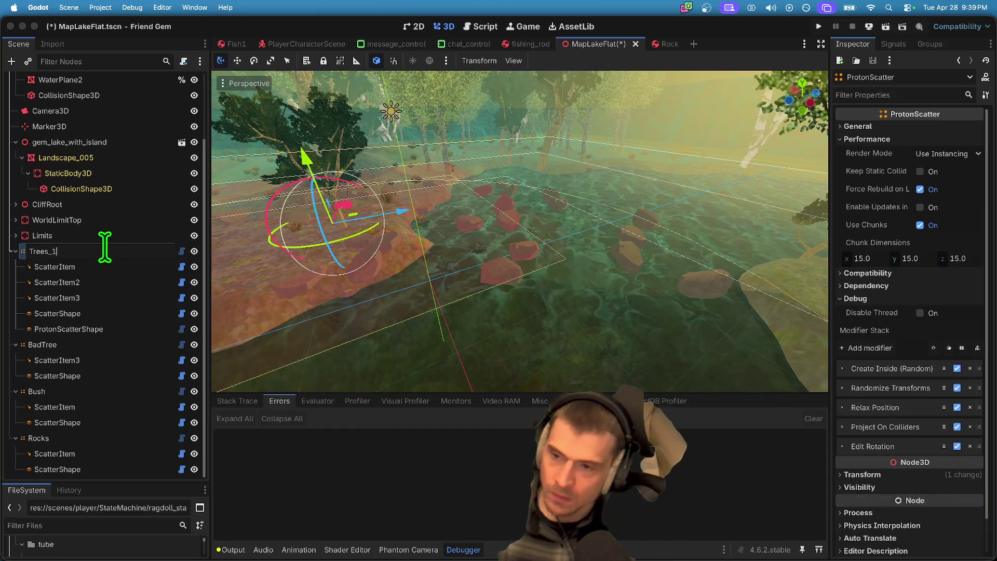
type("Primary")
key("Return")
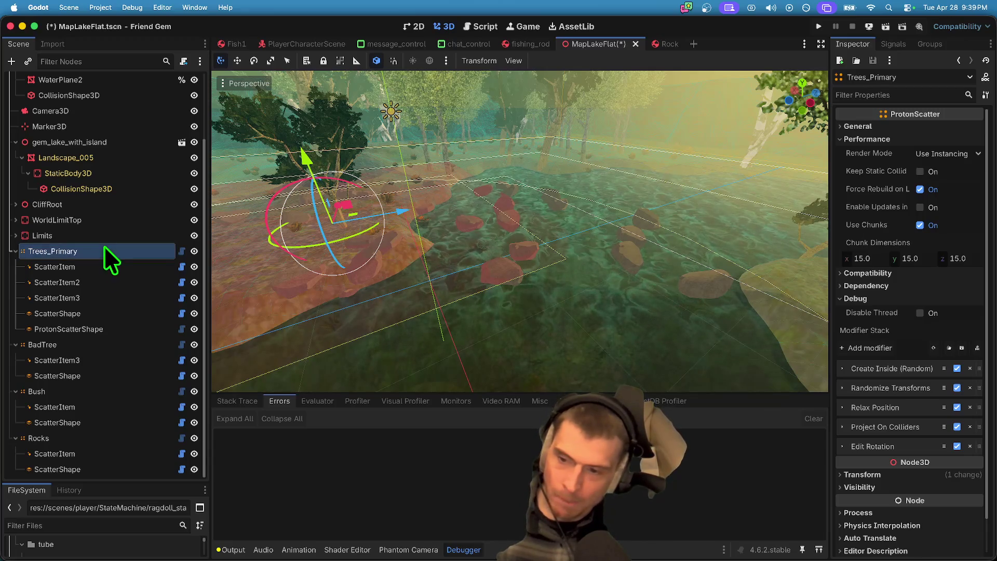
left_click(98, 347)
double_click(98, 348)
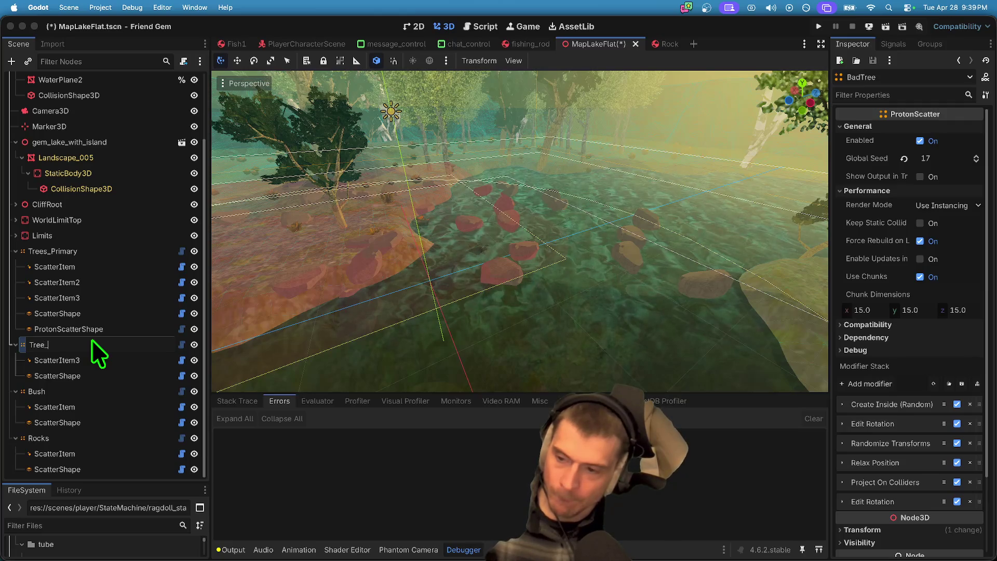
key("Return")
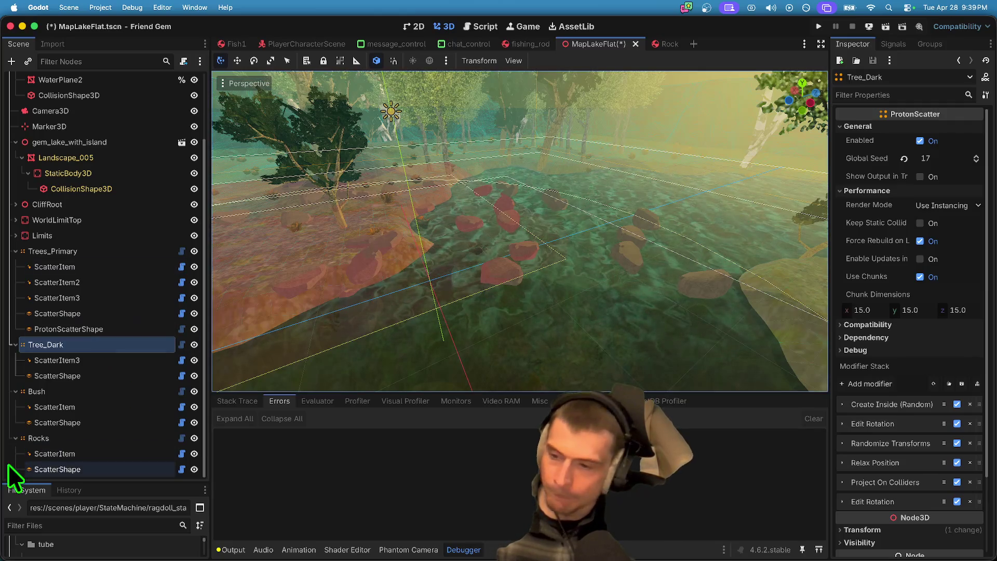
Step: Change the Rocks ScatterShape type from sphere to box
left_click(61, 467)
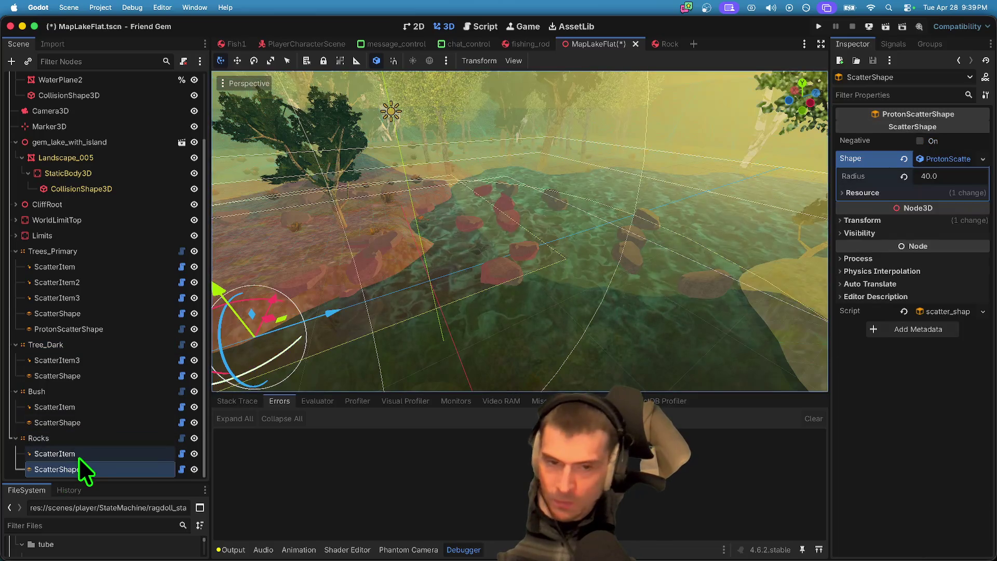
left_click(86, 455)
left_click(94, 468)
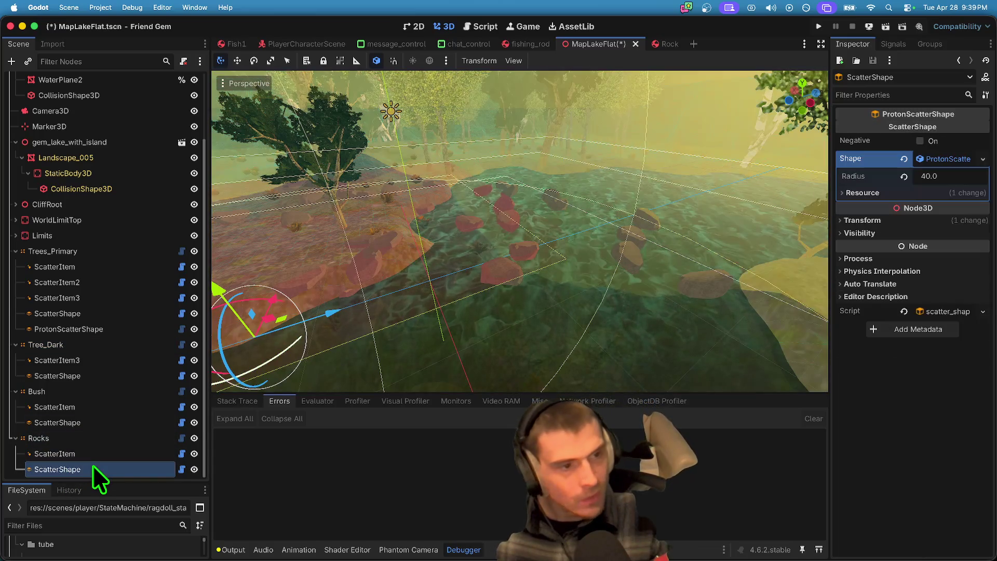
left_click(983, 159)
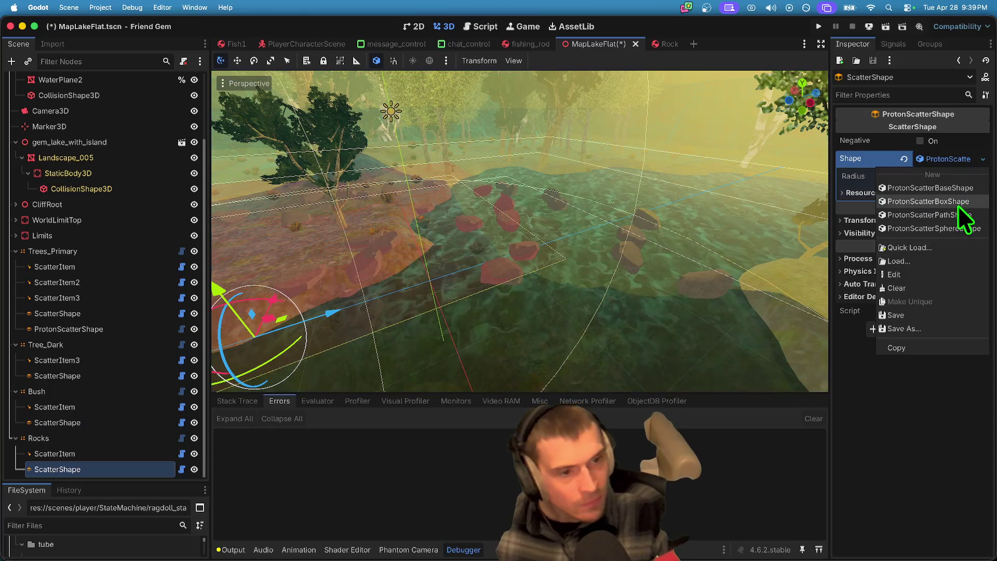
left_click(901, 198)
key("f")
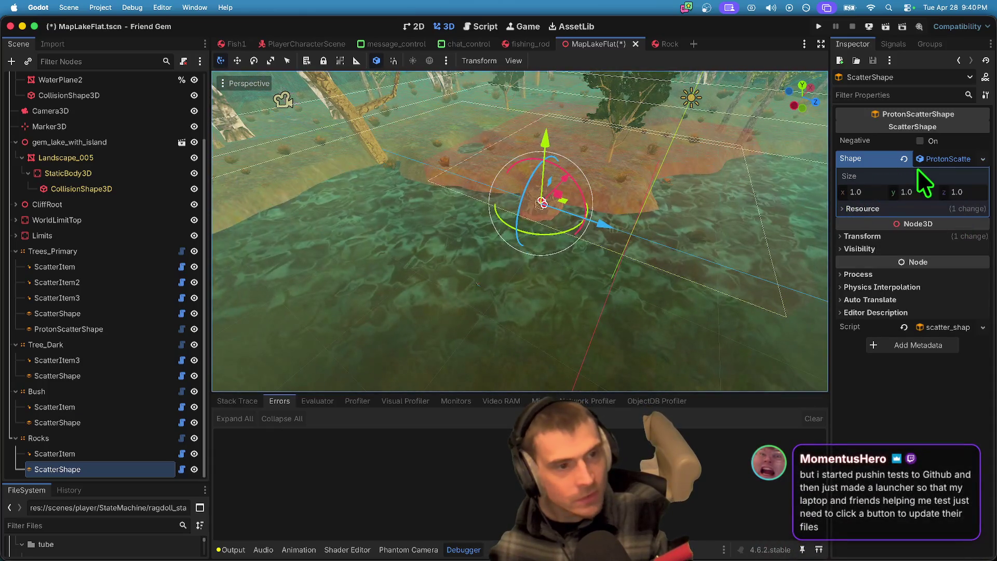
Step: Size the Rocks box to 200 × 1 × 200 and fly over the scattered rocks
left_click(921, 184)
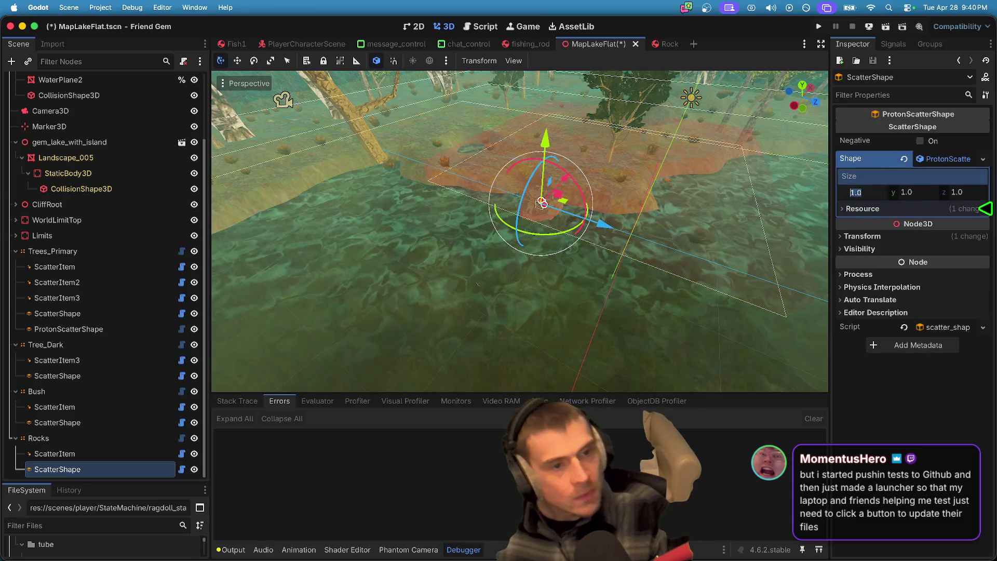
type("200")
key("Tab")
key("Tab")
type("0")
key("Return")
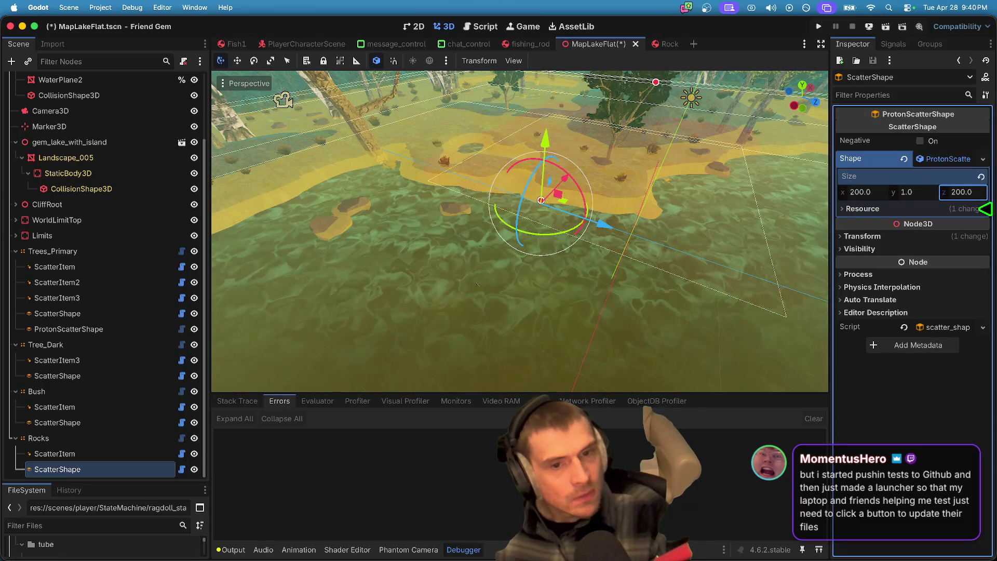
key("shift+Tab")
type("20")
key("BackSpace")
key("BackSpace")
type("1")
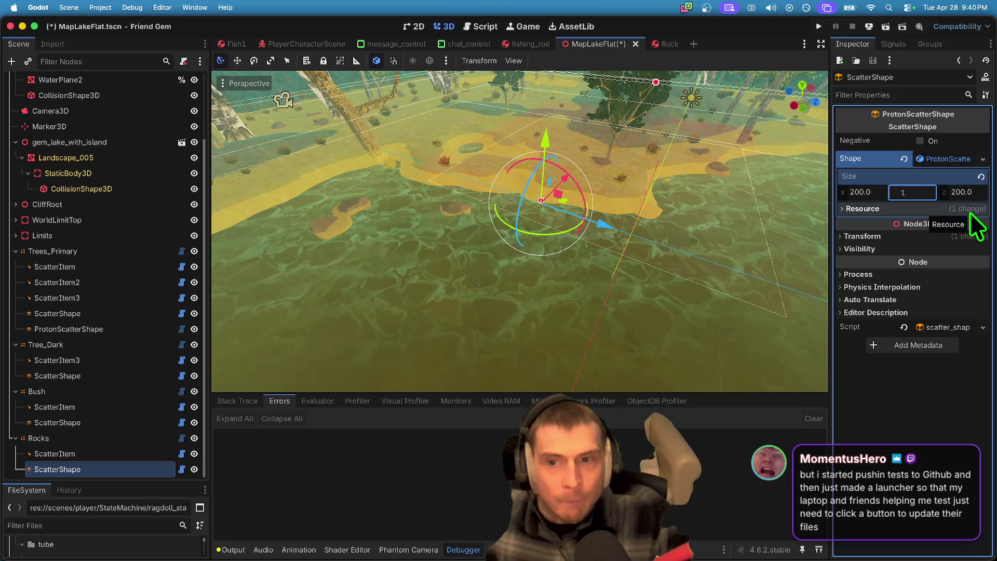
key("Return")
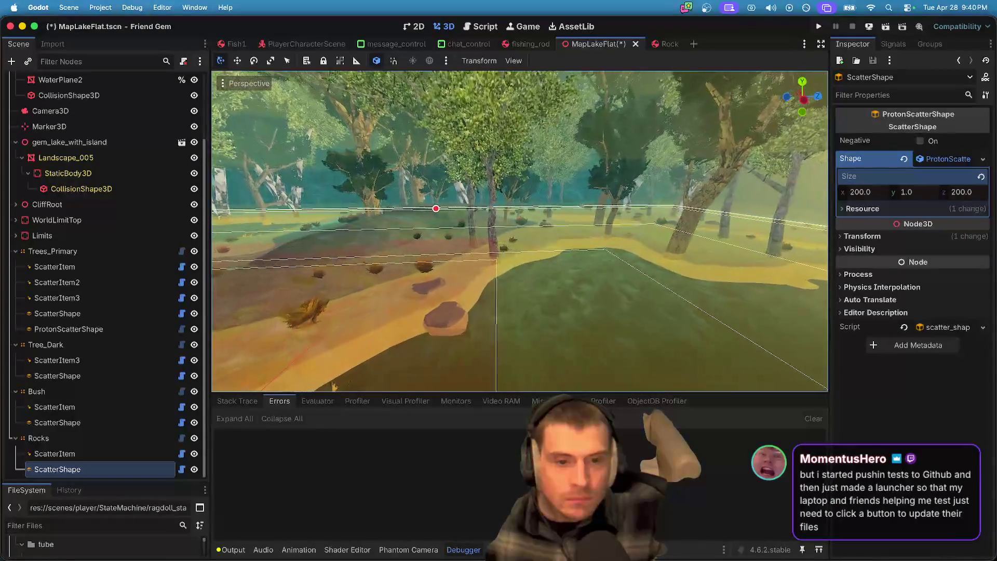
key("w")
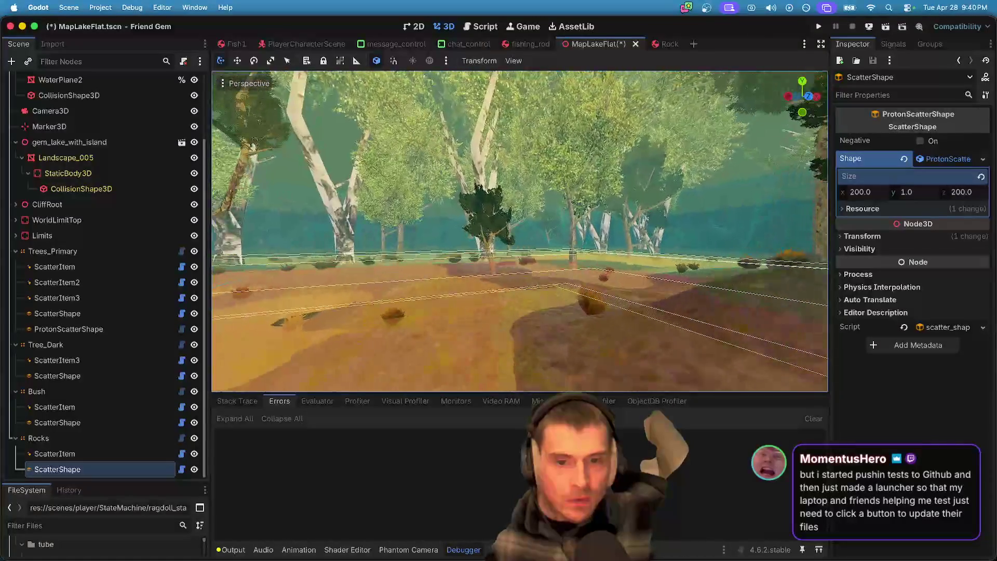
key("w")
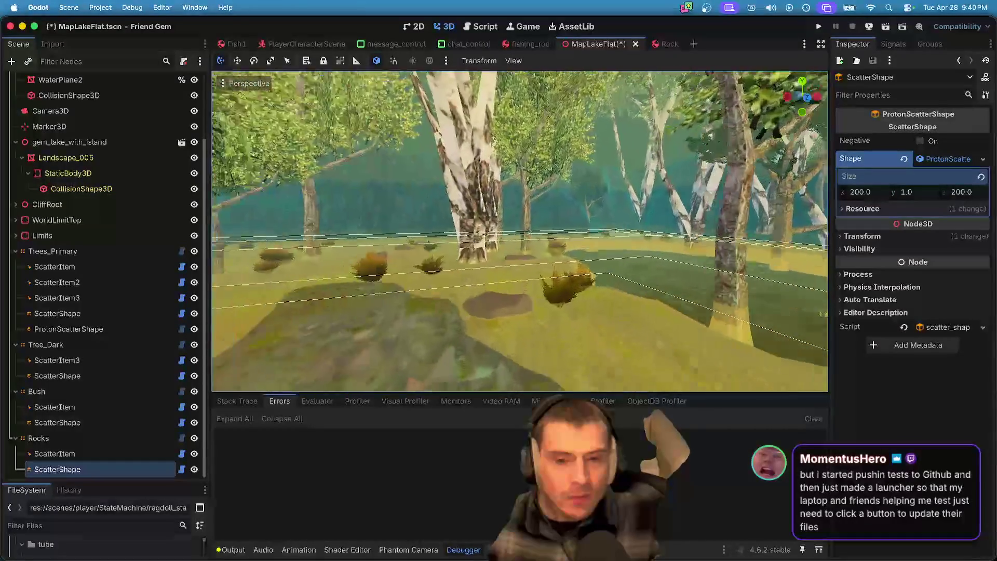
key("w")
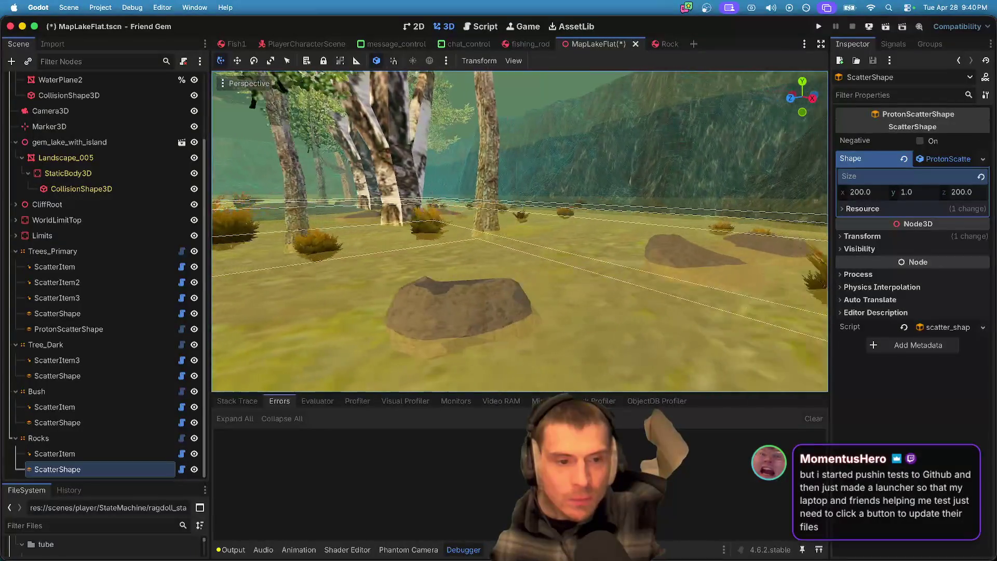
key("w")
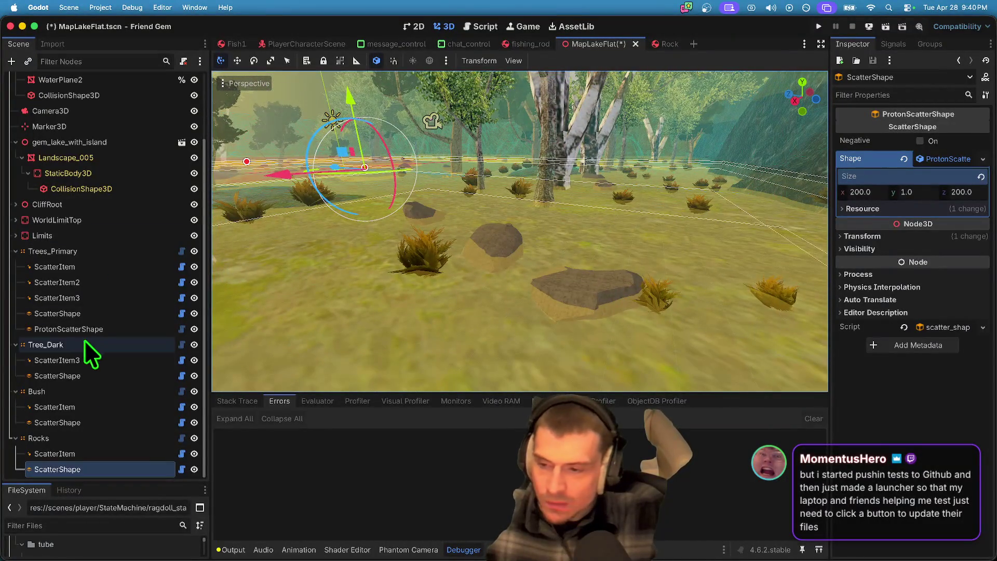
left_click(86, 439)
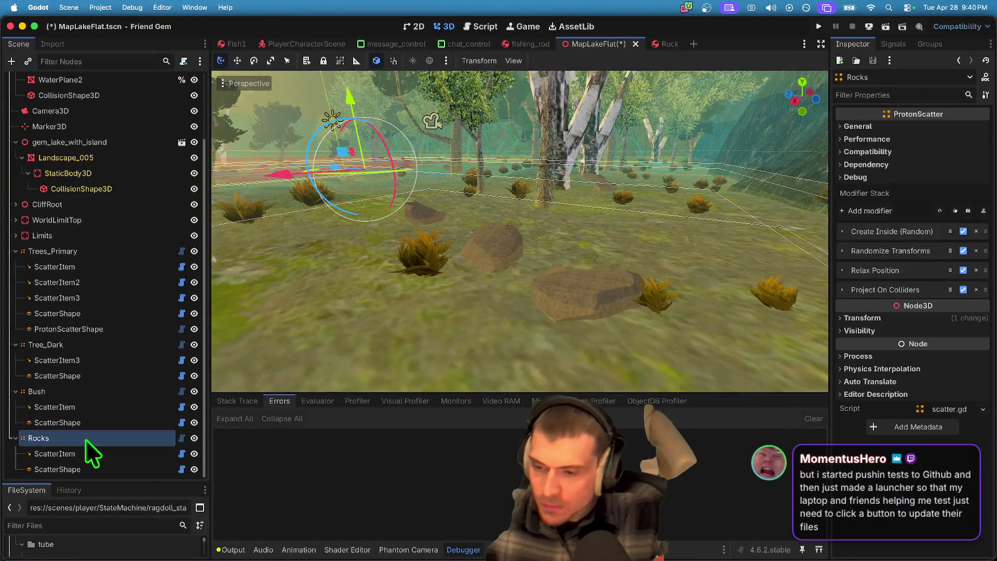
Step: Expand the Randomize Transforms modifier, fly past the trees, and save the lake map
left_click(840, 250)
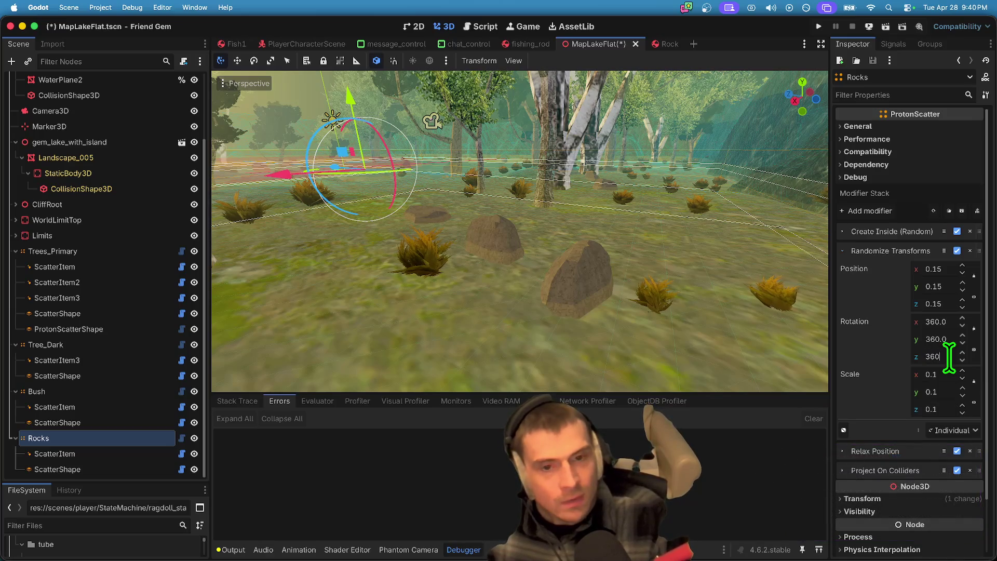
key("s")
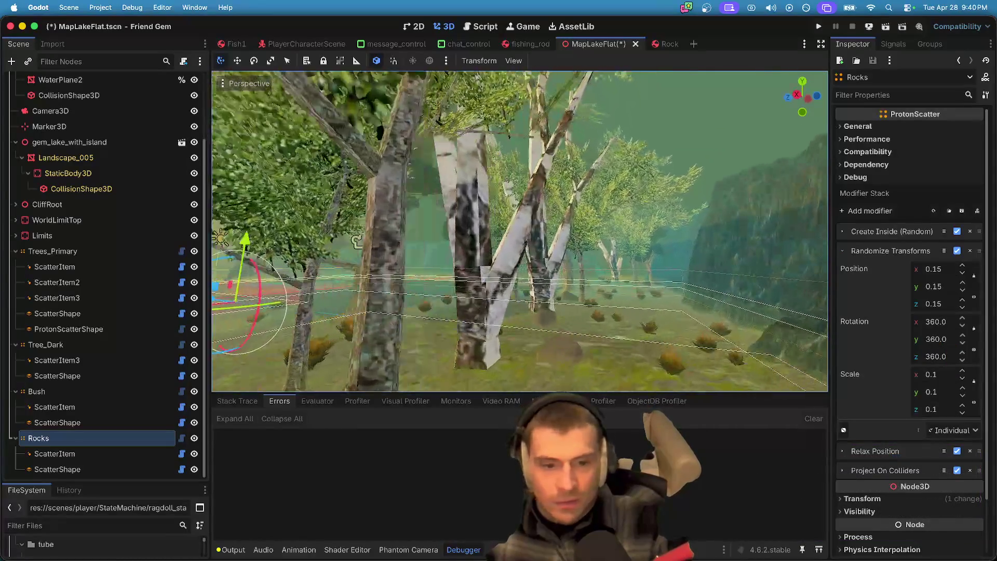
key("w")
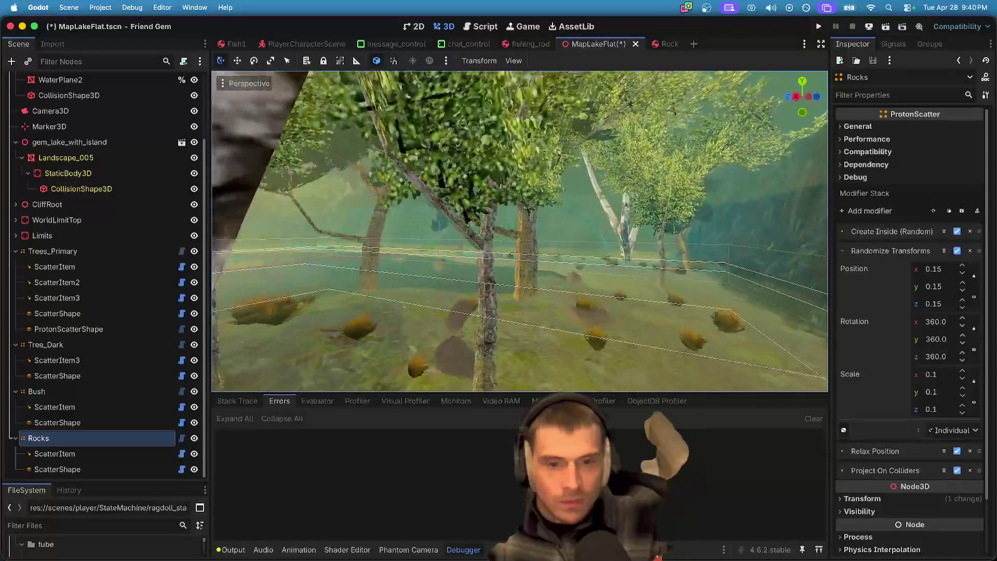
key("w")
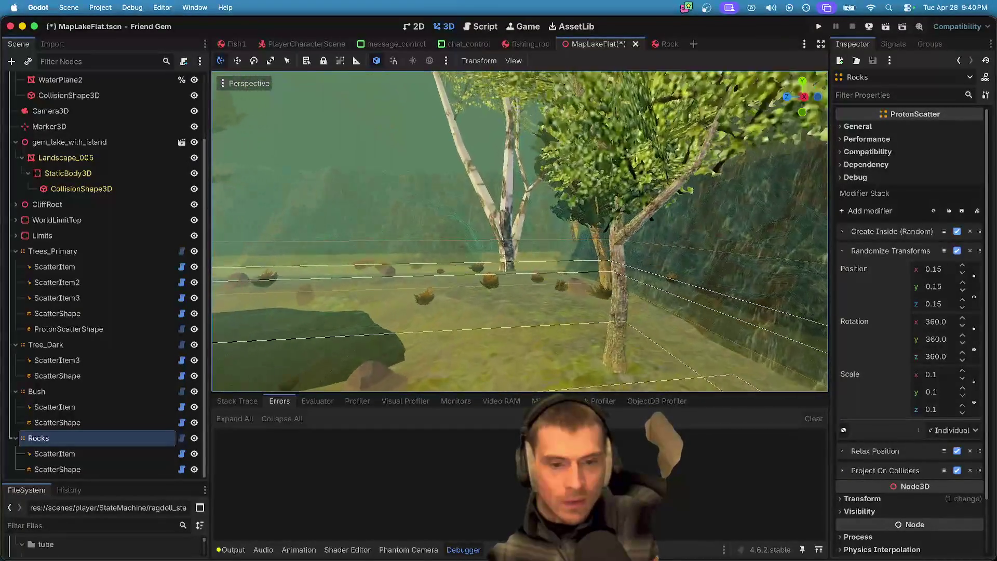
key("w")
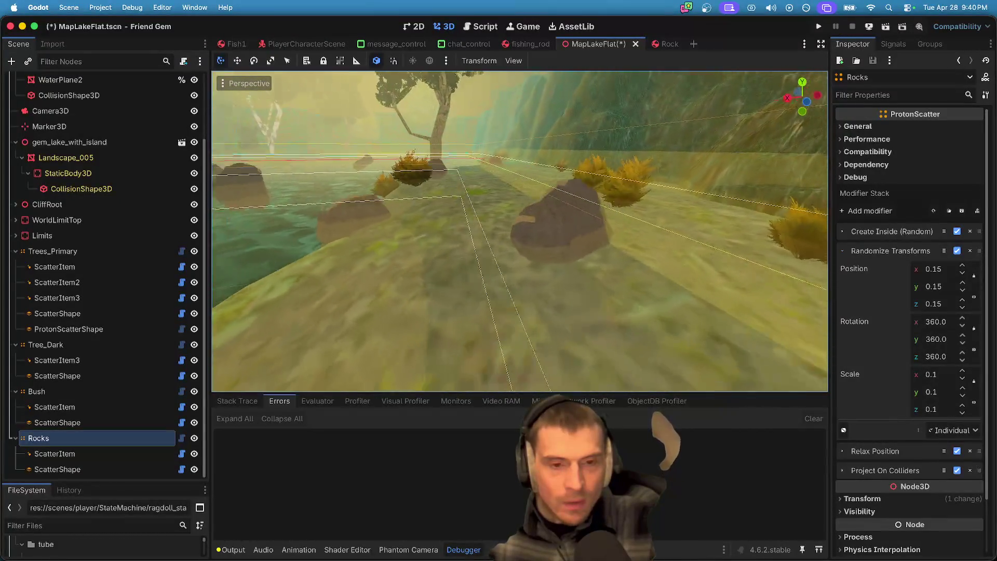
key("w")
key("super+s")
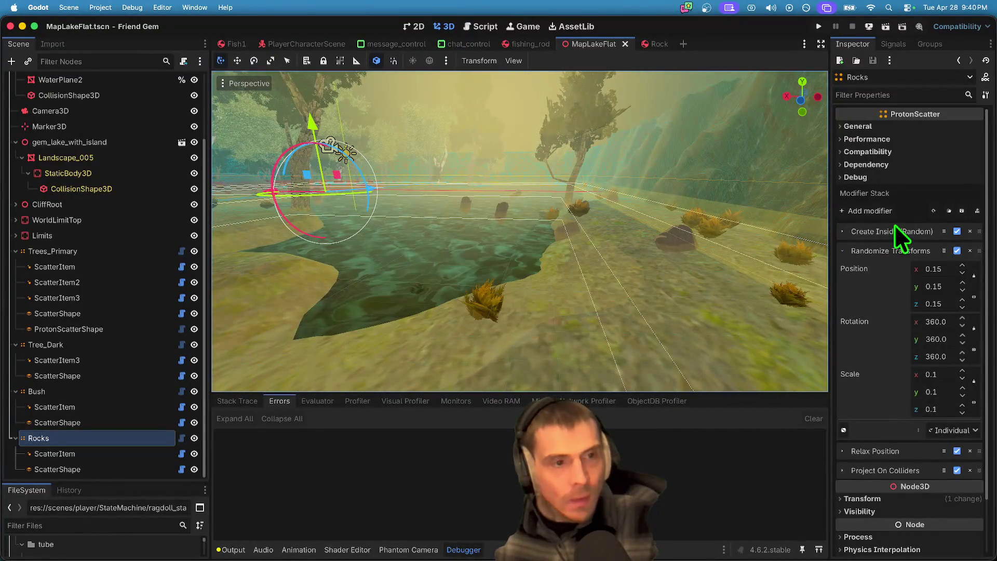
Step: Enable Keep Static Collision in the Rocks scatter's Performance settings
left_click(898, 126)
left_click(899, 125)
left_click(899, 126)
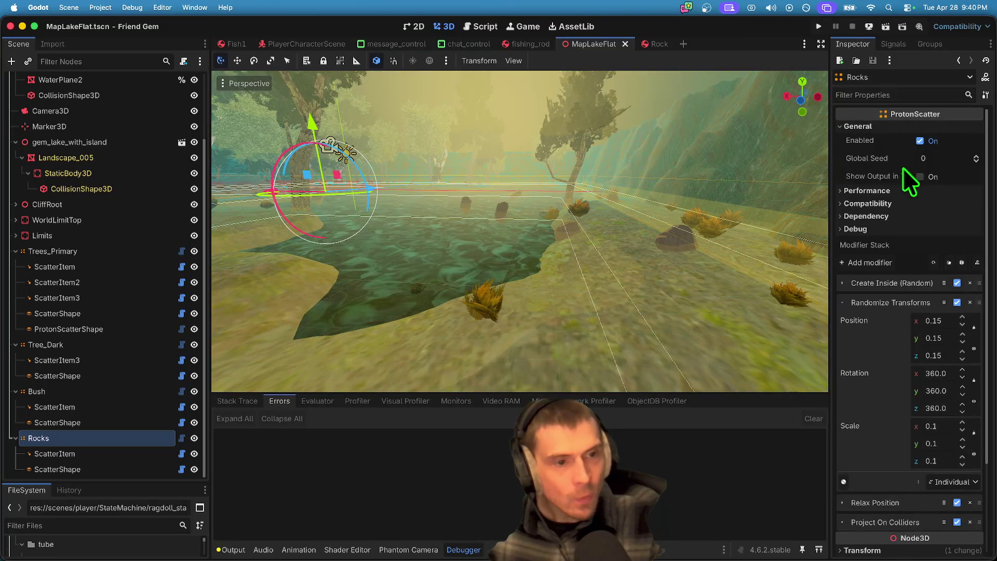
left_click(899, 190)
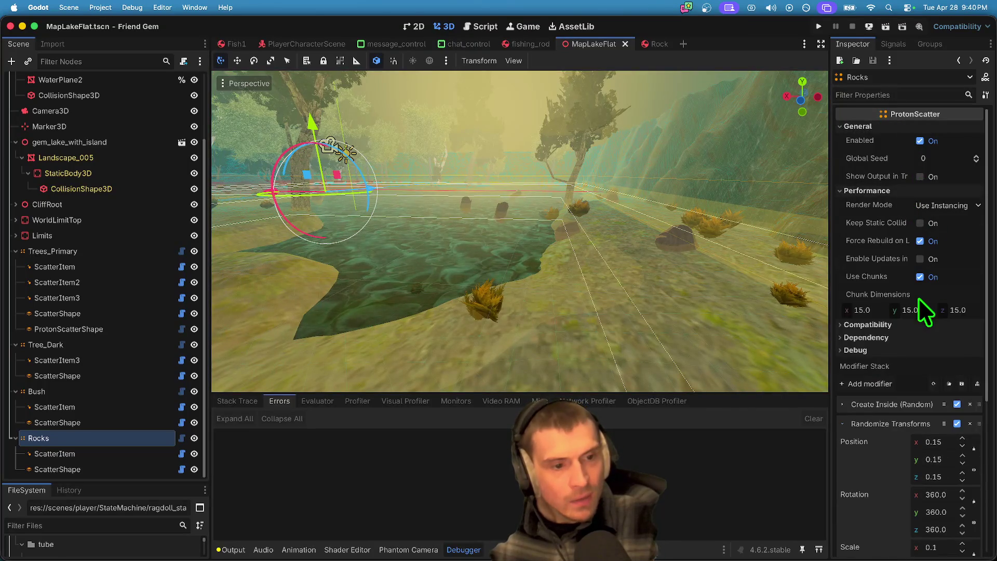
left_click(937, 191)
left_click(917, 189)
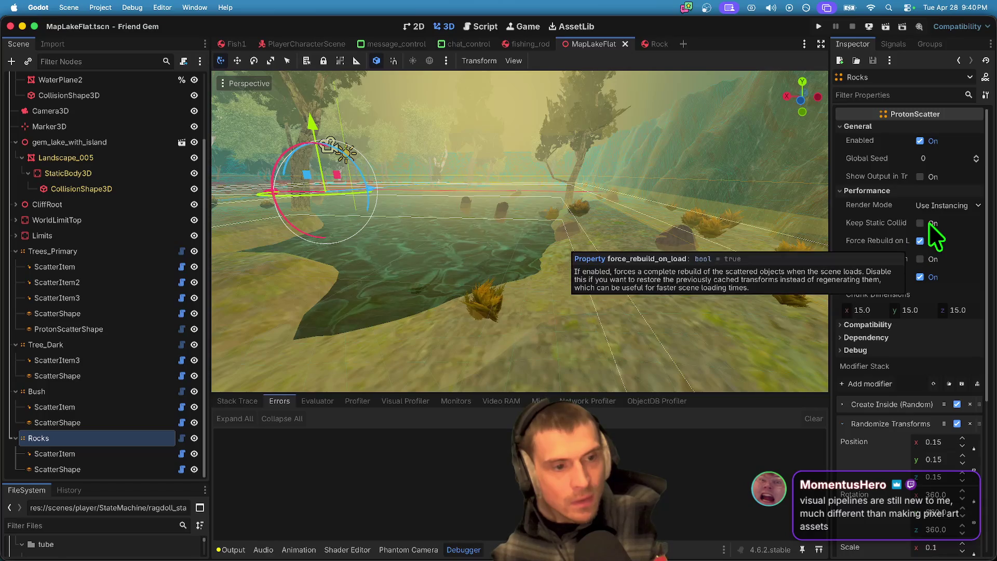
left_click(929, 224)
Step: Turn on Debug > Visible Collision Shapes and run the game
key("w")
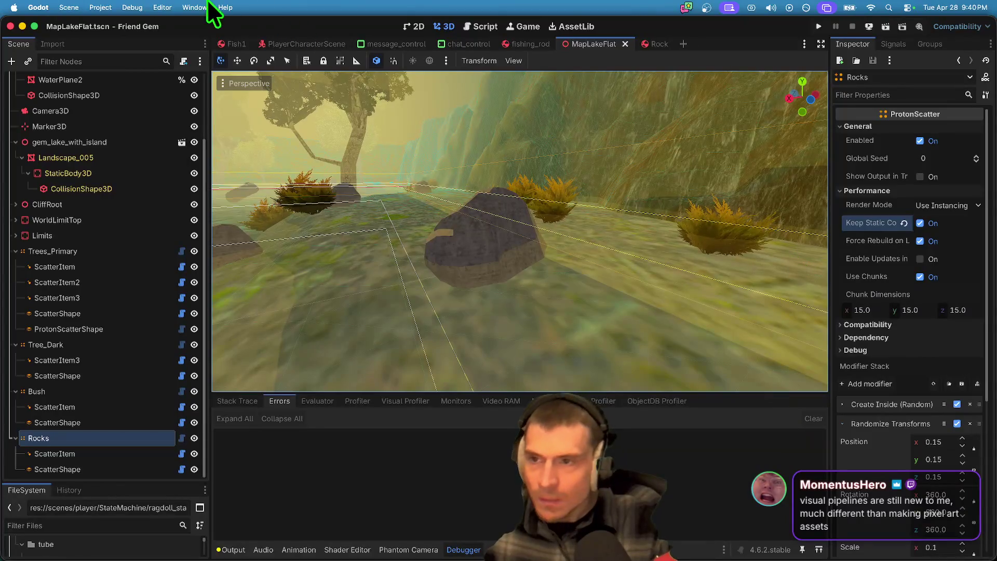
left_click(128, 7)
left_click(131, 55)
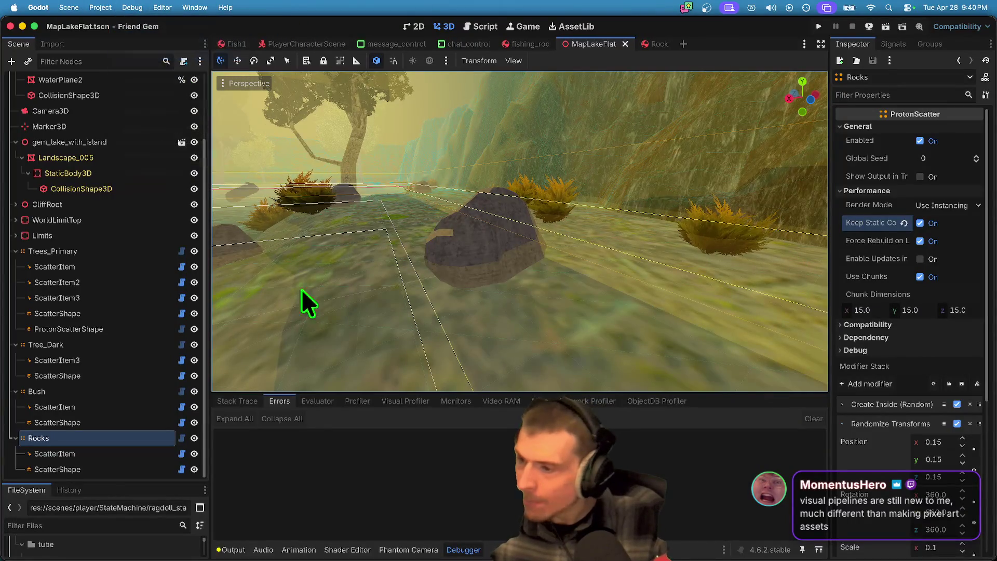
key("super+b")
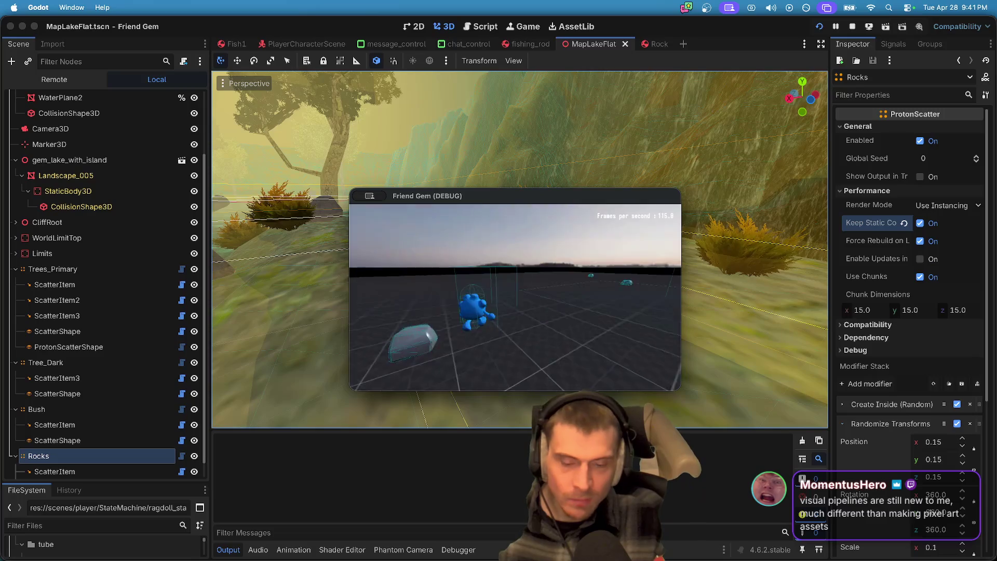
Step: Load the MapLakeFlat level from the in-game Admin panel and resume play
key("Escape")
key("Escape")
key("Escape")
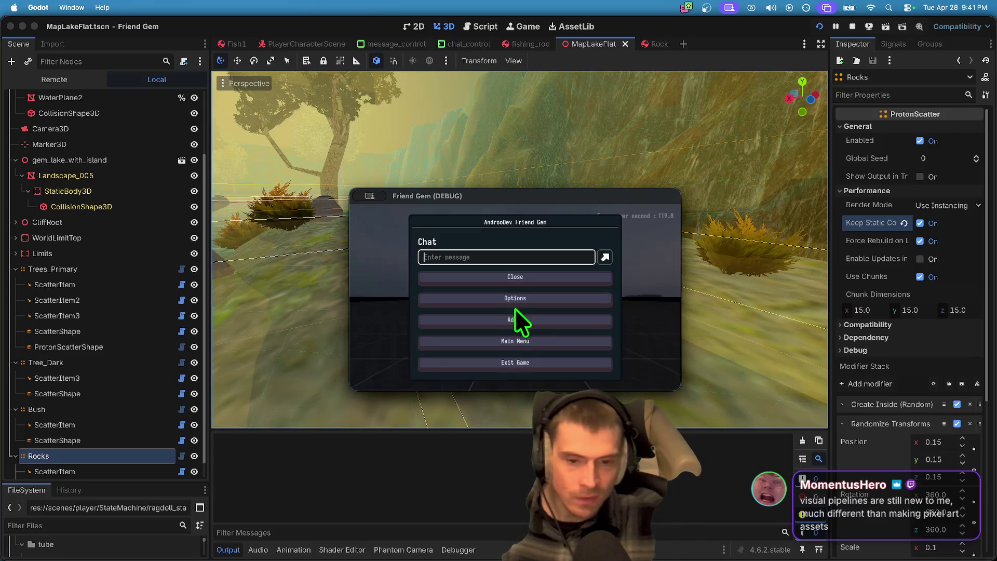
left_click(540, 318)
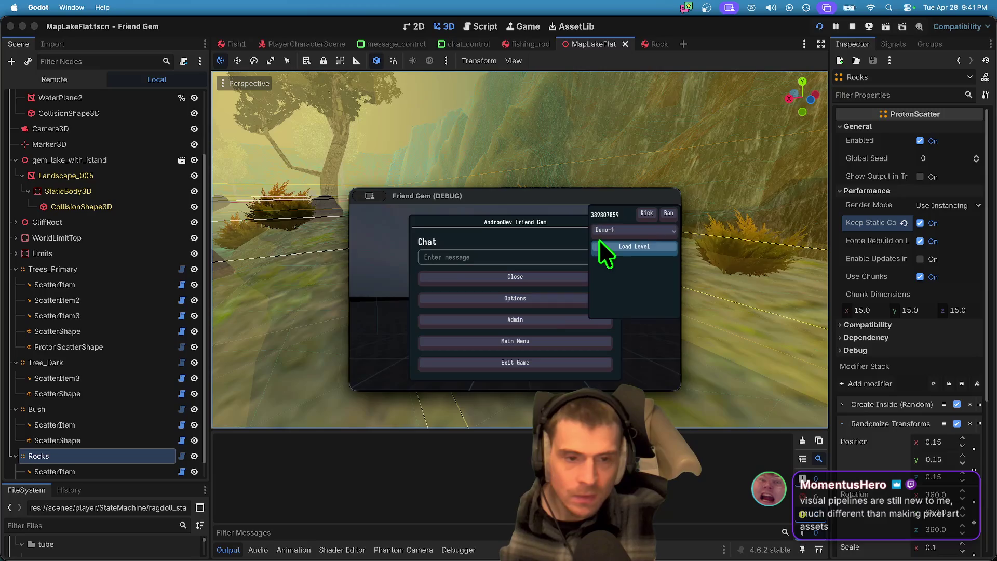
left_click(635, 266)
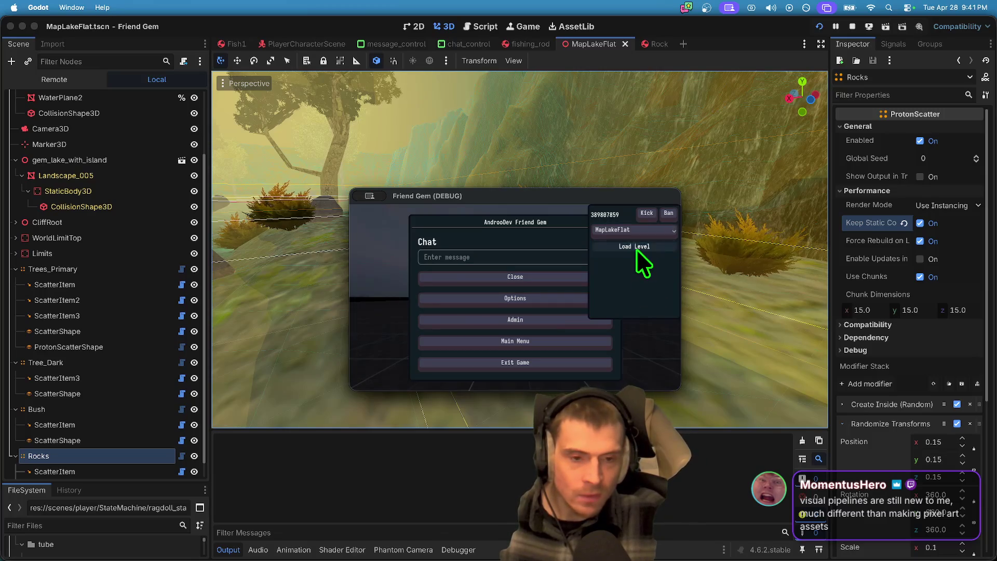
left_click(636, 247)
key("Escape")
key("Escape")
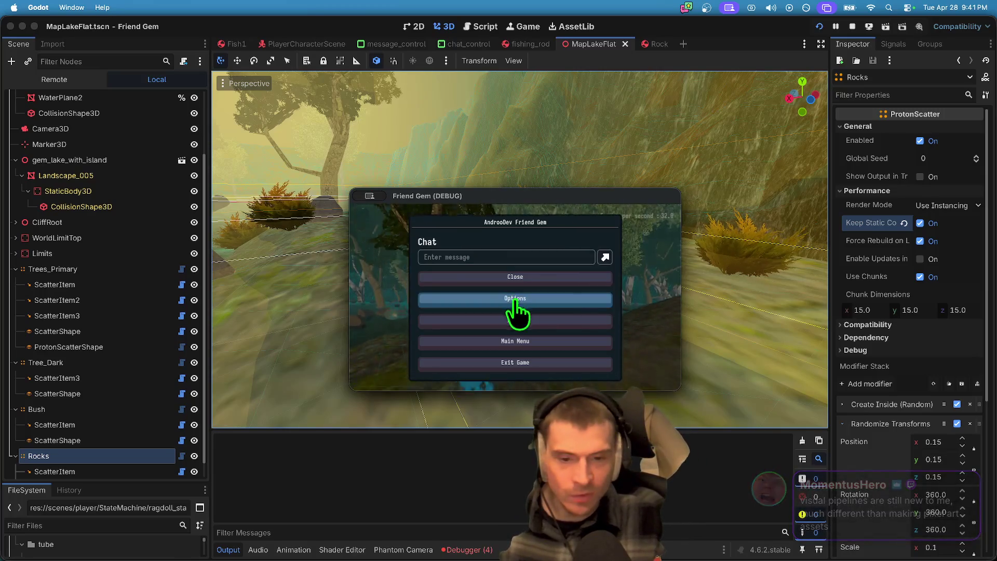
Step: Walk the character across the lake onto the grass up to the birch trees
key("w")
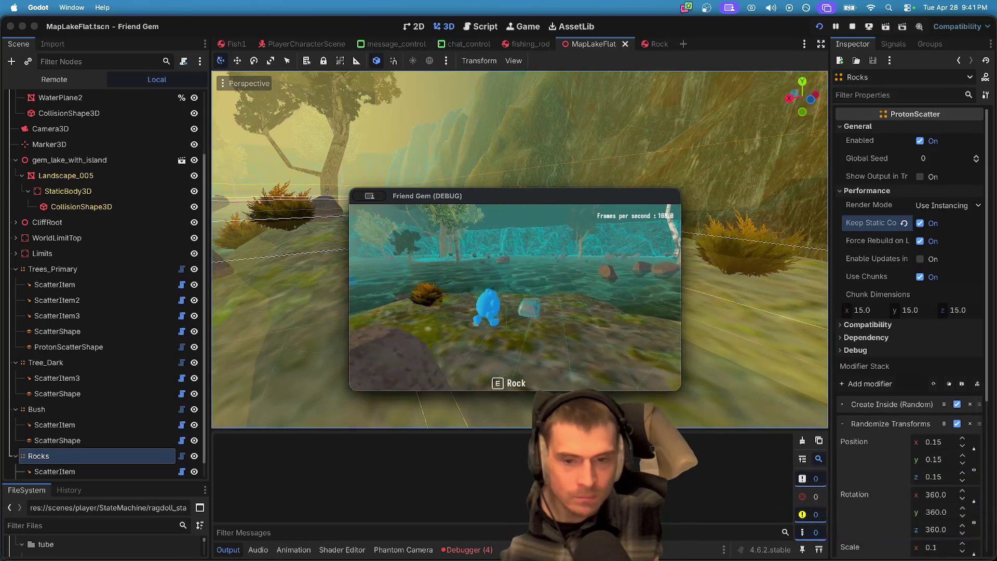
key("w")
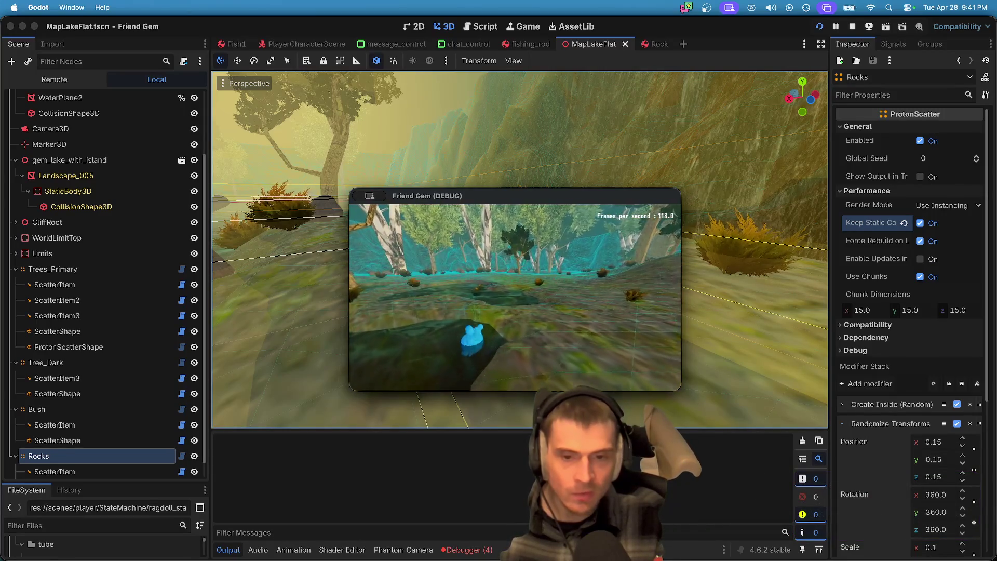
key("w")
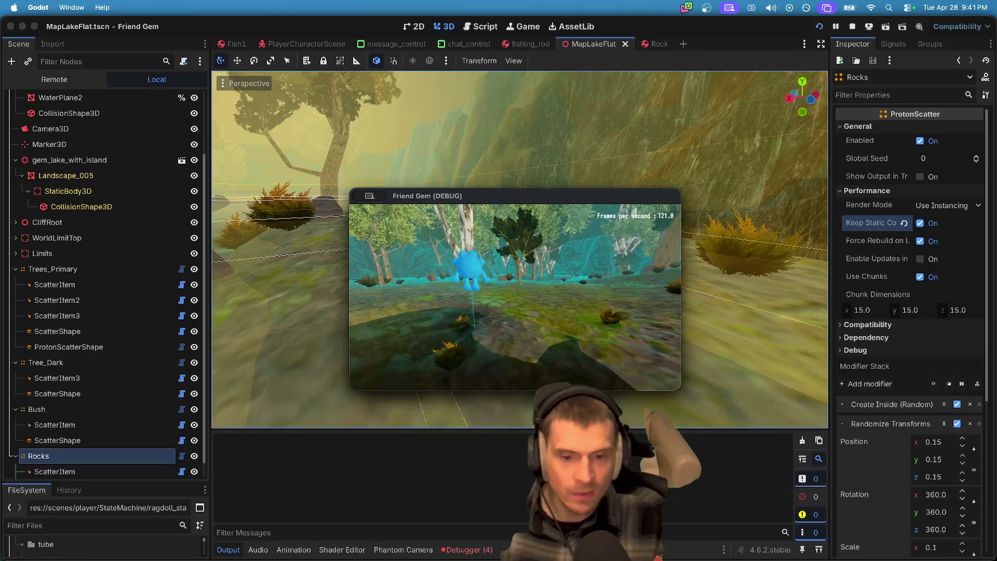
key("w")
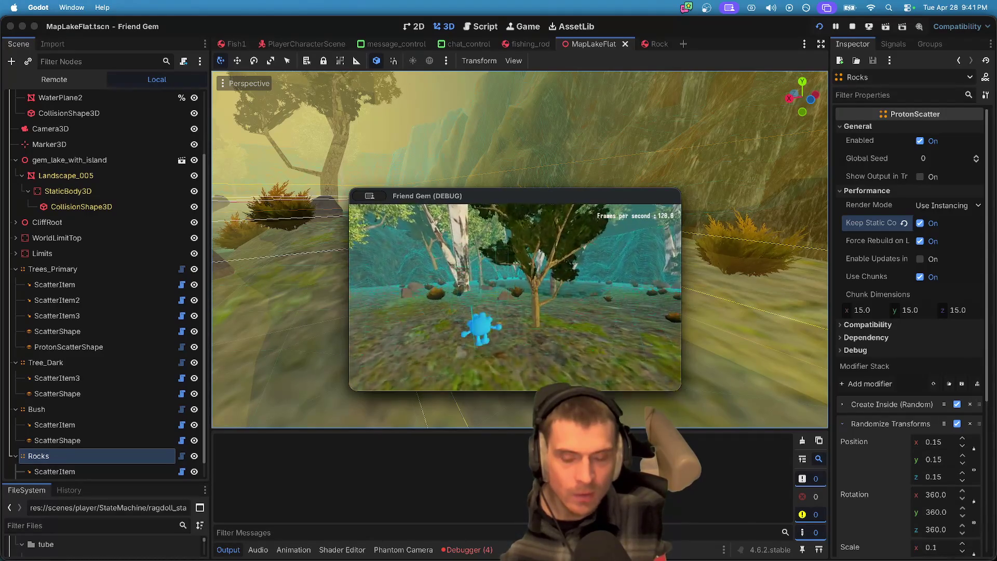
key("w")
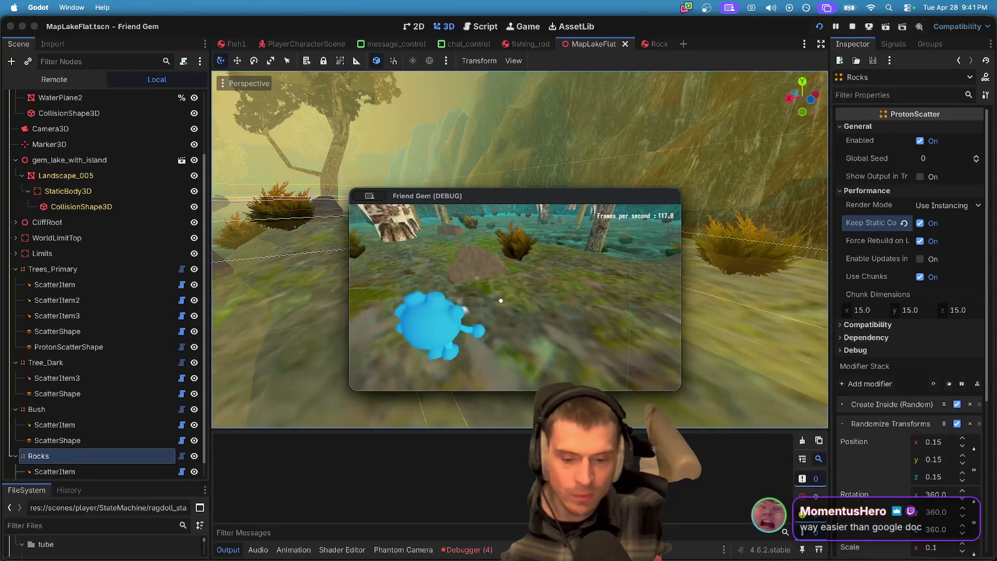
Step: Return to Godot and show the four runtime errors in the debugger
key("super+Tab")
key("super+Tab")
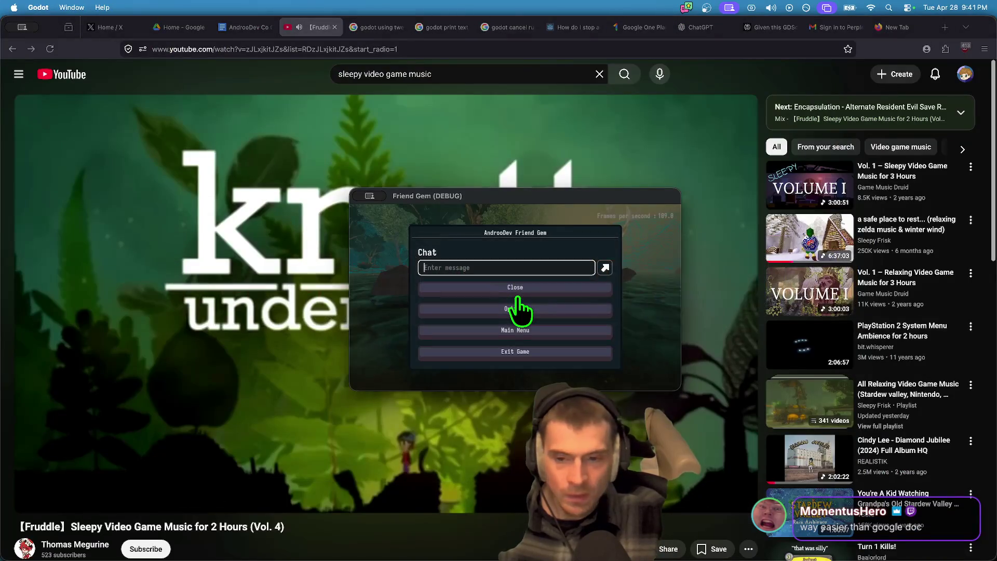
key("super+Tab")
key("super+Tab")
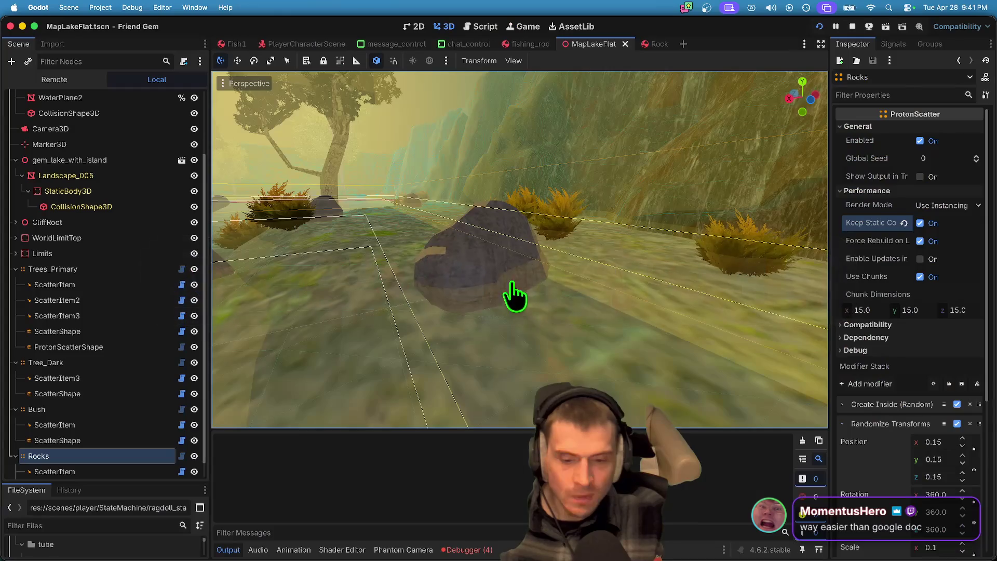
left_click(468, 549)
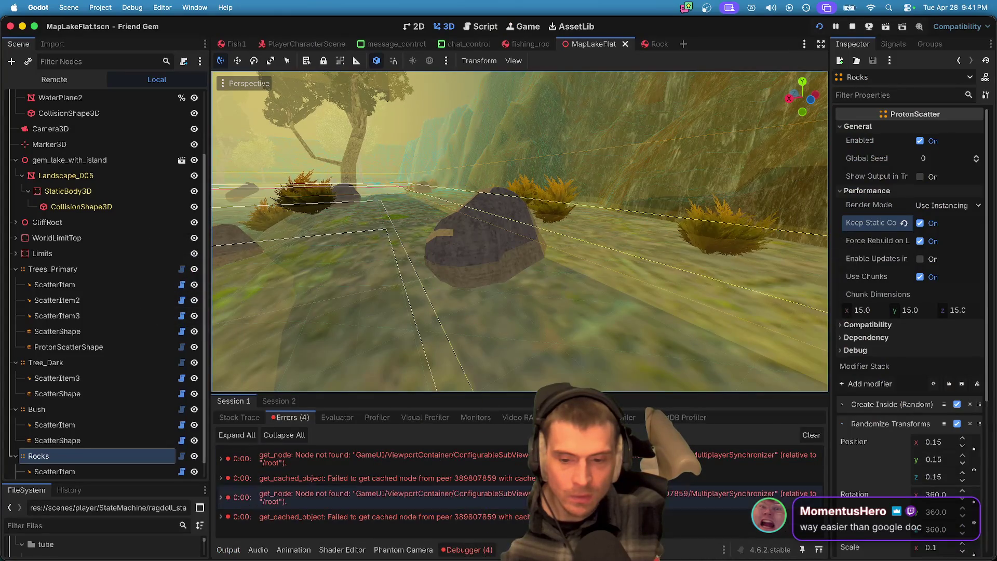
Step: Return to the Friend Gem debug window, run forward toward the hillside, then pause the game
key("super+Tab")
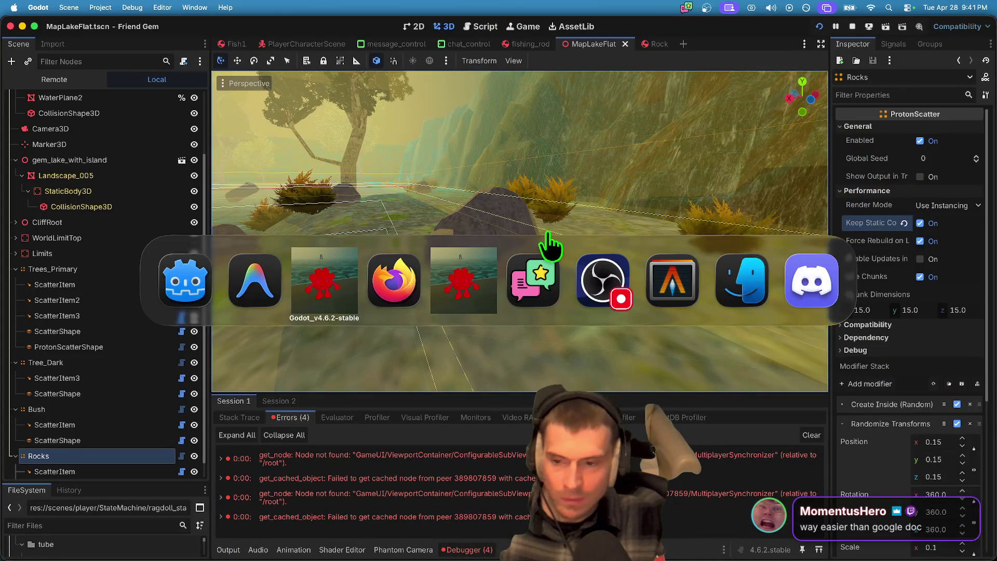
left_click(516, 307)
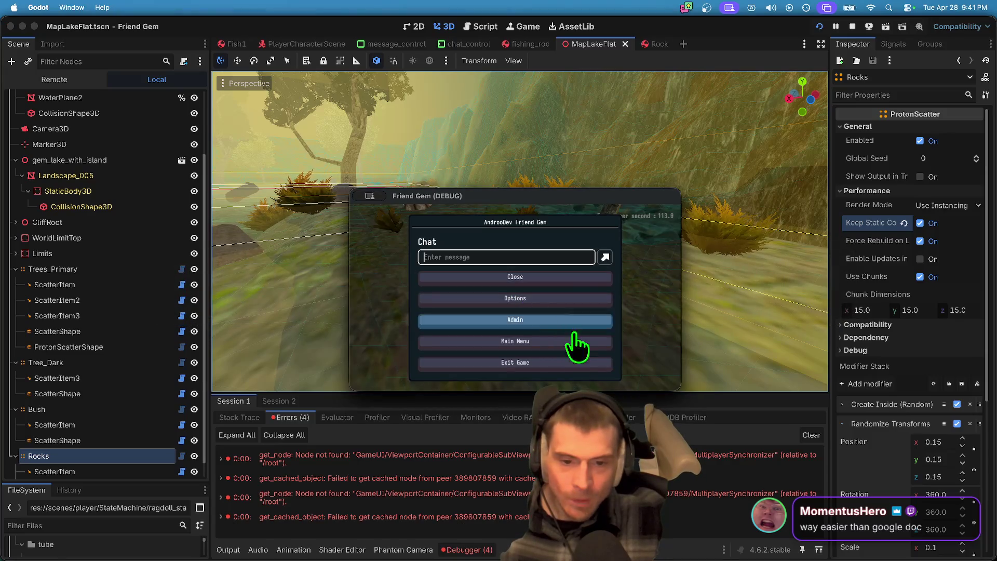
key("Escape")
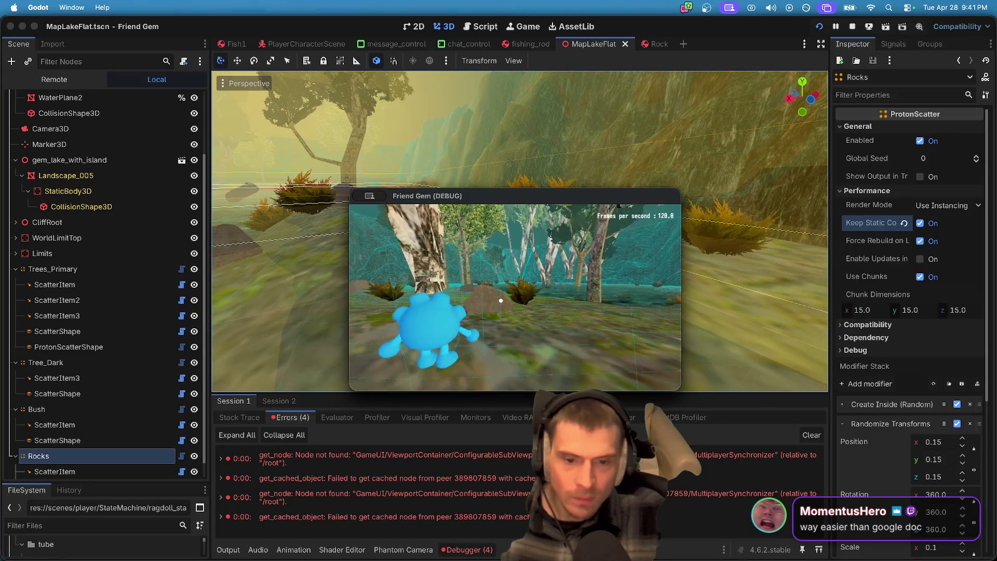
key("w")
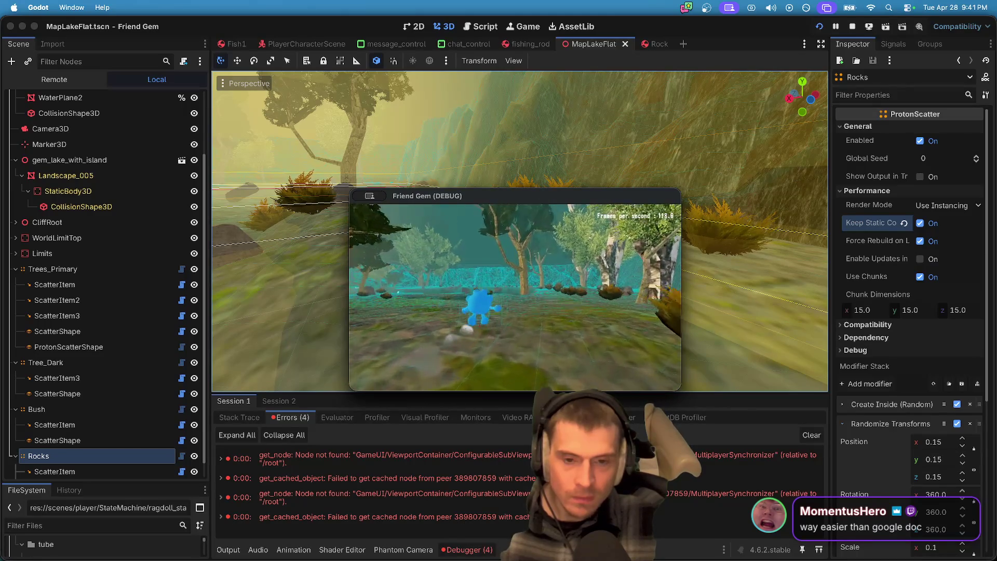
key("w")
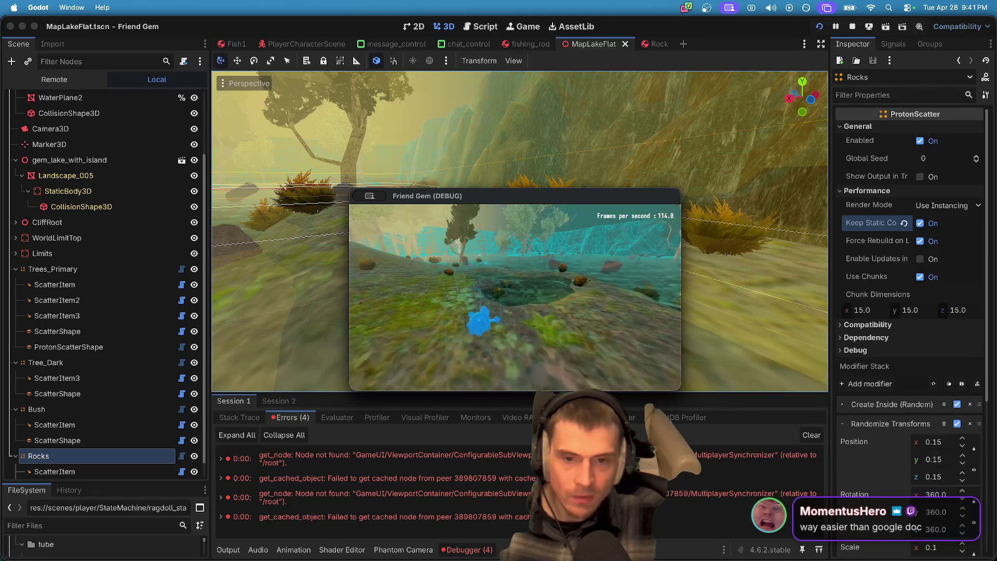
key("Escape")
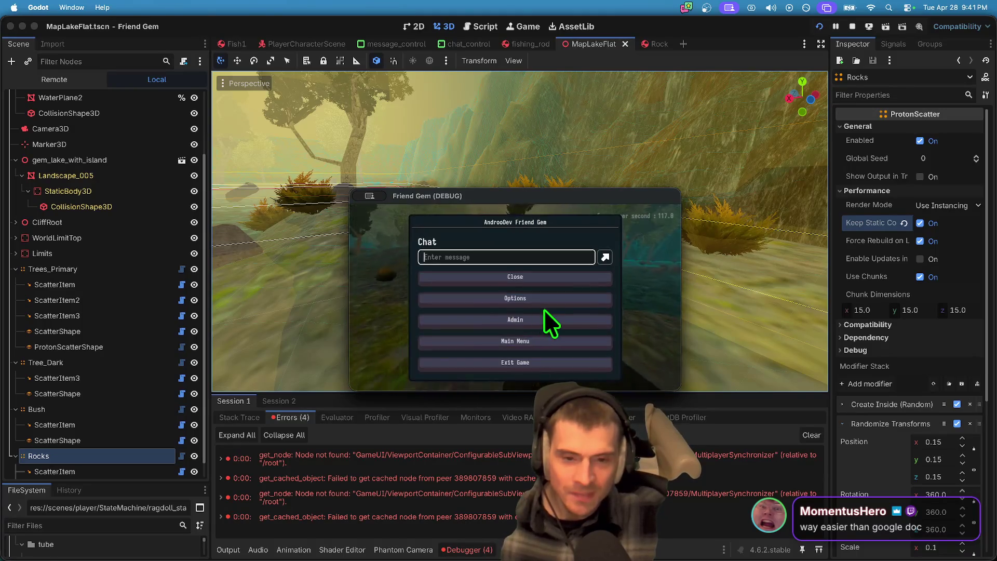
Step: Set the game's video resolution to 640 x 360 in Options, then pause again
left_click(546, 297)
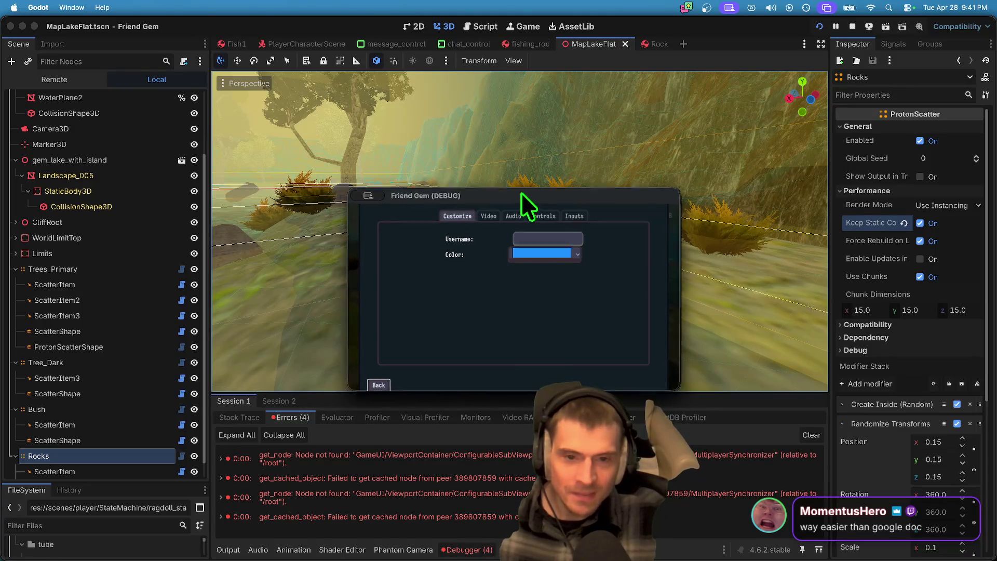
left_click(337, 158)
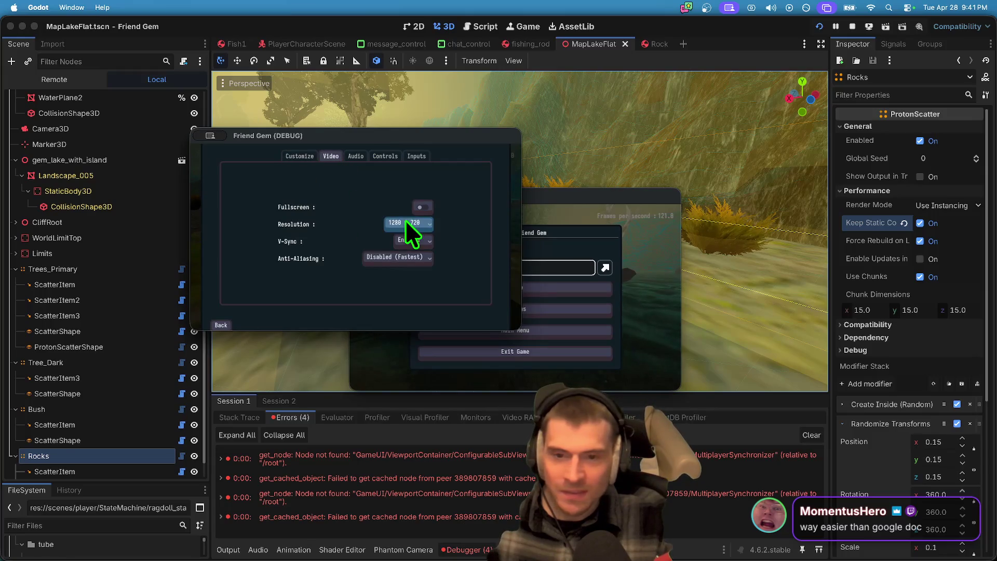
left_click(419, 236)
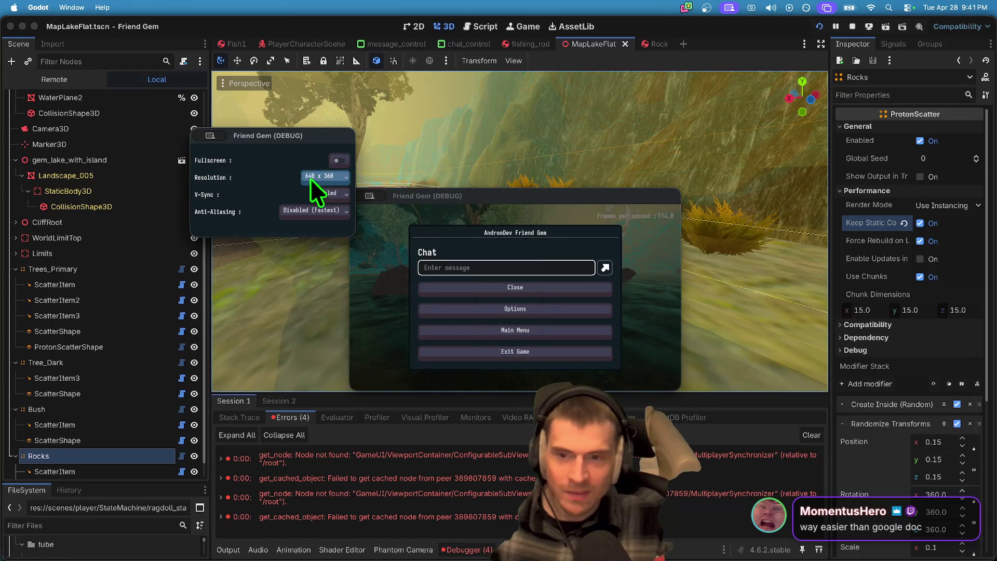
key("Escape")
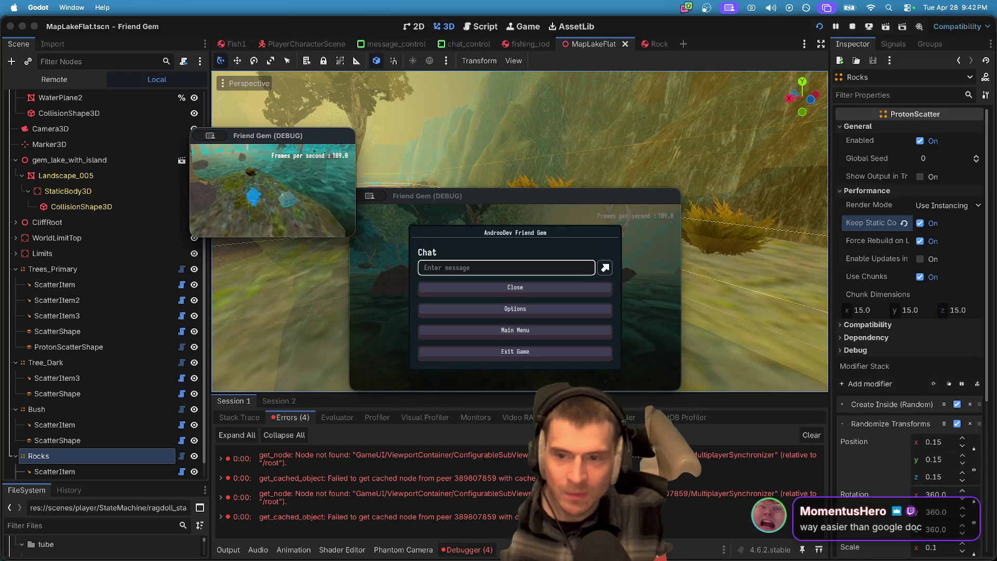
key("Escape")
Step: Enlarge the game window, set the resolution to 2560 x 1440, and resume playing
left_click(279, 197)
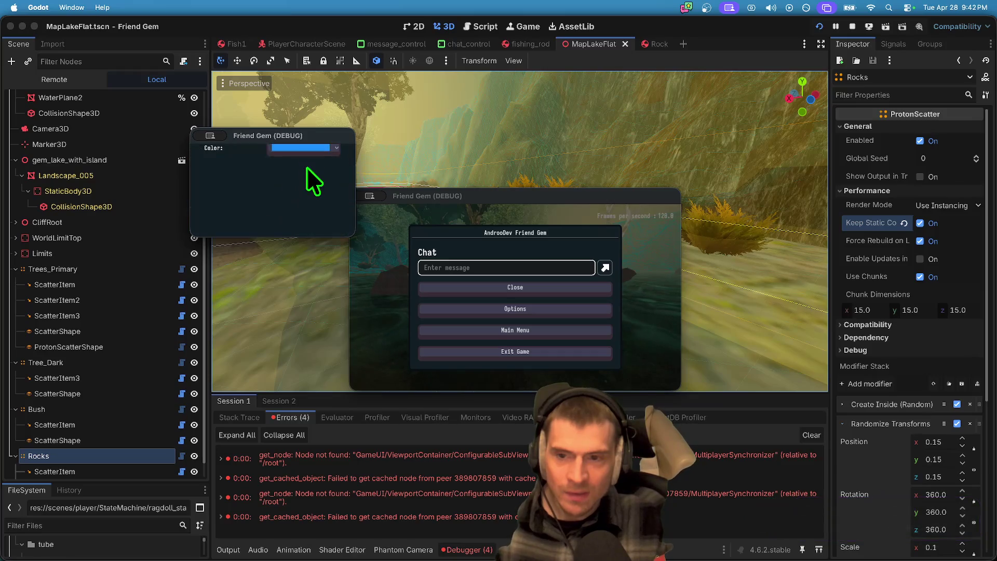
mouse_move(355, 236)
left_mouse_down()
mouse_move(810, 459)
mouse_move(754, 411)
left_mouse_up()
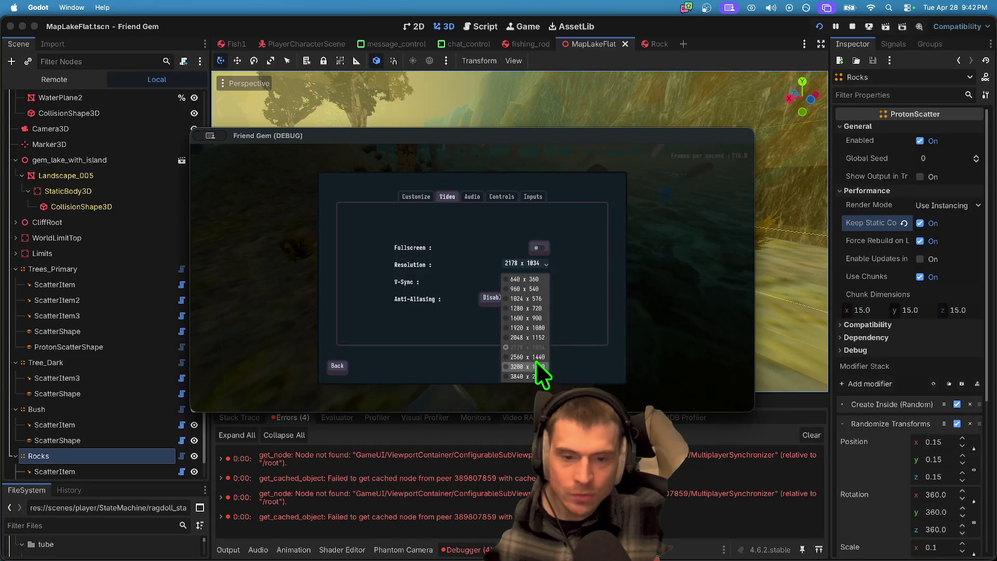
left_click(537, 356)
key("Escape")
key("Escape")
Step: Walk toward the lake, then switch to the second debug window and cross the water
key("d")
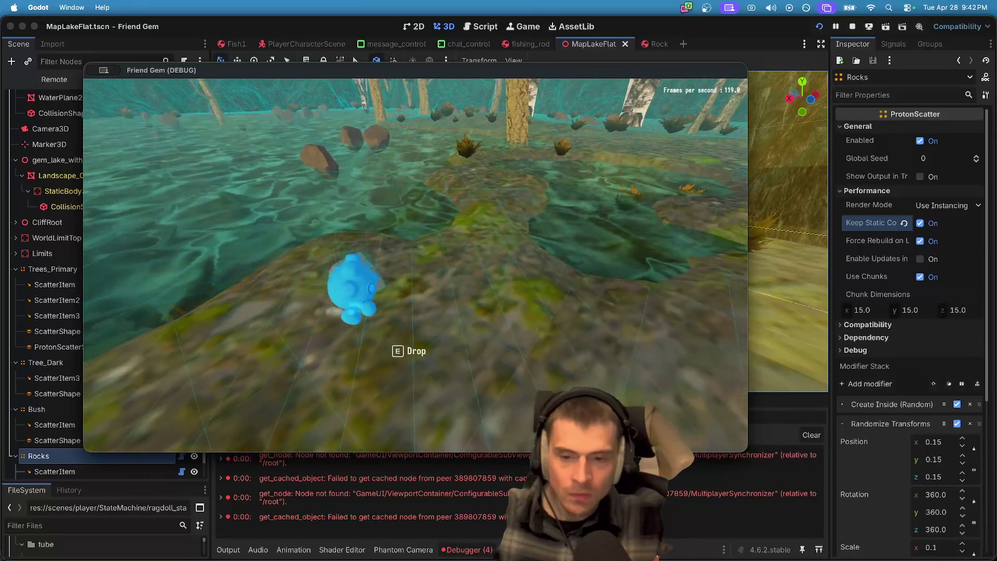
key("w")
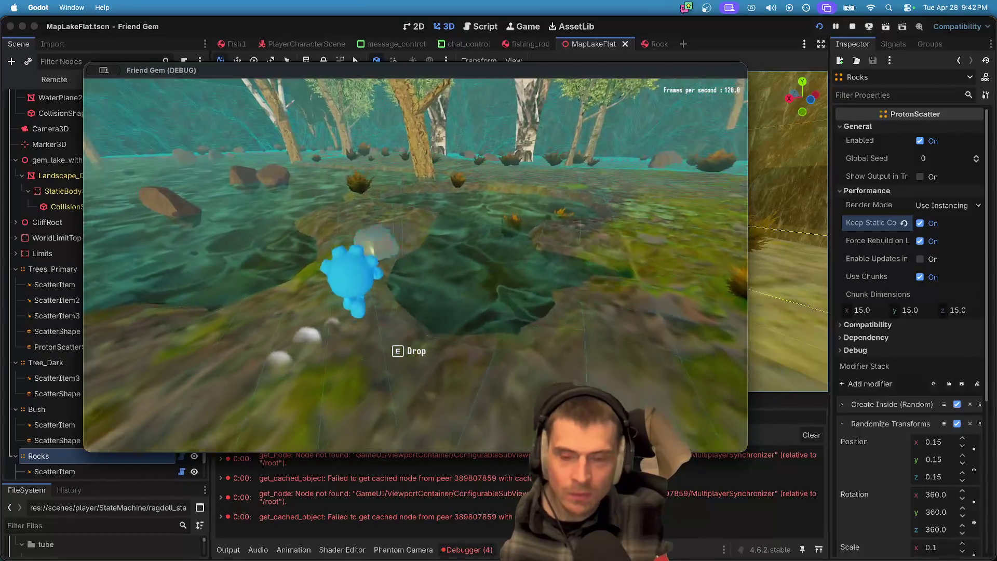
key("w")
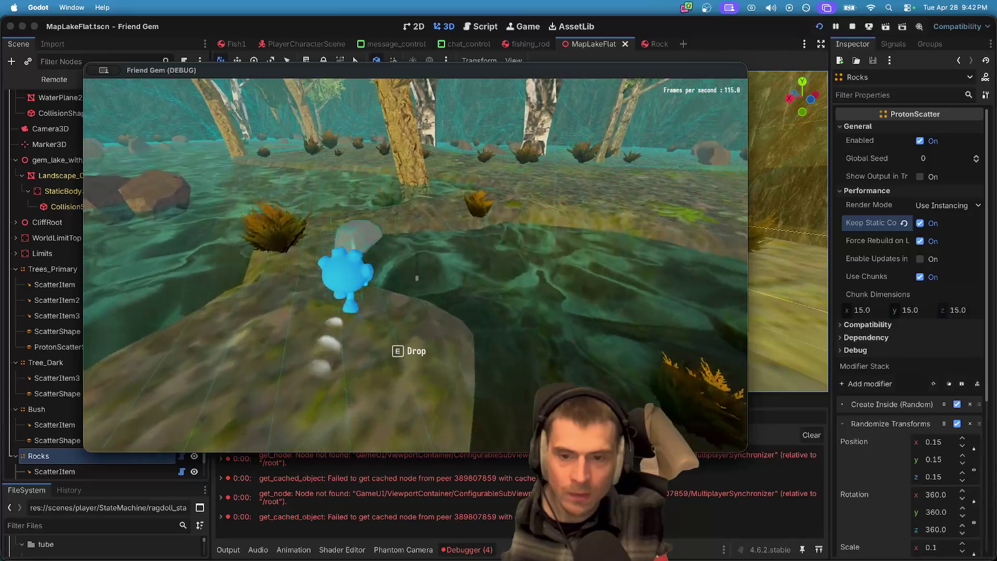
key("alt+Tab")
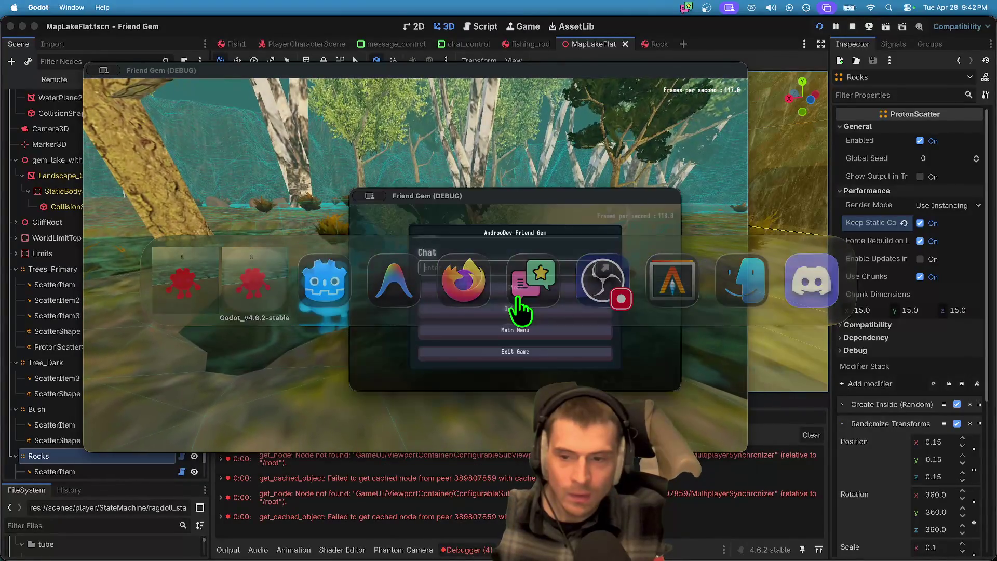
left_click(516, 309)
key("w")
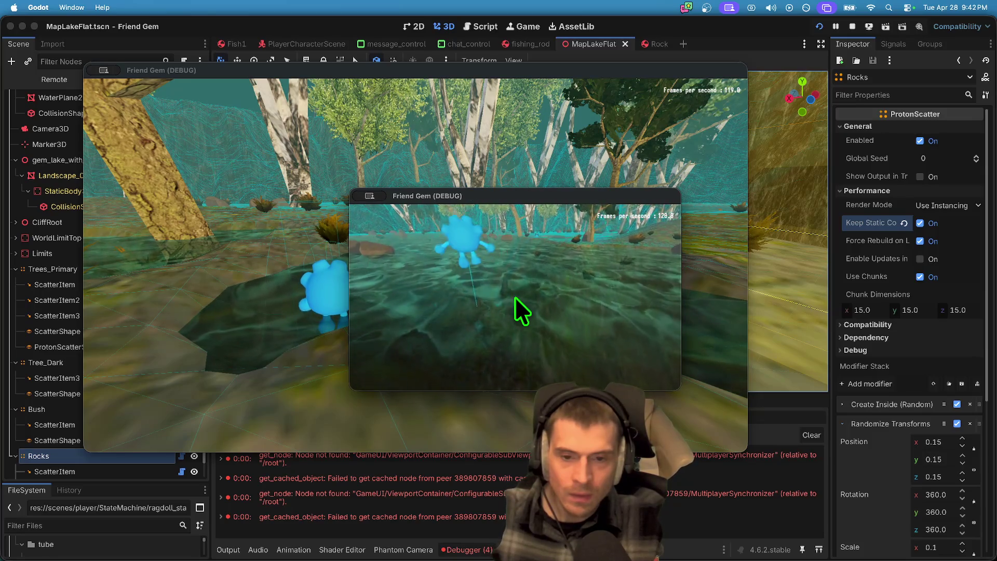
key("w")
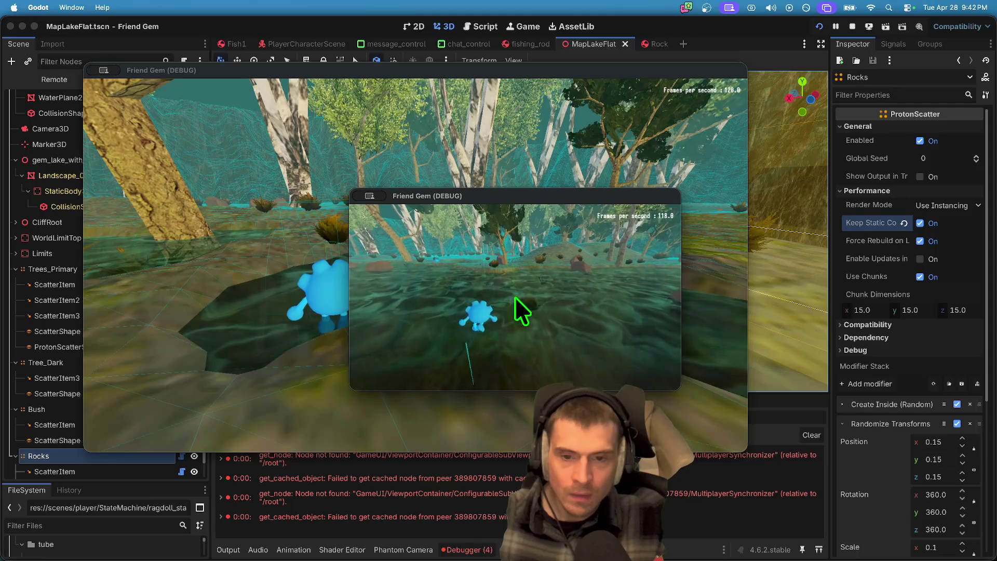
key("w")
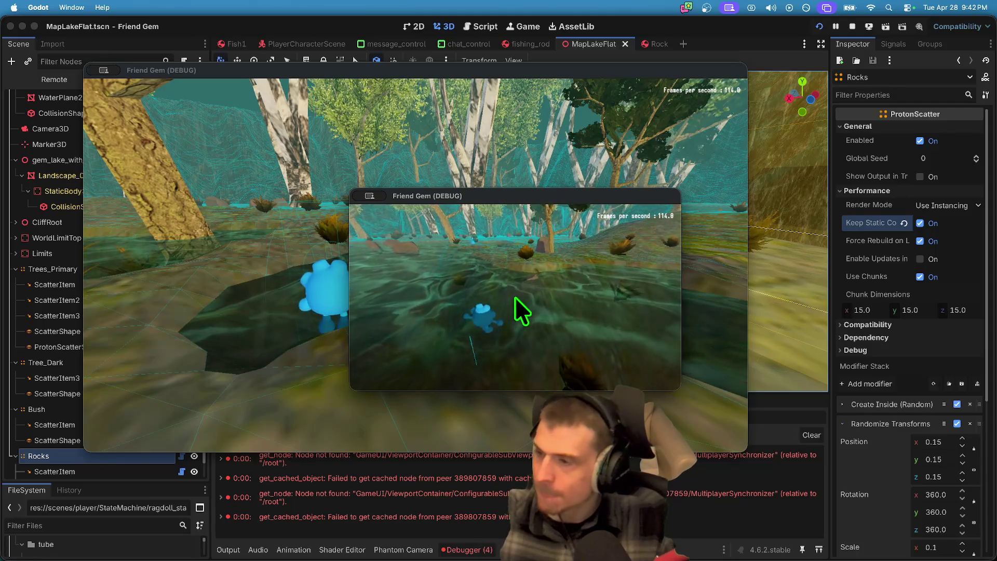
key("w")
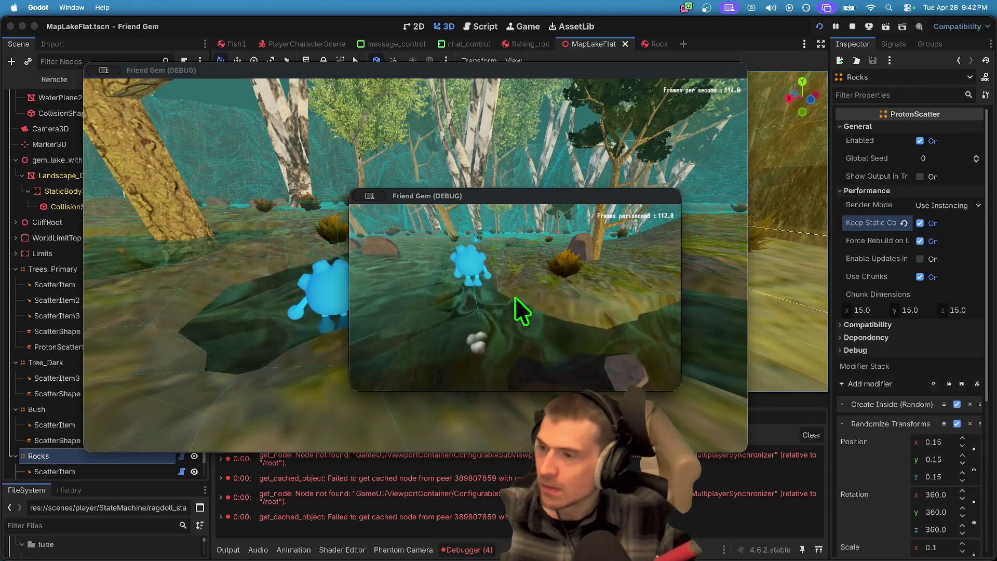
Step: Walk along the rocky bank, pick up a rock, carry it, drop it, and pick it back up
key("s")
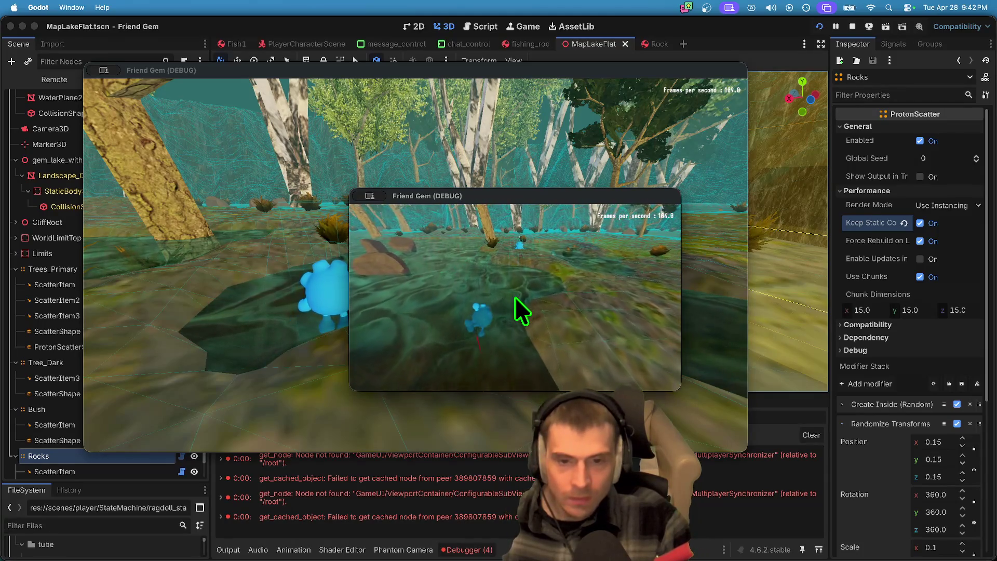
key("w")
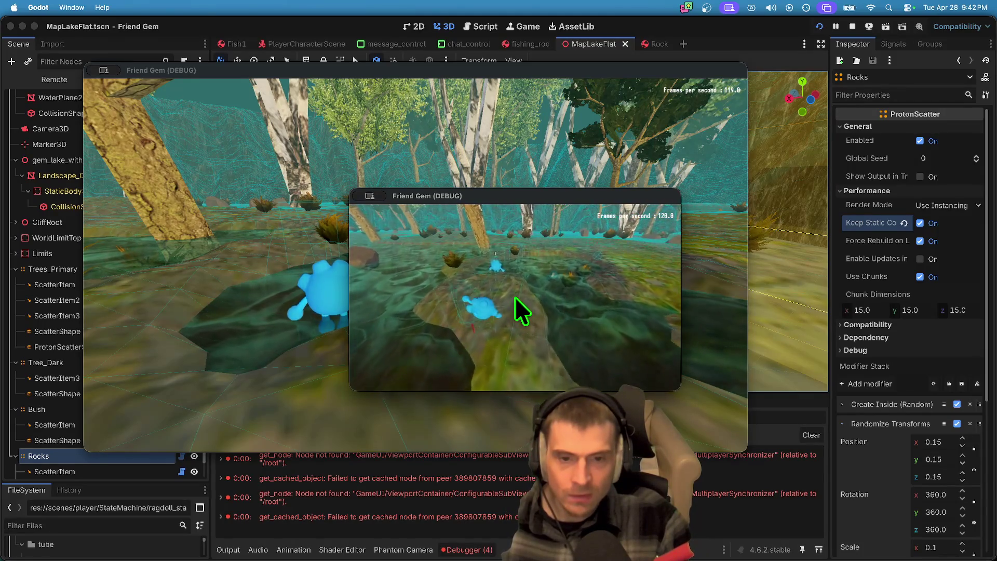
key("a")
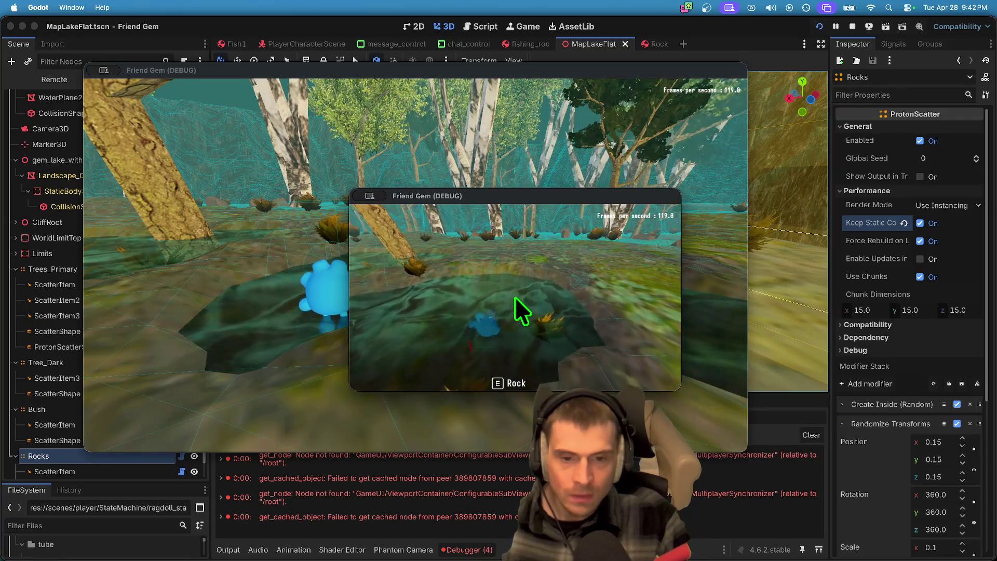
key("w")
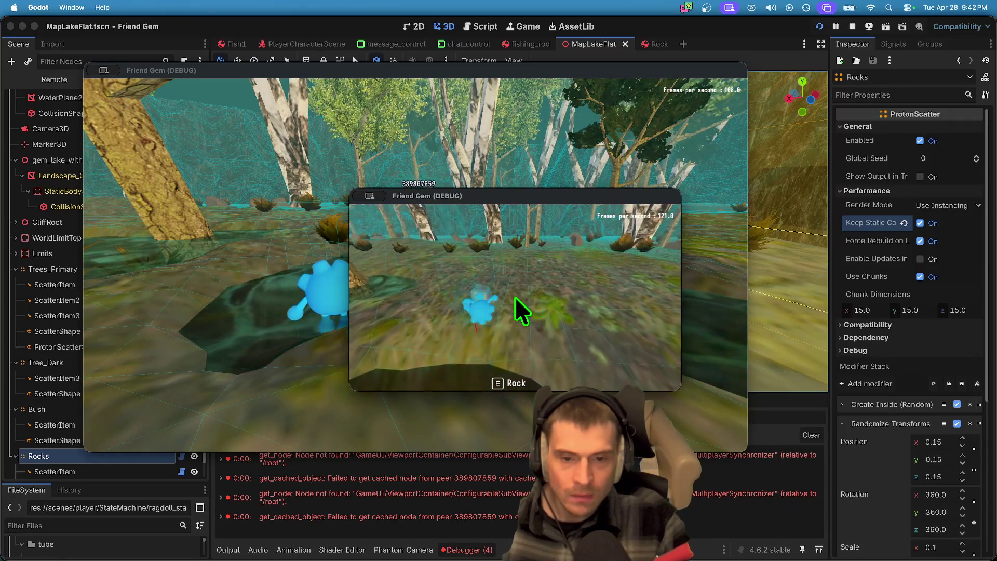
key("a")
key("w")
key("e")
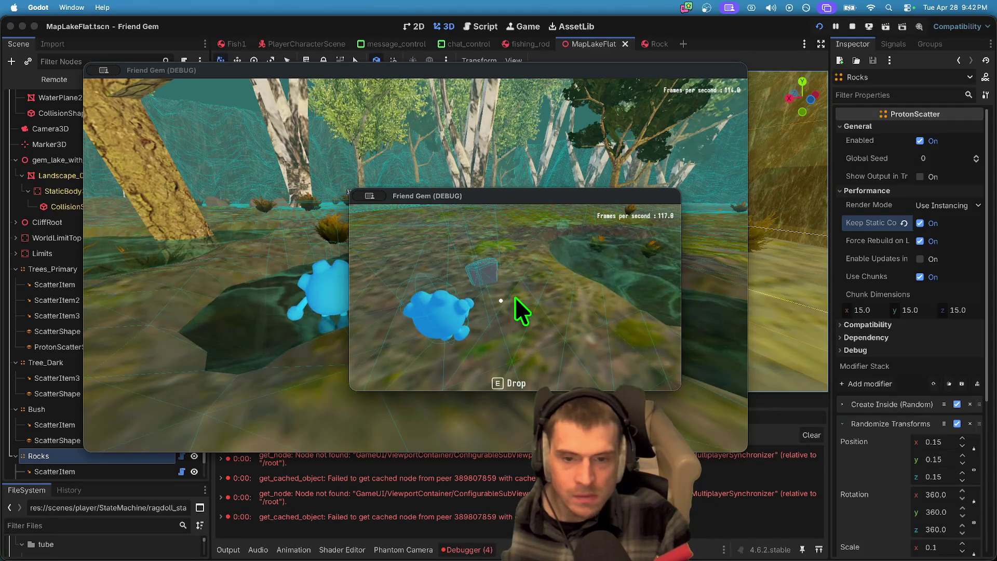
key("w")
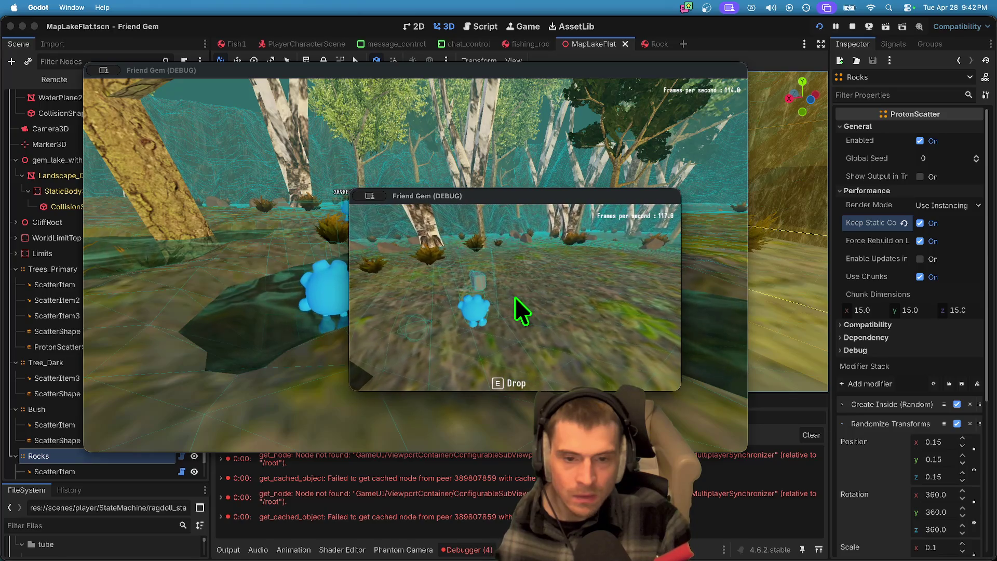
key("e")
key("a")
key("e")
key("w")
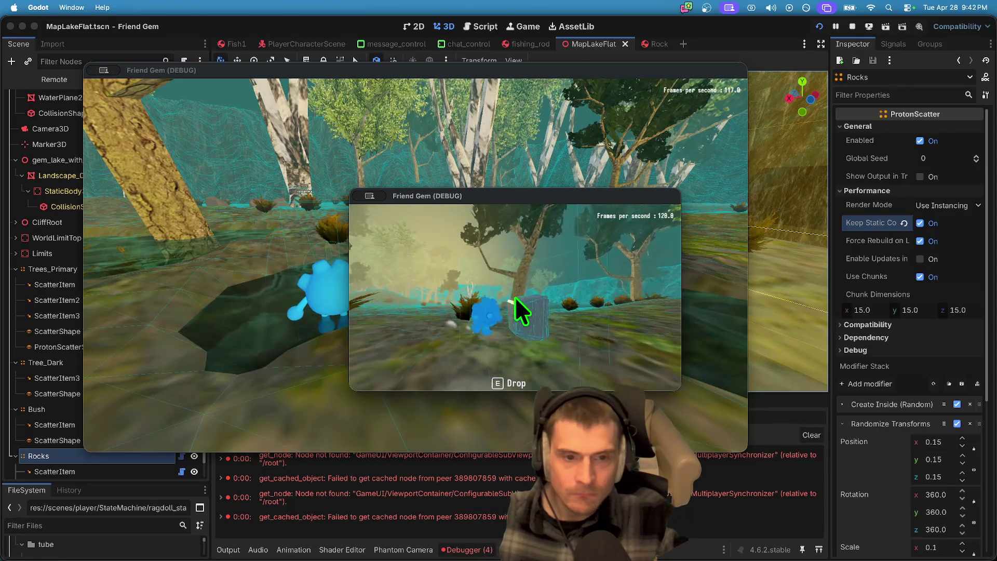
Step: Check the Video options, pick up a rock again, and close the debug game window
key("Escape")
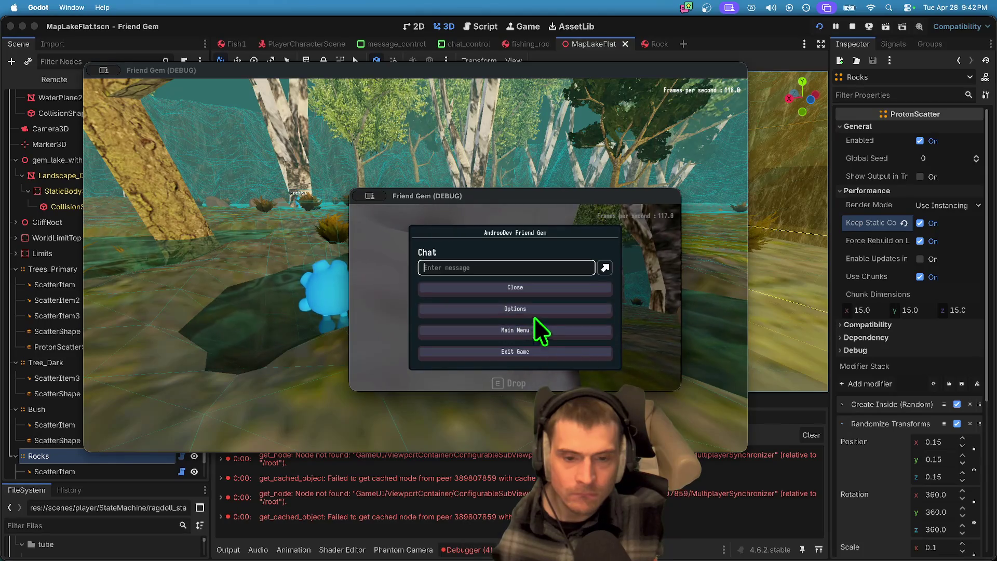
left_click(533, 313)
left_click(490, 216)
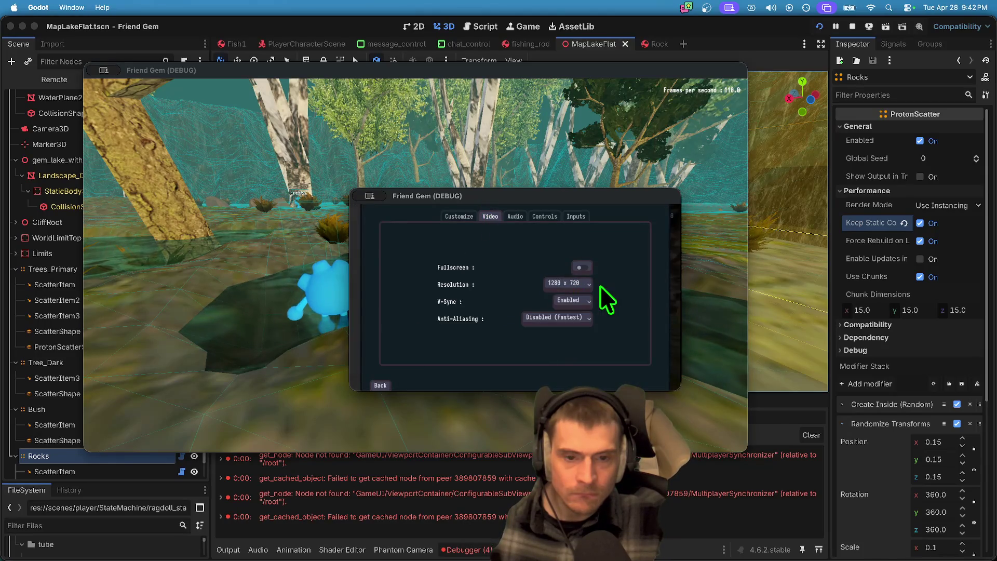
key("Escape")
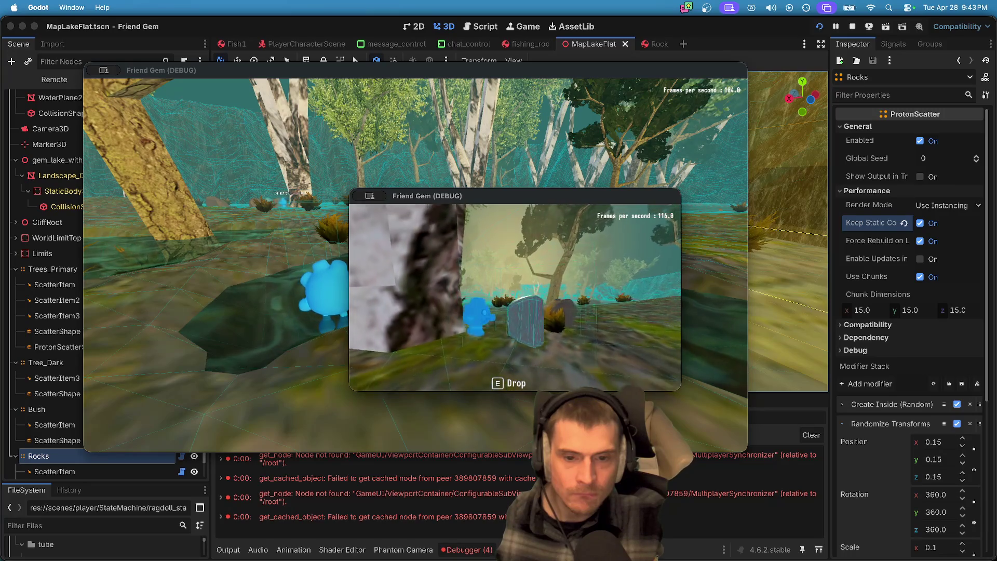
key("e")
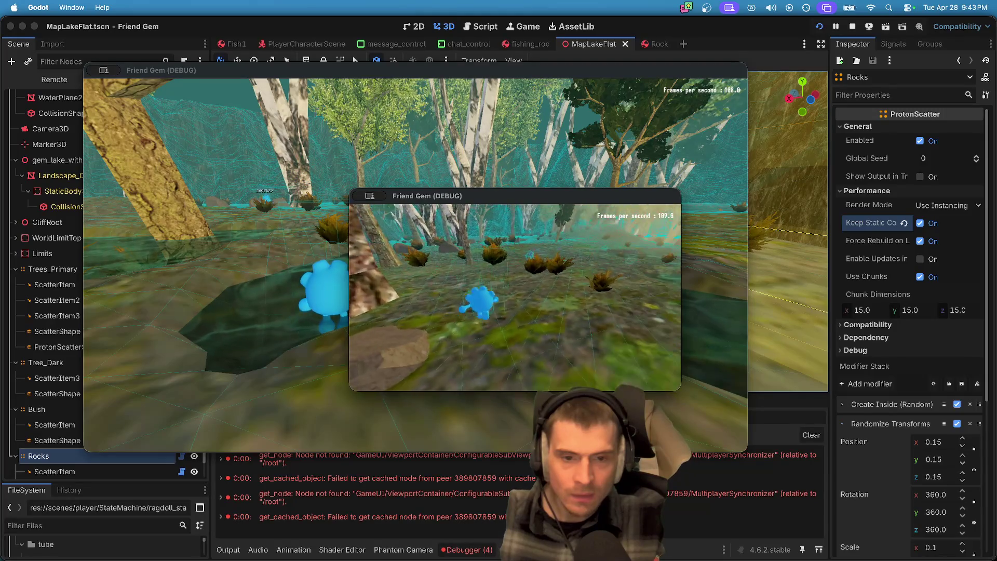
key("e")
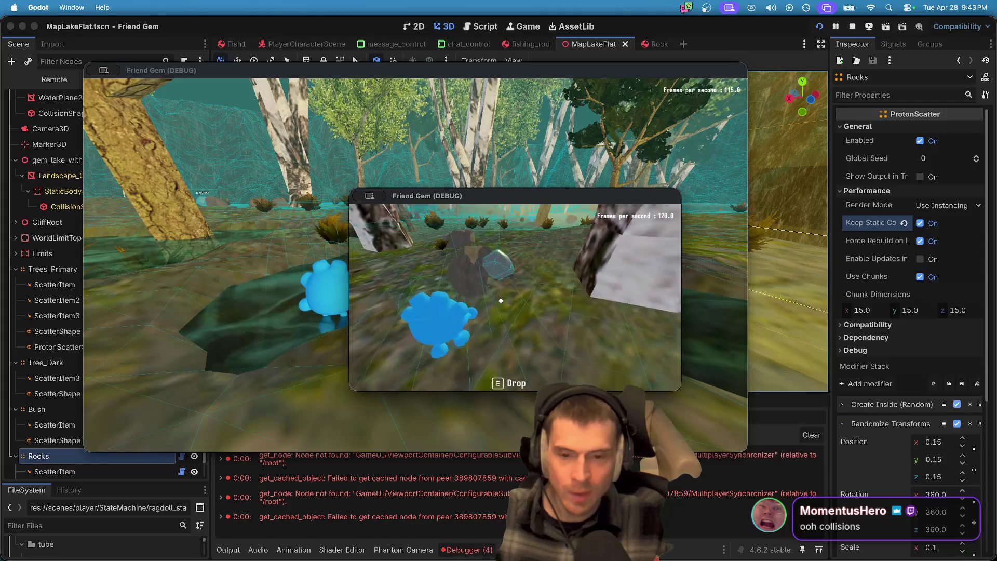
key("Escape")
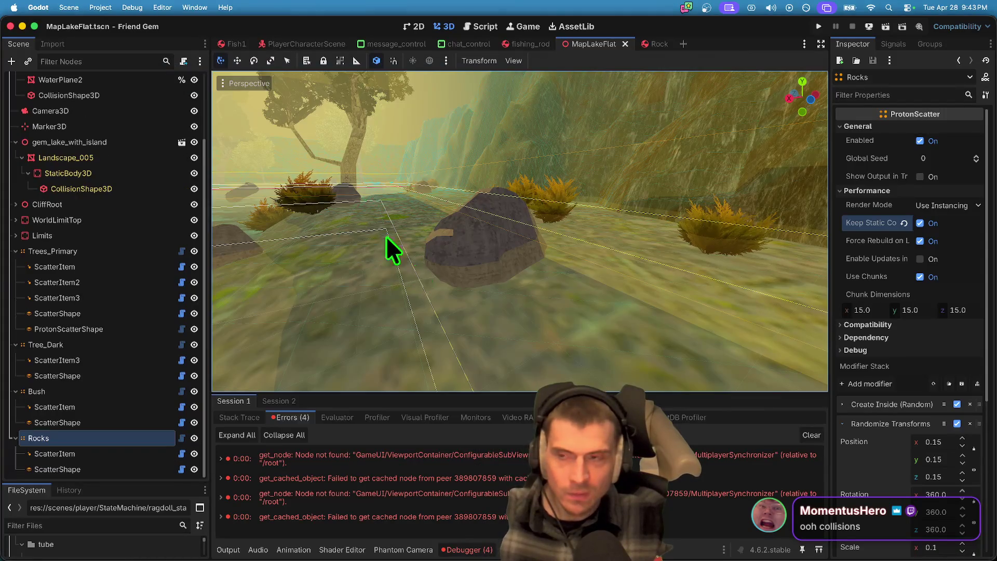
Step: In Debug > Customize Run Instances, set instances to 1 and clear the server feature tag
left_click(102, 7)
mouse_move(133, 8)
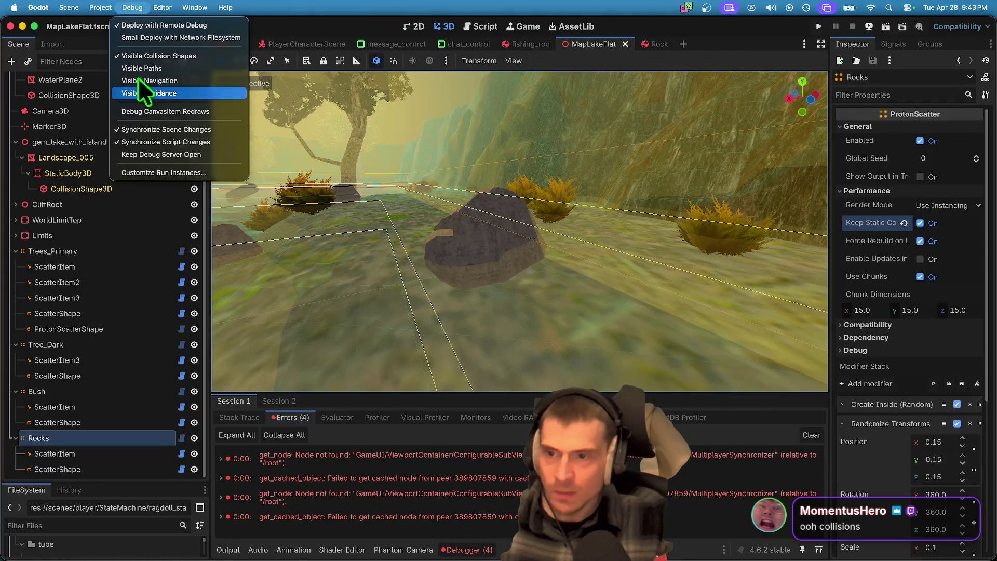
left_click(148, 173)
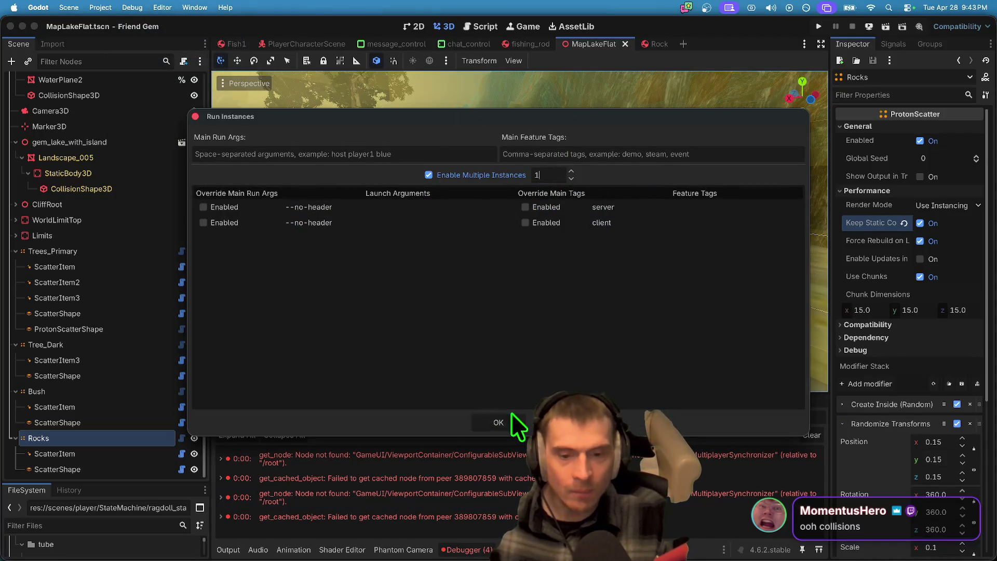
left_click(679, 206)
left_click(679, 207)
key("BackSpace")
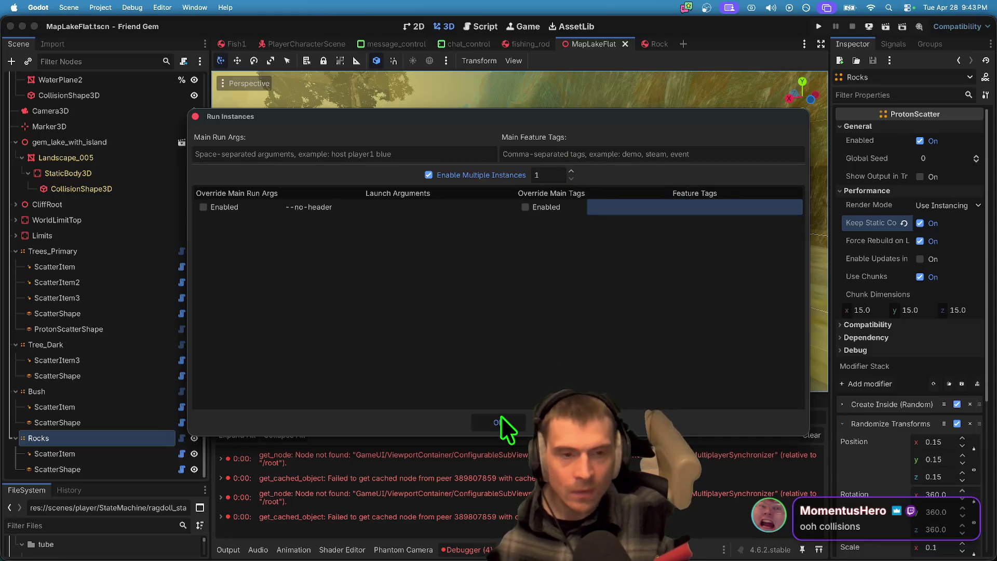
left_click(498, 422)
Step: Run the project with super+B, stop it, and run and stop it again
key("w")
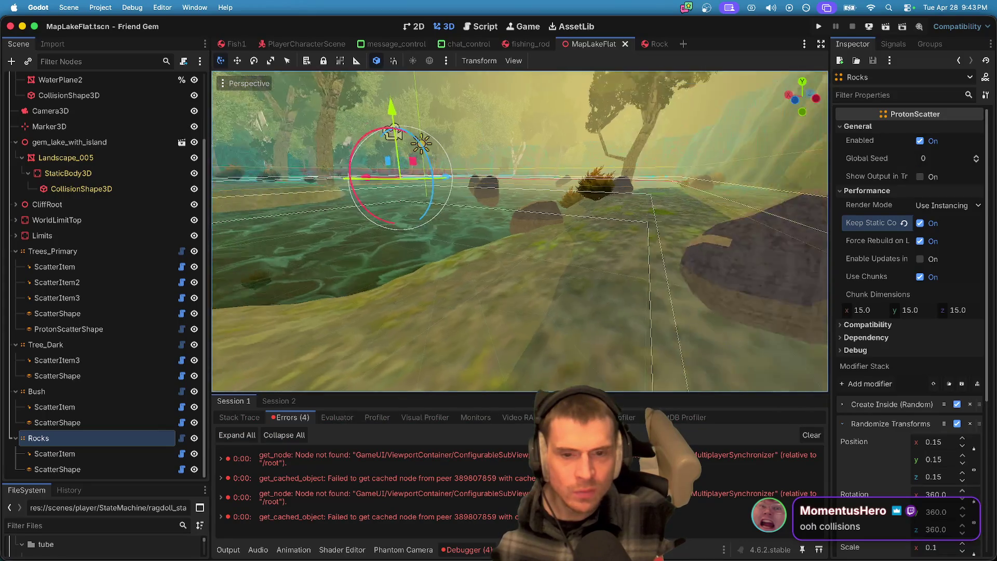
key("super+b")
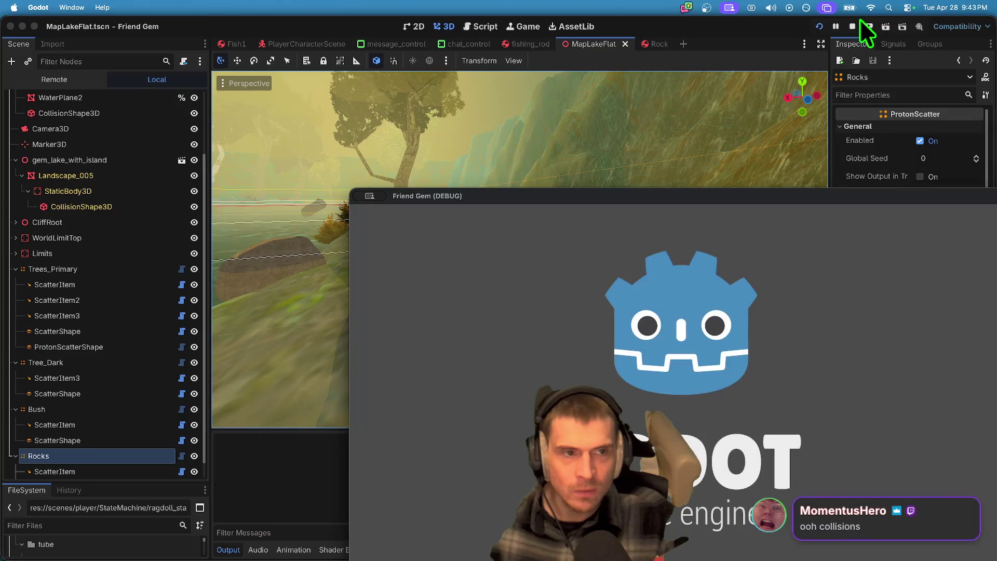
left_click(852, 26)
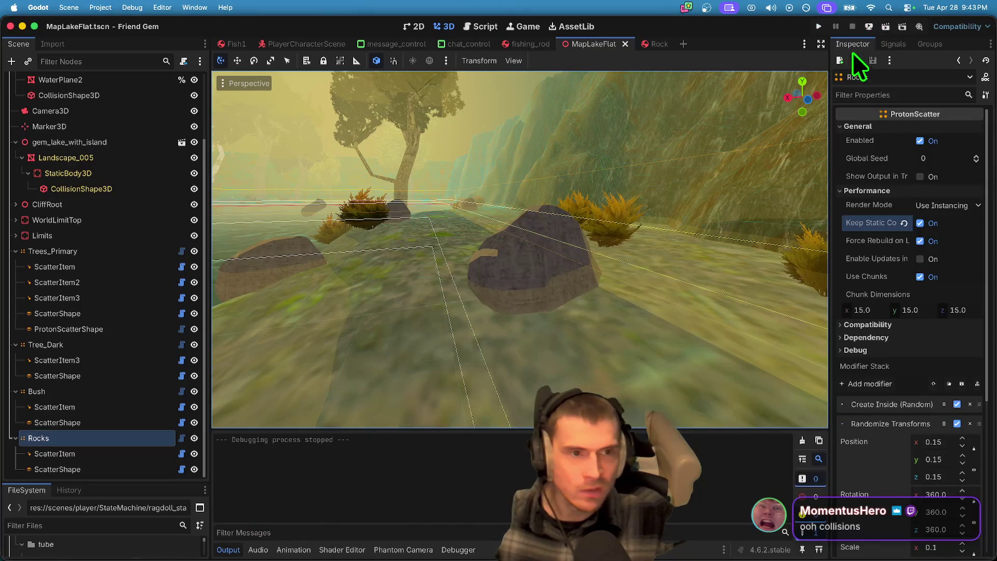
key("super+b")
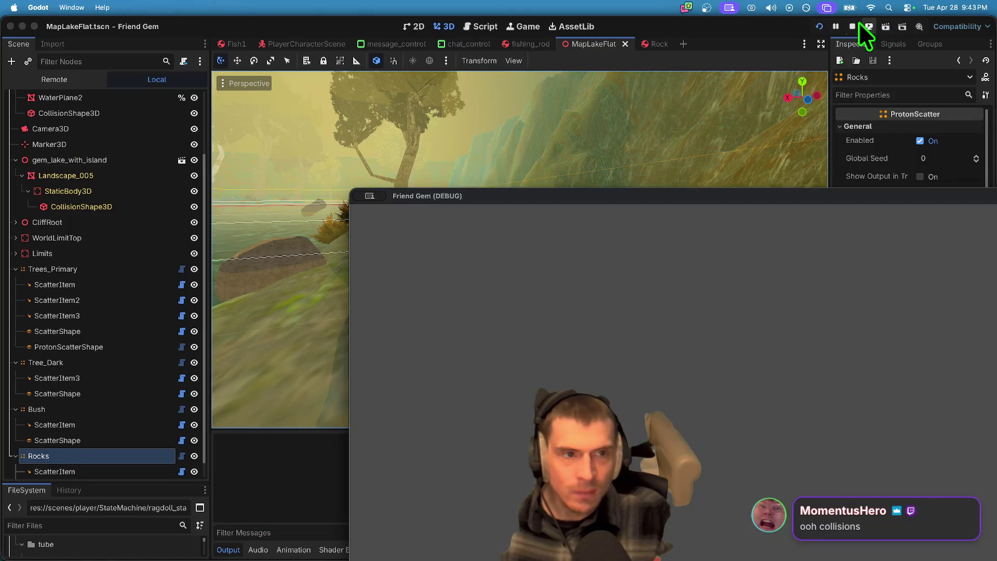
left_click(852, 26)
Step: Launch the web build with Remote Deploy > Run in Browser
left_click(869, 25)
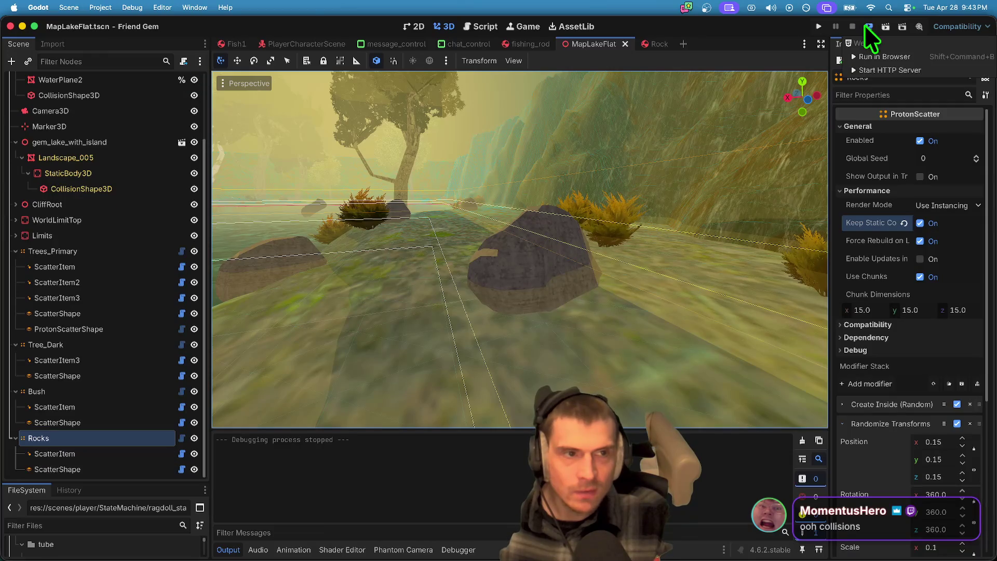
left_click(868, 62)
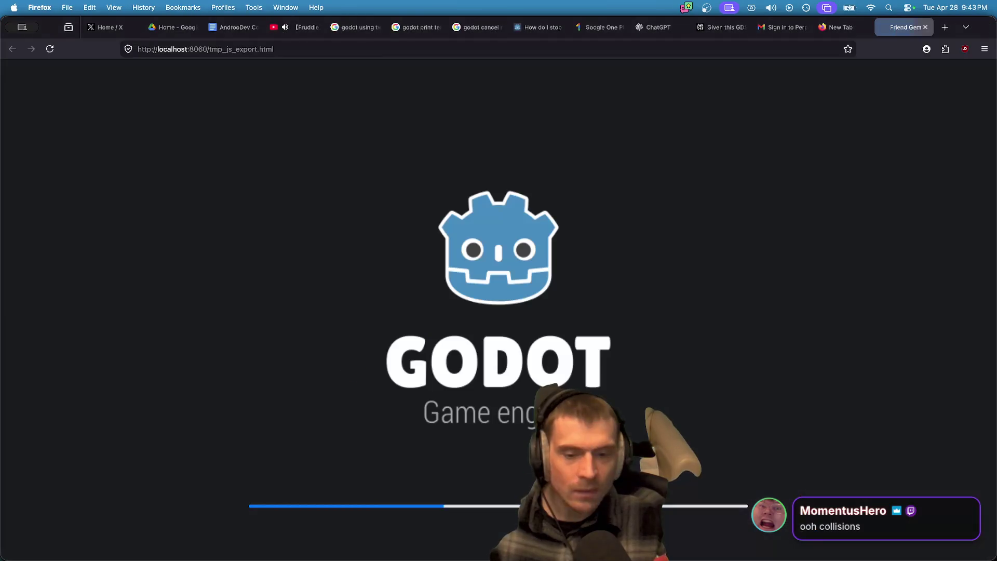
key("super+Tab")
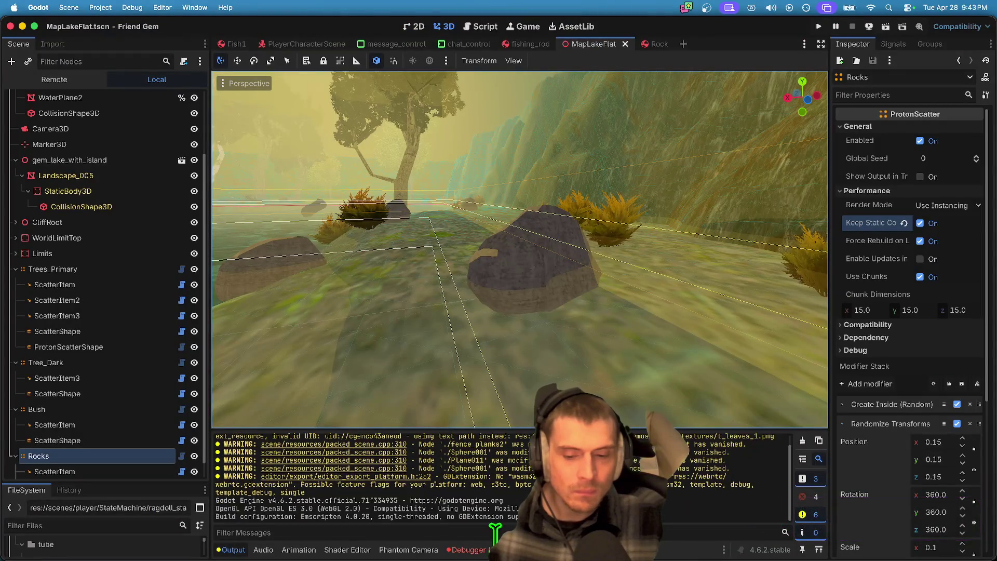
Step: Open the tube_upnp.gd error from the Debugger Errors list, then start the game in Firefox
left_click(492, 549)
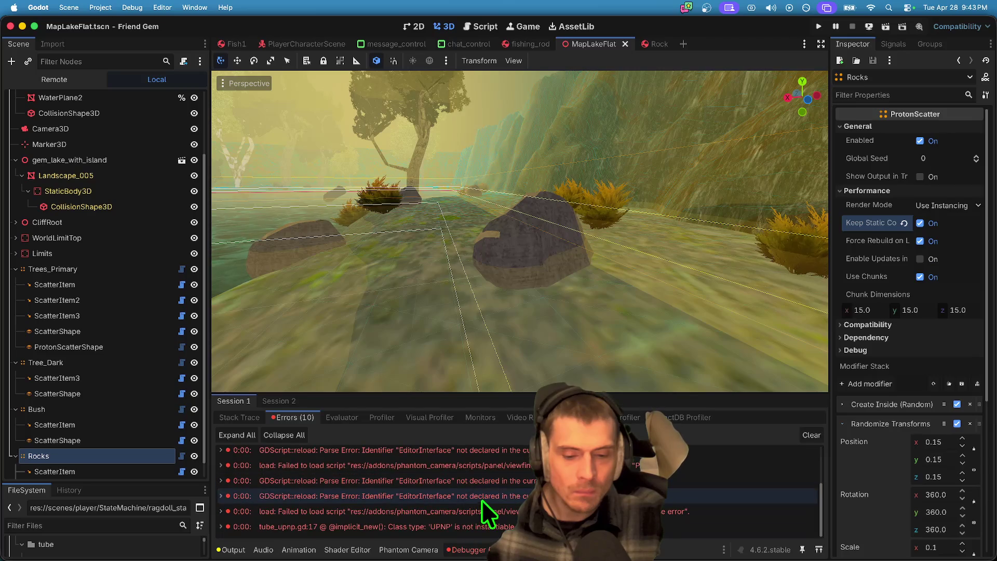
left_click(494, 511)
key("super+Tab")
key("super+Tab")
key("super+shift+Tab")
key("super+shift+Tab")
double_click(494, 526)
key("super+Tab")
key("super+Tab")
key("super+shift+Tab")
key("super+shift+Tab")
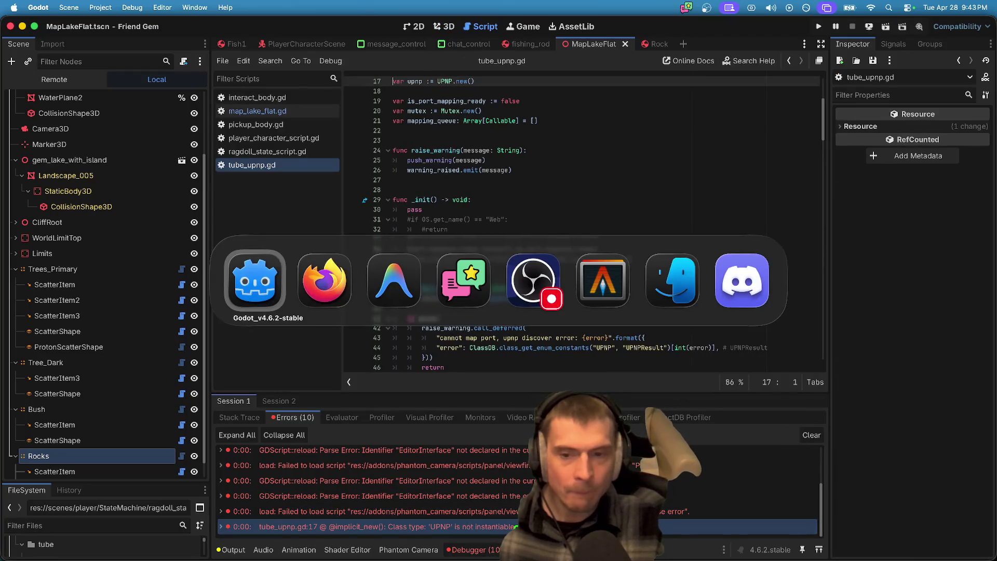
key("super+Tab")
left_click(503, 331)
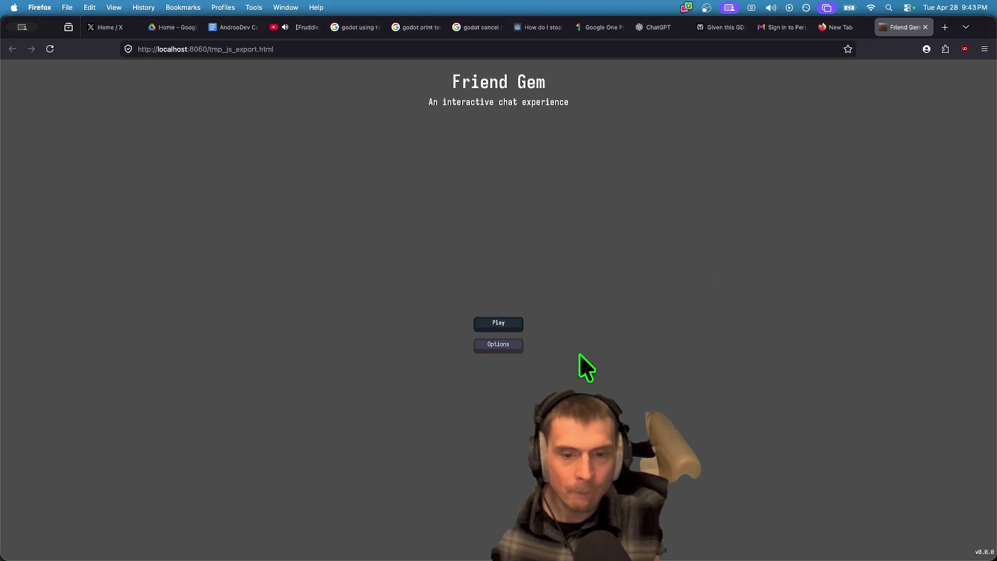
Step: Host a game and load the MapLakeFlat level from the Admin panel
left_click(518, 248)
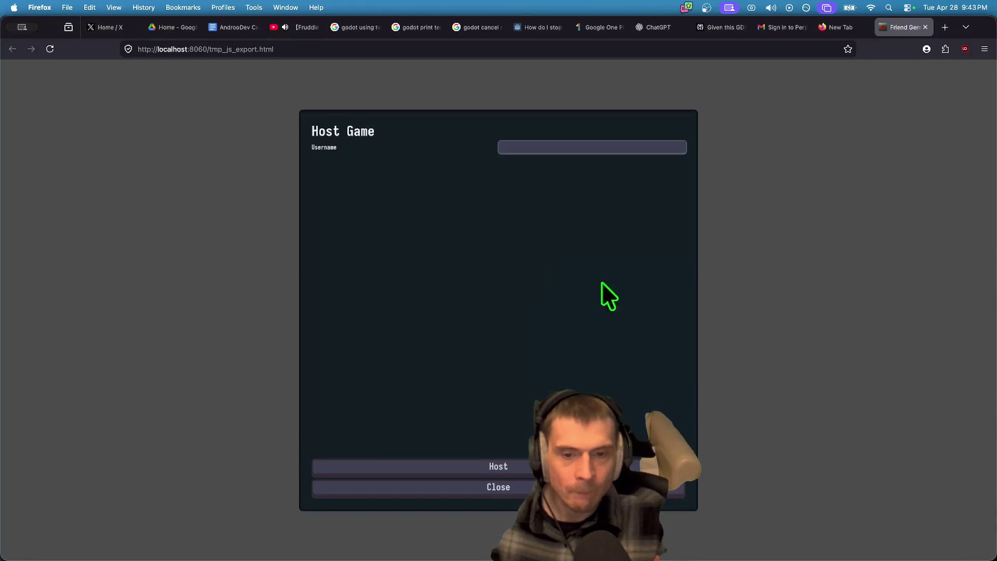
left_click(498, 467)
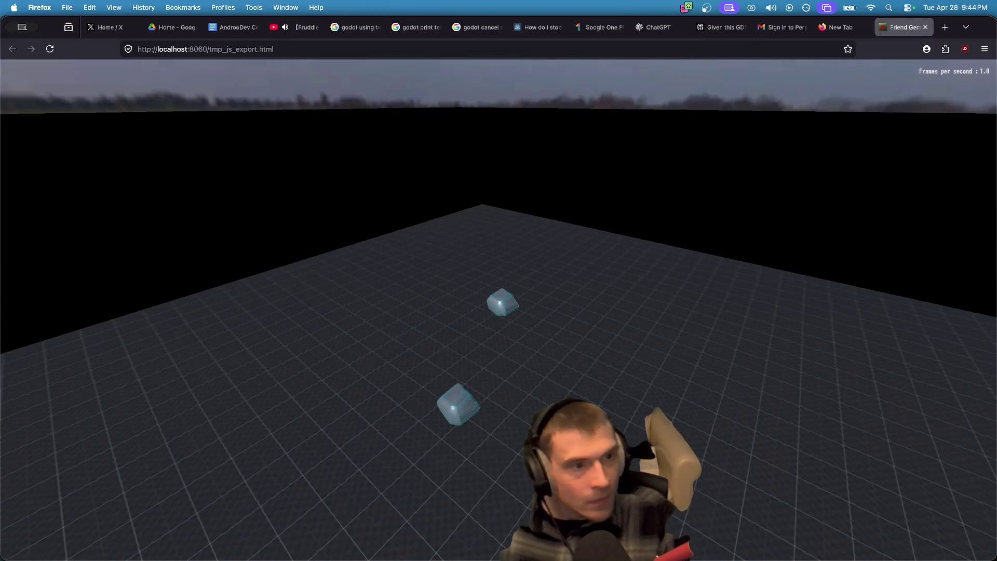
key("w")
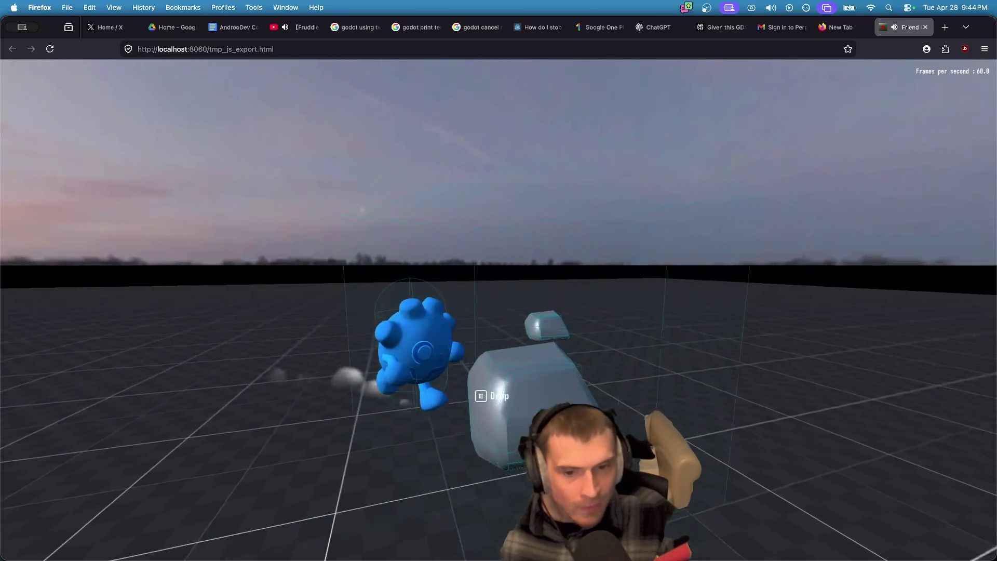
key("Escape")
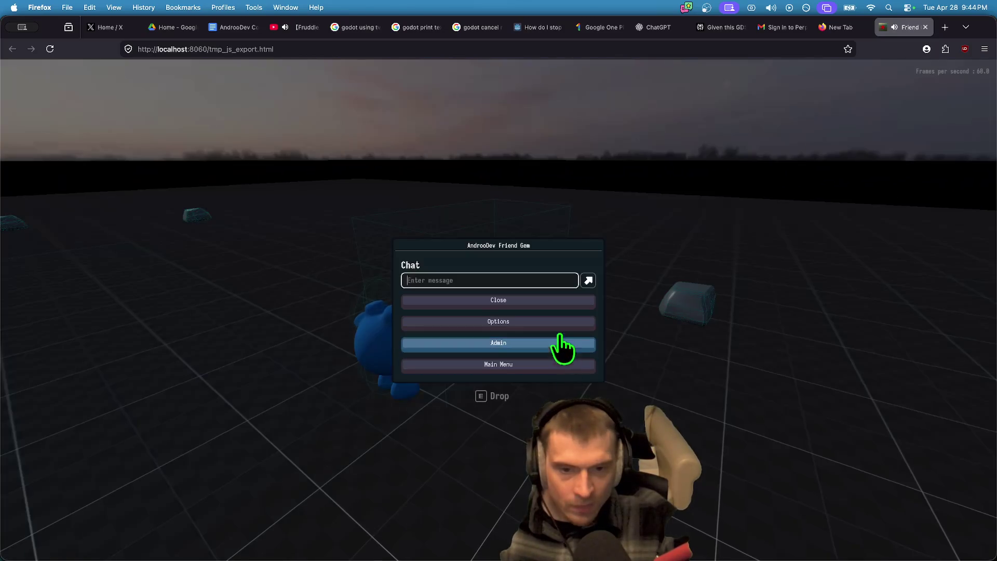
left_click(552, 343)
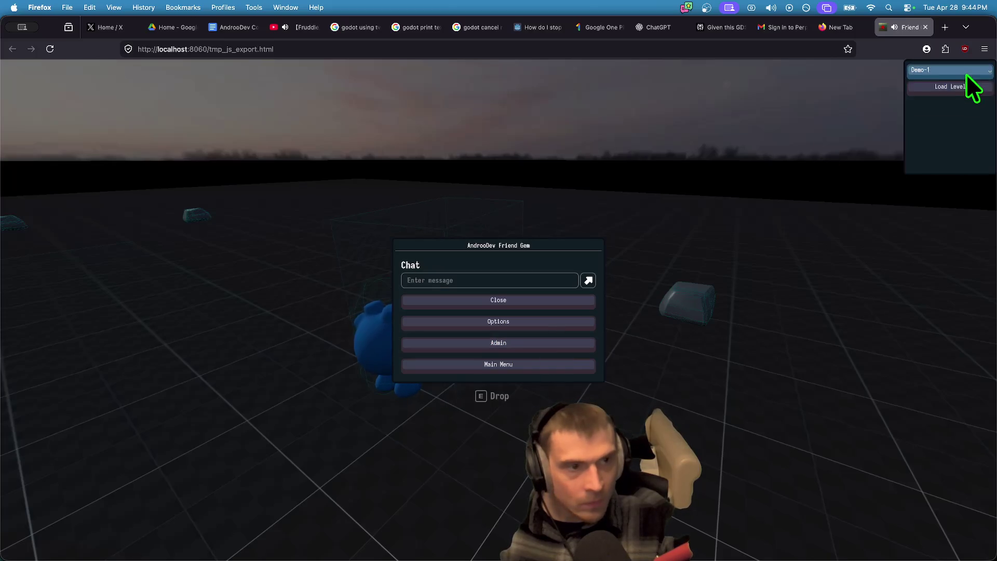
left_click(960, 104)
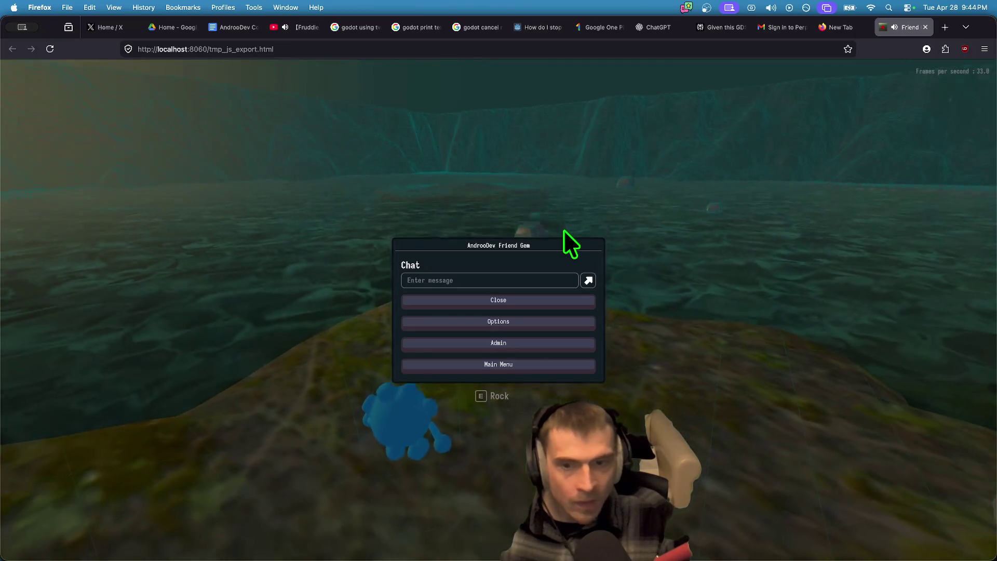
left_click(563, 229)
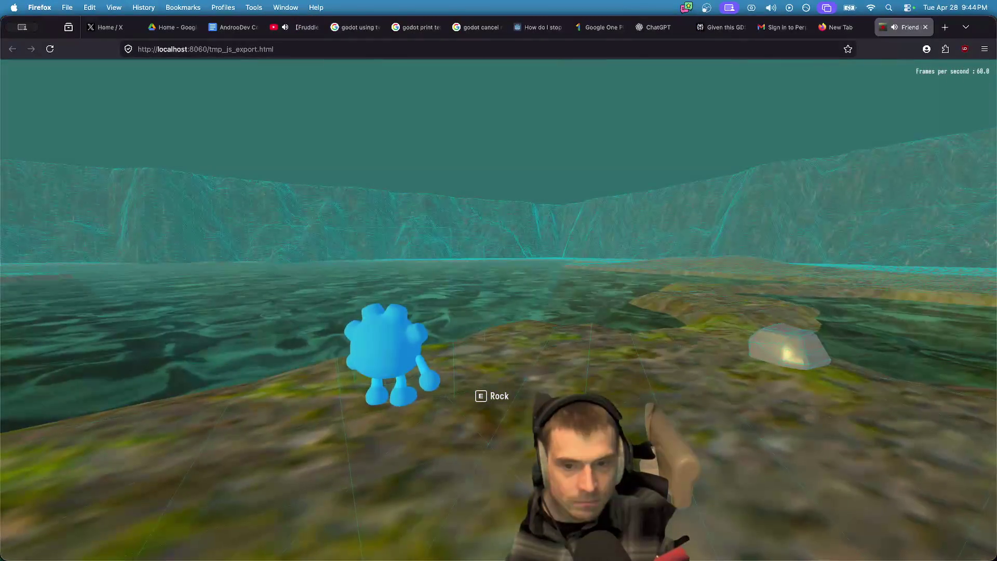
Step: Pick up a rock, carry it around the lake, and drop it near the hill
key("w")
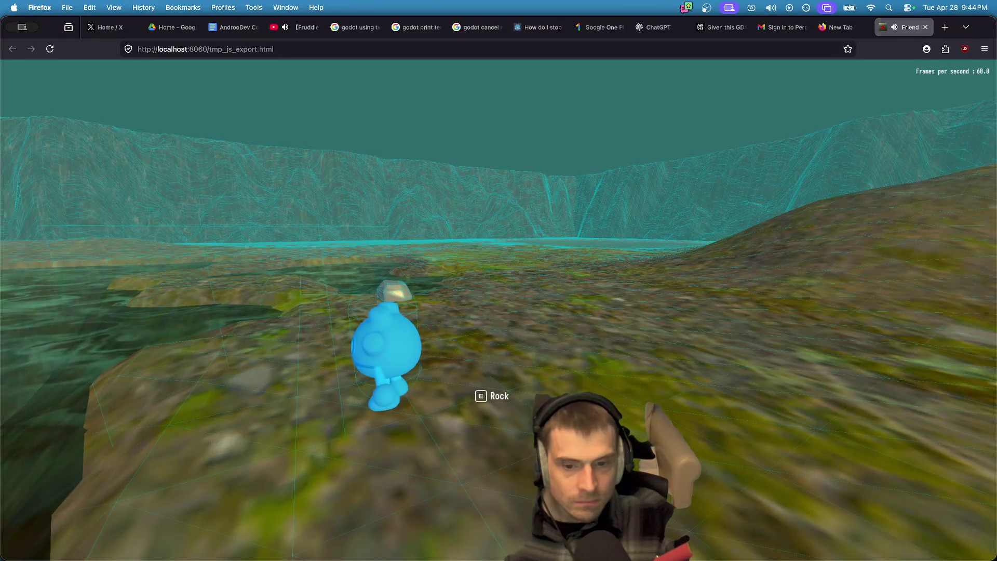
key("e")
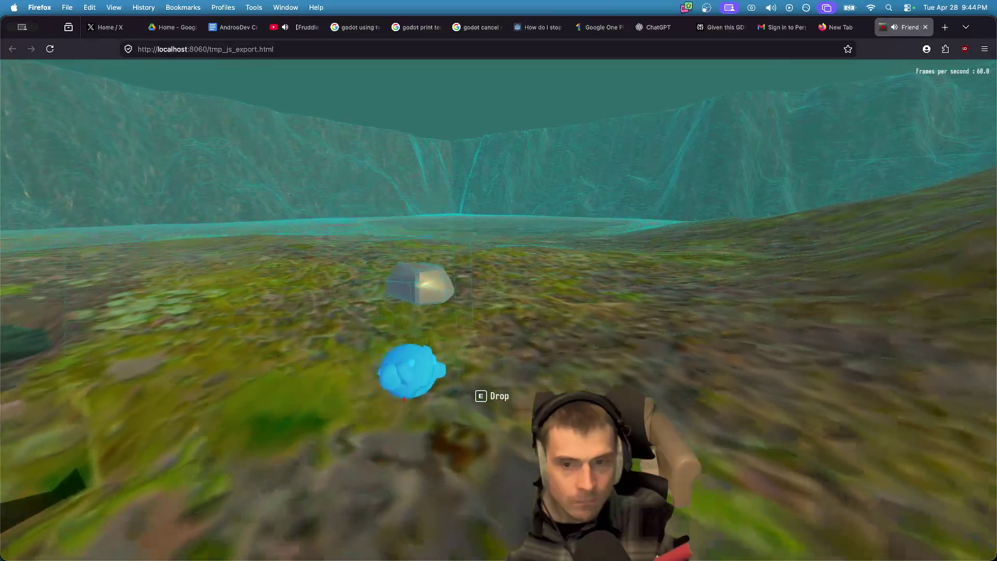
key("w")
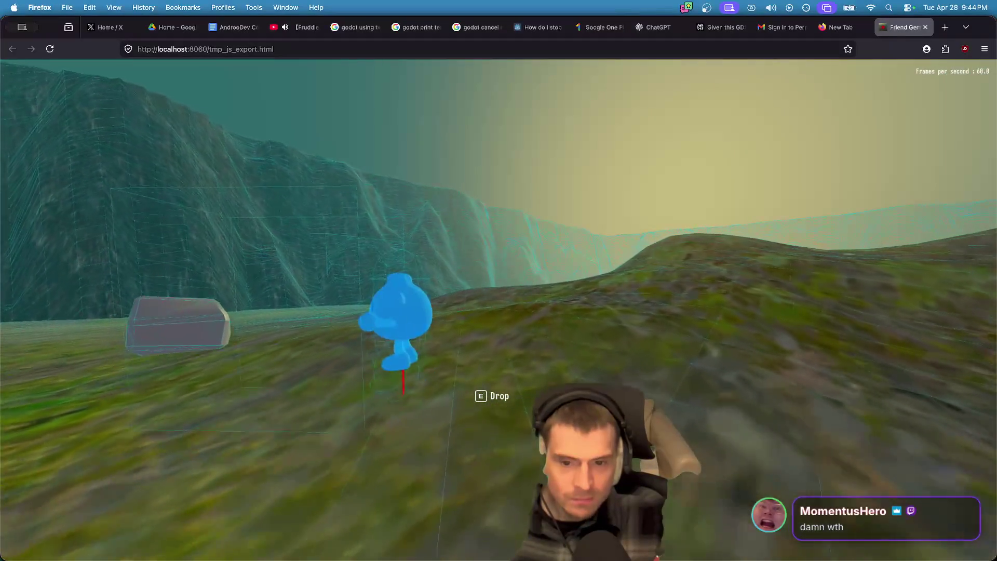
key("super+Tab")
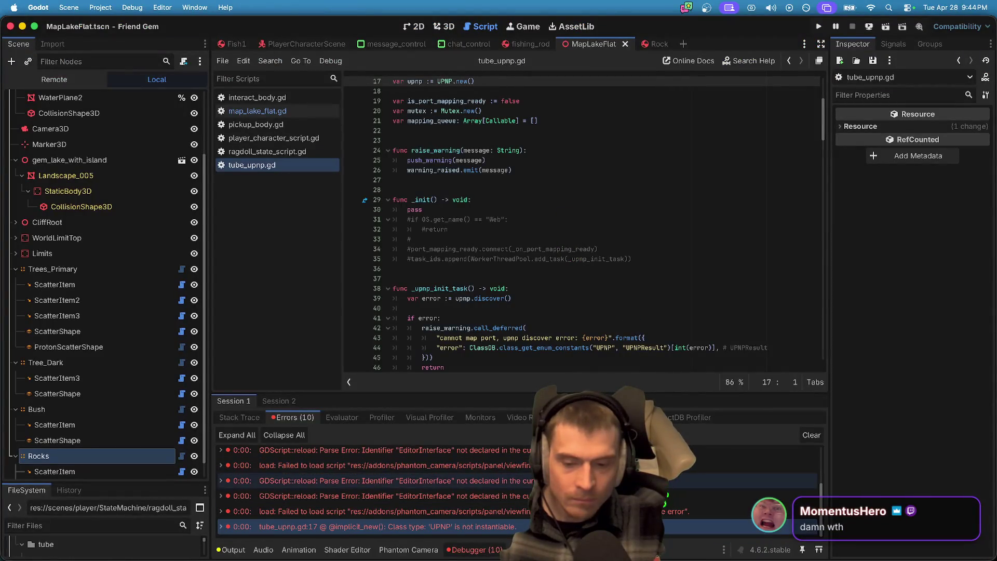
left_click(870, 27)
key("w")
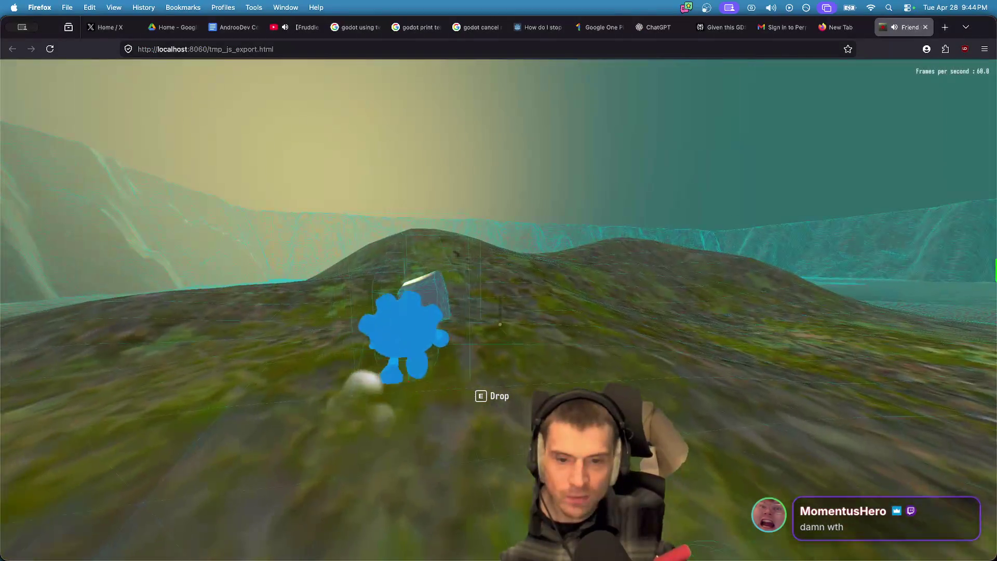
key("e")
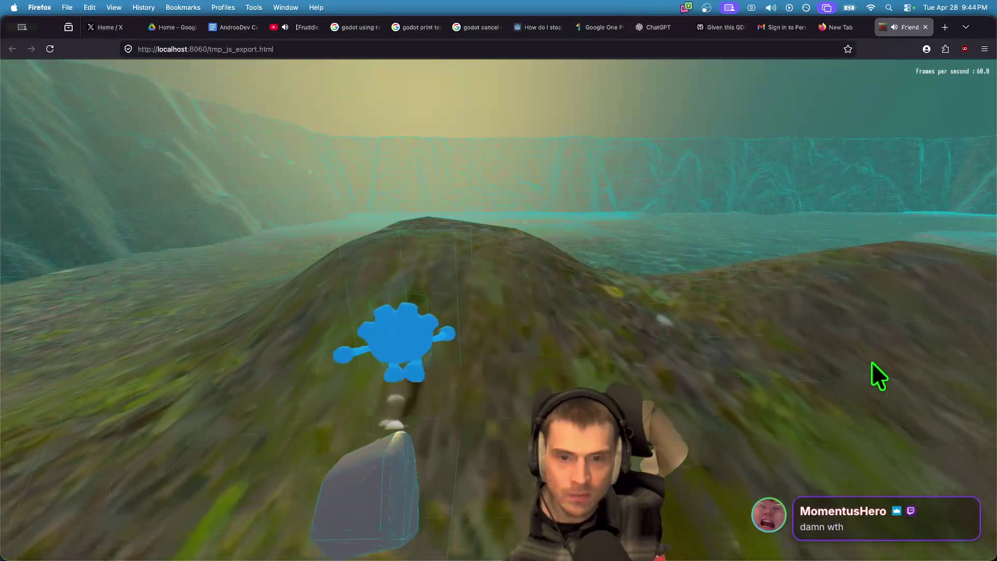
Step: Quit to the main menu, close the Friend Gem tab, and return to Godot
key("Escape")
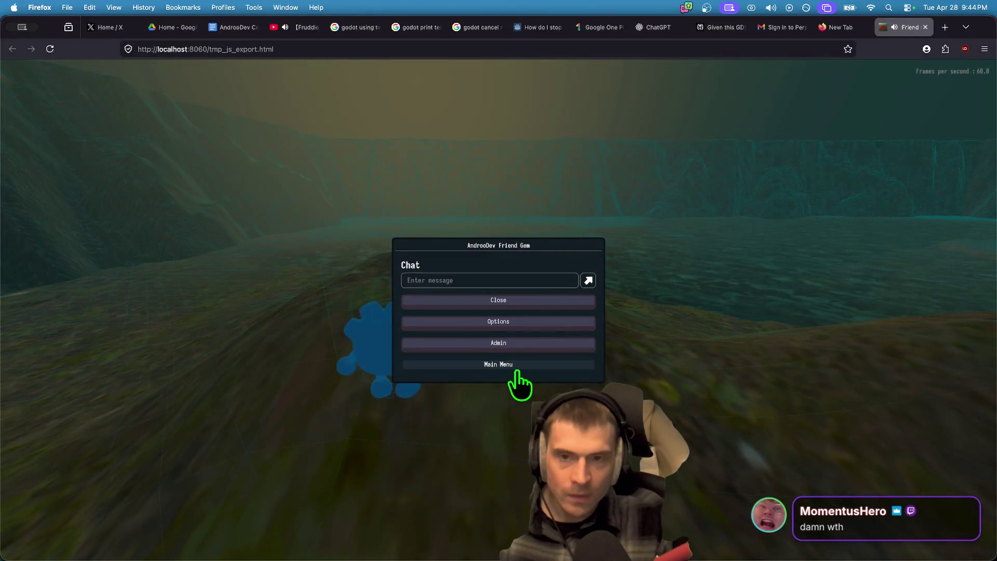
left_click(517, 370)
middle_click(895, 32)
key("super+Tab")
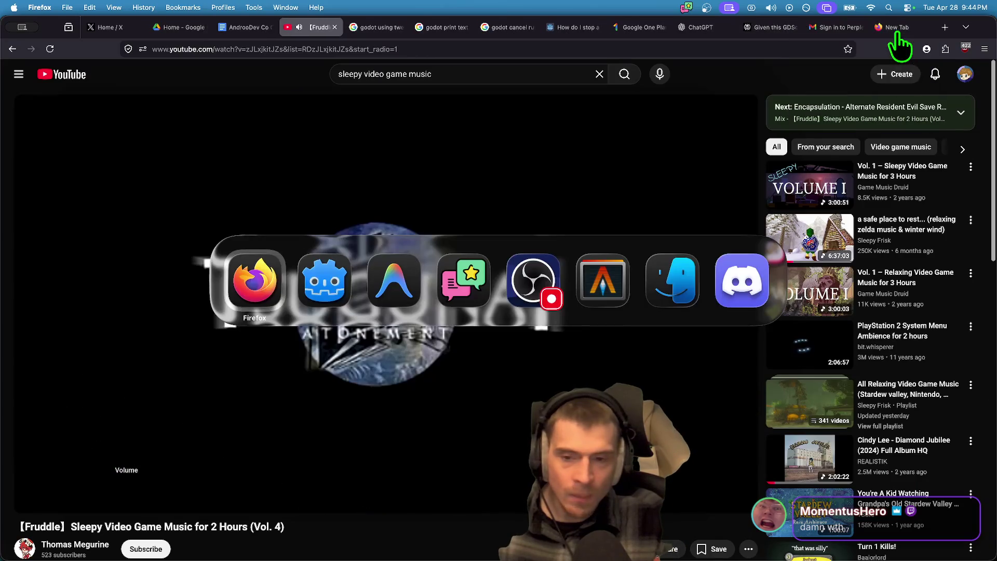
key("super+Tab")
key("super+Tab")
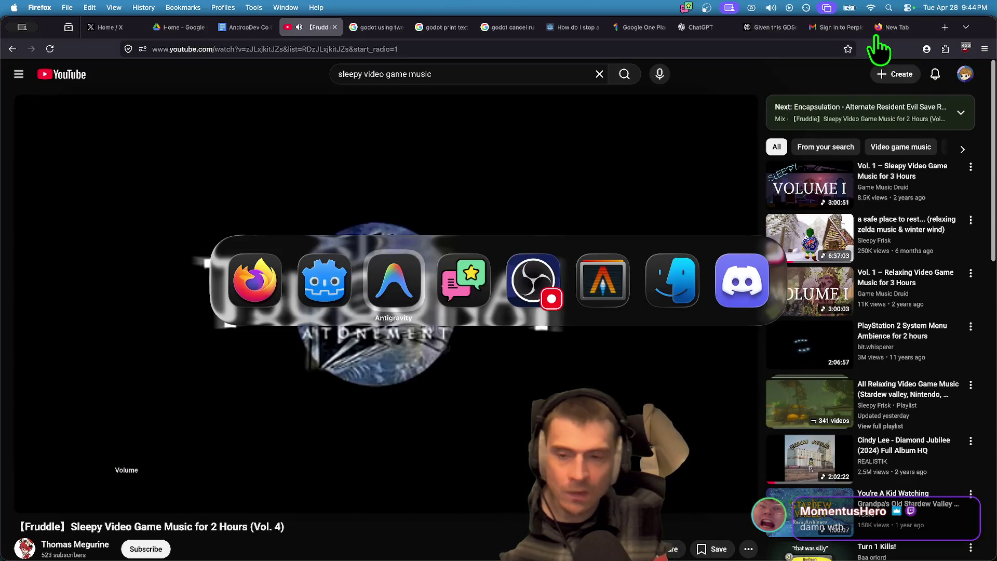
key("super+shift+Tab")
left_click(159, 7)
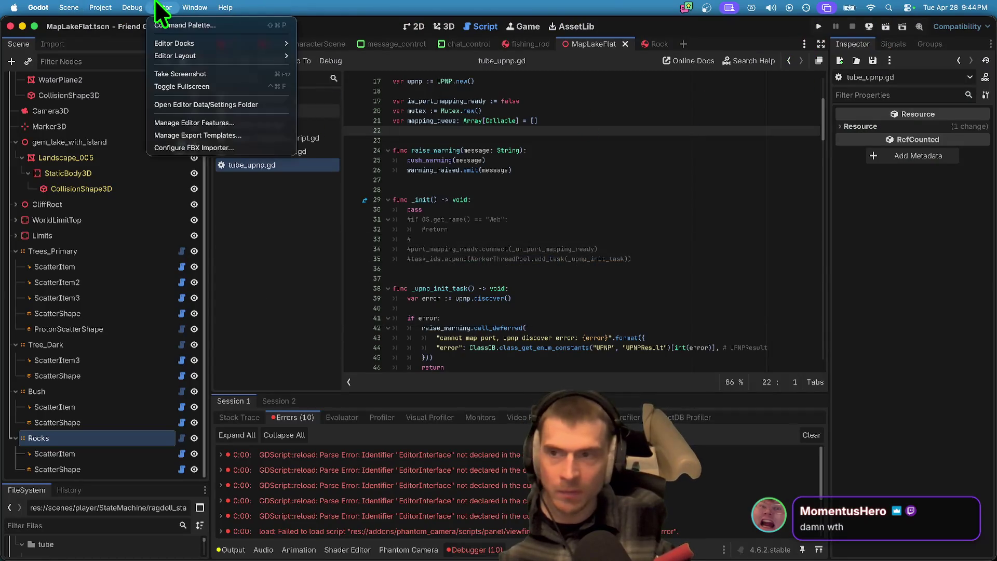
Step: Turn off Keep Static Collision on the Rocks scatter node
left_click(159, 6)
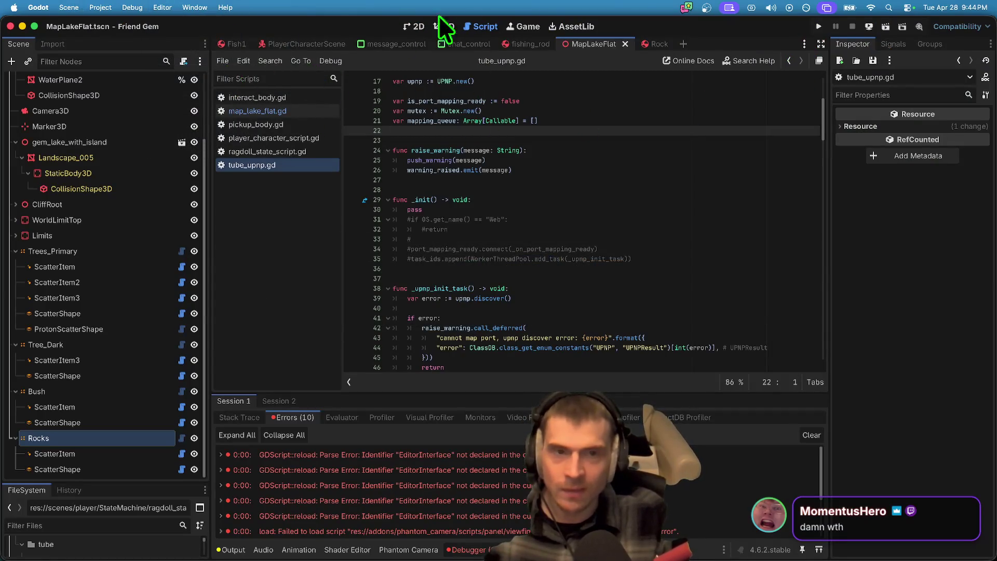
left_click(49, 438)
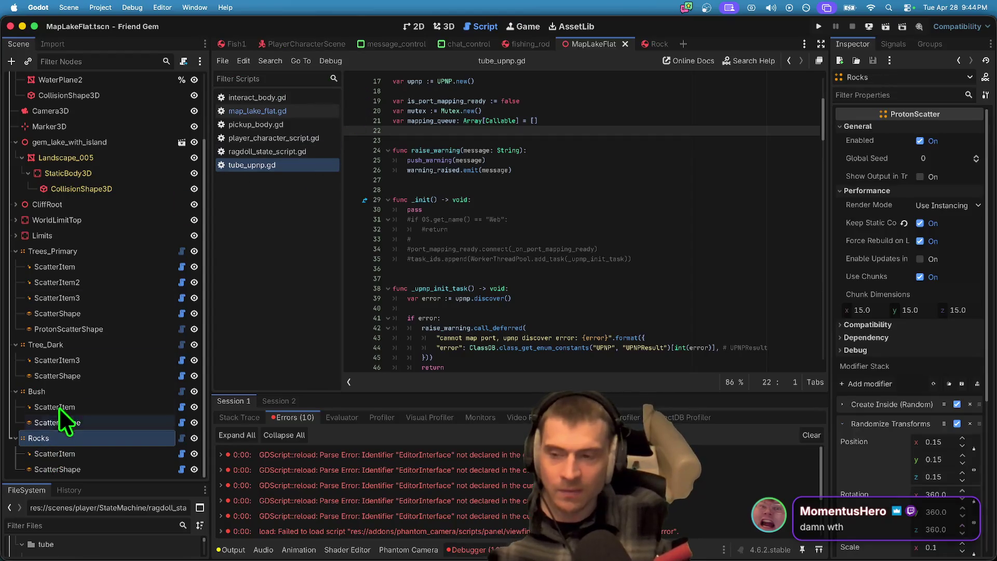
left_click(933, 225)
left_click(623, 249)
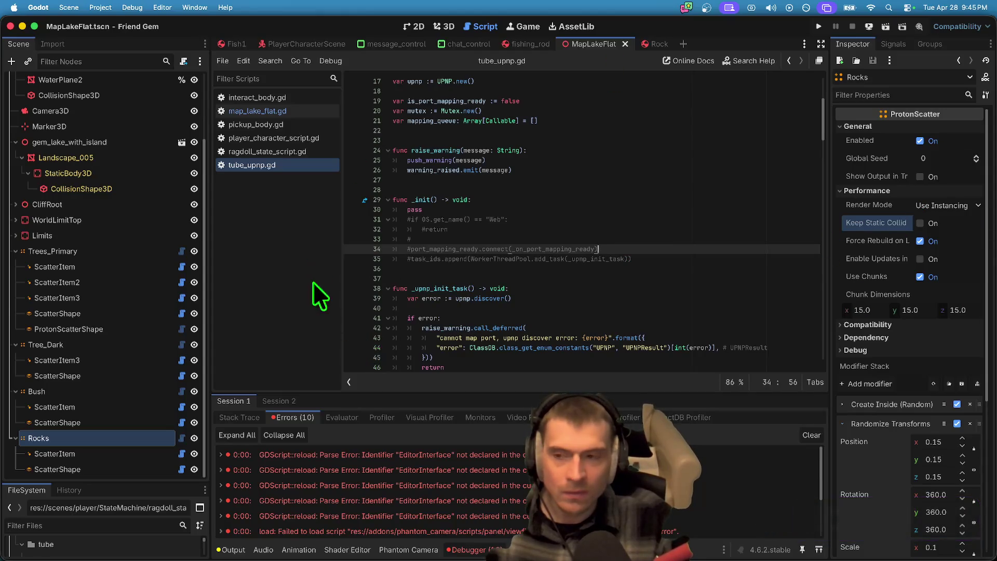
scroll(47, 405, "up", 5)
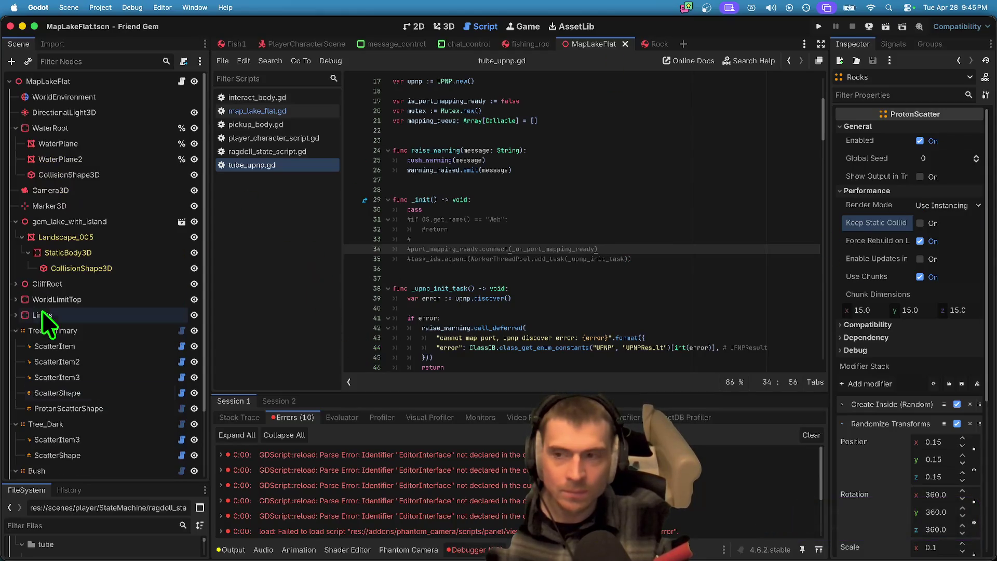
Step: Stop the HTTP server and rerun the web build in the browser
left_click(870, 26)
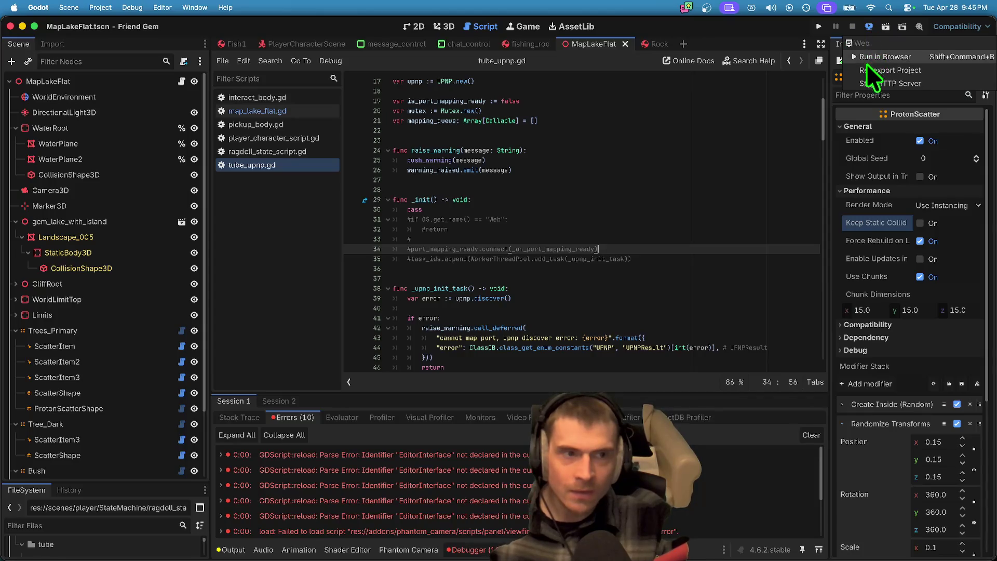
left_click(901, 84)
left_click(869, 26)
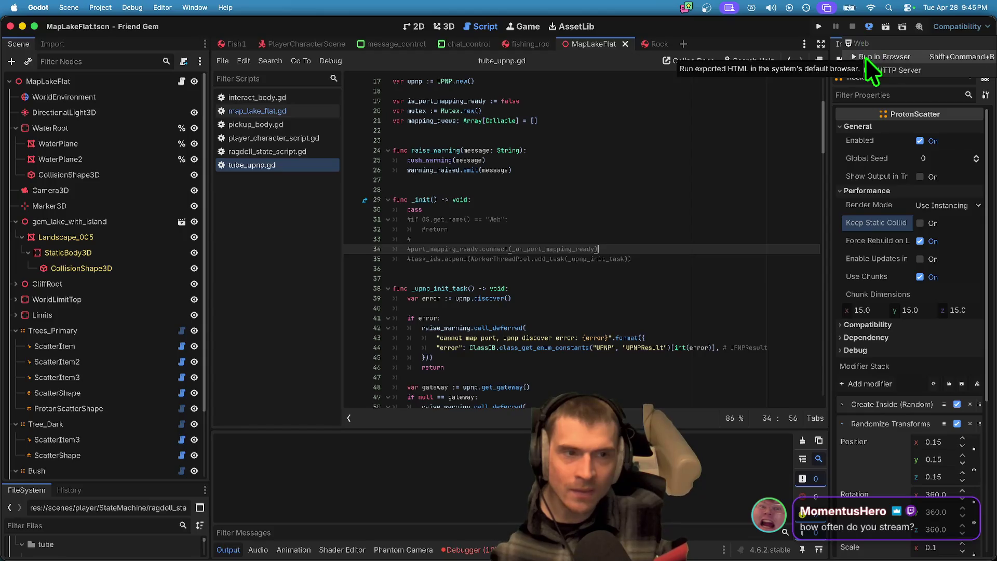
left_click(865, 57)
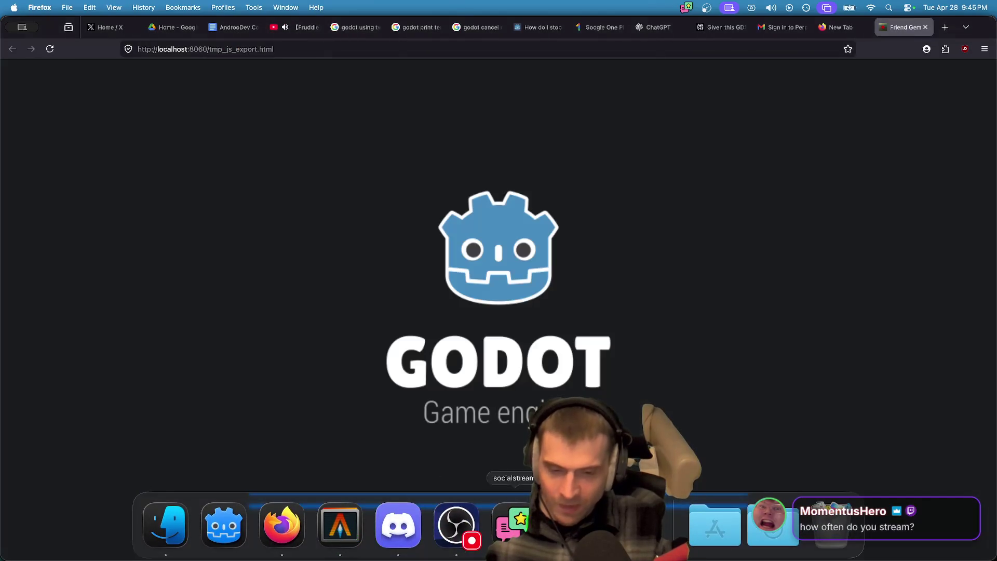
Step: Launch Google Chrome from system search
key("super+space")
type("c")
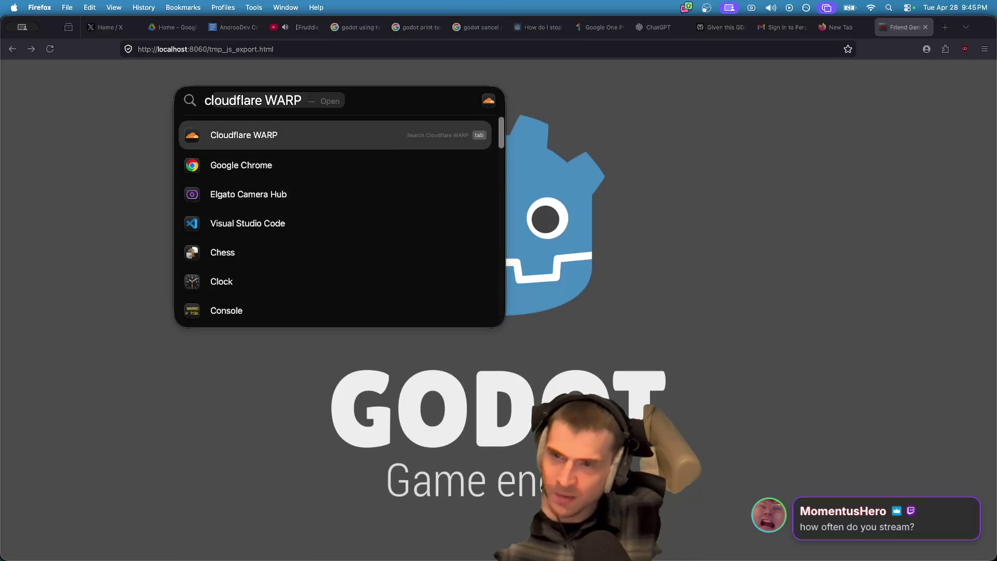
type("hr")
key("Return")
Step: Open a new Chrome window and load the localhost web build page
left_click(326, 50)
key("super+Tab")
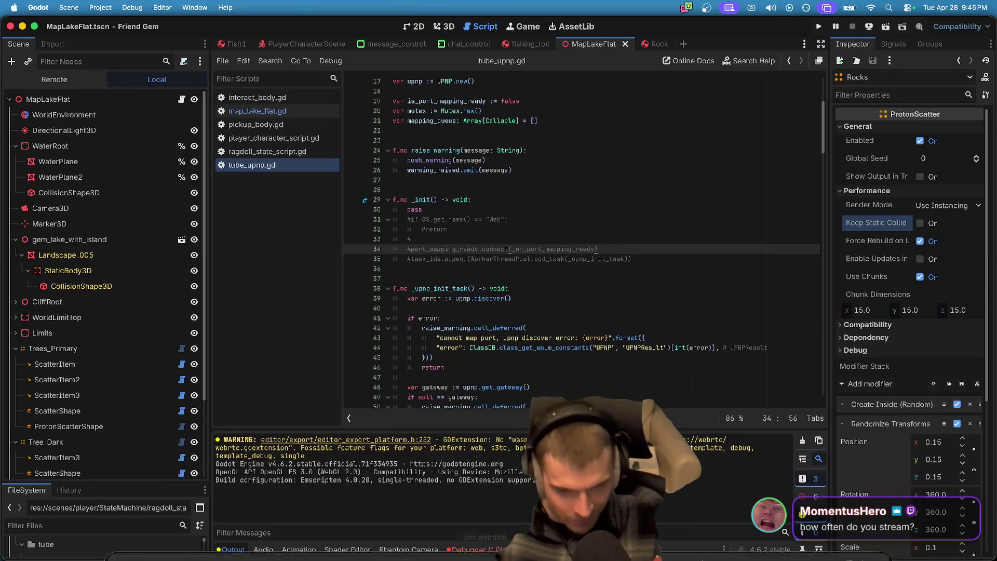
mouse_move(545, 558)
left_click(659, 524)
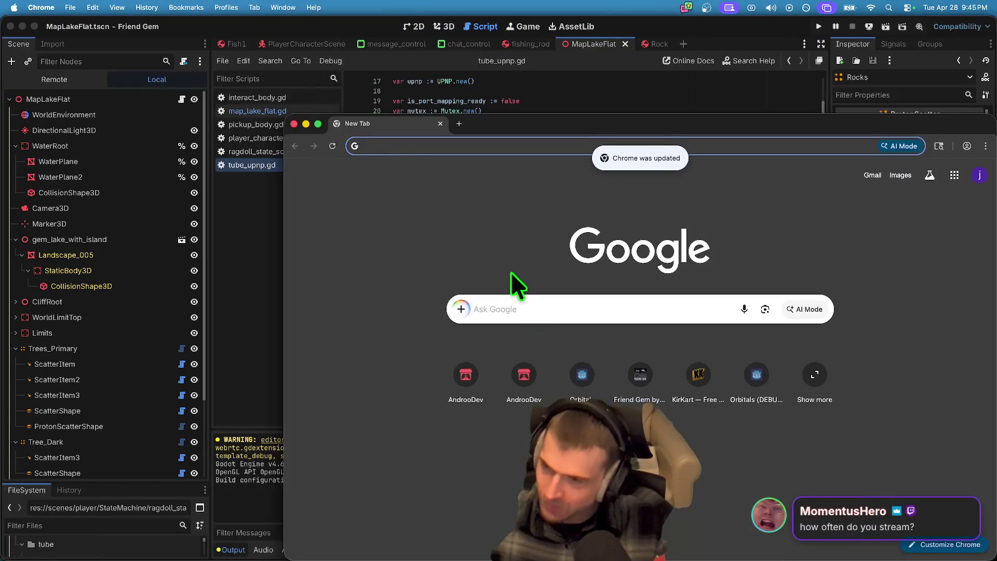
type("localhost:8060/tmp_js_export.html")
key("Return")
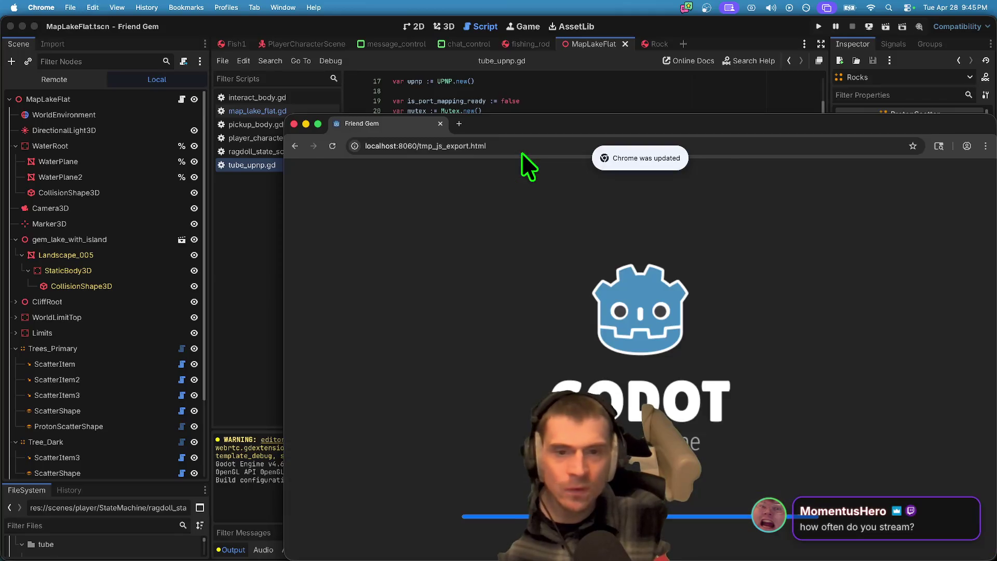
mouse_move(540, 119)
left_mouse_down()
mouse_move(313, 62)
mouse_move(338, 58)
left_mouse_up()
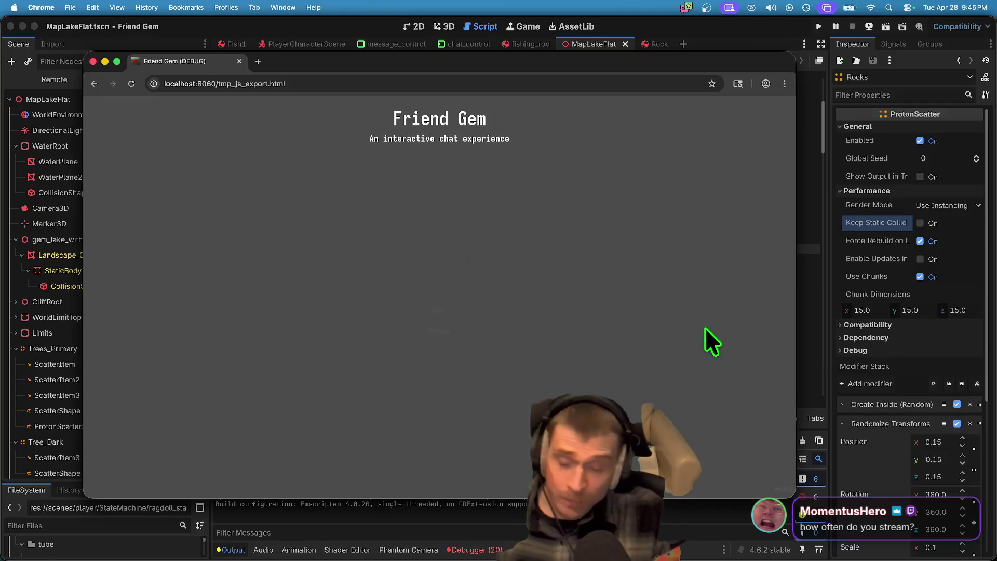
Step: Start the game and host a new game from the title screen
left_click(441, 312)
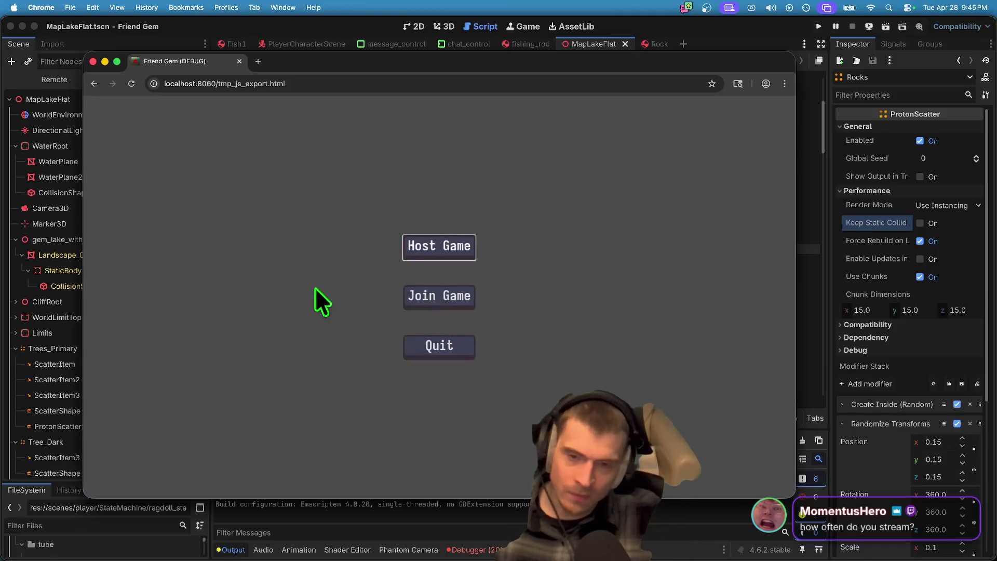
left_click(427, 300)
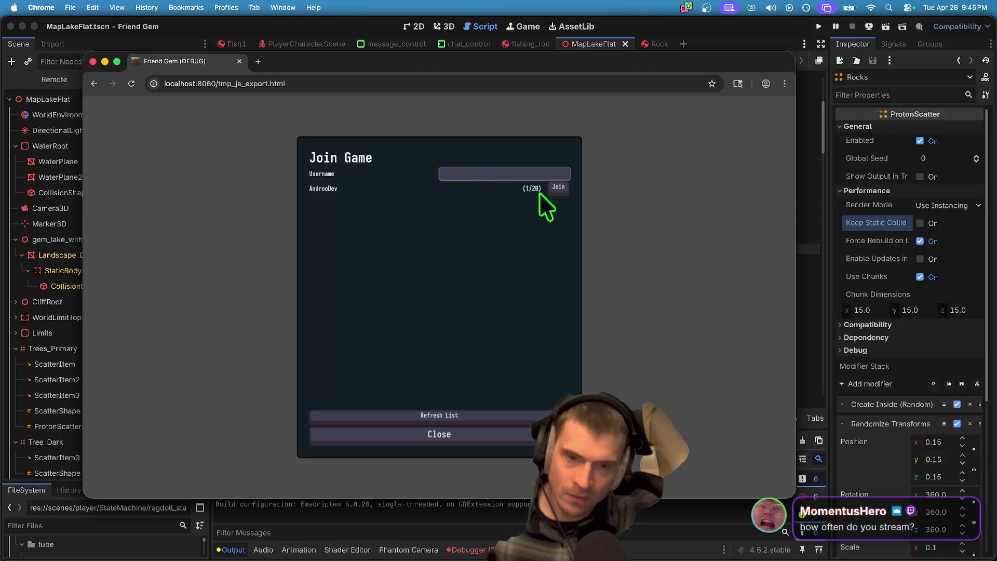
left_click(433, 436)
left_click(460, 250)
left_click(441, 411)
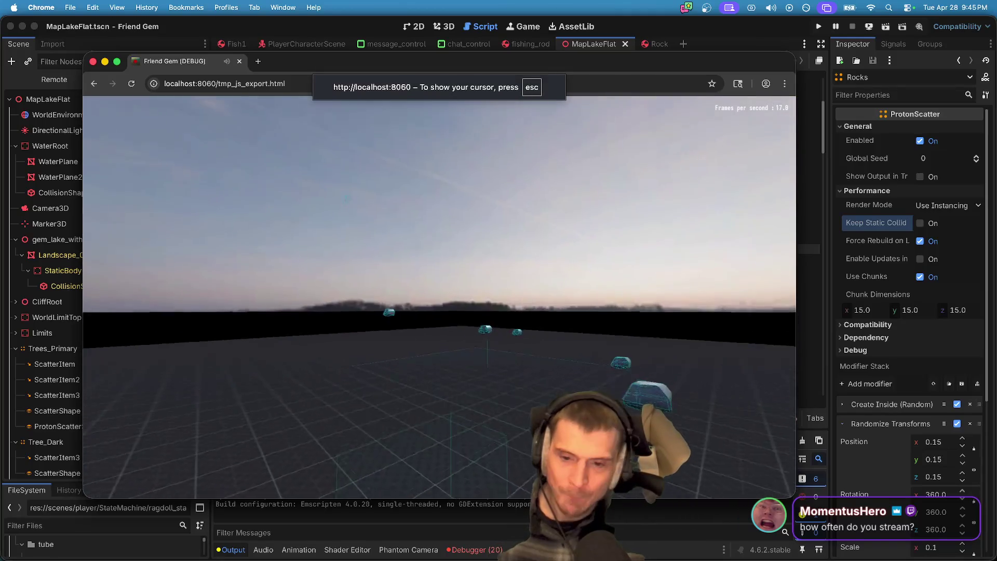
Step: Load the MapLakeFlat level from the pause menu's Admin panel
key("Escape")
left_click(448, 323)
left_click(747, 107)
left_click(748, 140)
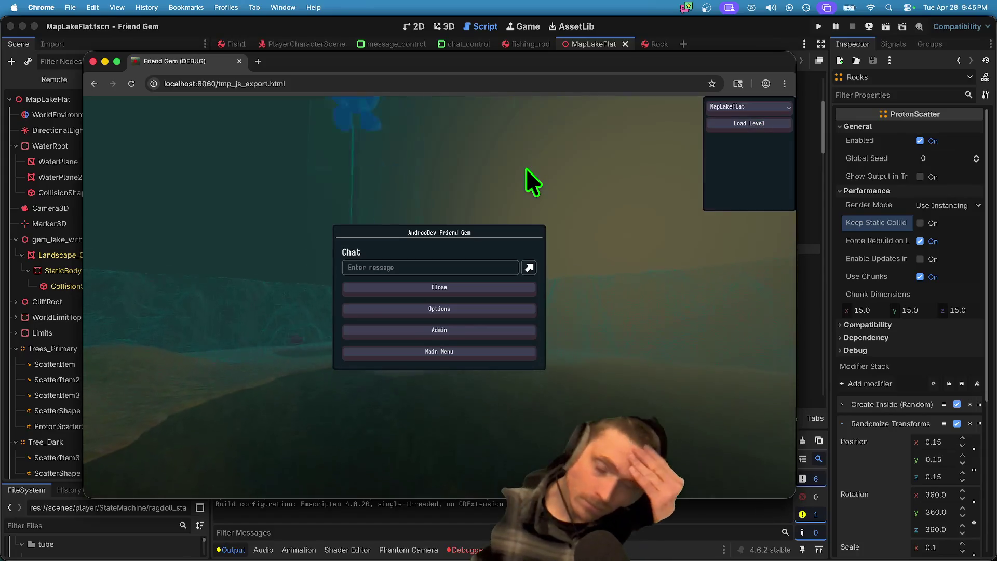
left_click(525, 168)
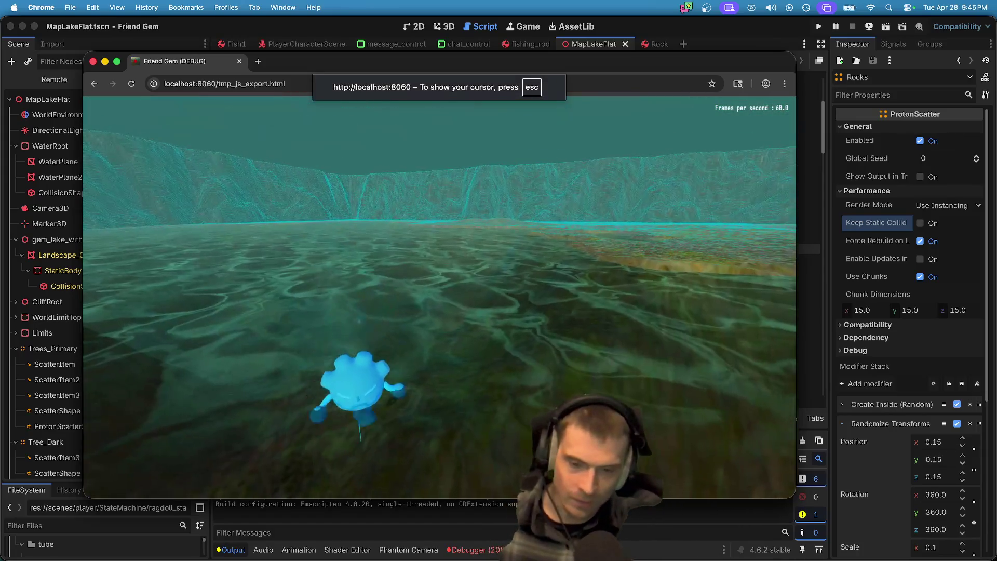
key("Escape")
Step: Toggle Visible Collision Shapes in Godot's Debug menu
key("super+Tab")
key("super+Tab")
key("super+shift+Tab")
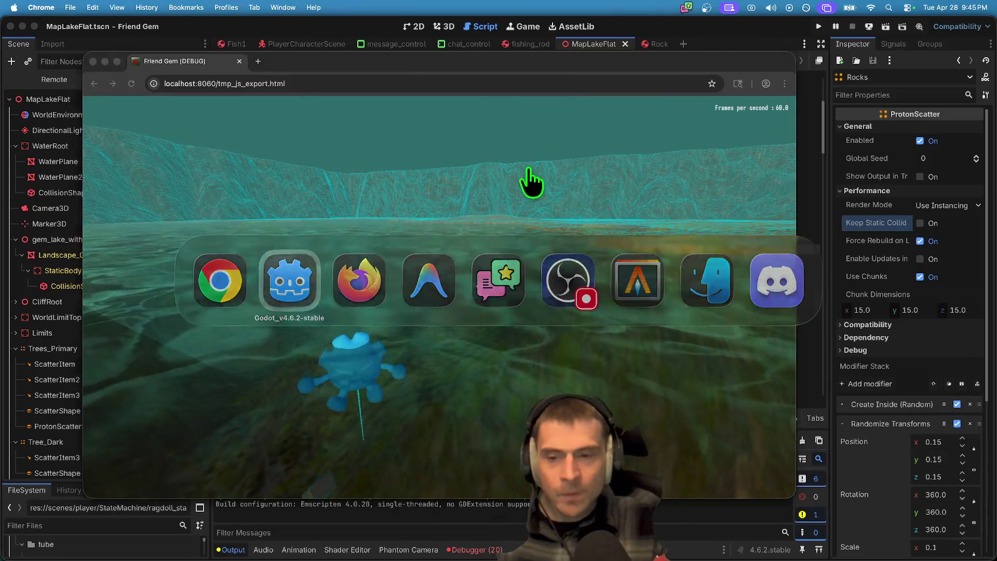
left_click(136, 7)
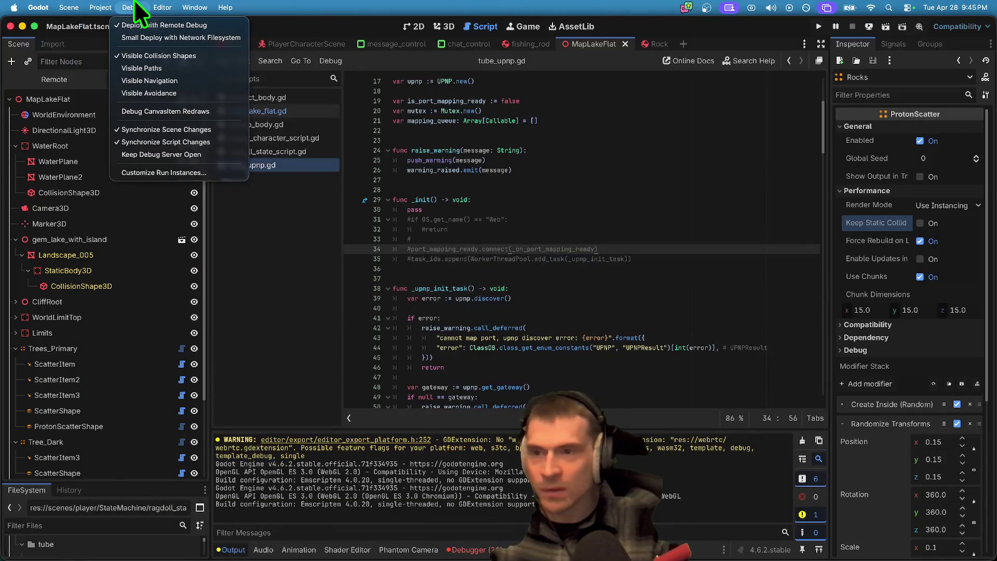
left_click(136, 56)
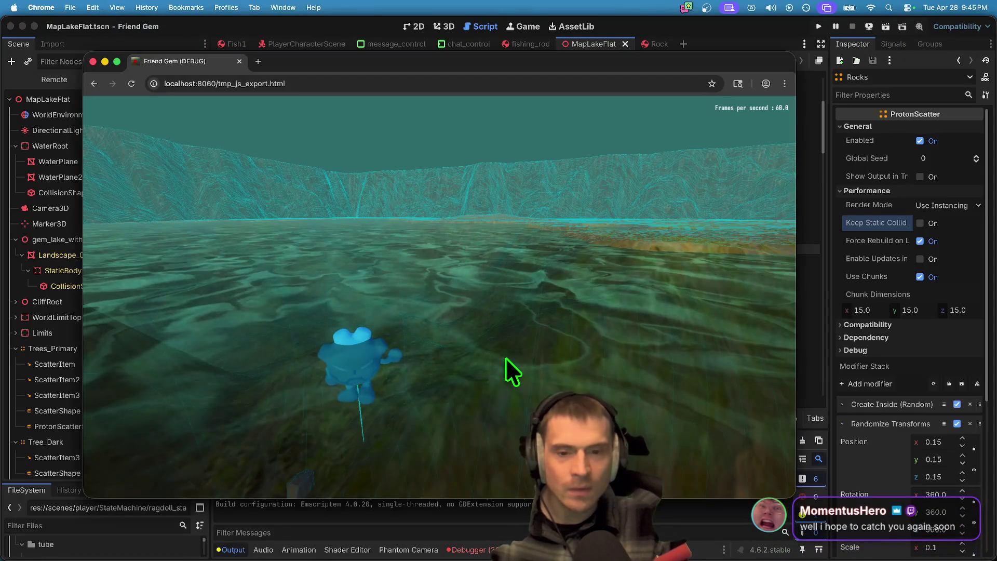
left_click(518, 158)
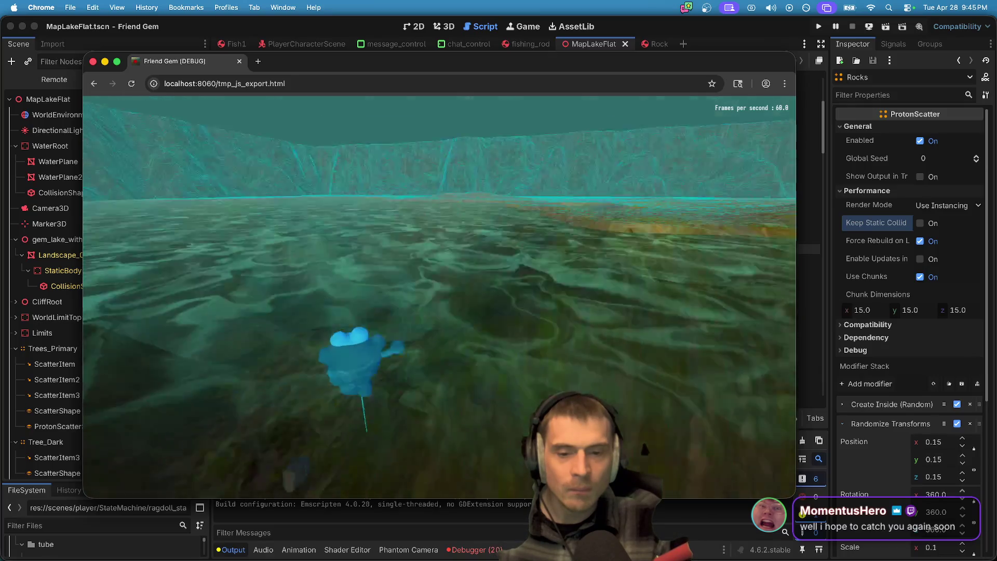
Step: Return to the Godot editor and inspect the UPNP discovery error
key("super+Tab")
key("Tab")
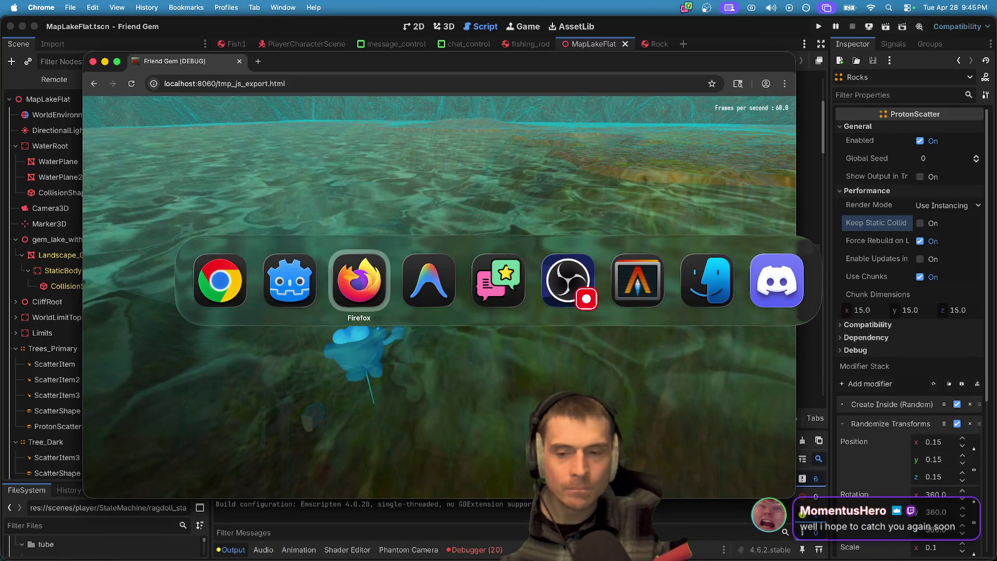
key("shift+Tab")
key("shift+Tab")
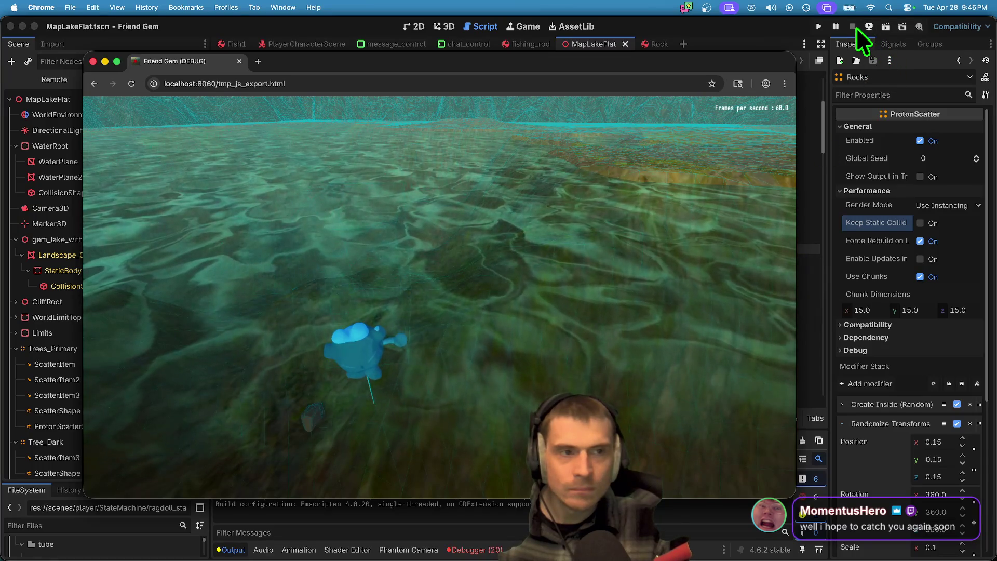
left_click(854, 27)
left_click(710, 321)
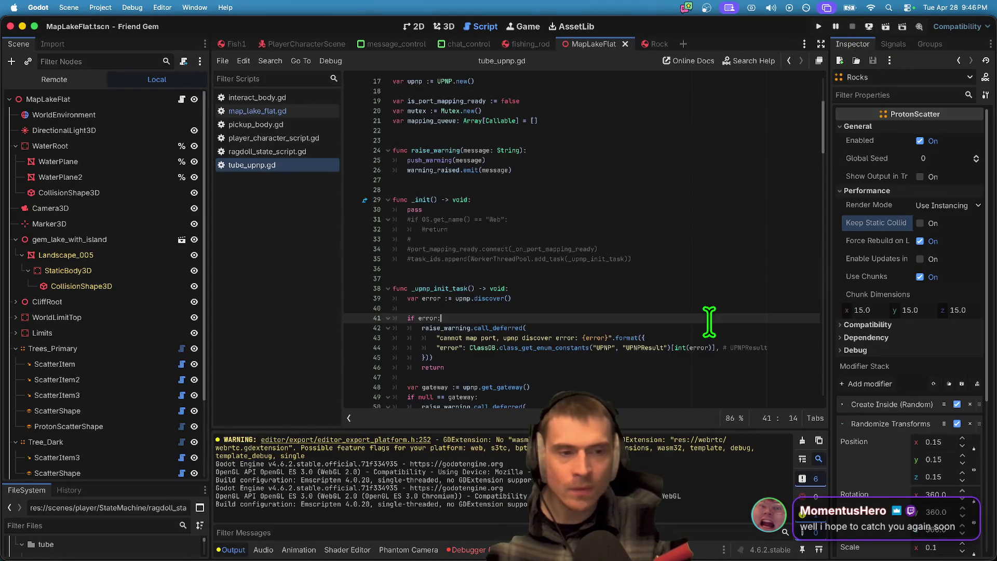
Step: Collapse the Trees_Primary, Tree_Dark, Bush and Rocks scatter groups in the scene tree
left_click(723, 208)
scroll(724, 207, "down", 2)
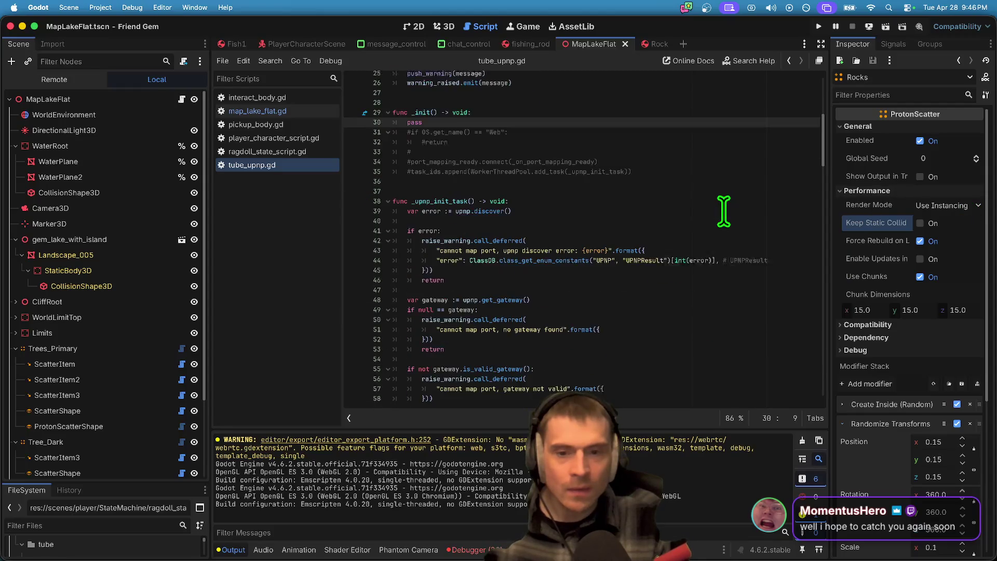
left_click(725, 227)
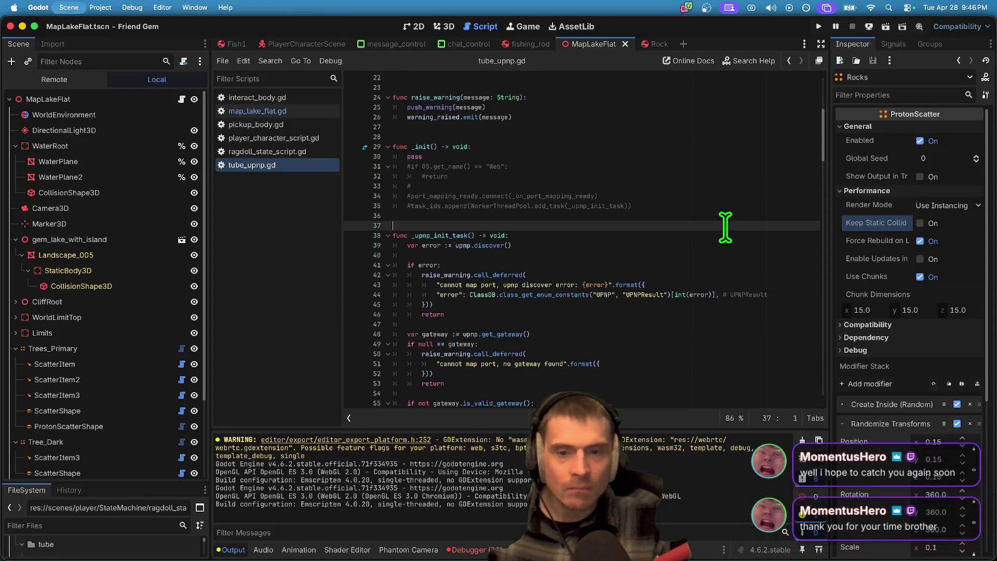
left_click(102, 345)
key("Left")
key("Down")
key("Left")
key("Down")
key("Left")
key("Down")
key("Left")
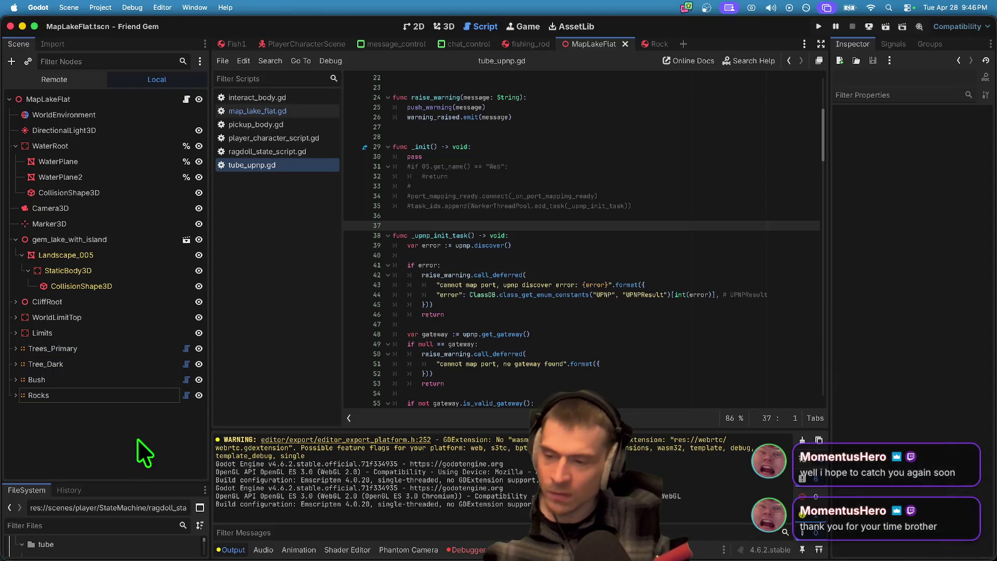
Step: Add a MultiMeshInstance3D node to the MapLakeFlat scene
key("ctrl+a")
type("mu")
key("Up")
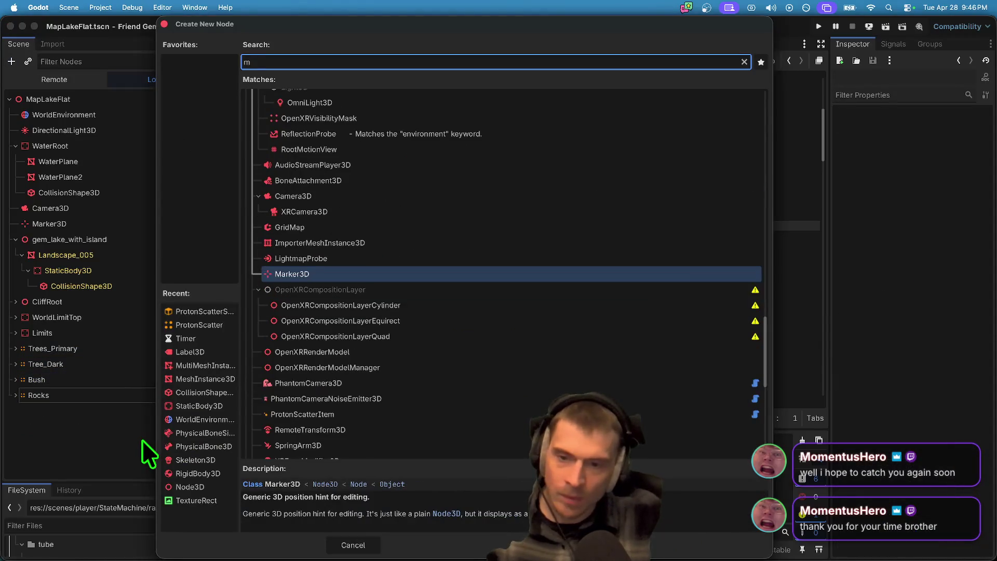
key("Down")
key("Return")
Step: Add two MeshInstance3D nodes to the scene, then return to the 3D view
key("ctrl+a")
type("mesh")
key("Return")
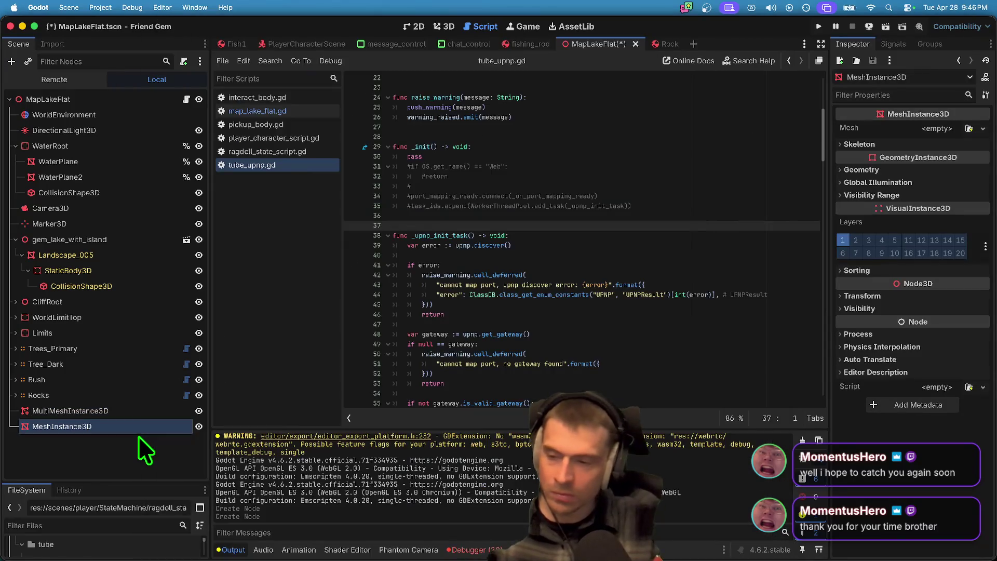
left_click(132, 440)
key("ctrl+a")
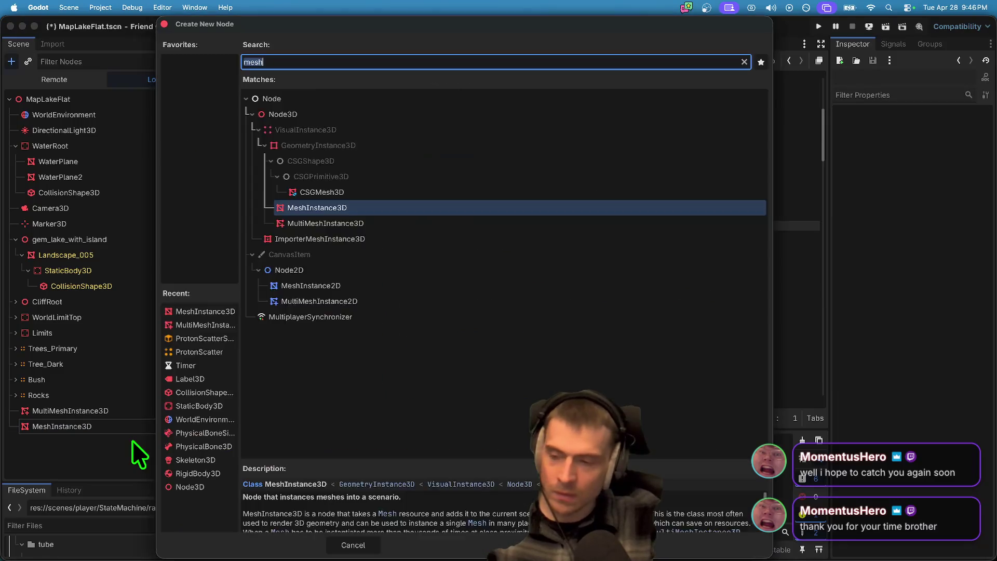
key("Return")
left_click(444, 26)
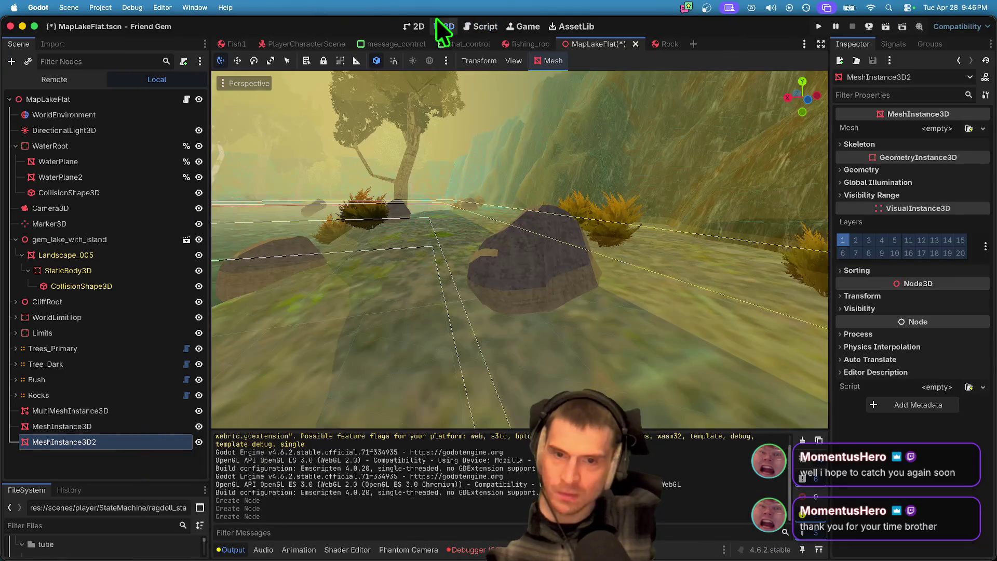
Step: Create a new MultiMesh on MultiMeshInstance3D, then clear it so the resource stays empty
key("s")
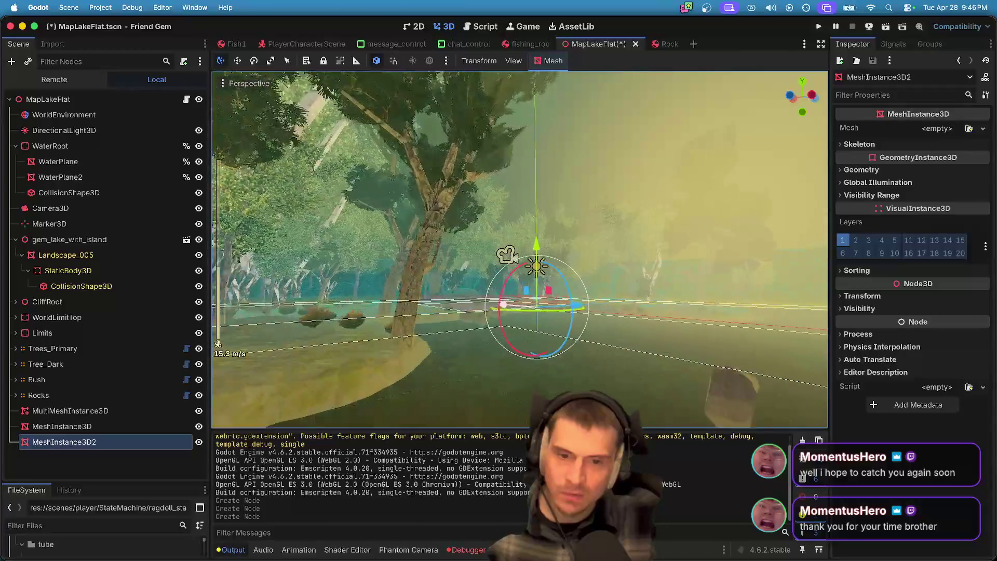
key("w")
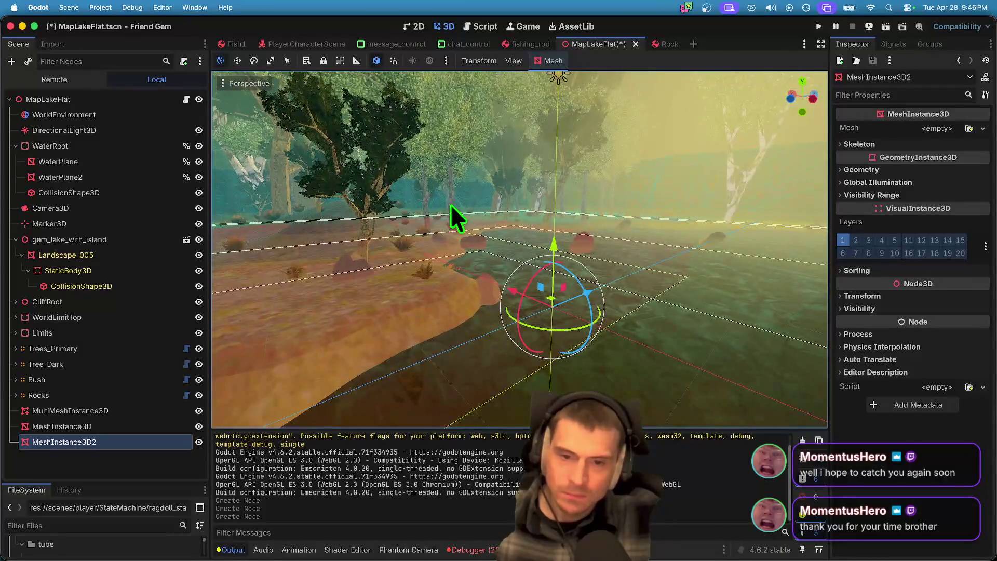
left_click(78, 426)
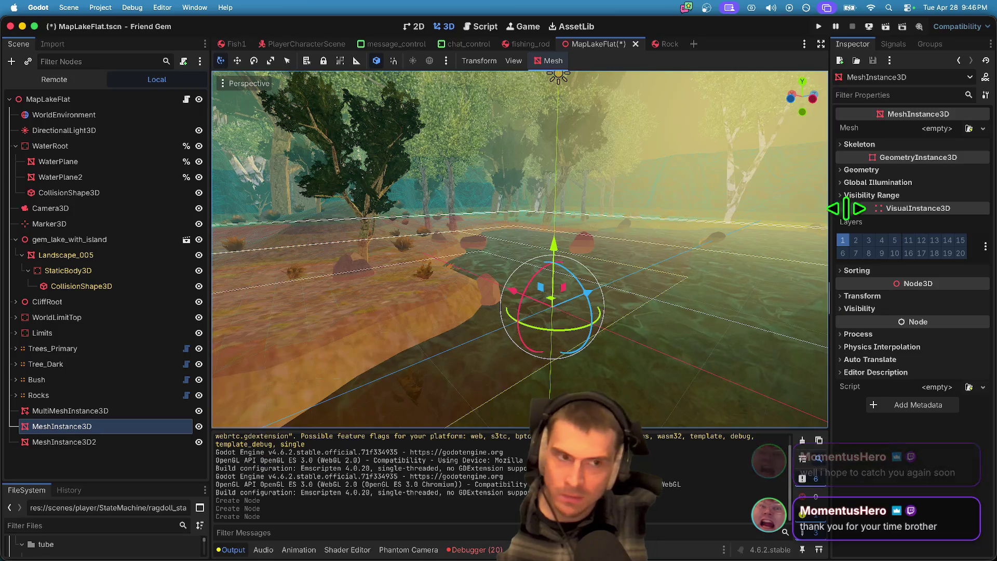
left_click(106, 410)
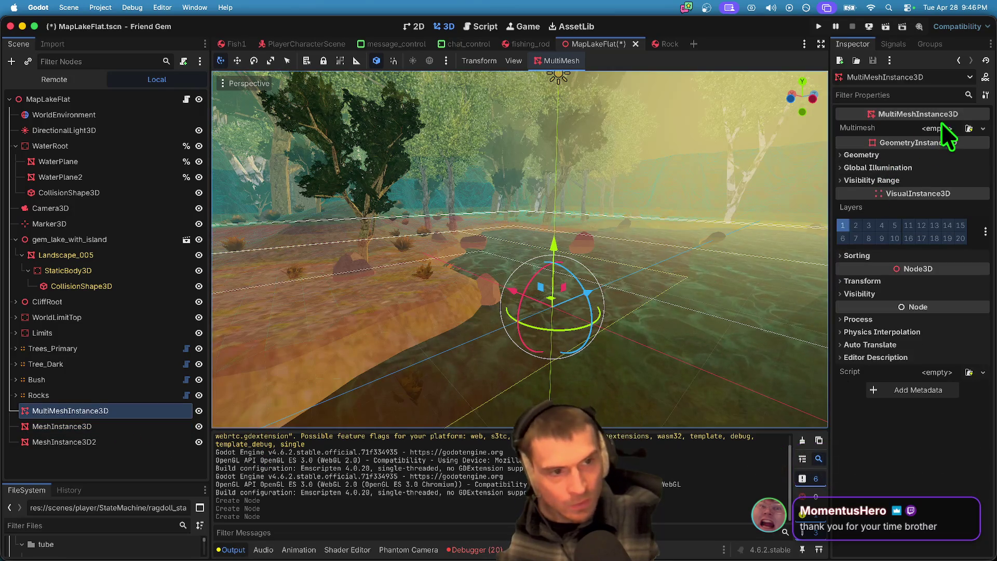
left_click(968, 128)
key("Escape")
left_click(938, 129)
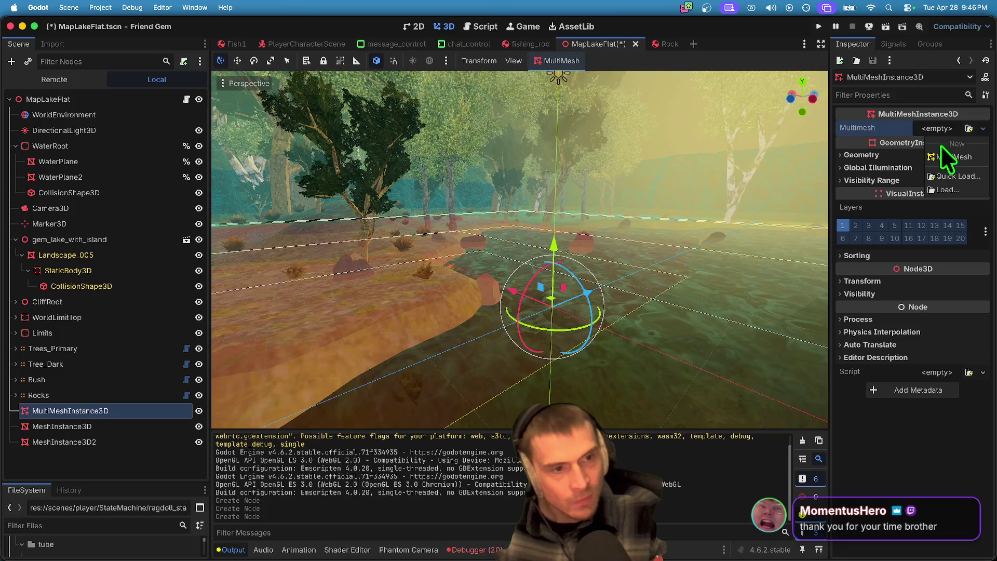
left_click(945, 154)
left_click(950, 129)
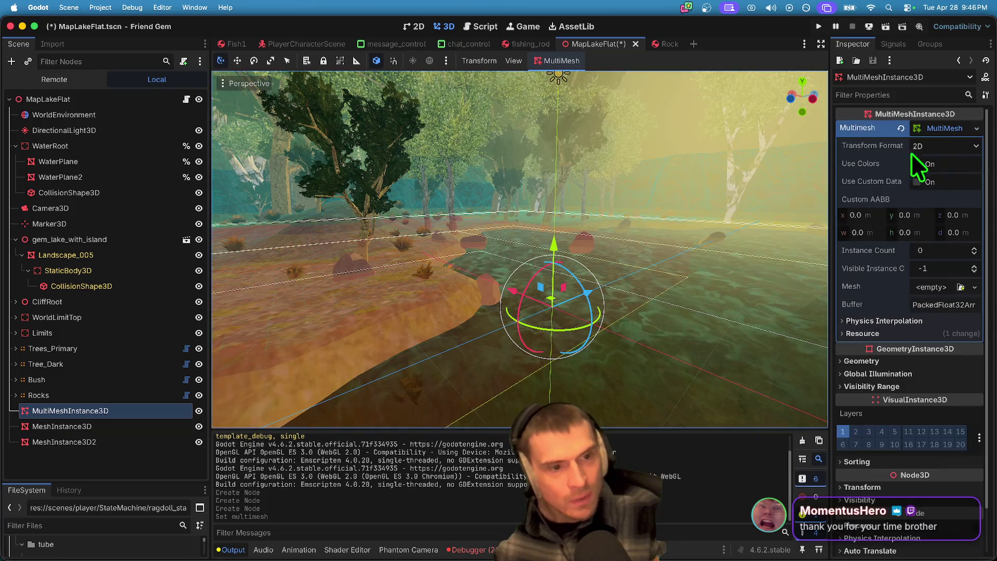
right_click(961, 128)
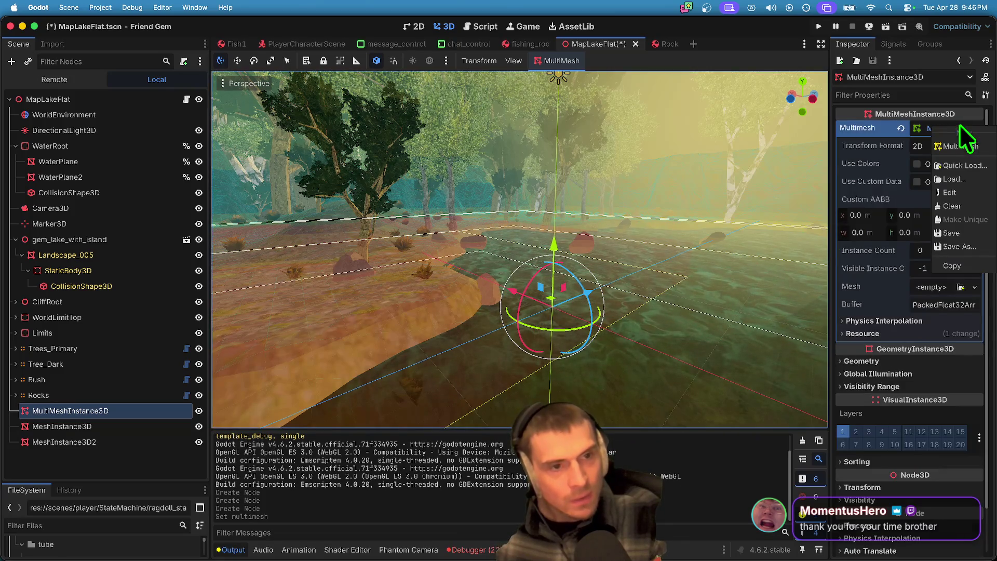
left_click(969, 207)
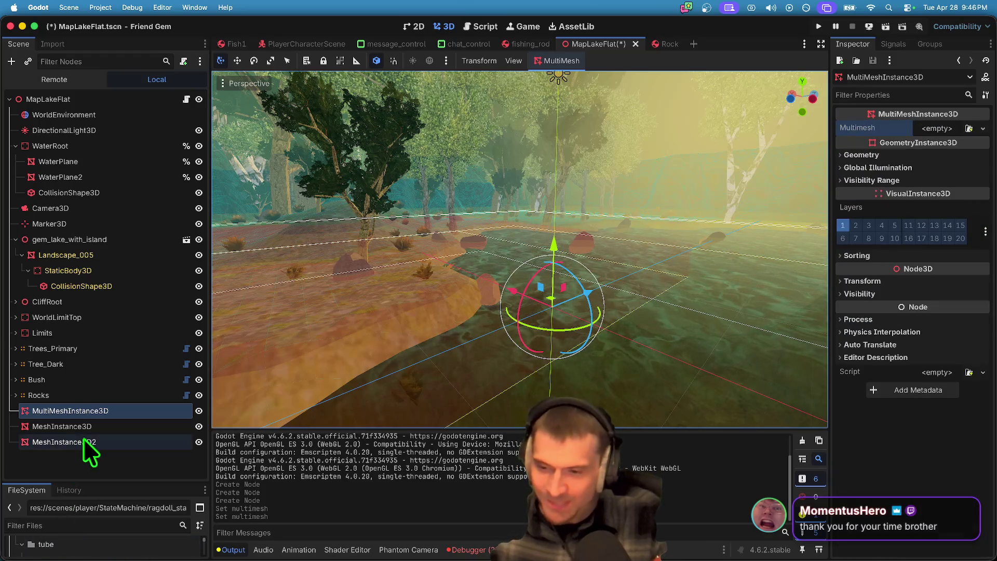
Step: Give MeshInstance3D a new PlaneMesh sized 100 × 100
left_click(99, 426)
left_click(936, 128)
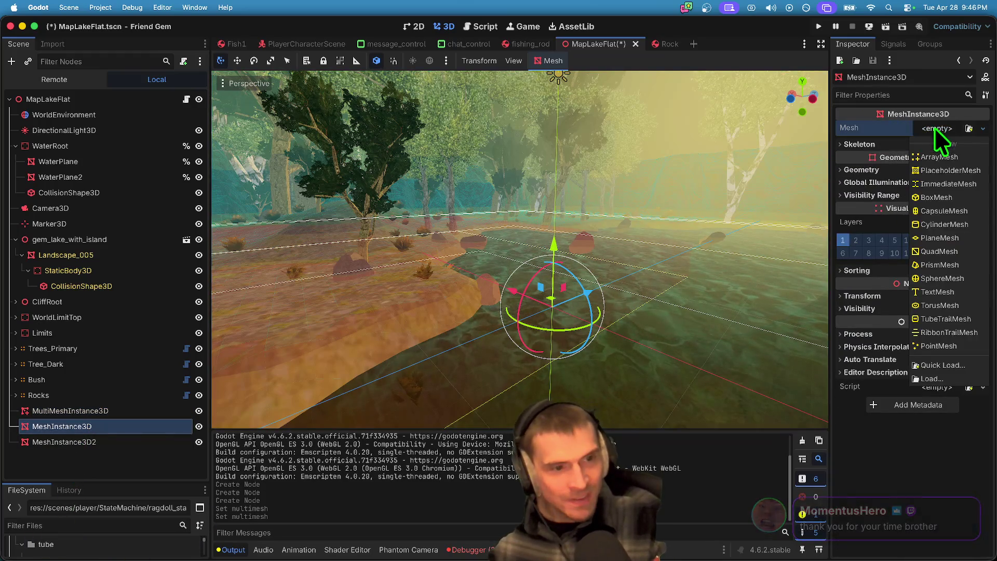
left_click(939, 238)
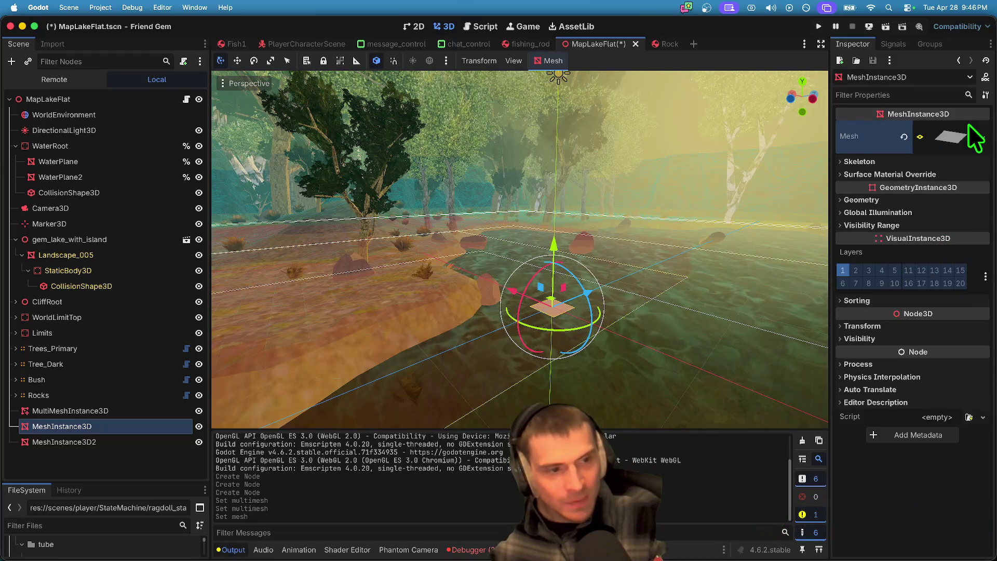
left_click(954, 242)
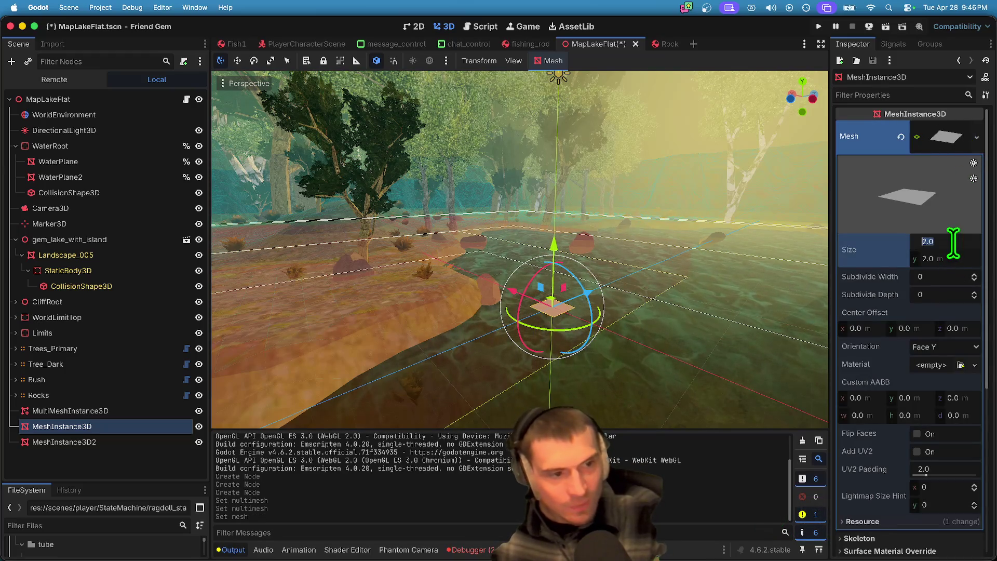
type("0")
key("Tab")
type("100")
key("Return")
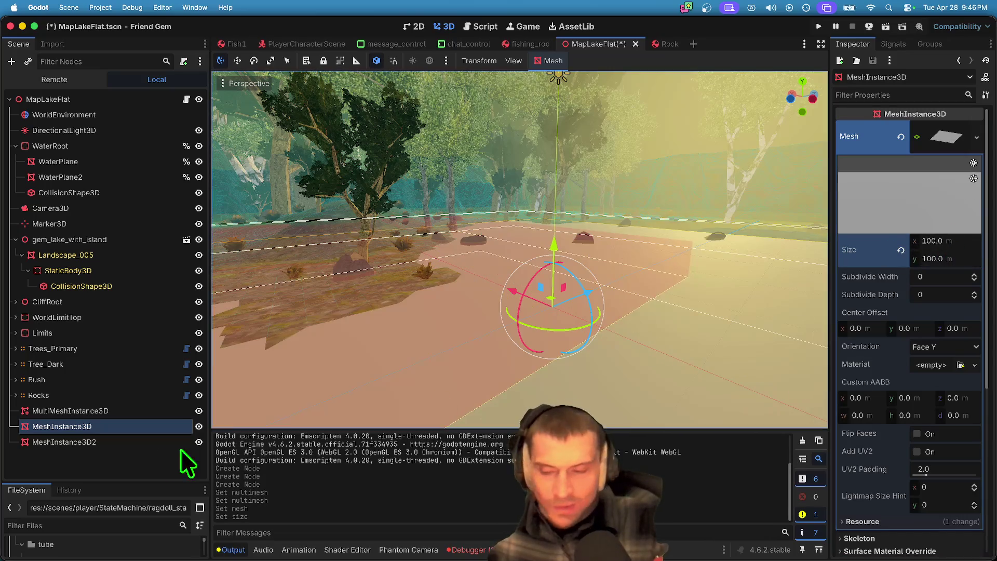
Step: Load the tree mesh onto MeshInstance3D2 and review its transform and mesh properties
left_click(135, 444)
left_click(965, 129)
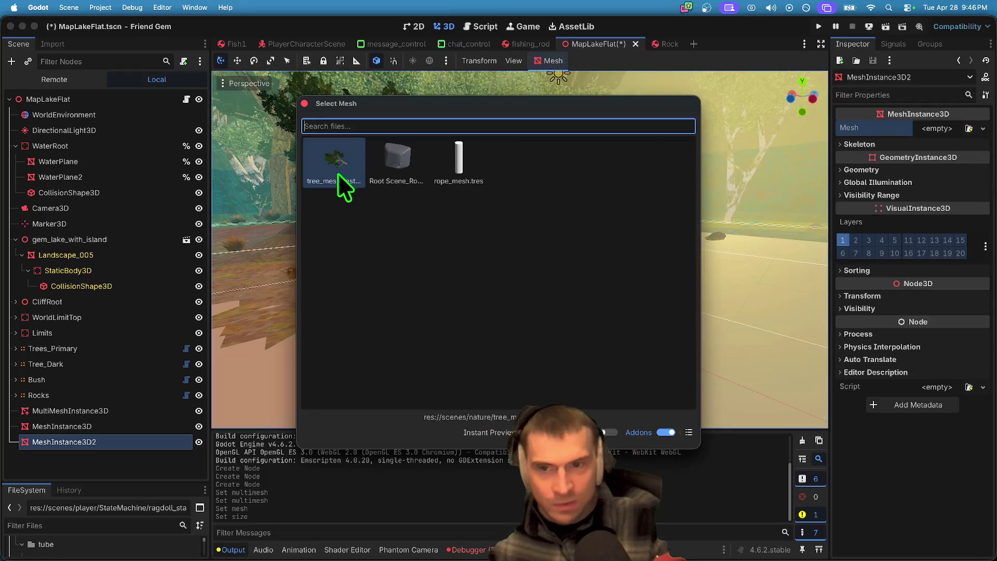
double_click(335, 167)
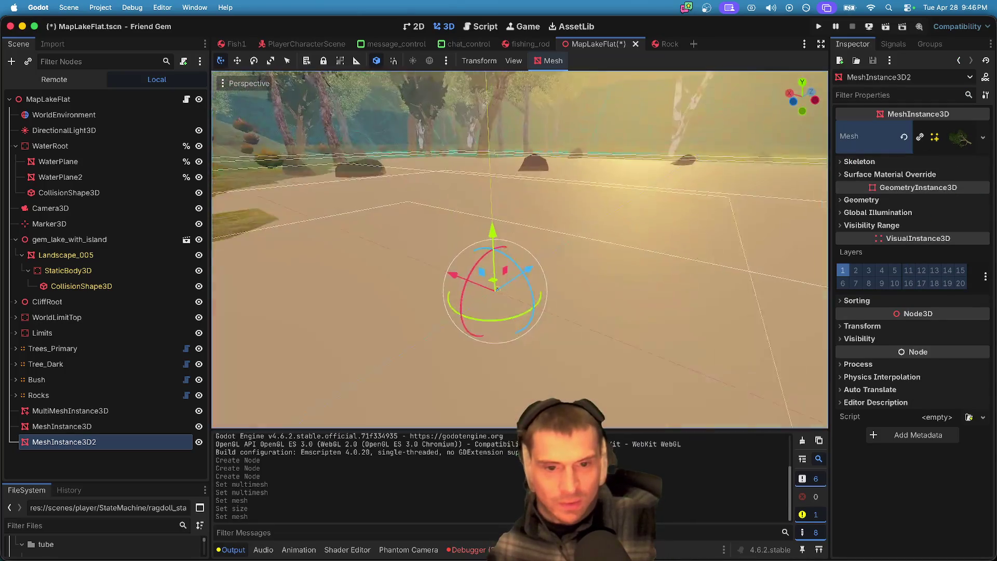
key("f")
key("f")
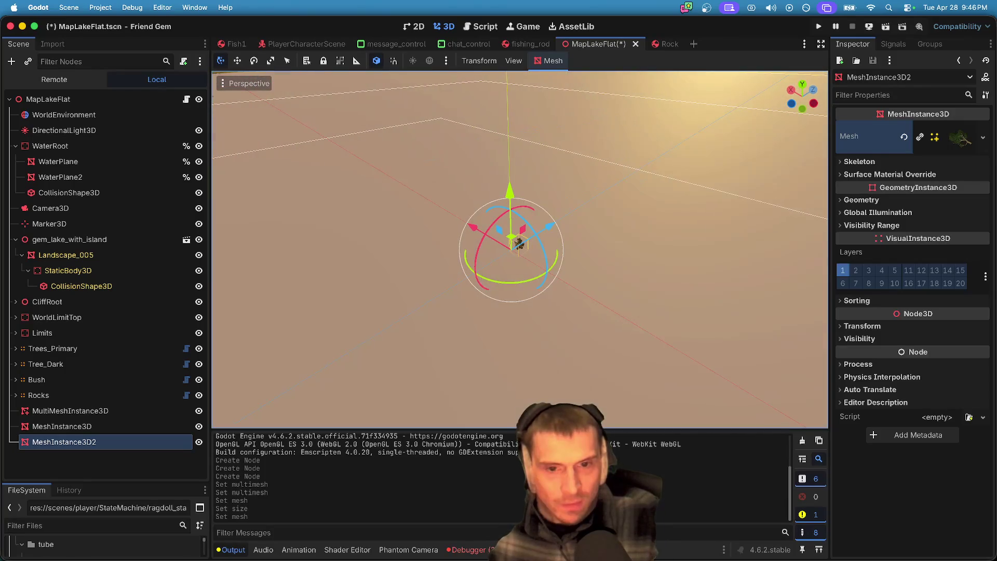
left_click(889, 325)
left_click(889, 325)
left_click(949, 143)
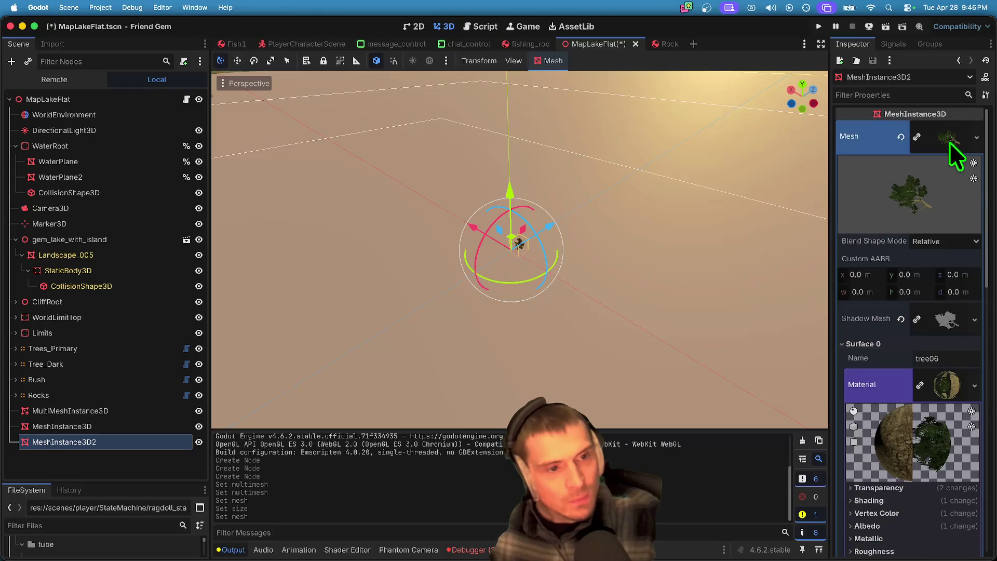
left_click(950, 142)
left_click(943, 162)
left_click(942, 162)
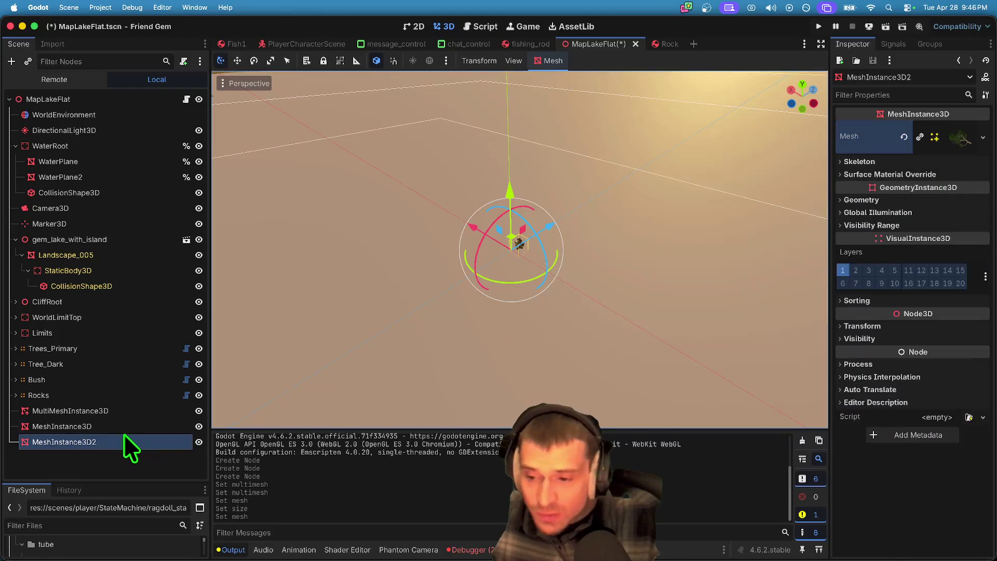
left_click(117, 411)
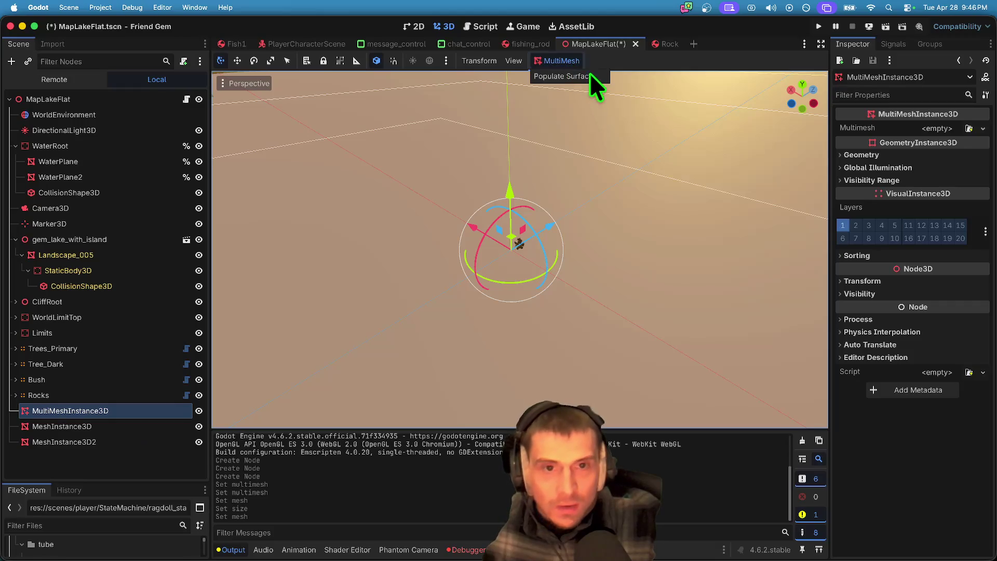
left_click(585, 76)
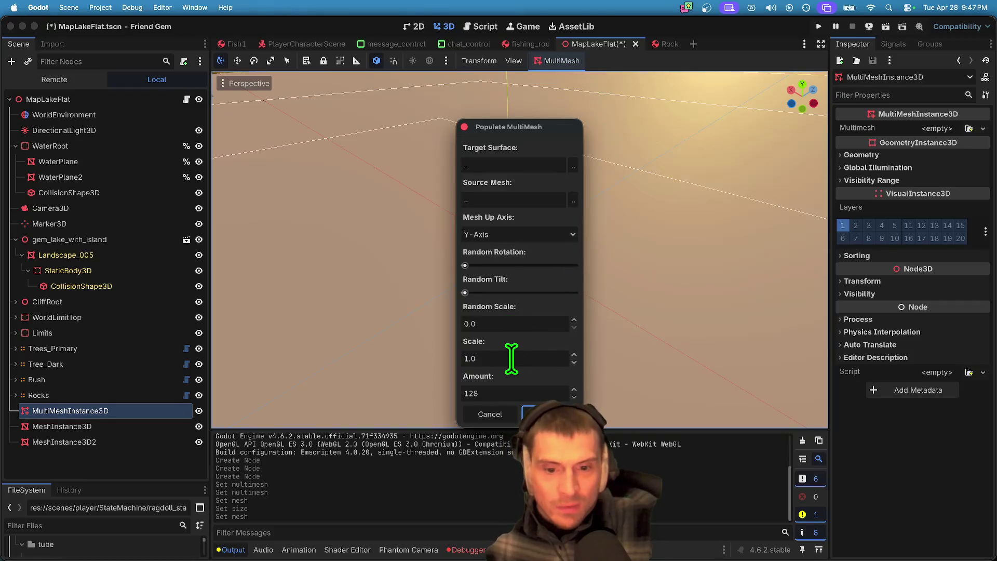
type("100")
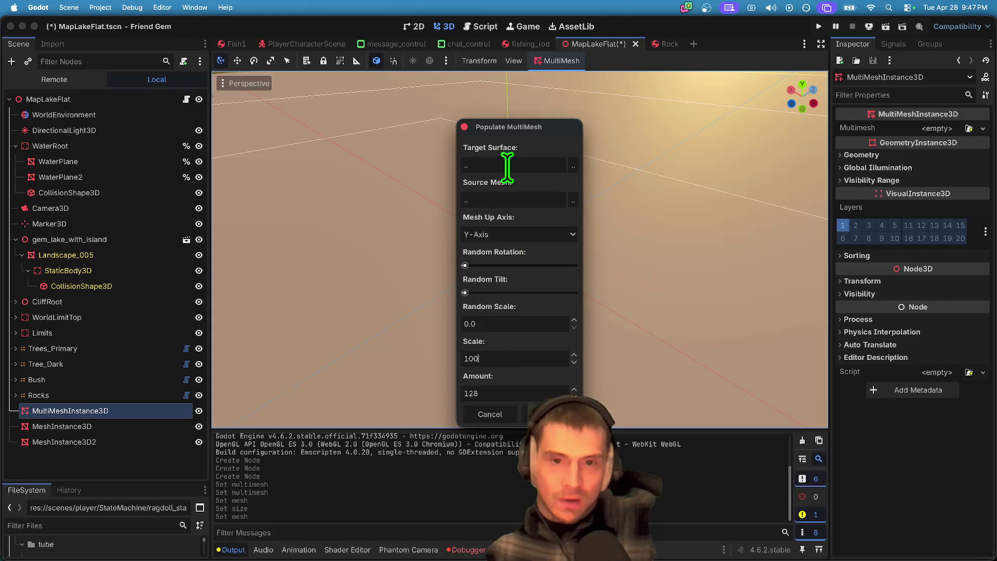
Step: Populate the multimesh with 128 trees: target MeshInstance3D, source MeshInstance3D2
left_click(571, 165)
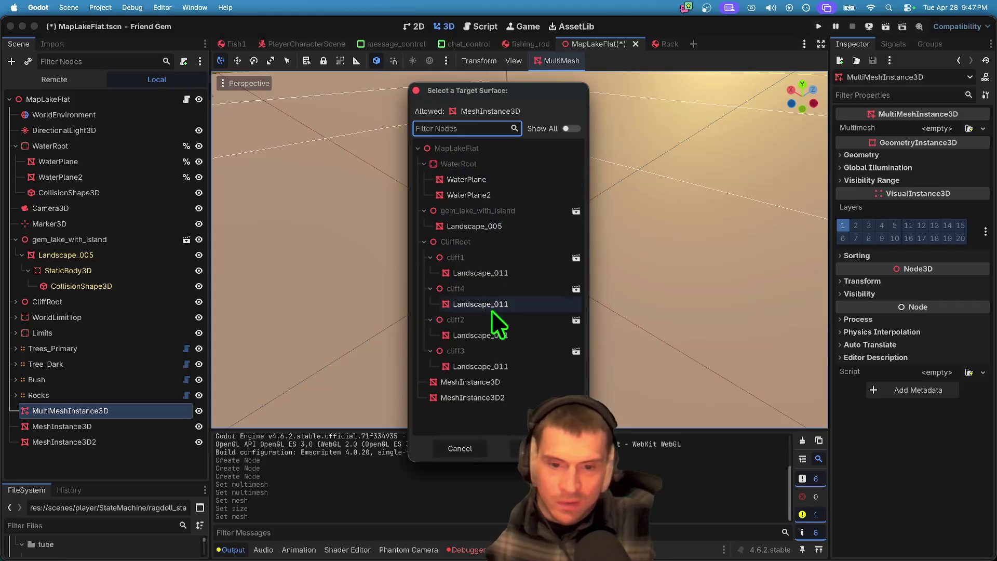
left_click(493, 381)
left_click(517, 452)
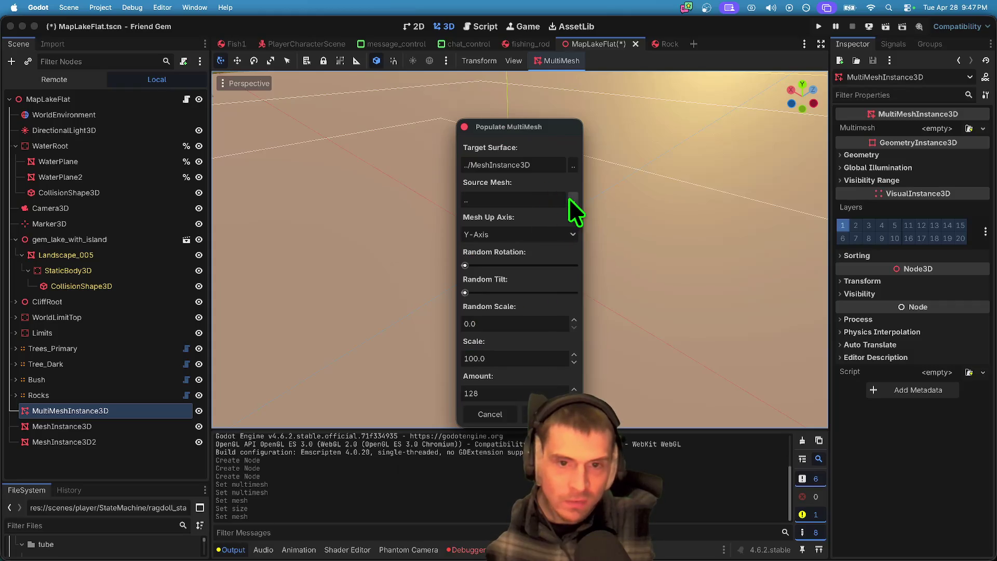
left_click(572, 200)
left_click(513, 400)
left_click(535, 448)
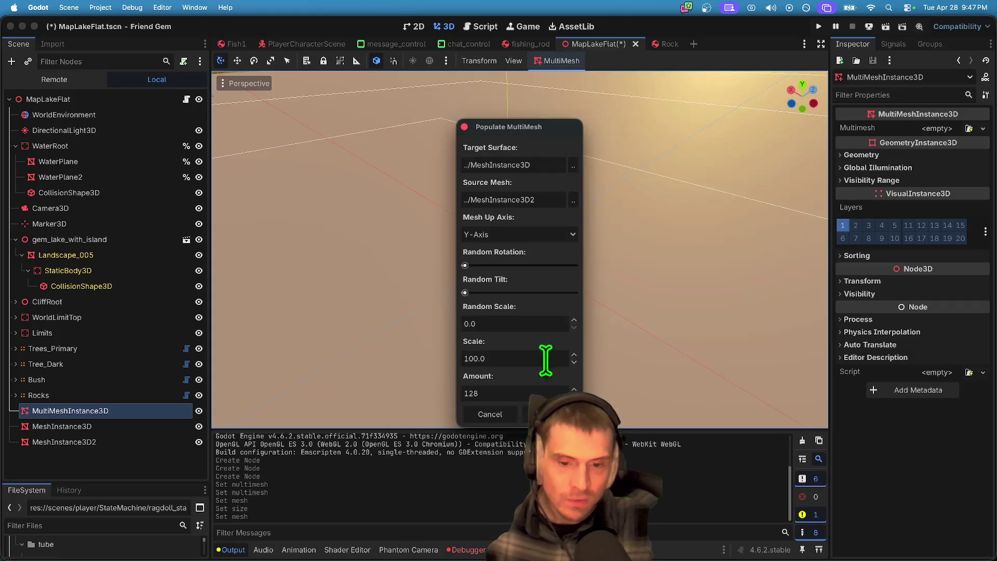
left_click(494, 413)
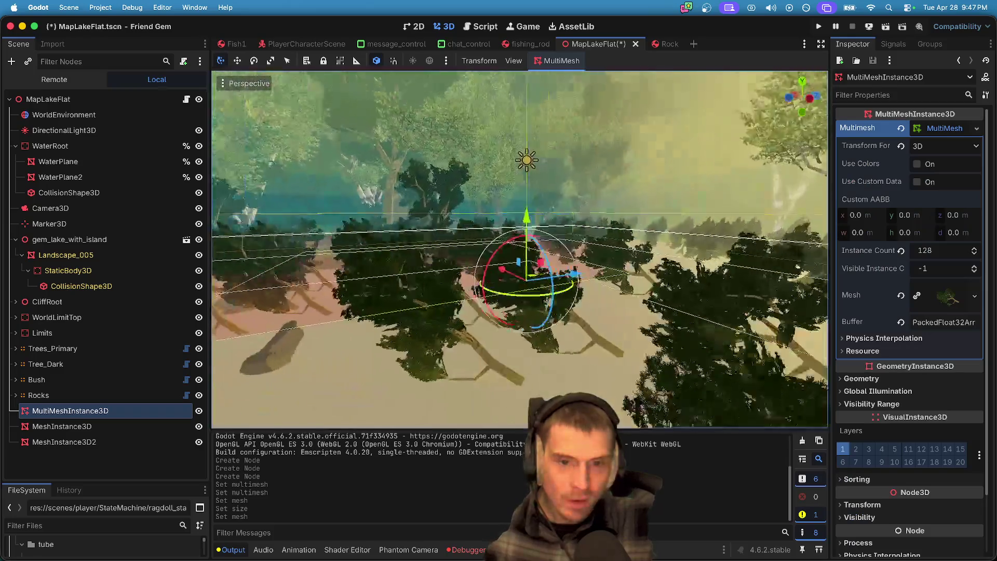
Step: Save the MapLakeFlat scene and launch a web build through one-click deploy
key("ctrl+s")
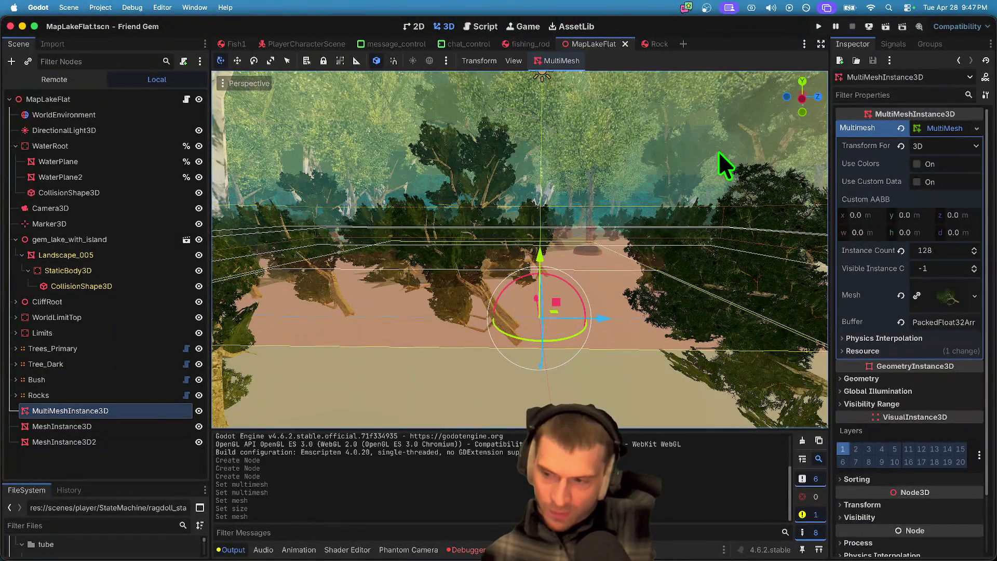
left_click(877, 25)
left_click(872, 79)
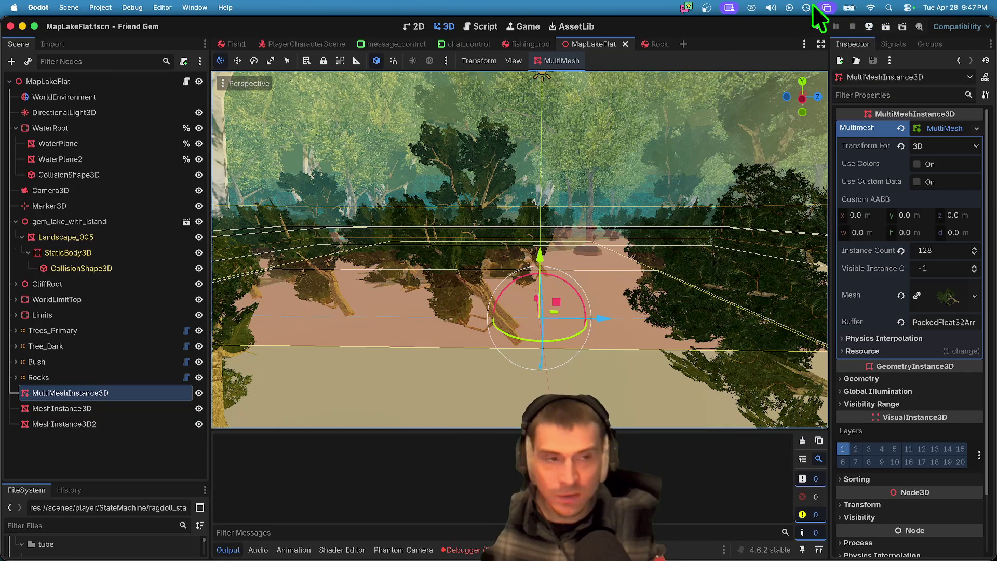
left_click(869, 26)
left_click(887, 57)
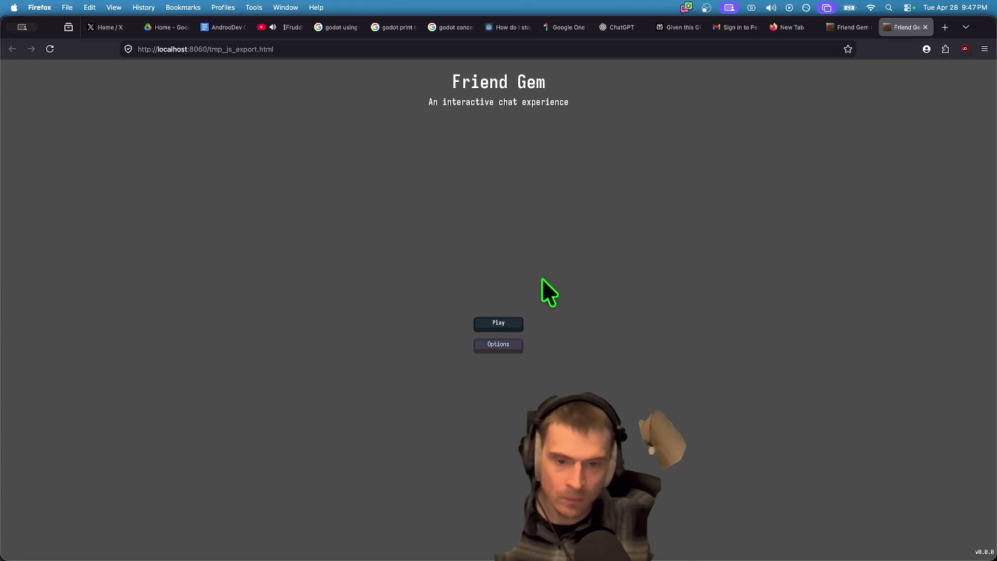
Step: Host a game in the web build and load the MapLakeFlat level from the admin controls
key("Return")
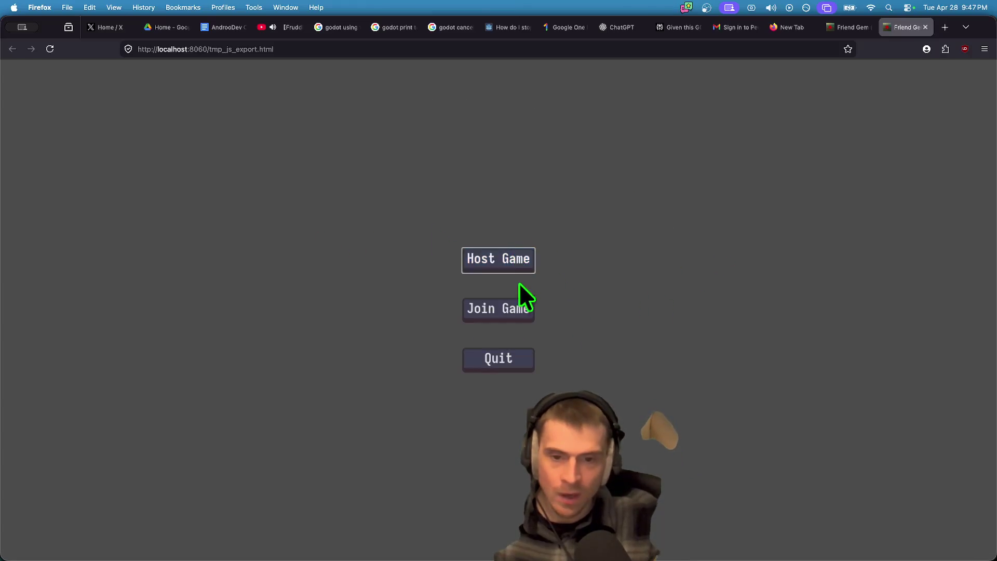
left_click(509, 259)
key("Return")
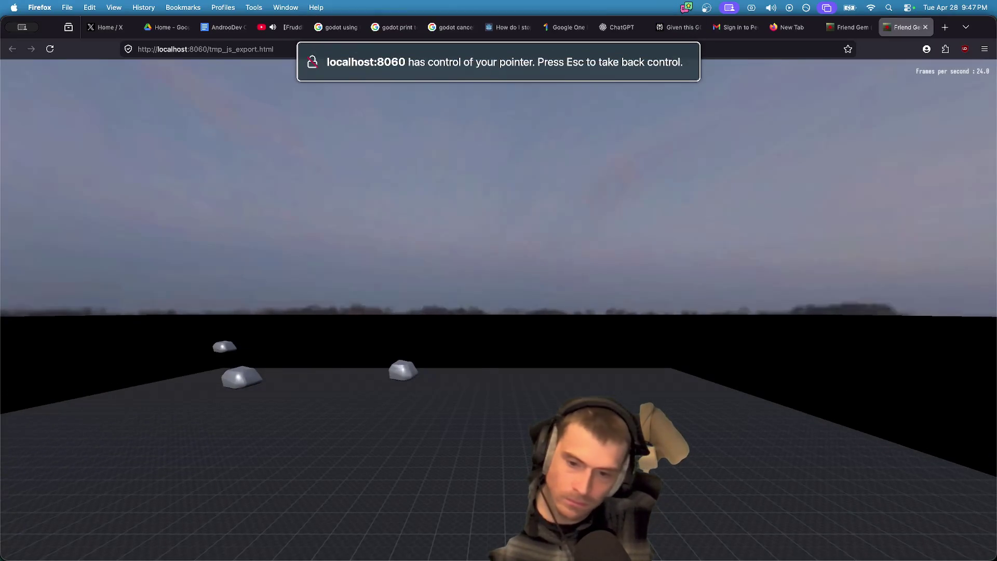
key("Escape")
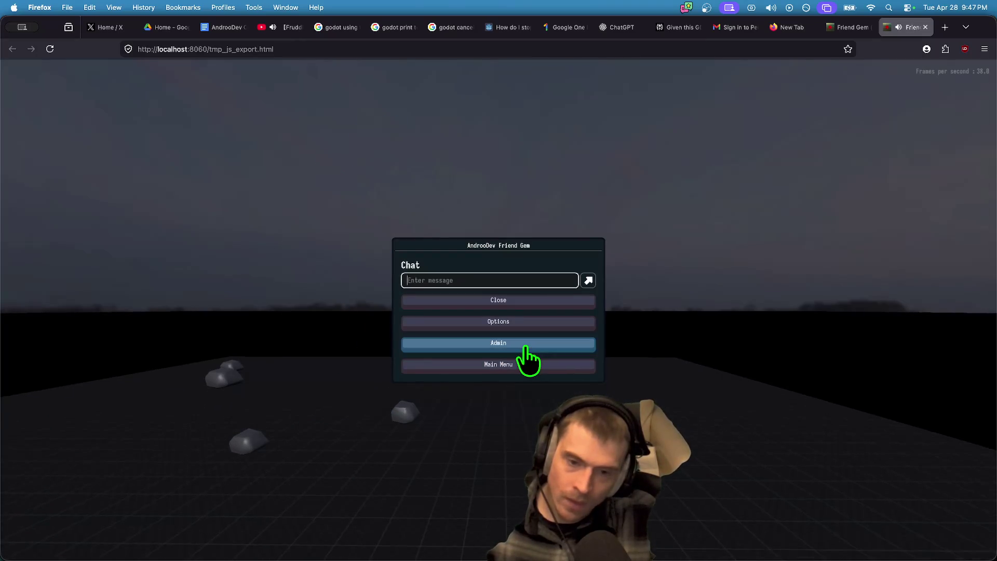
left_click(524, 345)
left_click(940, 71)
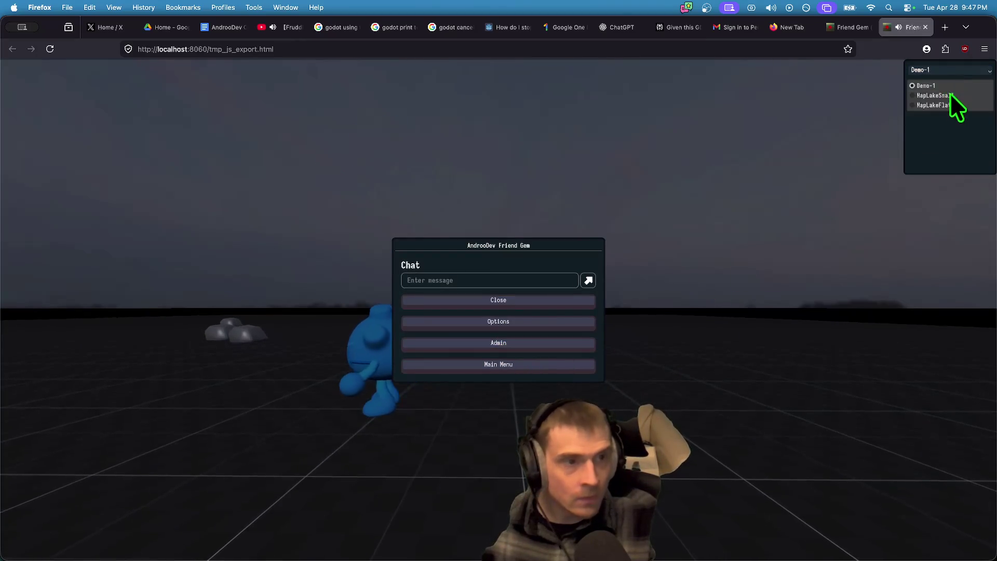
left_click(945, 105)
left_click(950, 86)
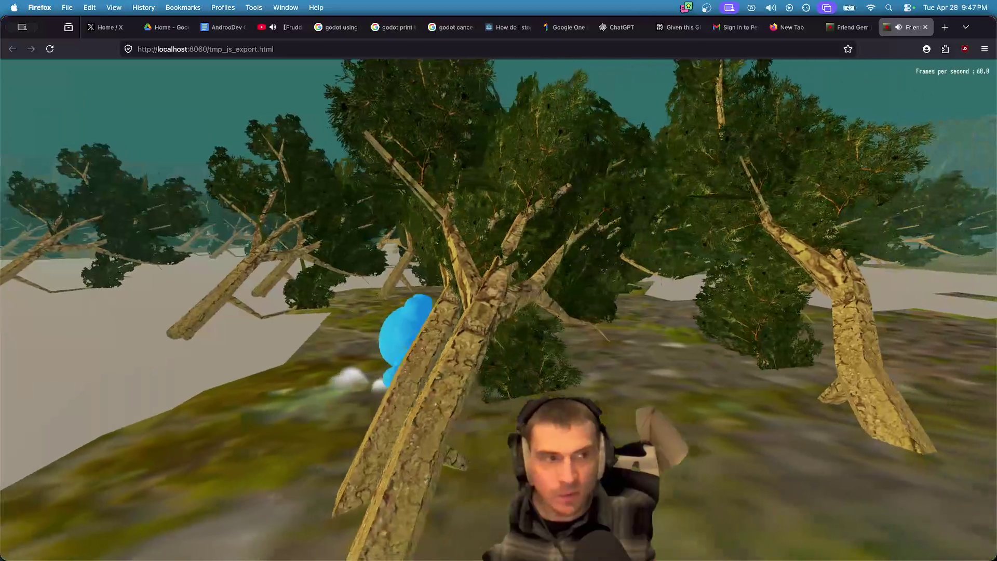
Step: Close the in-game menu, walk around the lake map, then return to Godot
key("Escape")
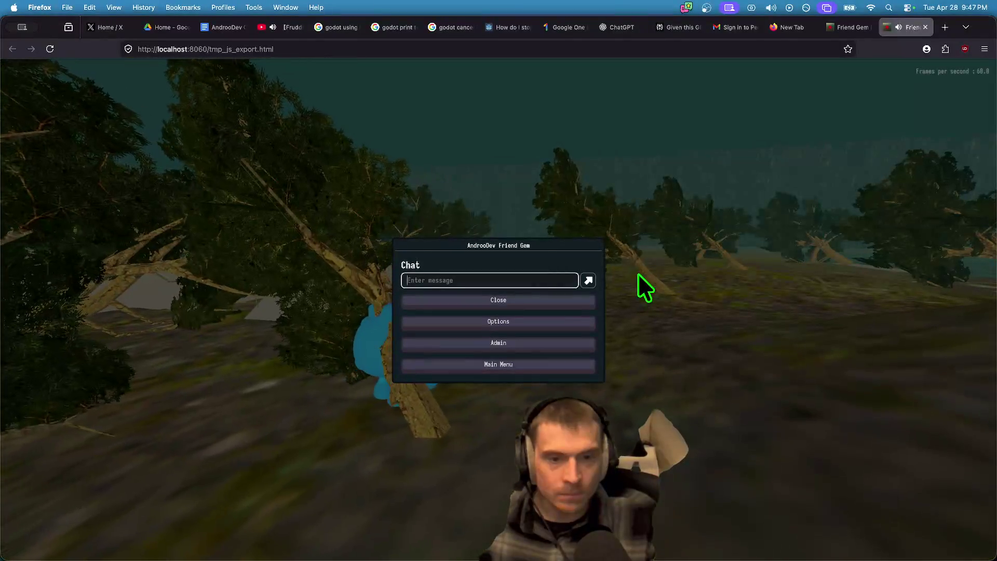
left_click(195, 253)
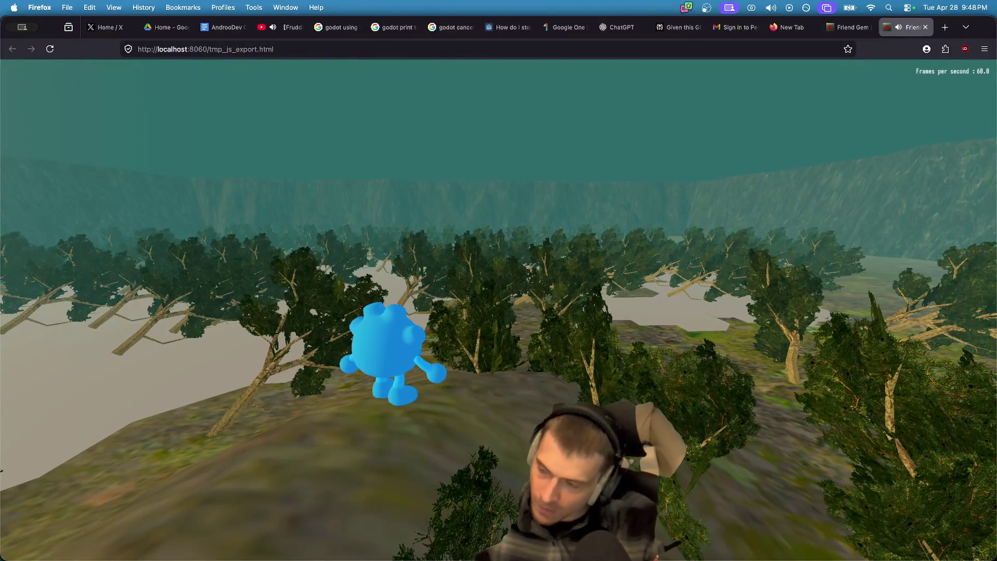
key("super+Tab")
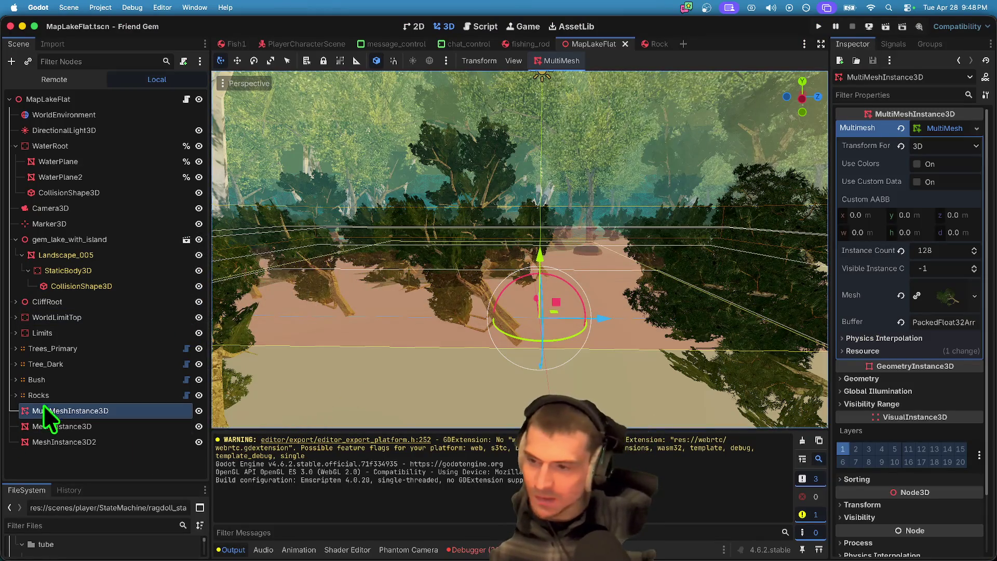
Step: Hide MultiMeshInstance3D, MeshInstance3D and MeshInstance3D2, and expand Trees_Primary
left_click(55, 347)
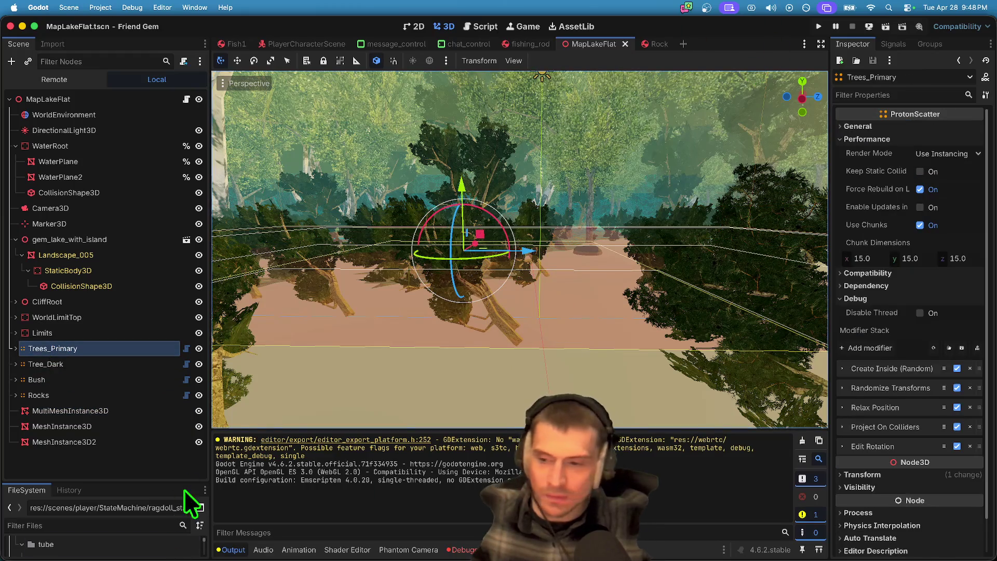
left_click(199, 426)
left_click(199, 410)
left_click(196, 442)
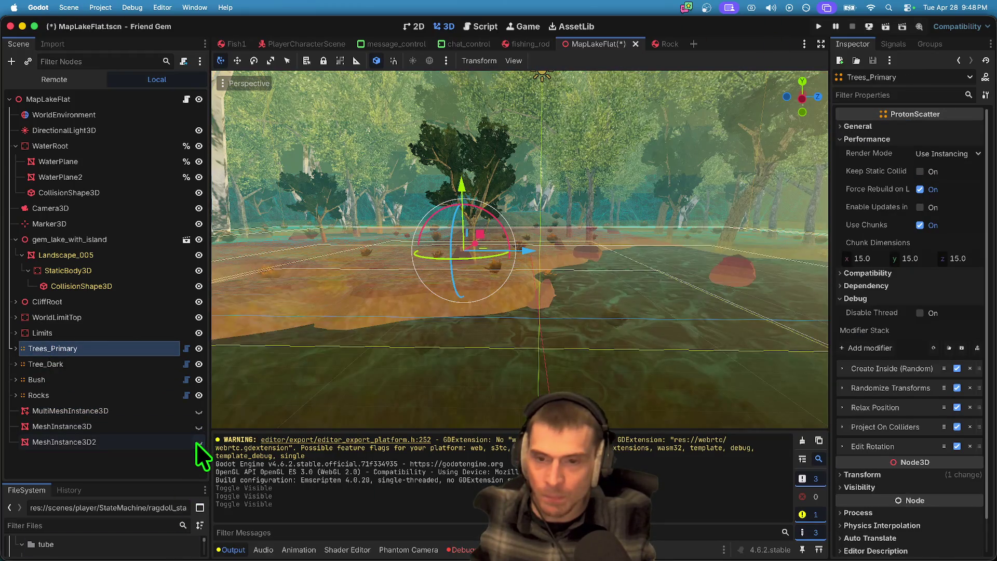
key("Right")
scroll(927, 218, "down", 2)
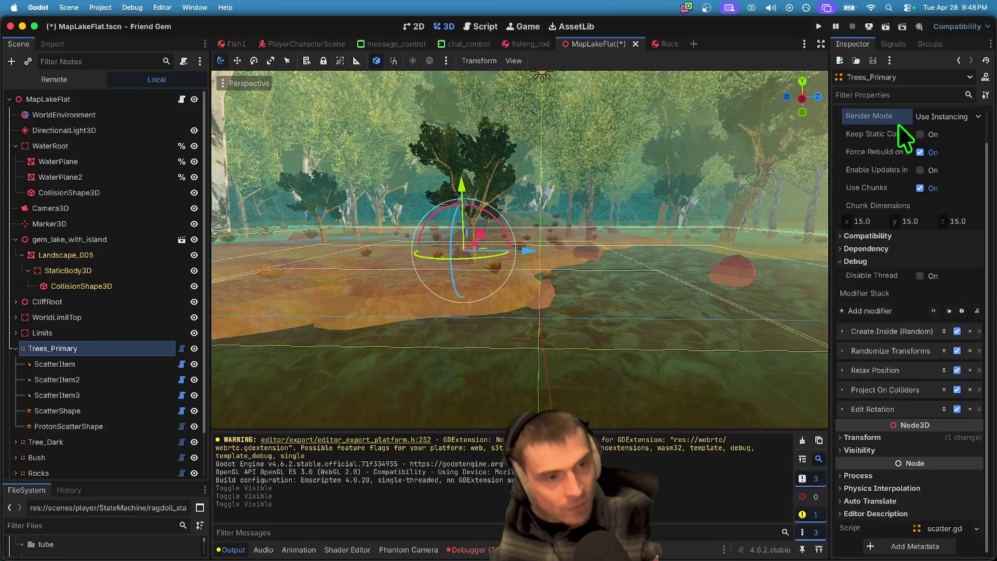
scroll(932, 303, "up", 2)
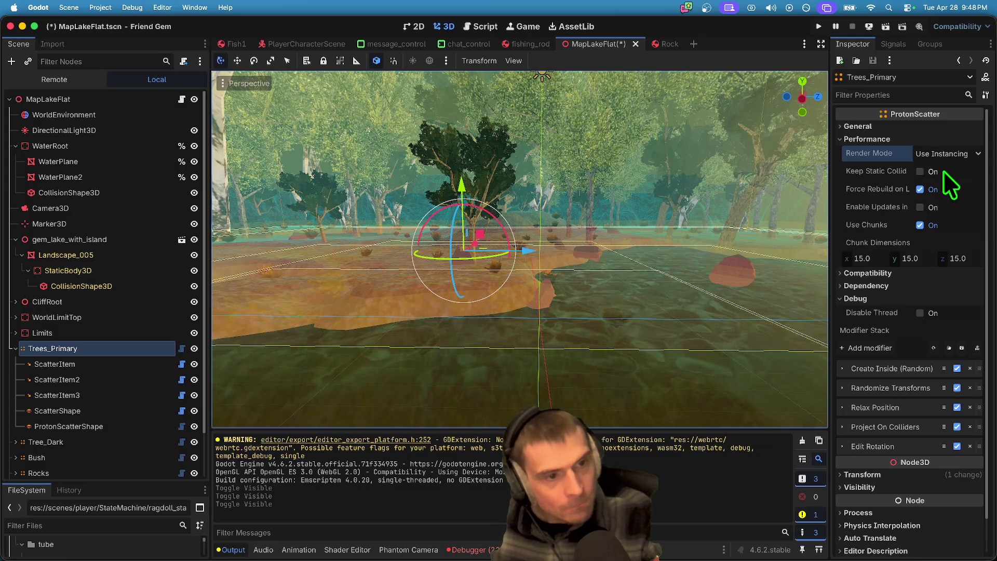
Step: Enable Show Output in Tree in Trees_Primary's General settings and save the scene
left_click(924, 274)
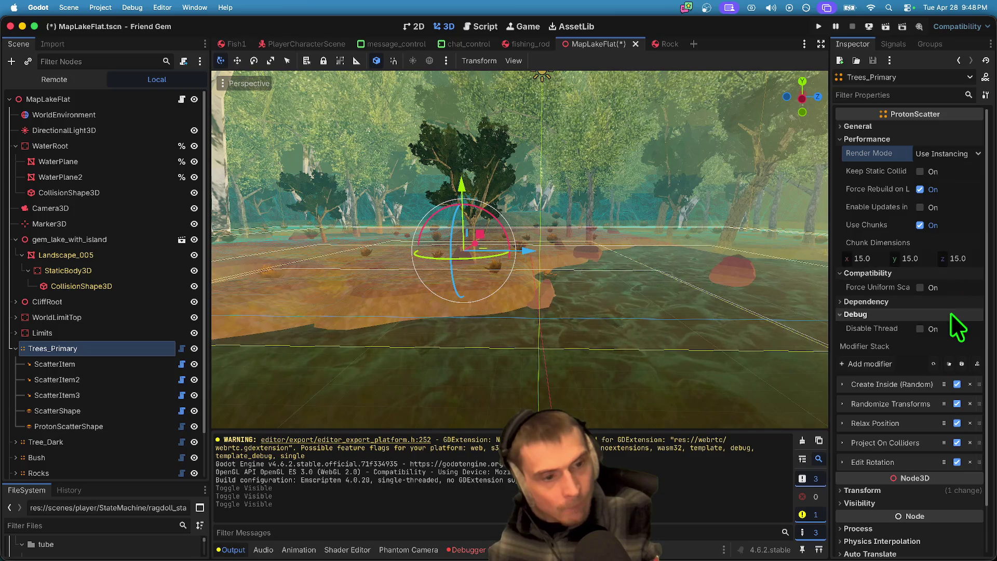
left_click(950, 302)
left_click(950, 302)
left_click(960, 311)
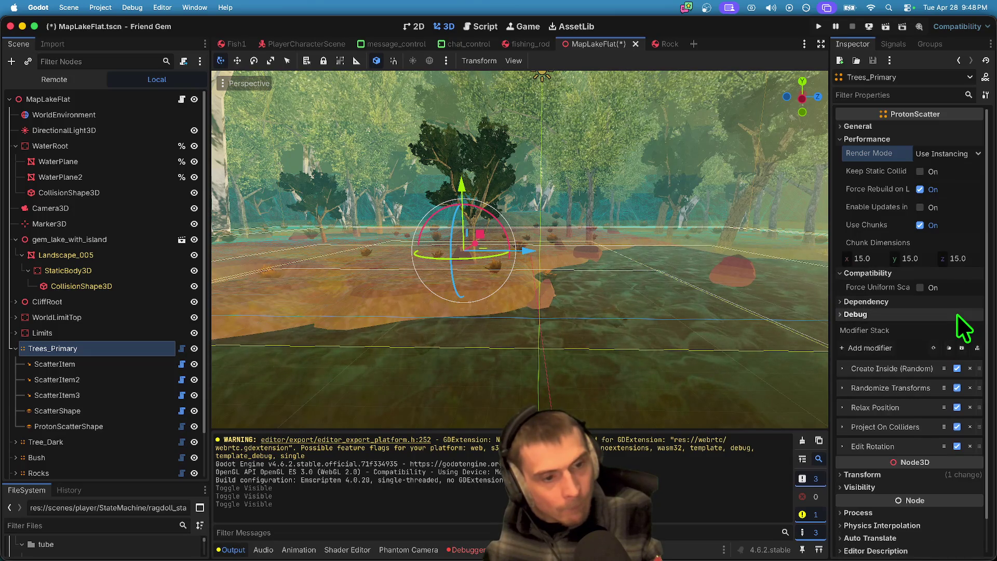
left_click(931, 126)
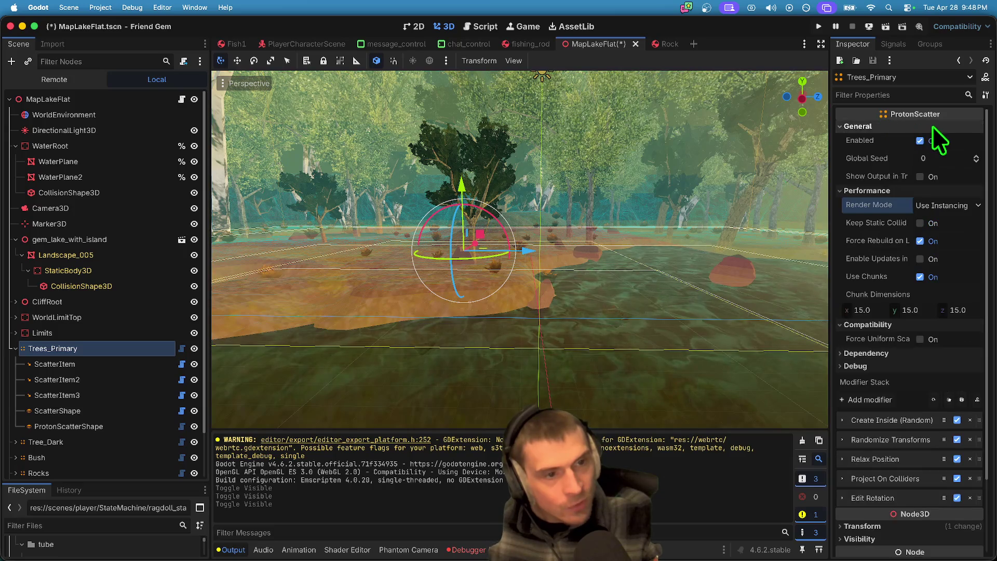
left_click(944, 172)
key("super+s")
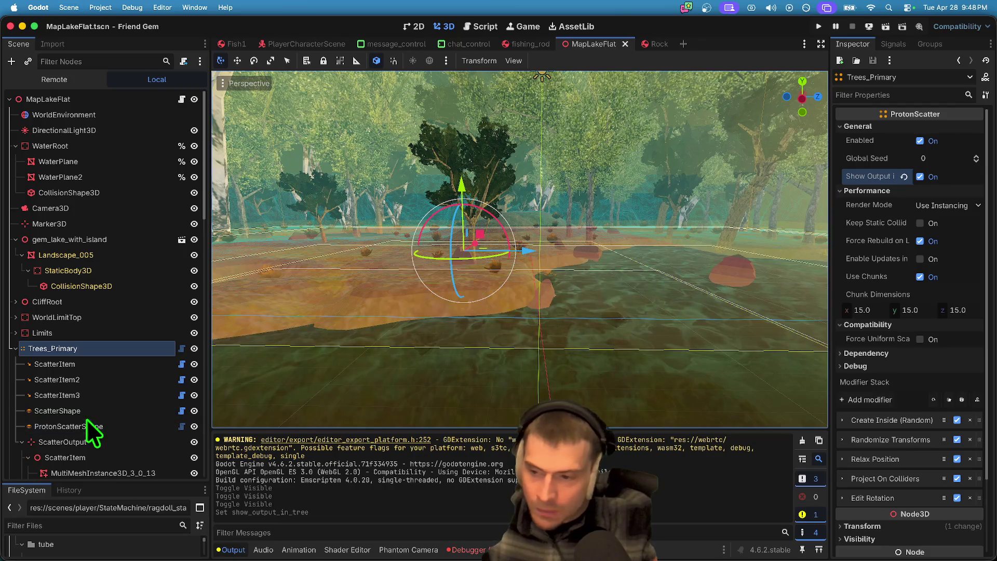
Step: Select the ScatterOutput node and its MultiMeshInstance3D_3_0_13 chunk
scroll(62, 437, "down", 10)
scroll(86, 291, "up", 5)
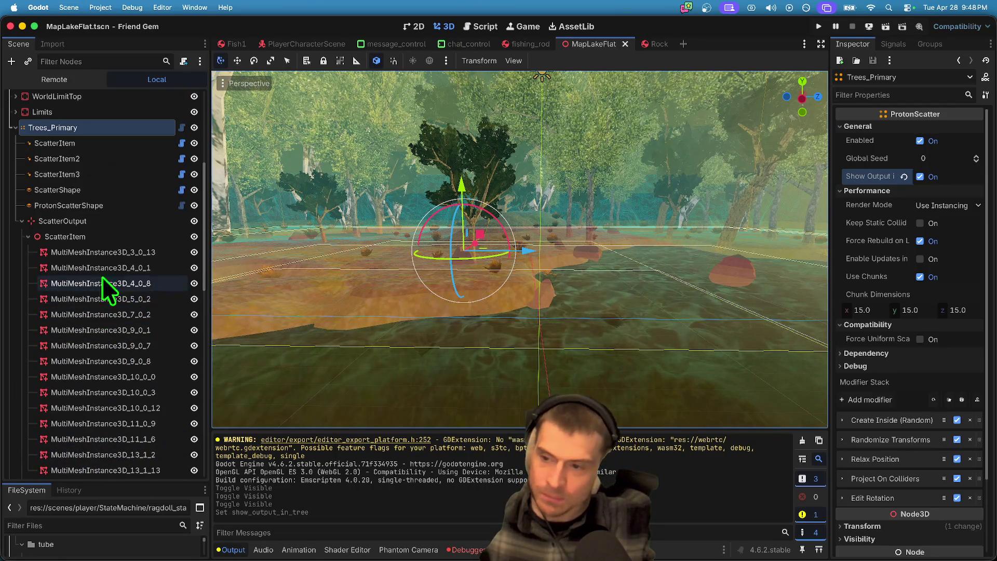
left_click(109, 223)
left_click(123, 253)
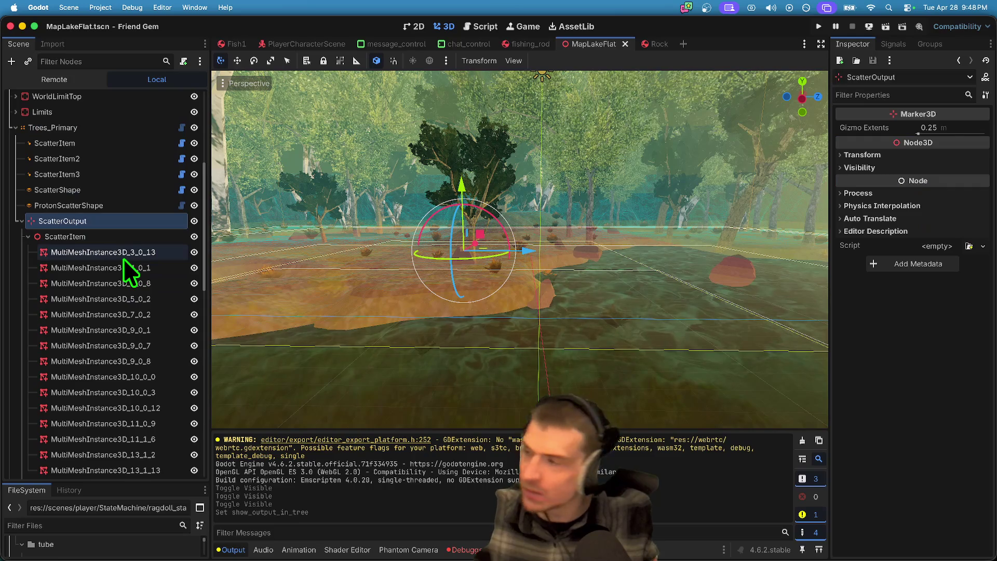
Step: Save, toggle MultiMeshInstance3D_3_0_13's visibility off and on, and select MultiMeshInstance3D_4_0_8
key("super+s")
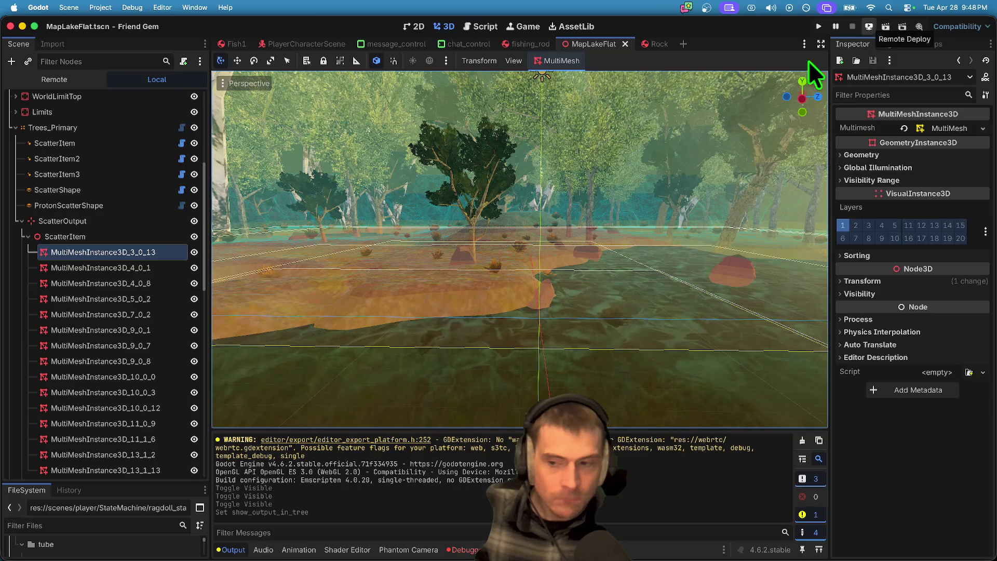
left_click(193, 252)
left_click(193, 252)
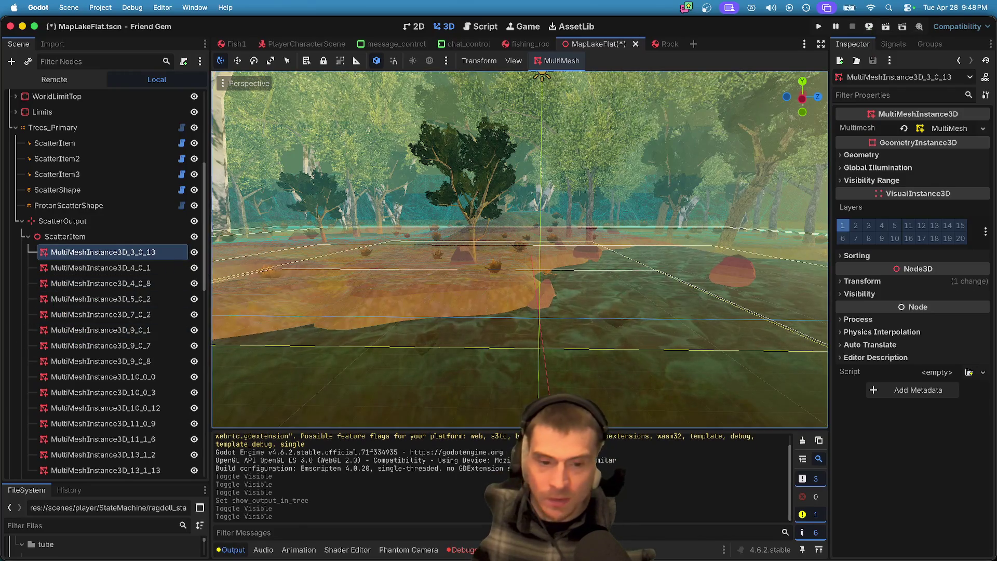
left_click(132, 283)
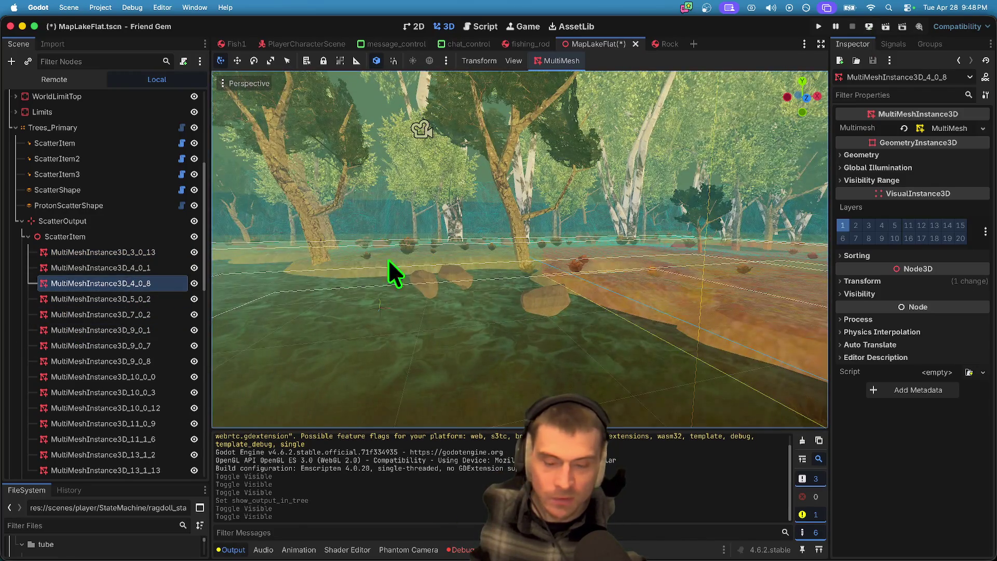
Step: Run the project in the browser again via Remote Deploy
left_click(100, 7)
left_click(135, 145)
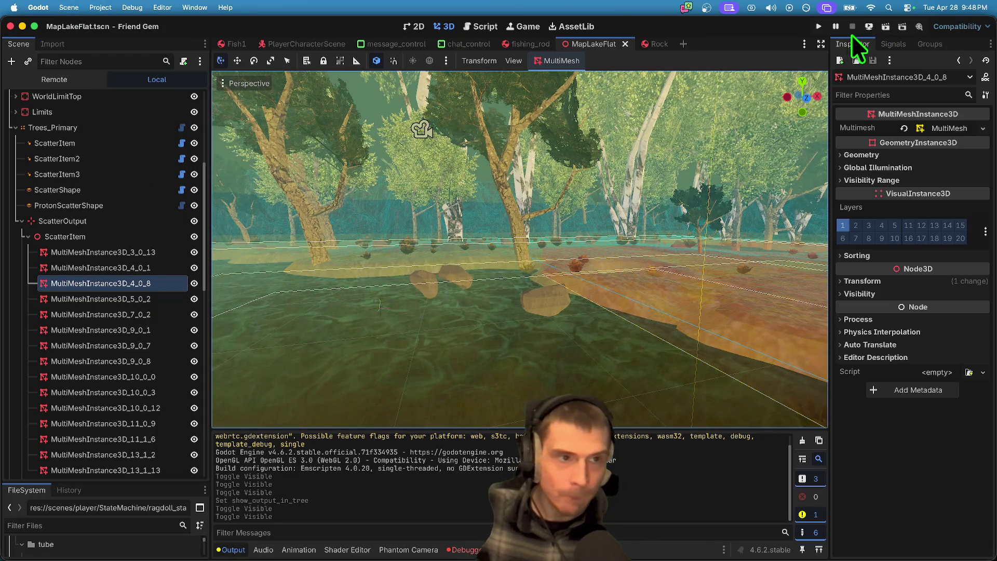
left_click(869, 26)
left_click(886, 83)
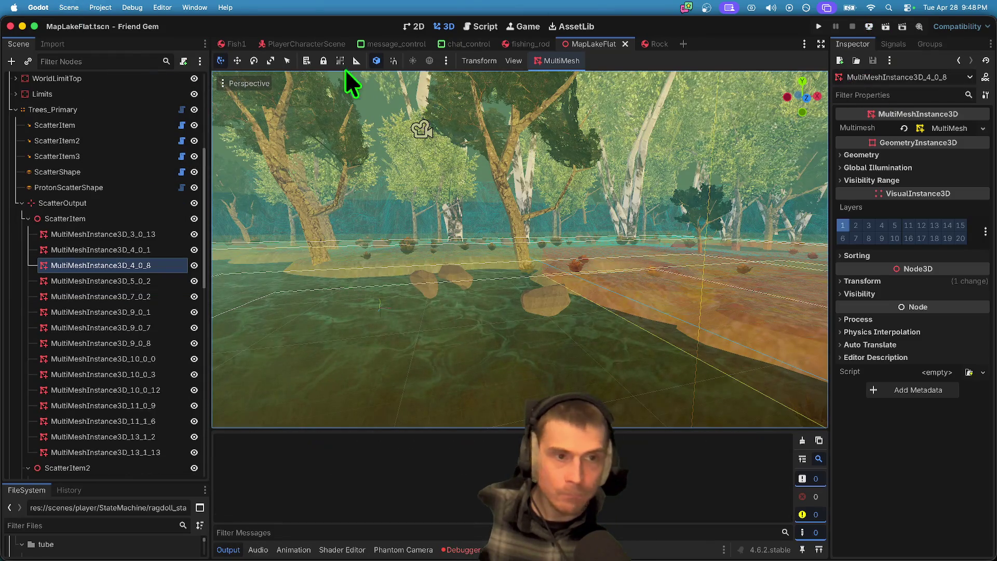
Step: Quit the editor to the Project List, stopping the running project
left_click(101, 7)
left_click(120, 161)
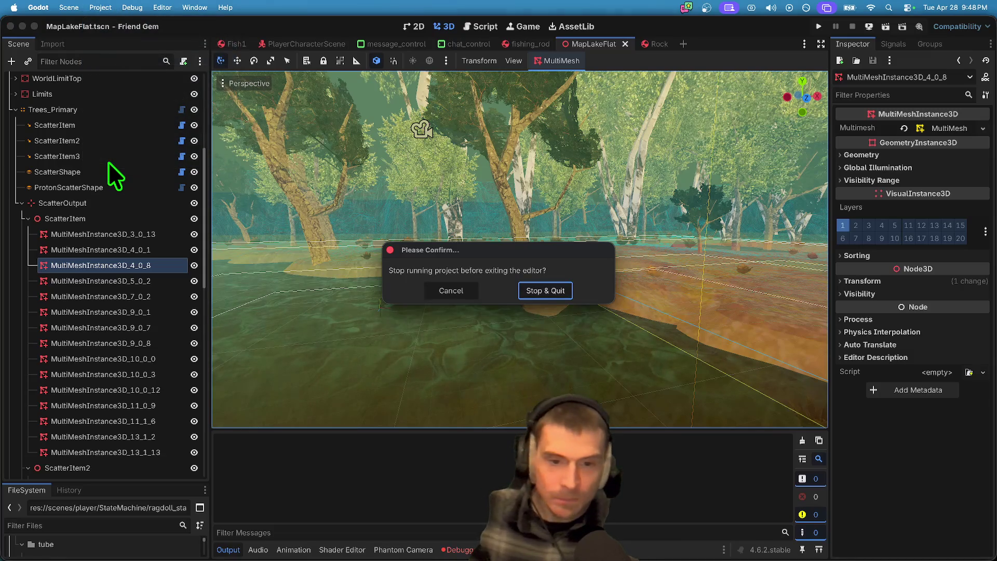
key("Return")
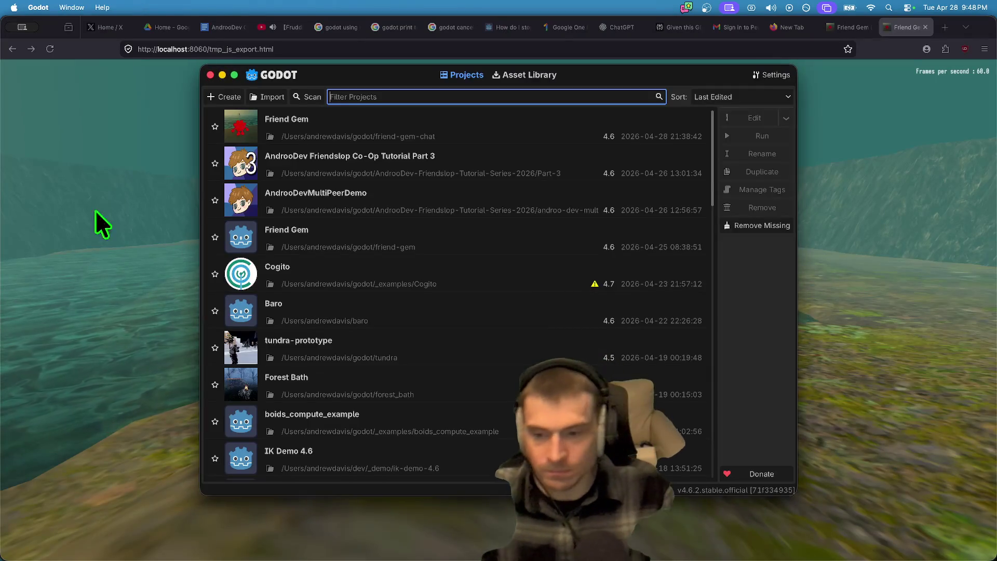
Step: Reload the Friend Gem game page in Firefox
left_click(104, 181)
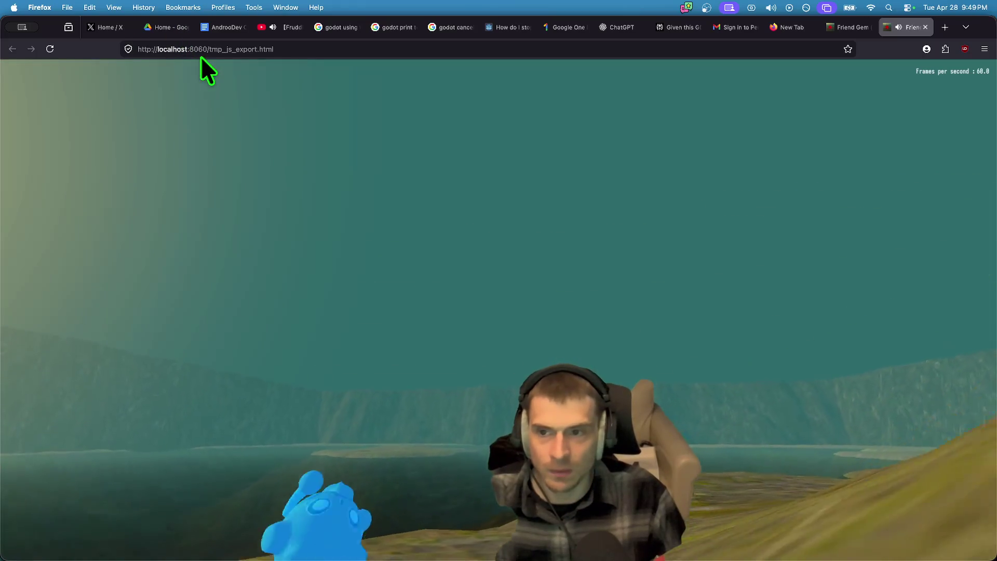
left_click(209, 48)
key("Return")
key("super+r")
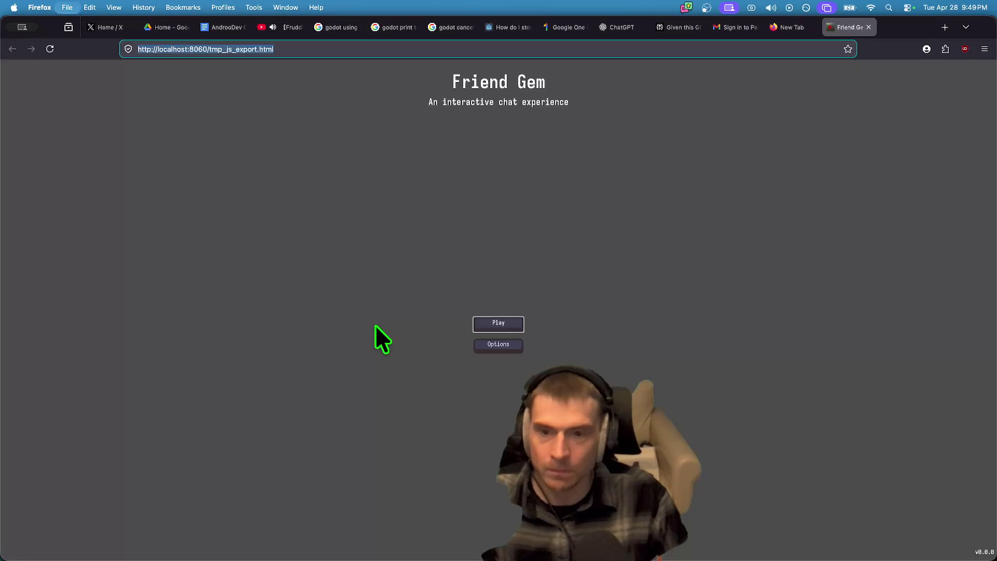
key("super+Tab")
Step: Close the game tab and reopen the Friend Gem project from the Project Manager
key("super+w")
key("super+Tab")
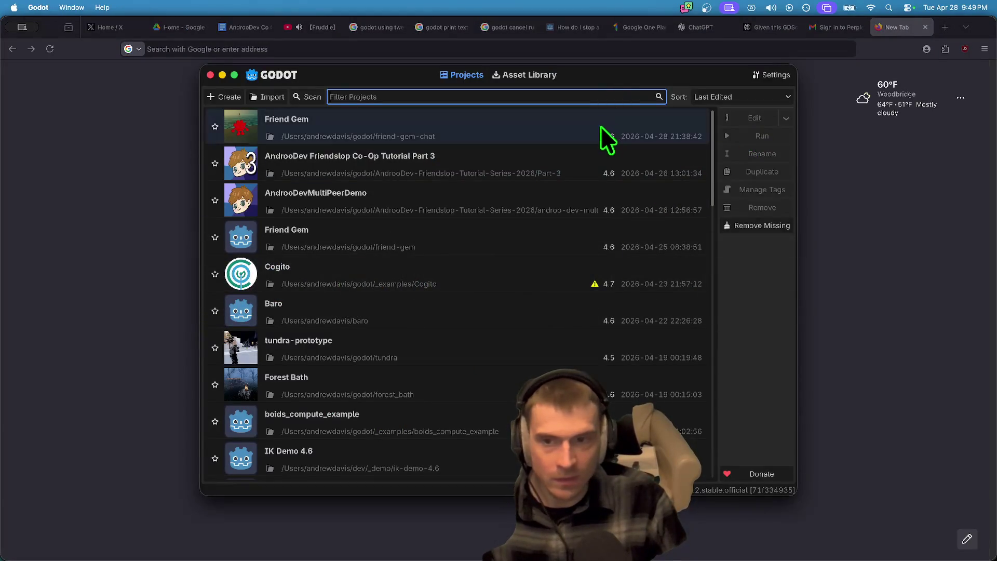
double_click(599, 128)
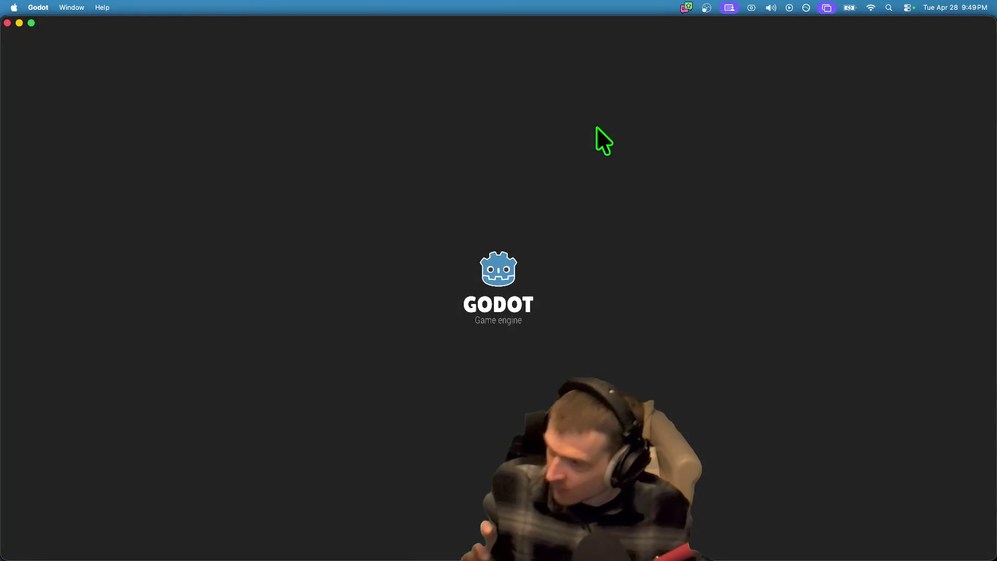
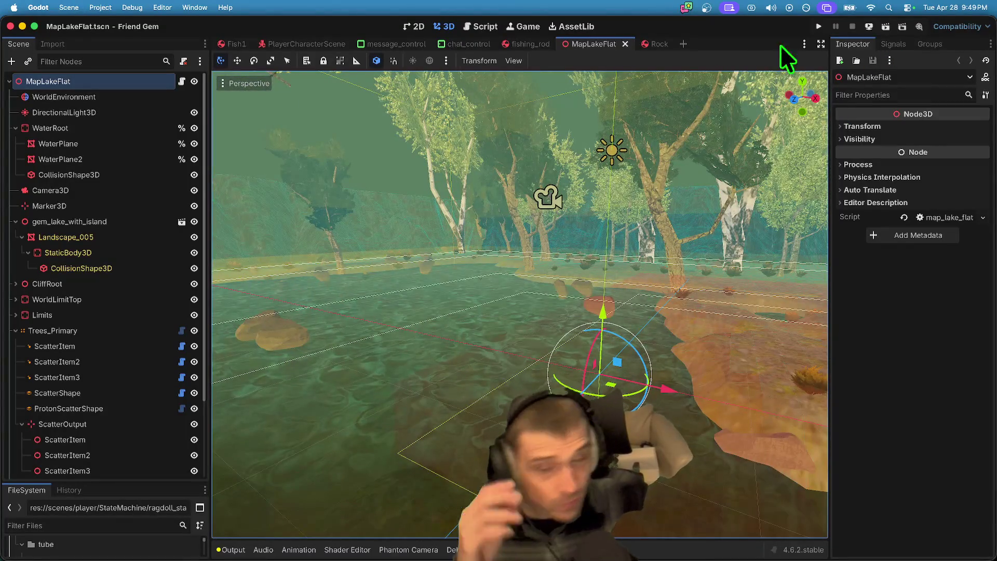
Step: Test-run MapLakeFlat, close the game window, then run the web build in the browser
left_click(885, 28)
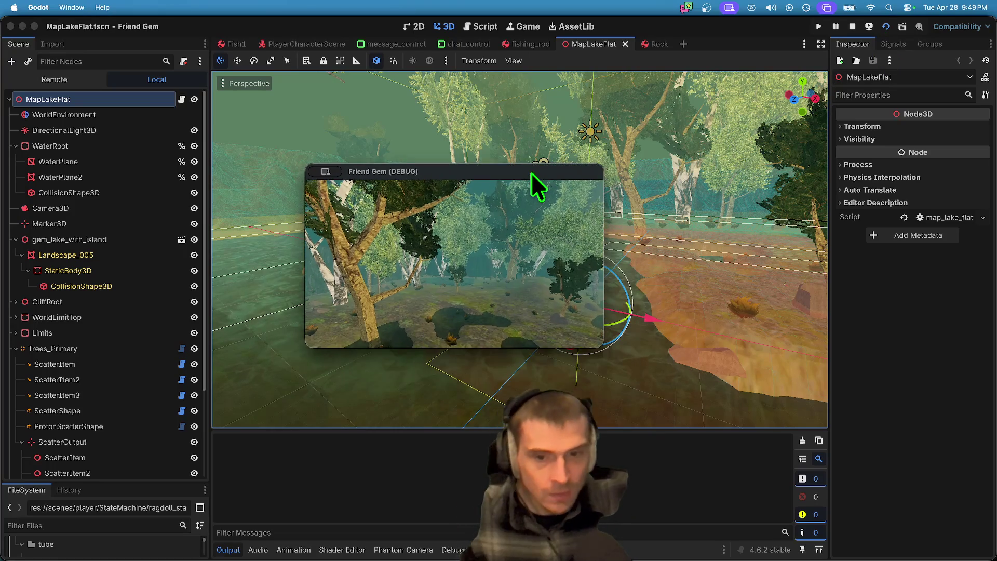
key("super+q")
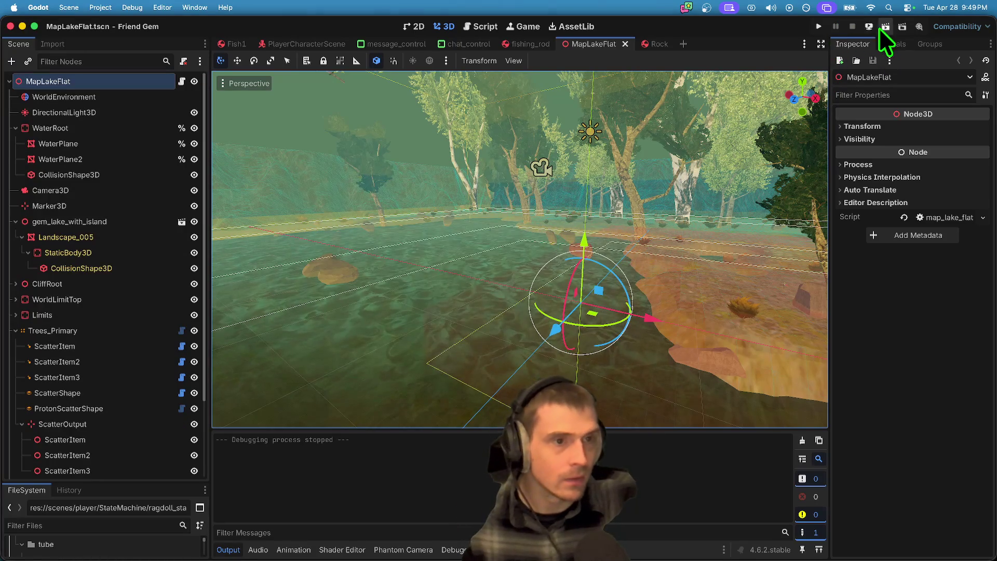
left_click(869, 26)
left_click(867, 52)
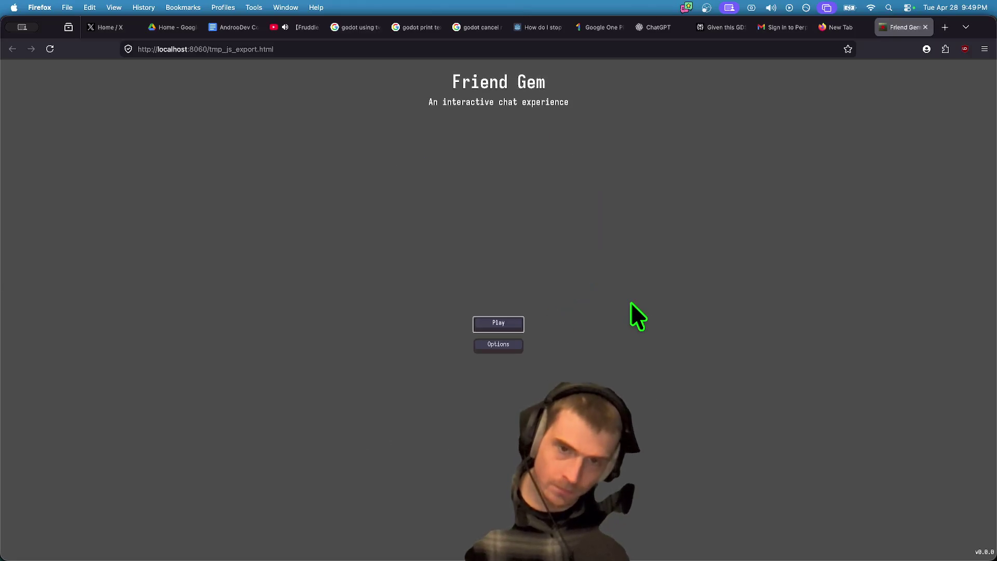
Step: Host a new Friend Gem game from the title screen via Play and Host Game
left_click(517, 319)
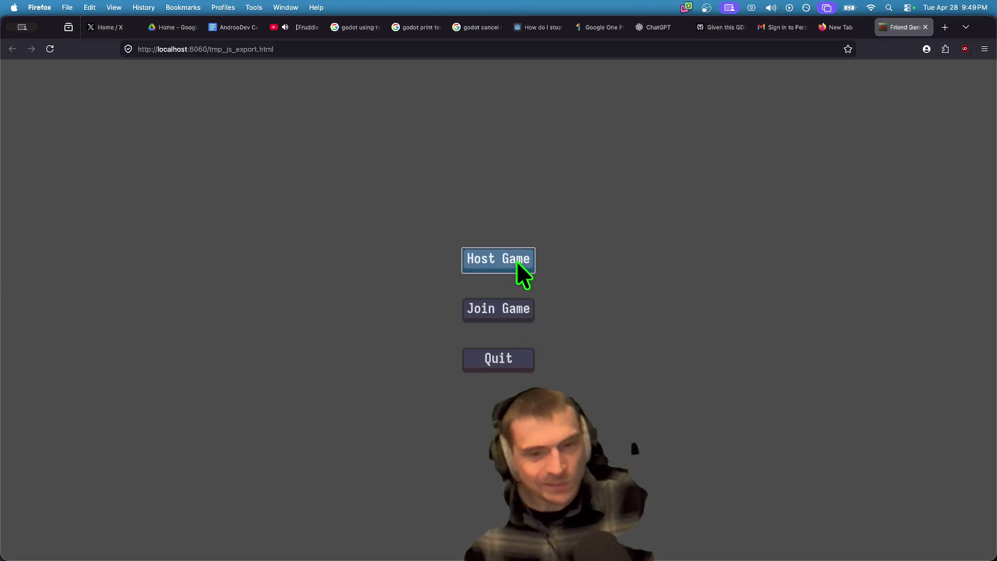
left_click(516, 265)
left_click(525, 468)
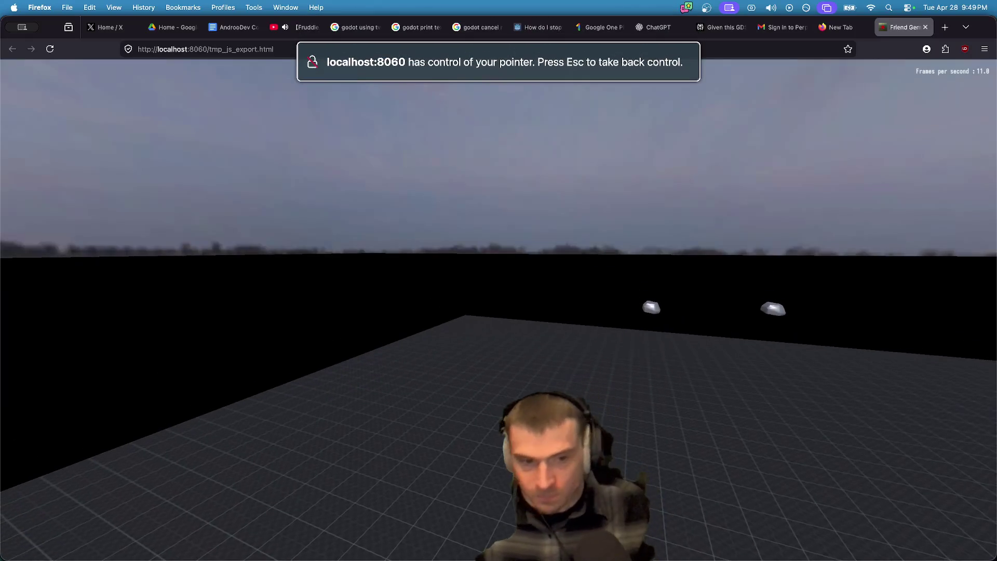
key("Escape")
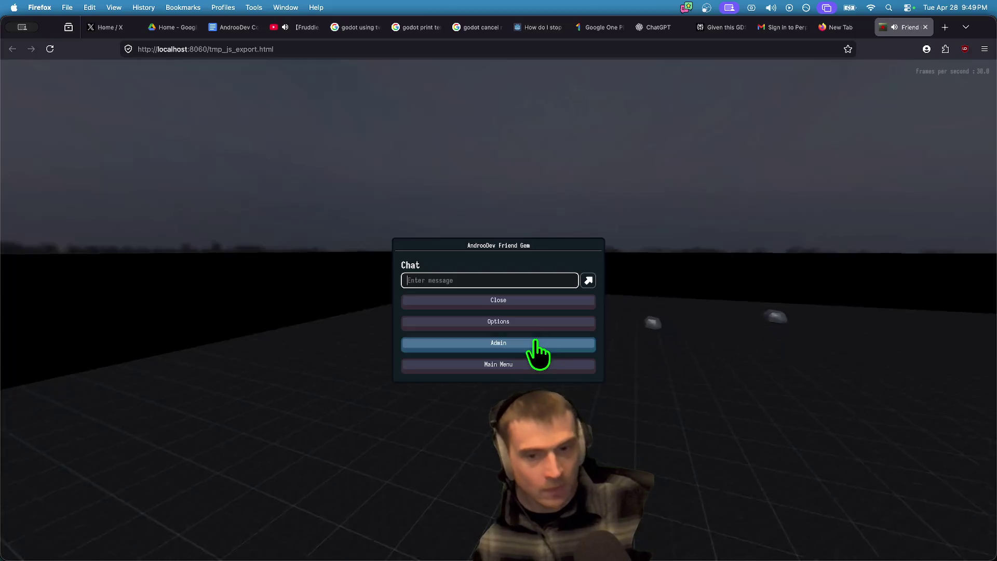
Step: Load the MapLakeFlat level from the Admin panel, then switch back to Godot
left_click(540, 345)
left_click(964, 69)
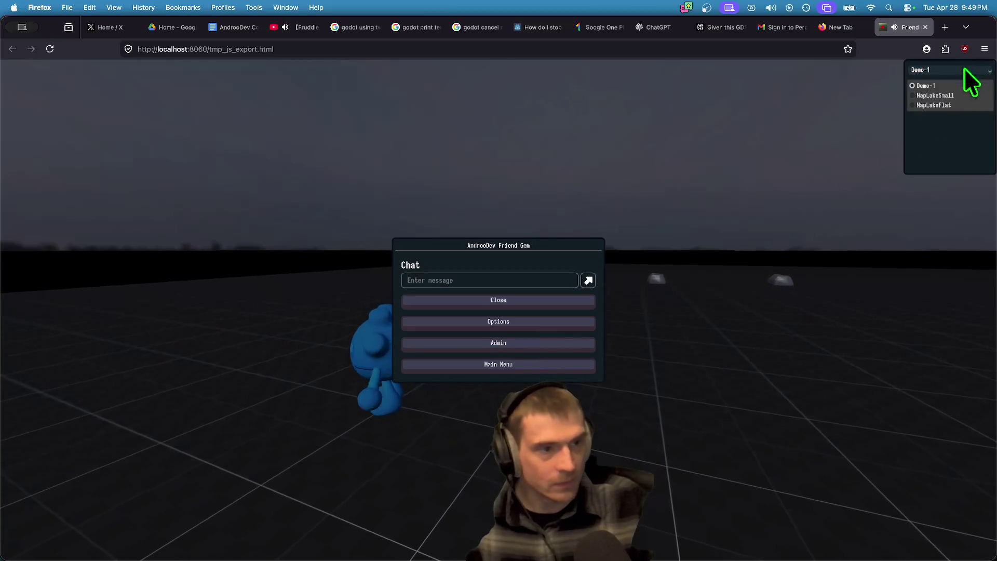
left_click(944, 104)
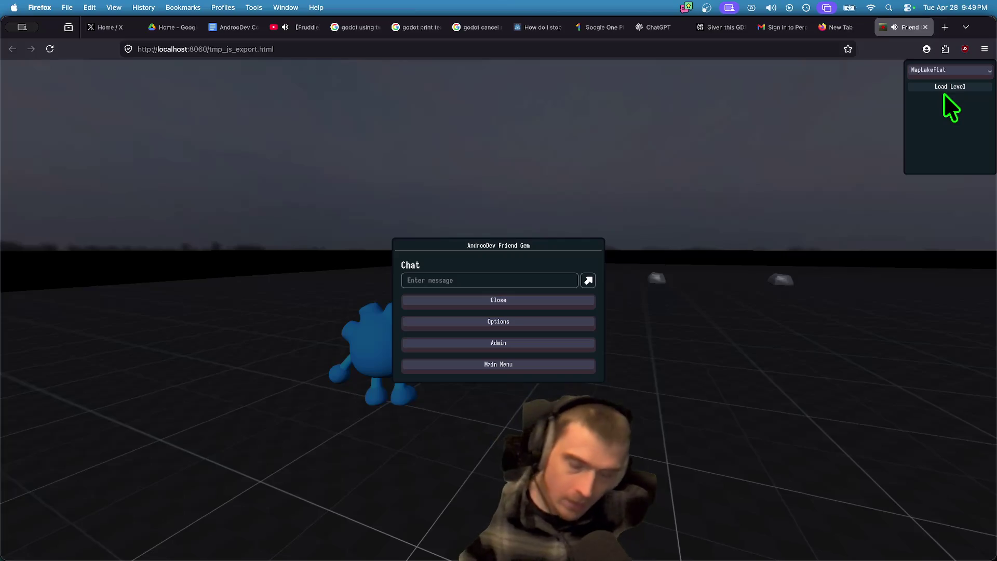
left_click(943, 89)
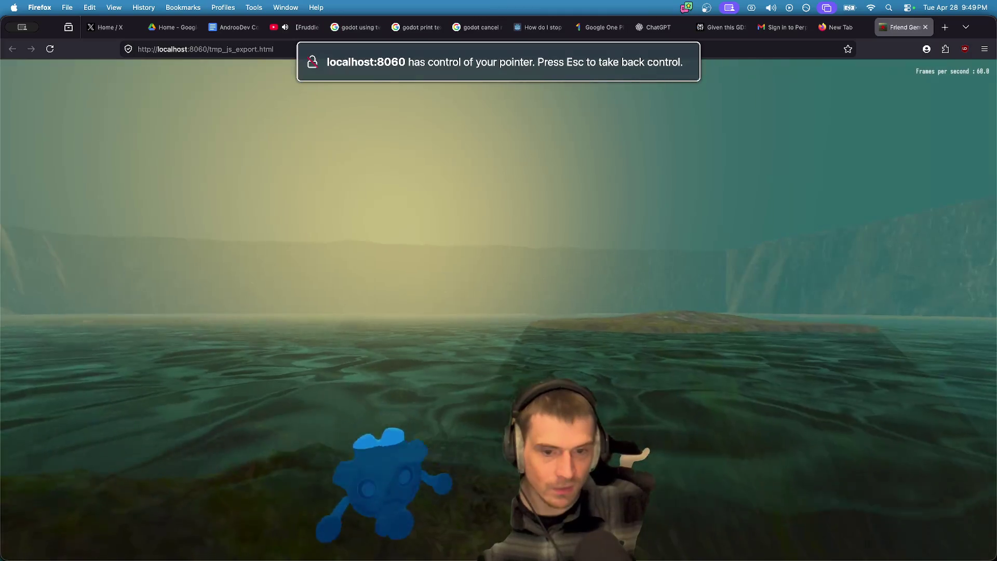
key("super+Tab")
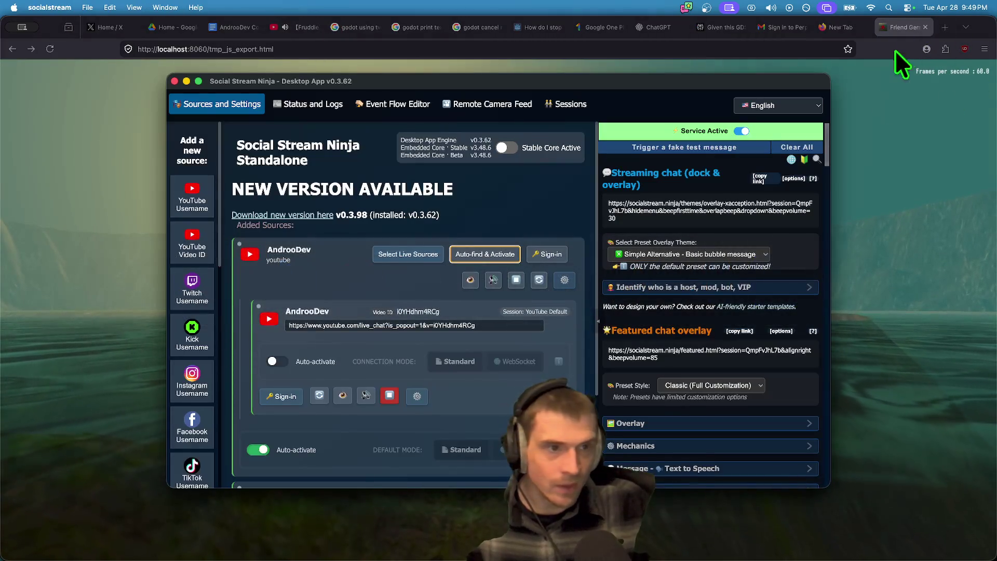
key("super+Tab")
key("super+Tab")
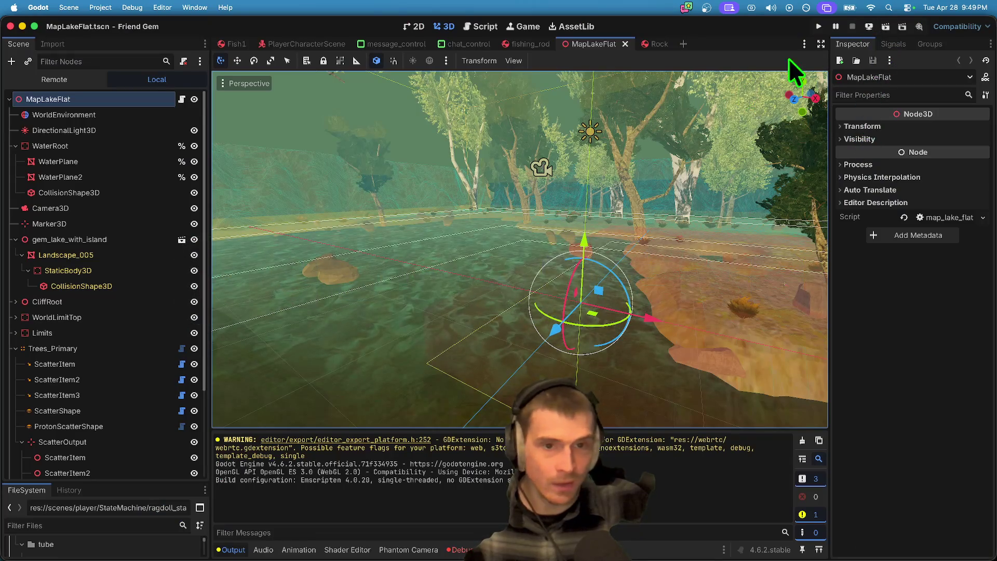
Step: Stop the HTTP server, close the Friend Gem tab in Firefox, and return to Godot
left_click(870, 26)
left_click(868, 83)
key("super+Tab")
key("super+Tab")
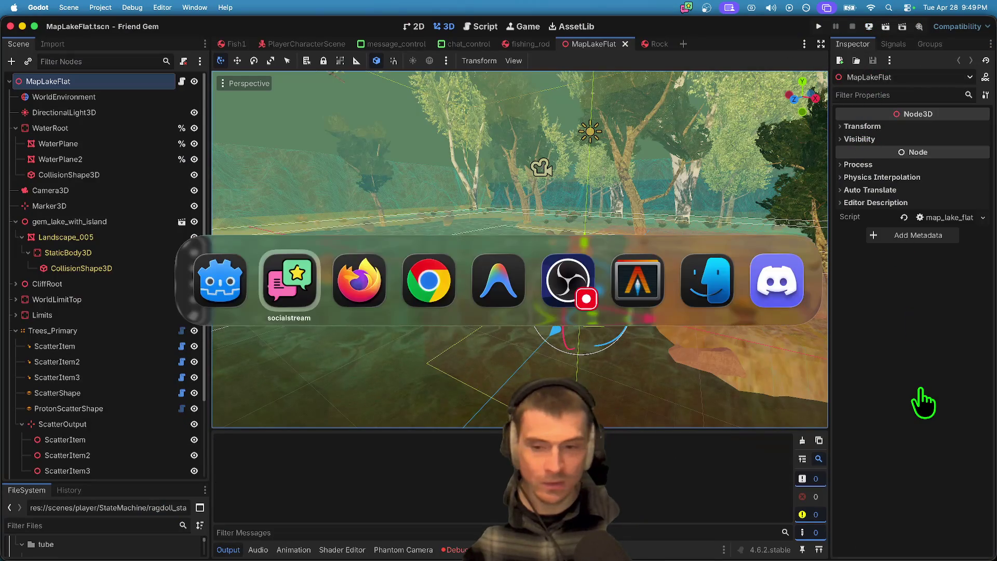
key("super+Tab")
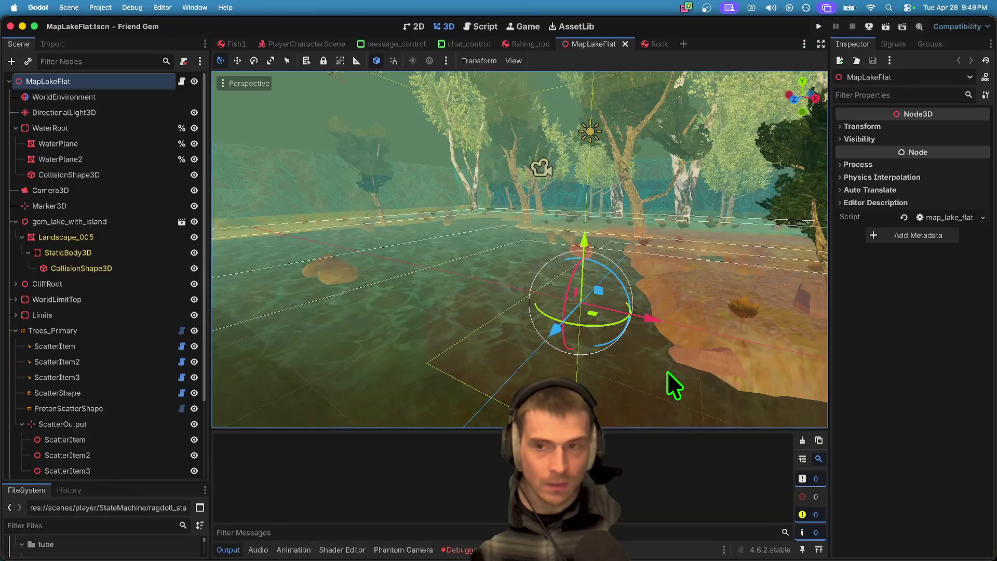
key("super+Tab")
key("super+w")
key("super+Tab")
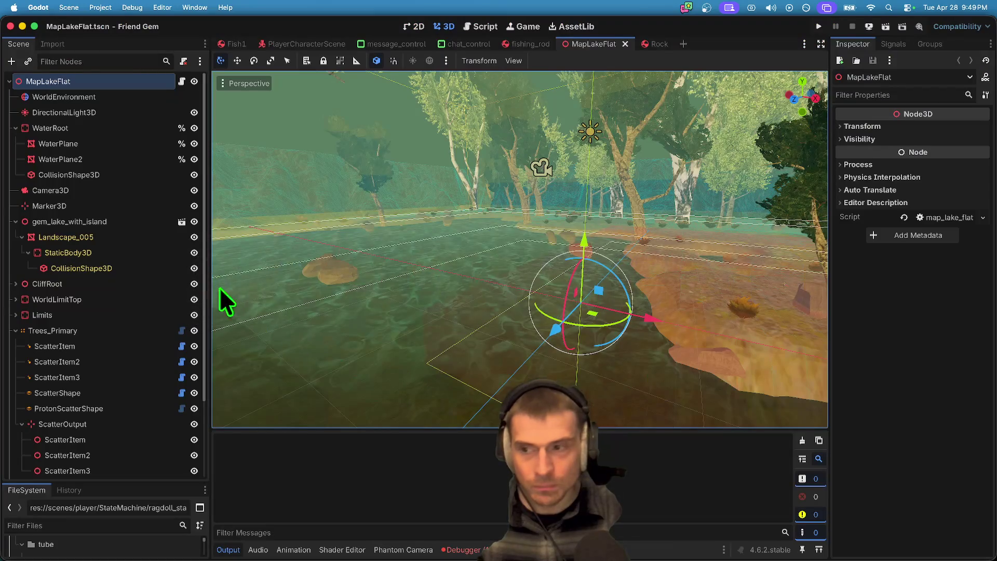
scroll(104, 310, "down", 3)
scroll(104, 309, "up", 3)
scroll(100, 316, "down", 3)
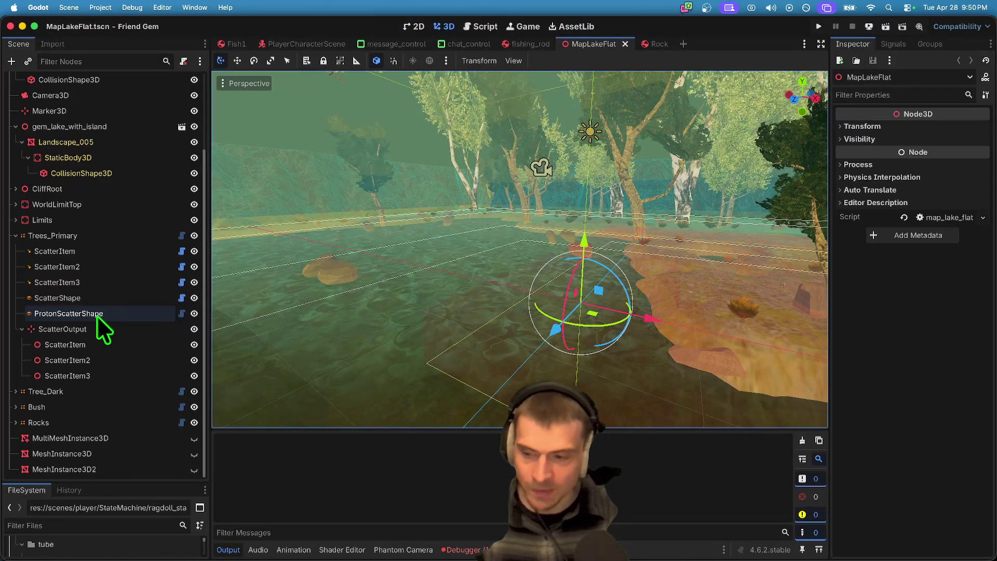
Step: Save the ScatterOutput node via Save Branch as Scene to scatter_output.tscn
left_click(51, 333)
right_click(51, 334)
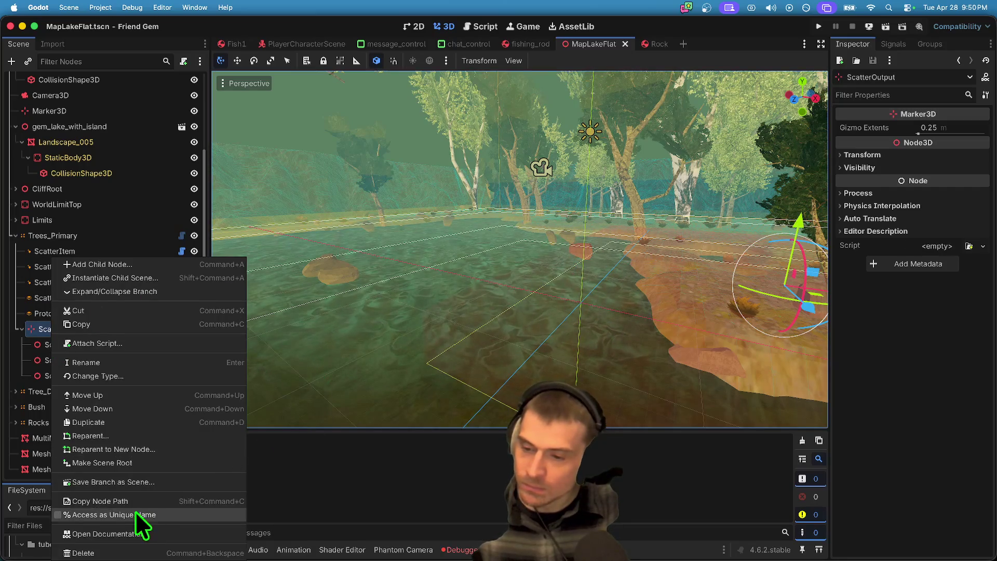
left_click(137, 482)
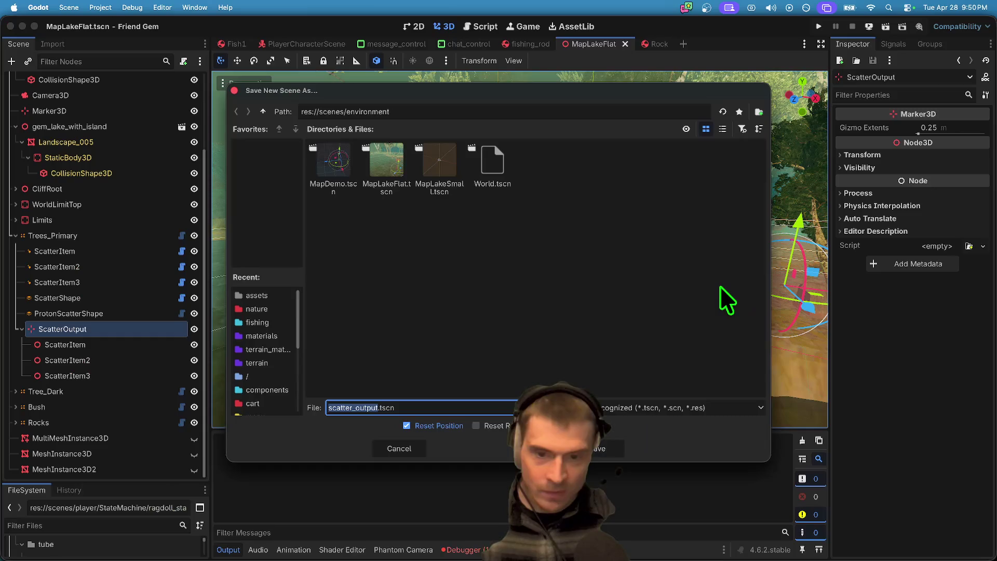
key("Return")
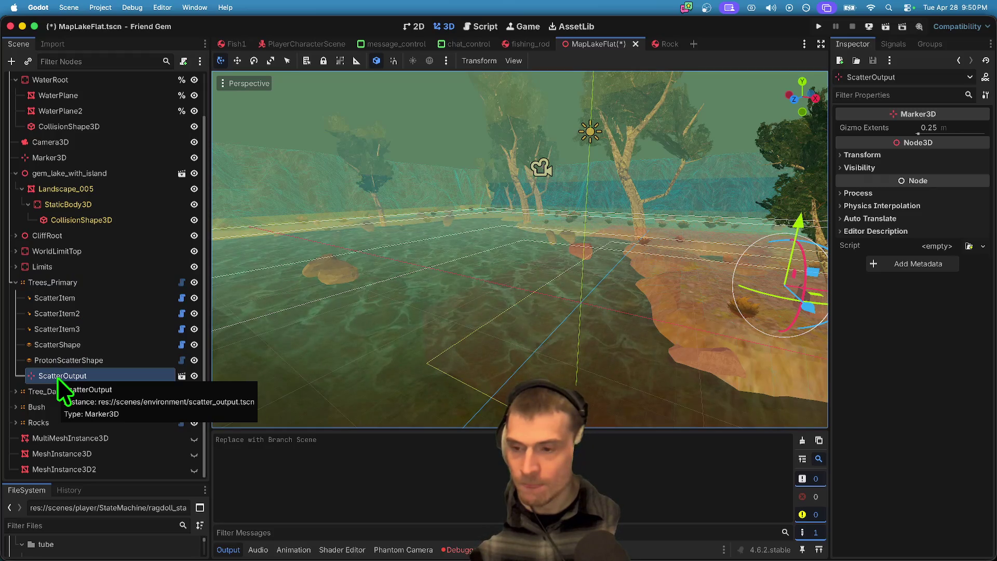
left_click(89, 283)
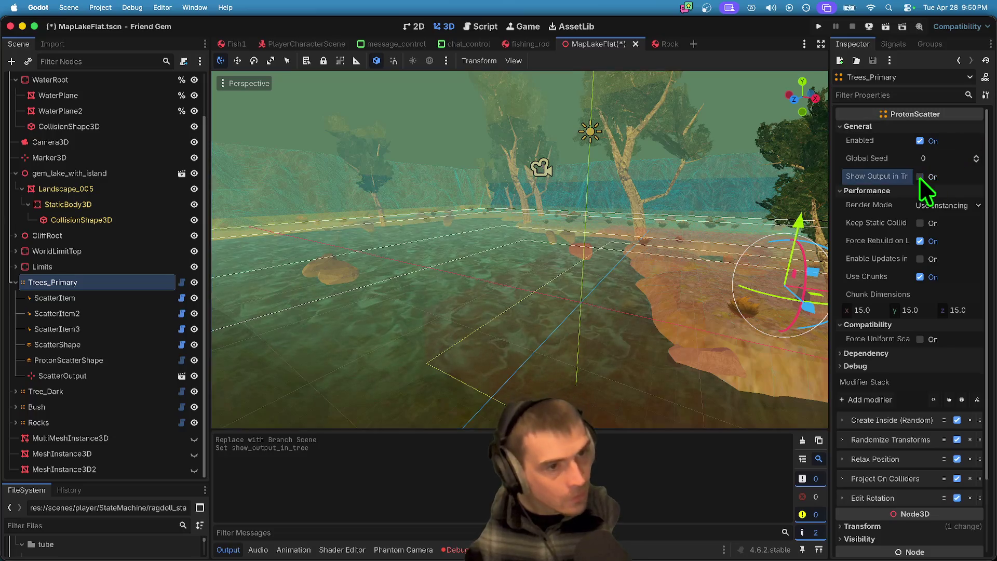
Step: Save MapLakeFlat and drag ScatterOutput out of Trees_Primary to the scene's top level
key("super+s")
left_click(111, 375)
right_click(110, 376)
left_click(109, 376)
left_click_drag(111, 275, 112, 275)
key("f")
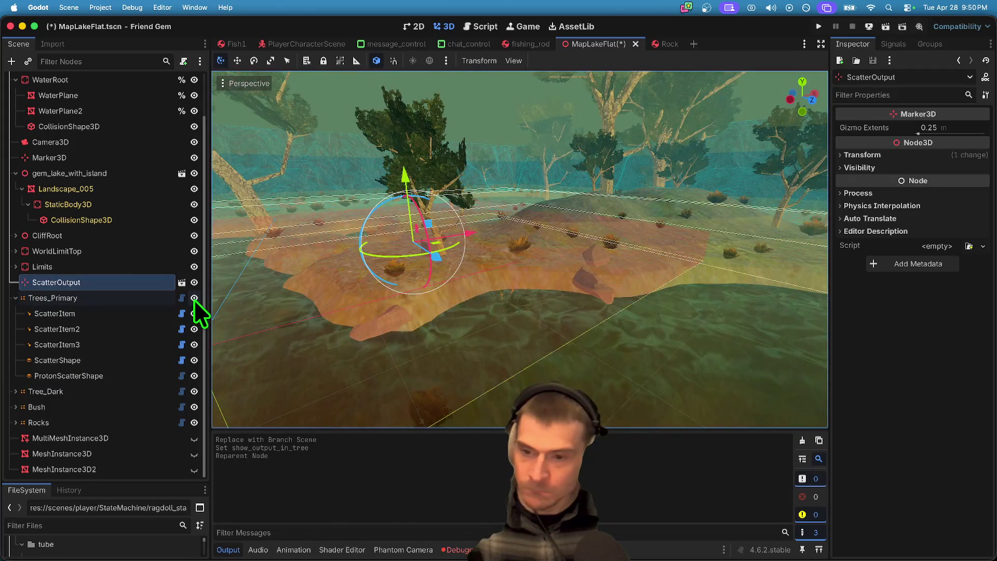
Step: Hide Trees_Primary, Tree_Dark, Bush and Rocks using their visibility eye icons
left_click(194, 298)
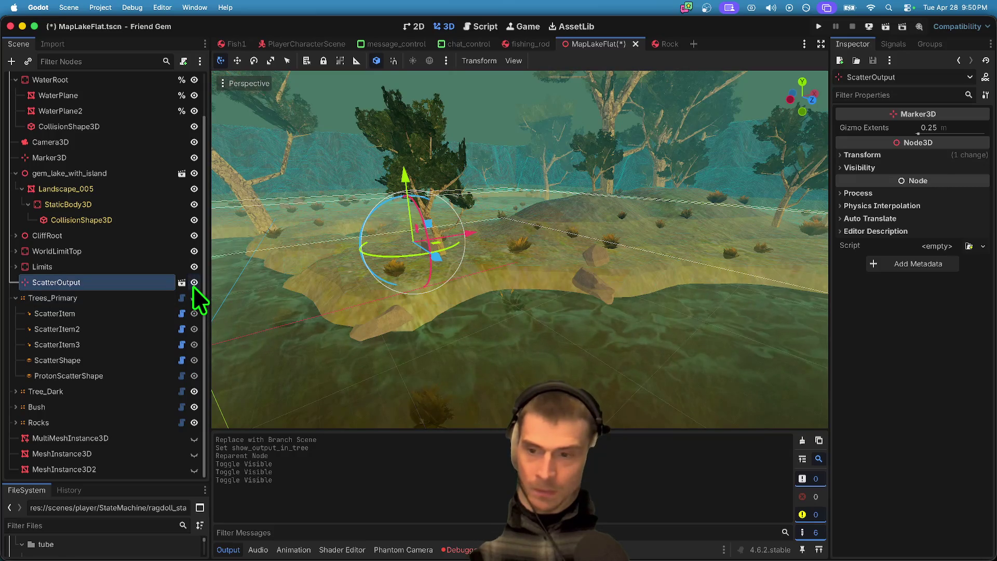
left_click(195, 294)
left_click(196, 294)
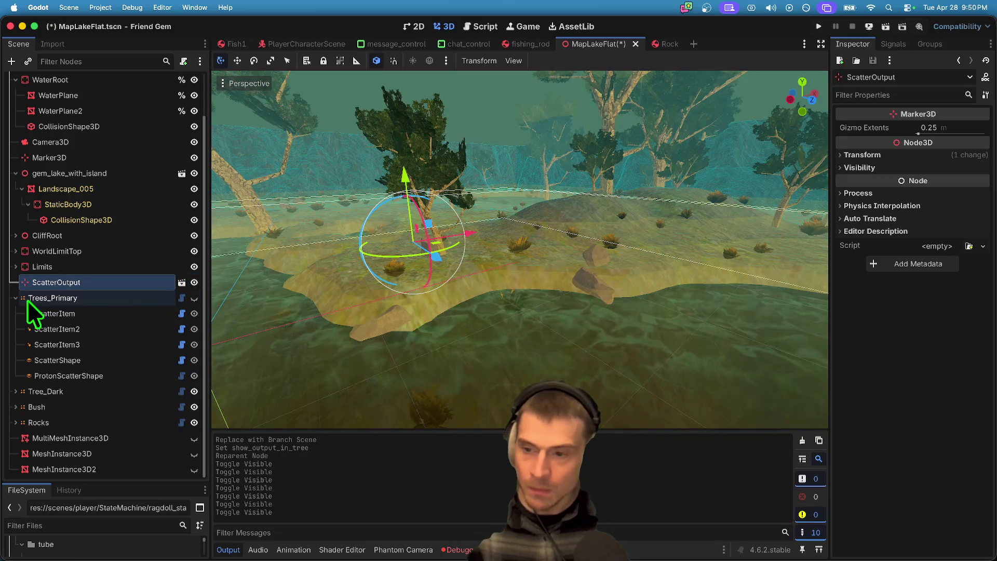
left_click(15, 298)
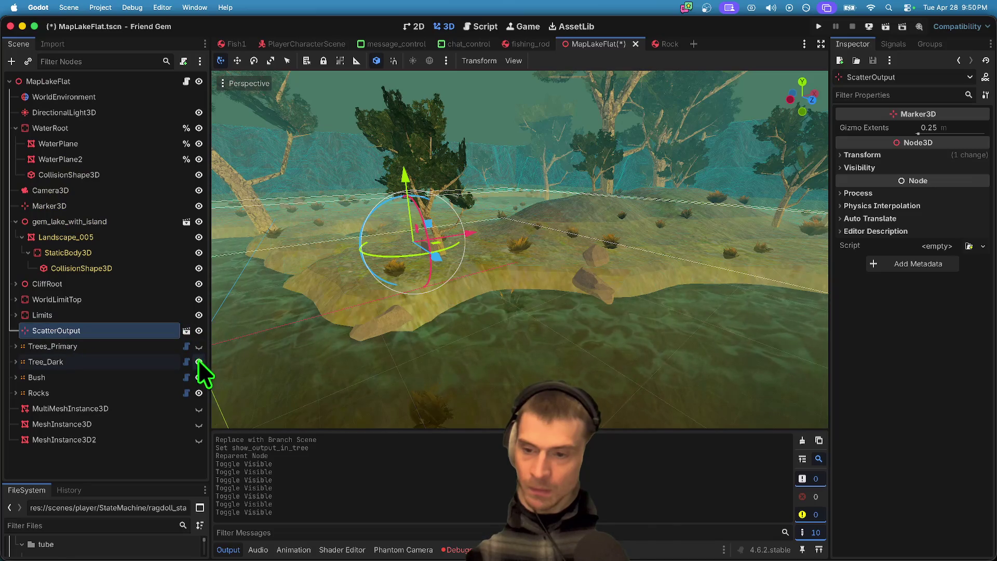
left_click(198, 361)
left_click(198, 377)
left_click(199, 393)
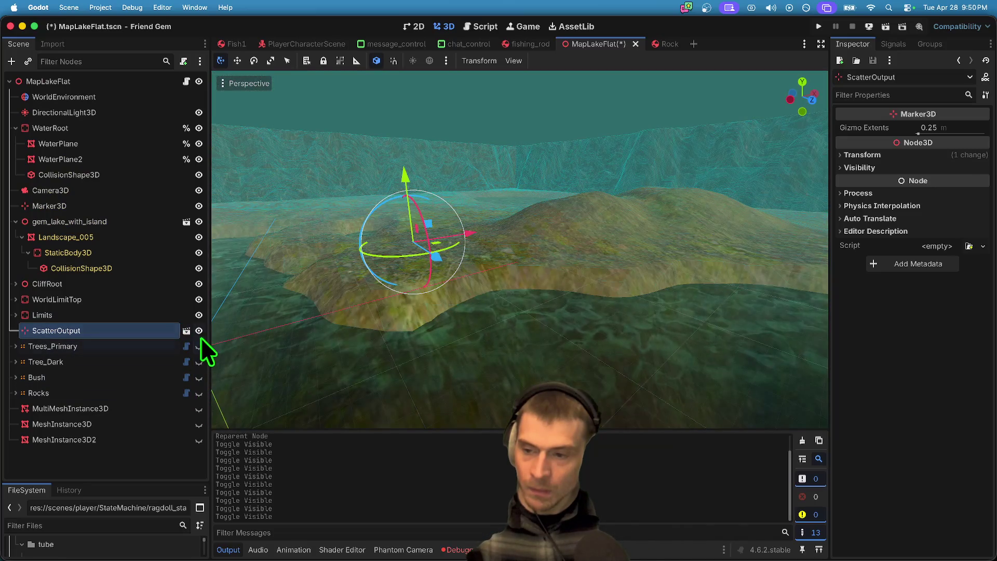
Step: Inspect scatter_output.tscn's nodes, then return to MapLakeFlat and select Trees_Primary
left_click(186, 330)
left_click(104, 130)
left_click(95, 81)
left_click(93, 278)
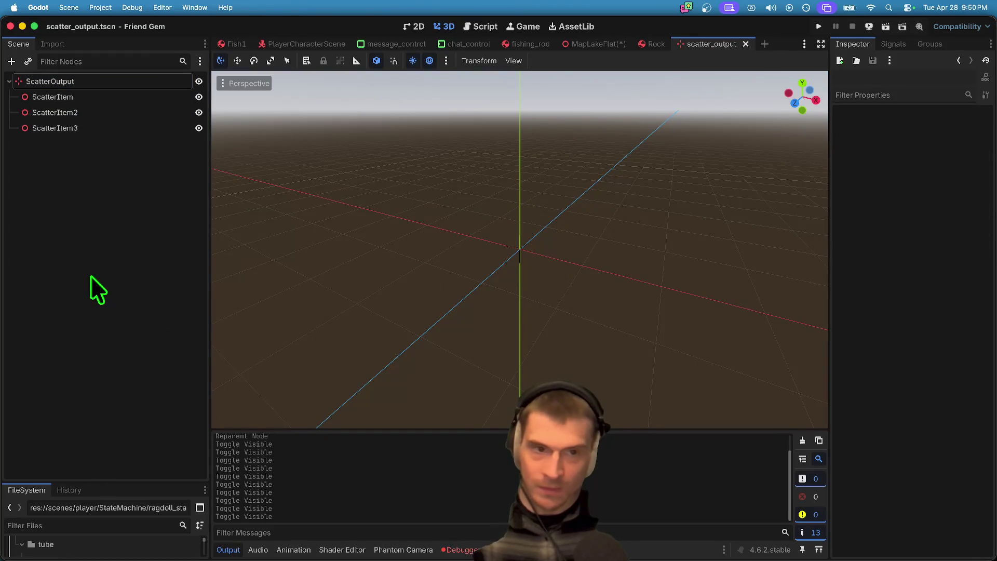
key("ctrl+shift+Tab")
key("ctrl+Tab")
key("ctrl+shift+Tab")
key("ctrl+shift+Tab")
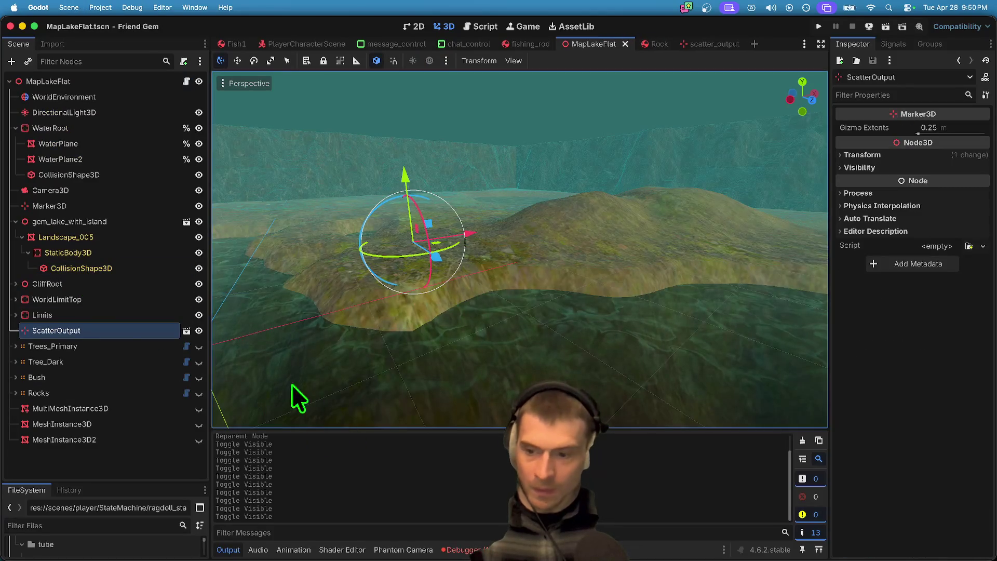
left_click(105, 348)
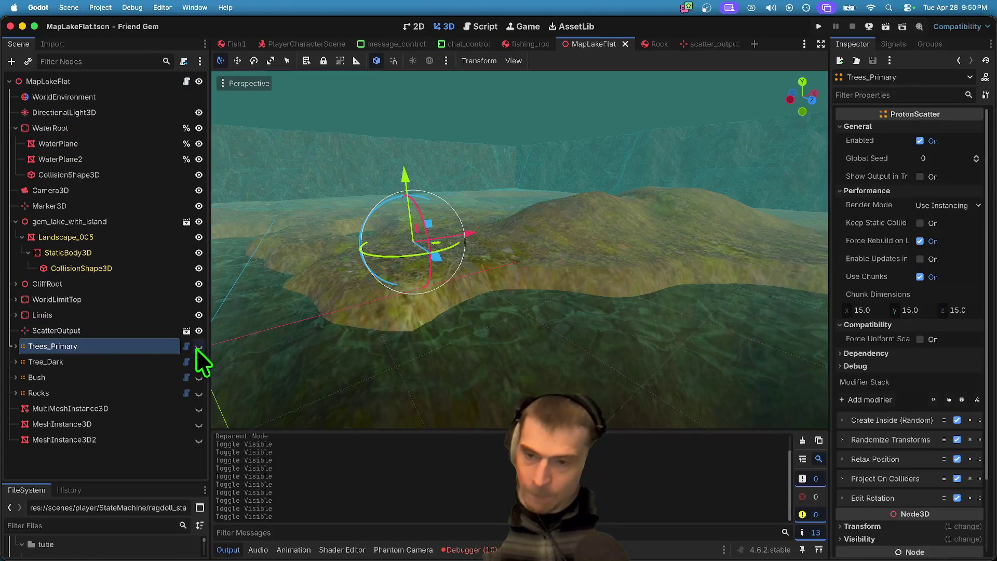
Step: Expand Trees_Primary, enable Show Output in Tree, and view the lake
left_click(13, 347)
left_click_drag(244, 344, 448, 327)
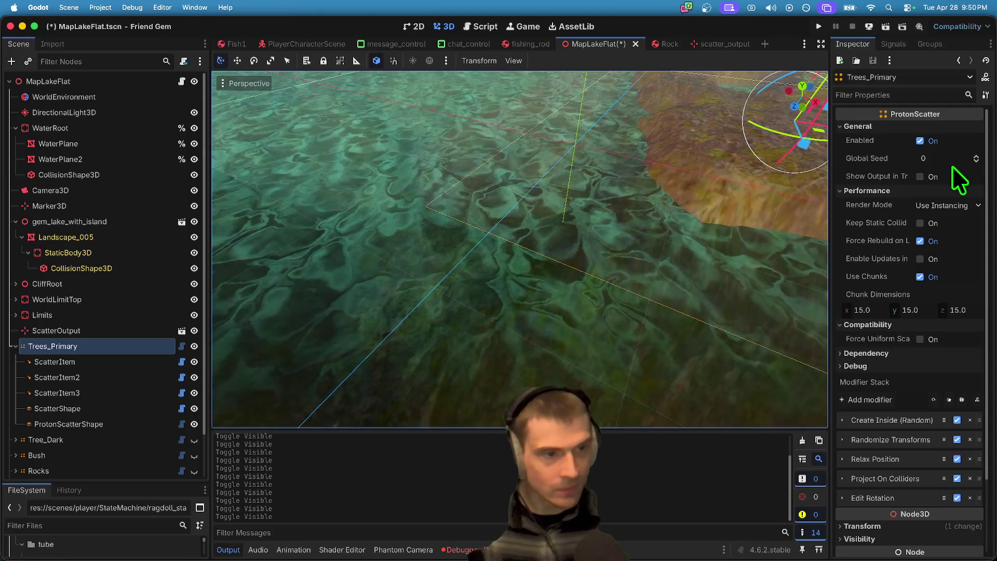
left_click(943, 177)
left_click_drag(525, 296, 410, 347)
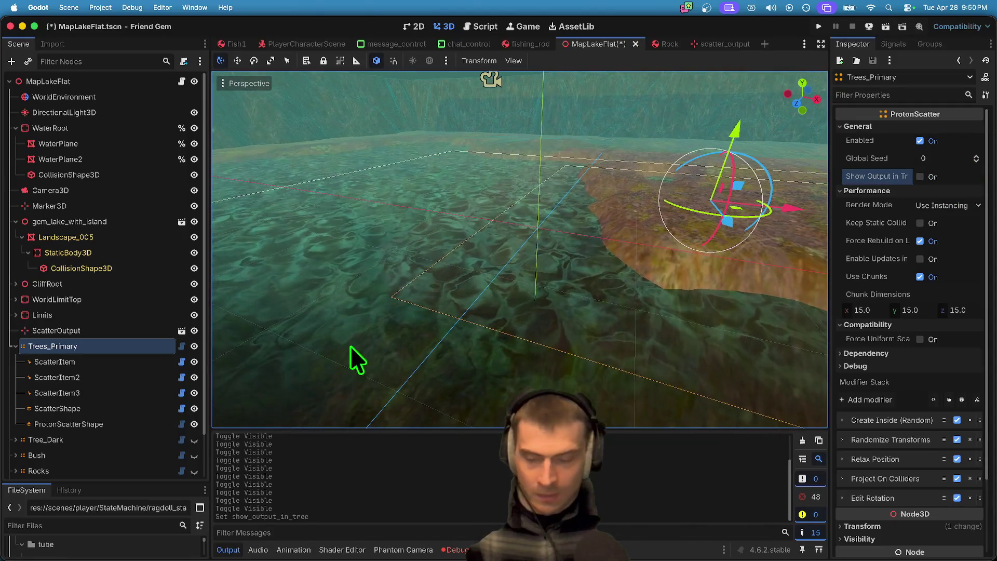
left_click(96, 361)
scroll(150, 432, "down", 1)
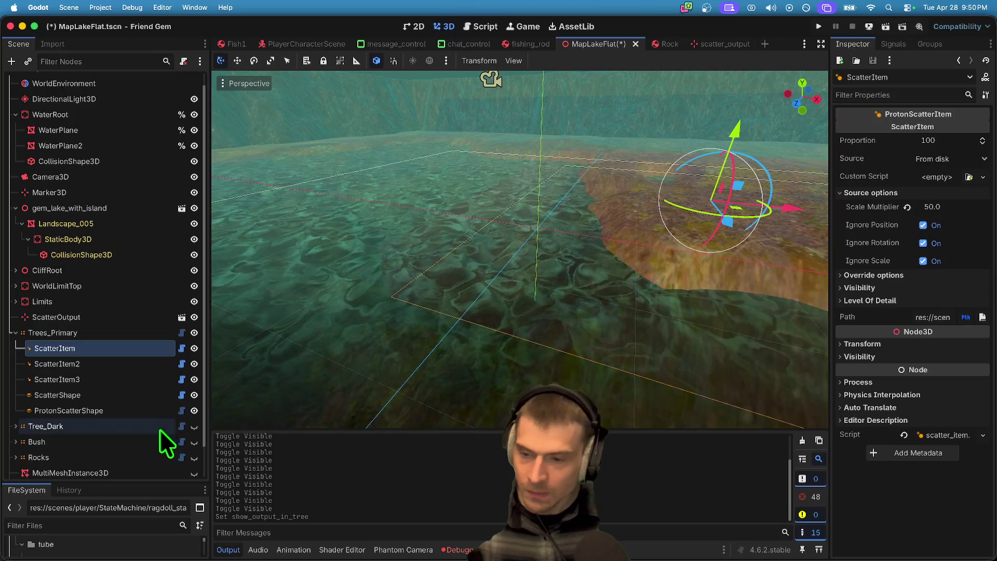
Step: Briefly toggle Tree_Dark and Bush visibility, then inspect ProtonScatterShape and ScatterOutput
left_click(193, 426)
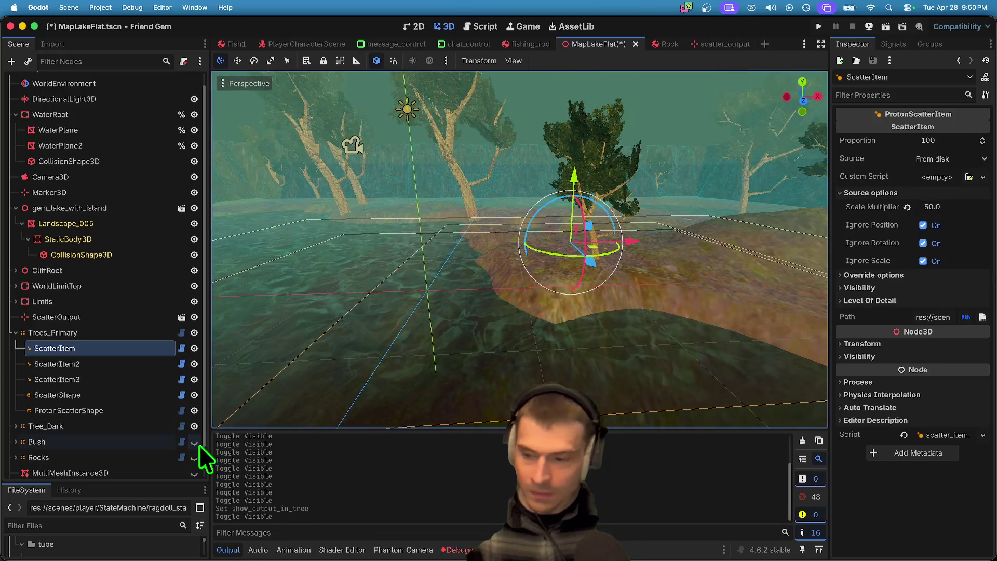
left_click(195, 447)
left_click(194, 446)
left_click(194, 447)
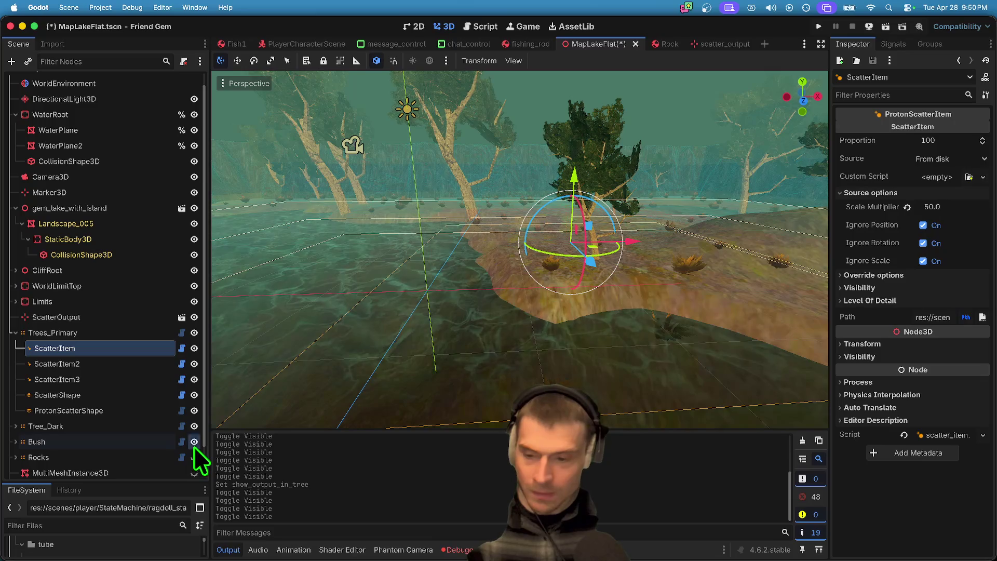
left_click(194, 446)
left_click(198, 424)
left_click(100, 408)
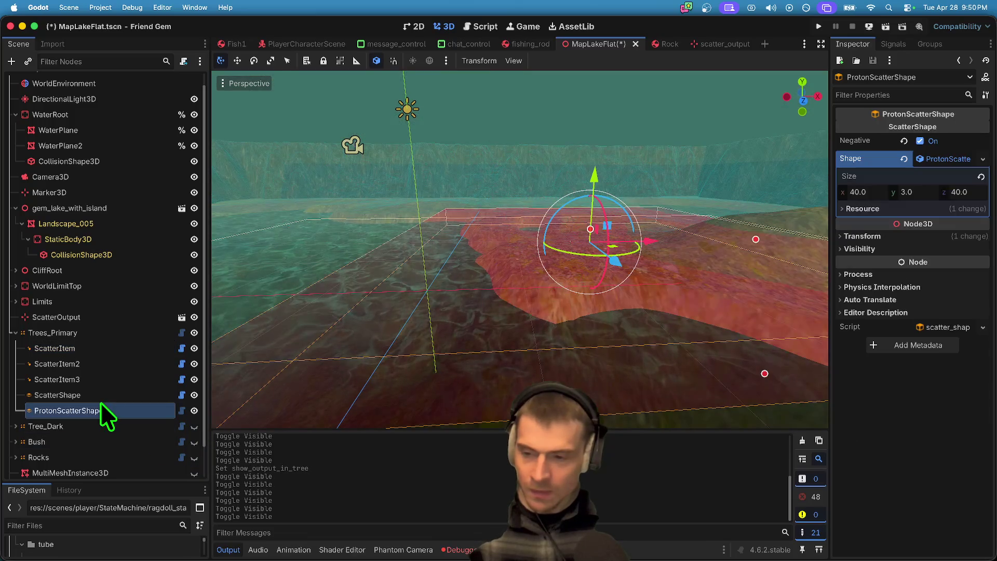
left_click(140, 318)
Step: Toggle Force Rebuild on Load and try Create Copies render mode before reverting to Use Instancing
left_click(137, 333)
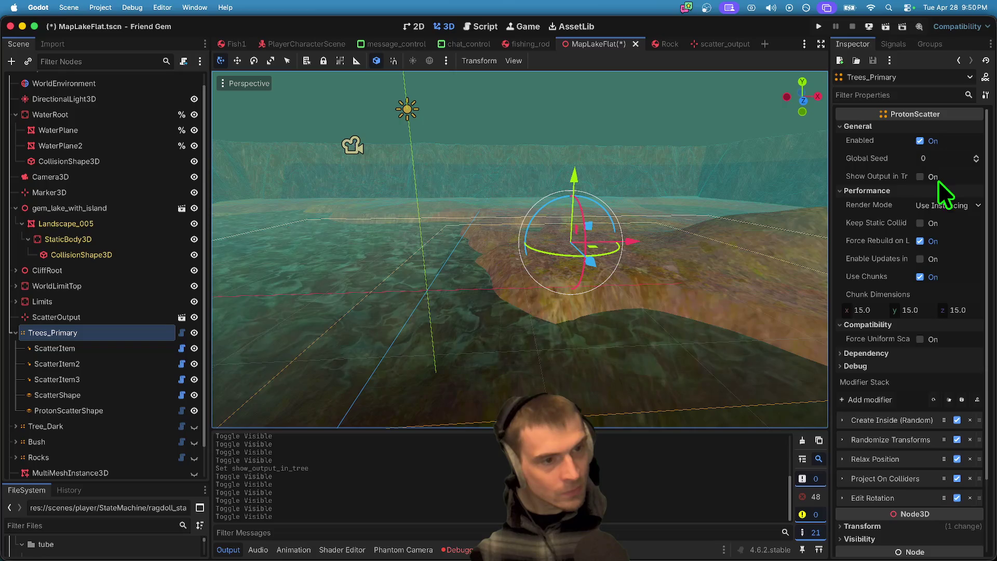
left_click(934, 241)
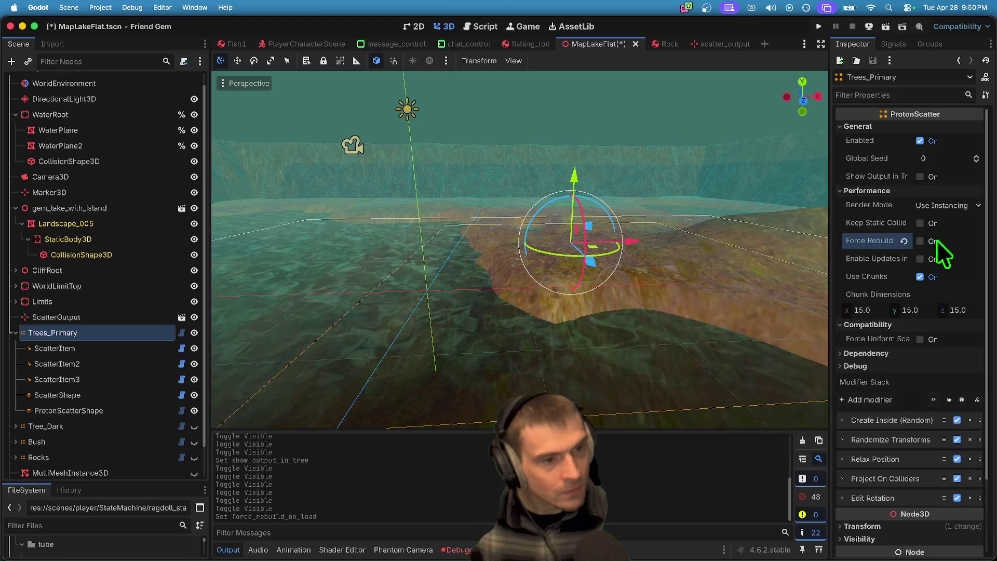
left_click(942, 204)
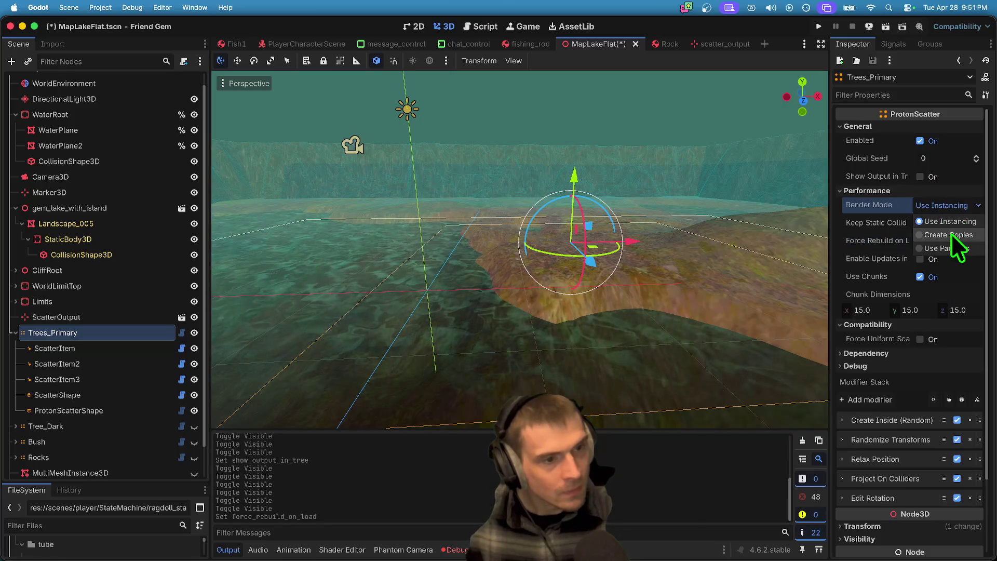
left_click(953, 235)
left_click(952, 207)
left_click(948, 223)
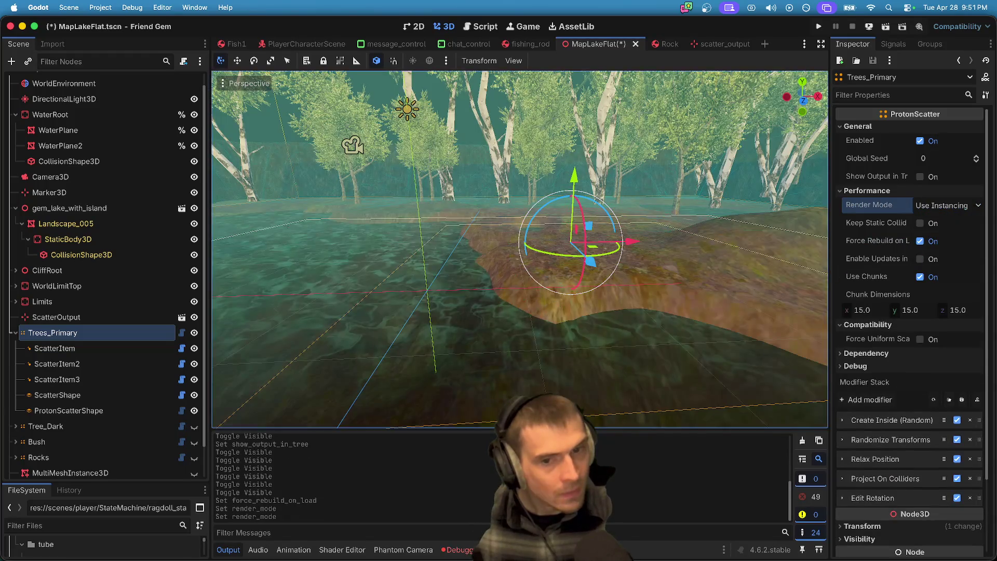
scroll(516, 285, "up", 5)
Step: Save MapLakeFlat, enable Show Output in Tree, and select the generated ScatterOutput
key("ctrl+s")
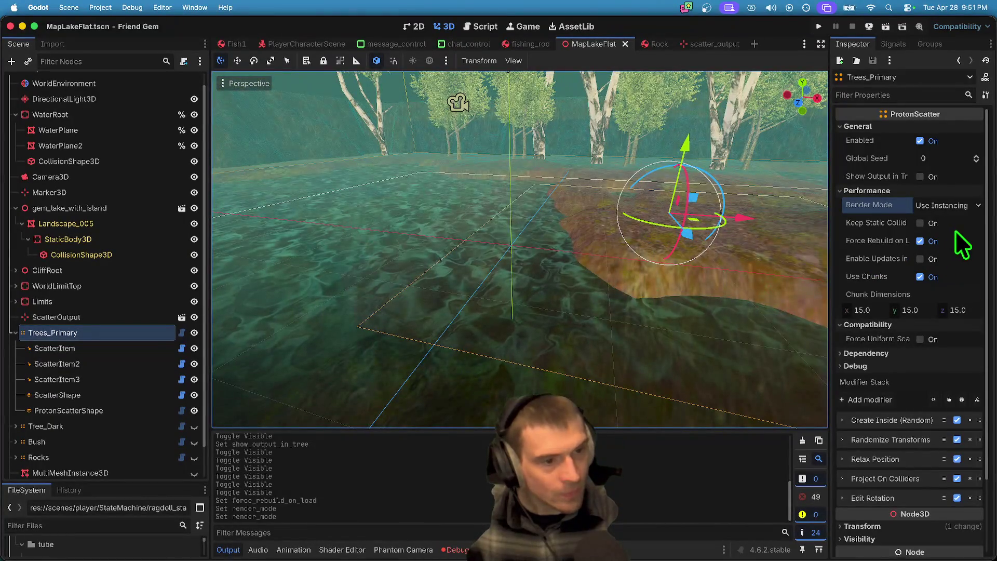
left_click(950, 179)
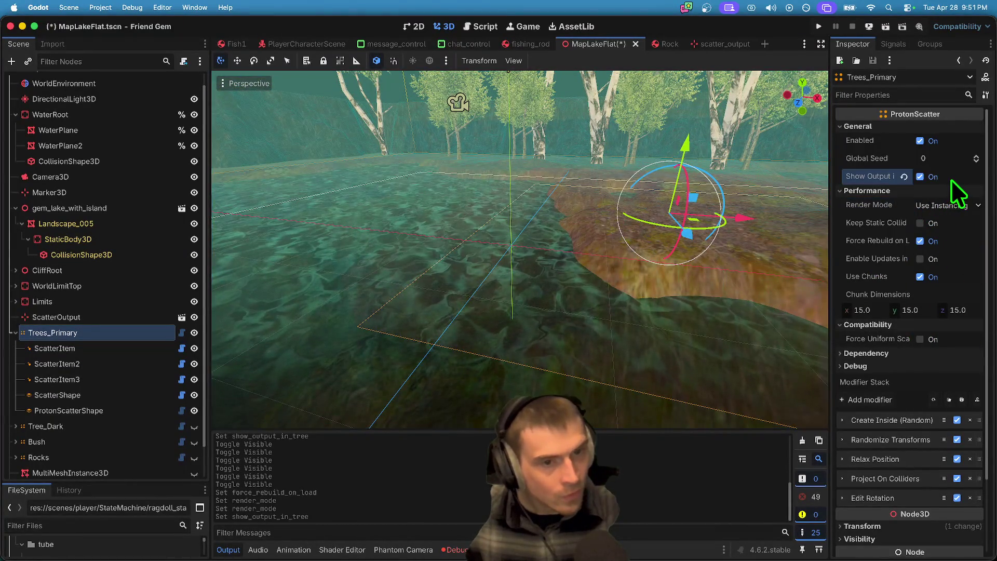
left_click(107, 428)
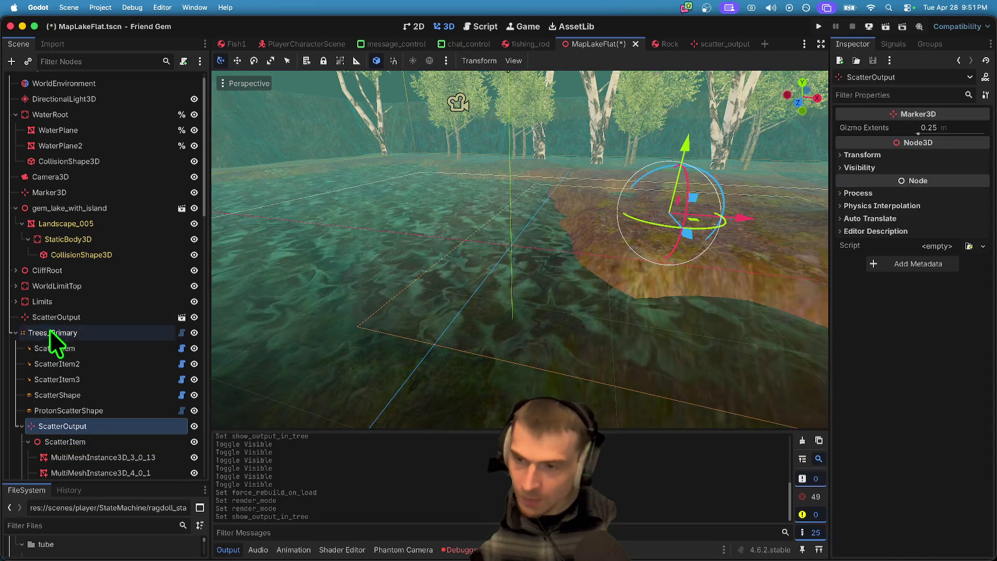
Step: Delete the original ScatterOutput, paste the generated one under MapLakeFlat, and hide Trees_Primary
right_click(60, 321)
left_click(149, 553)
left_click(535, 291)
left_click(16, 317)
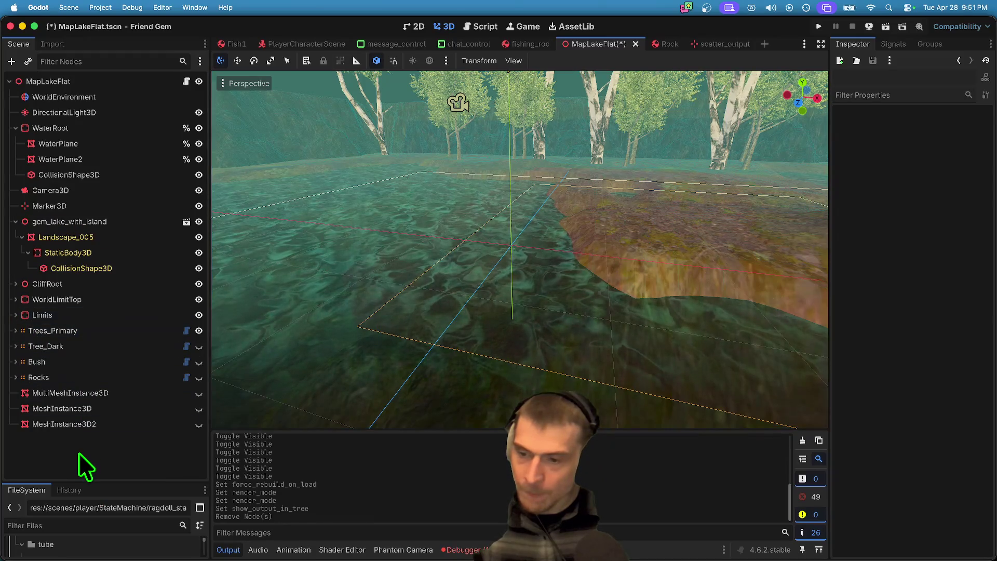
key("ctrl+v")
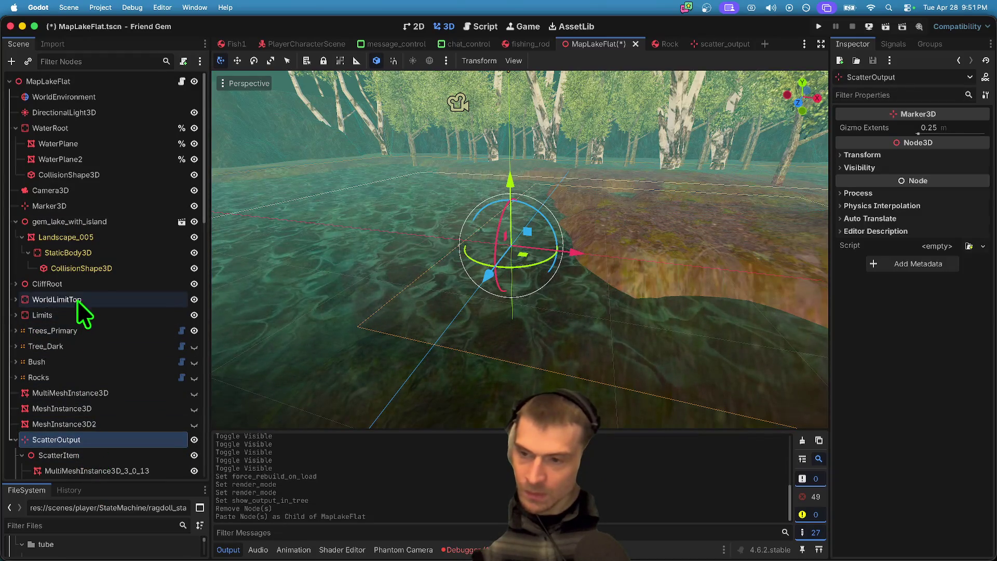
left_click(195, 330)
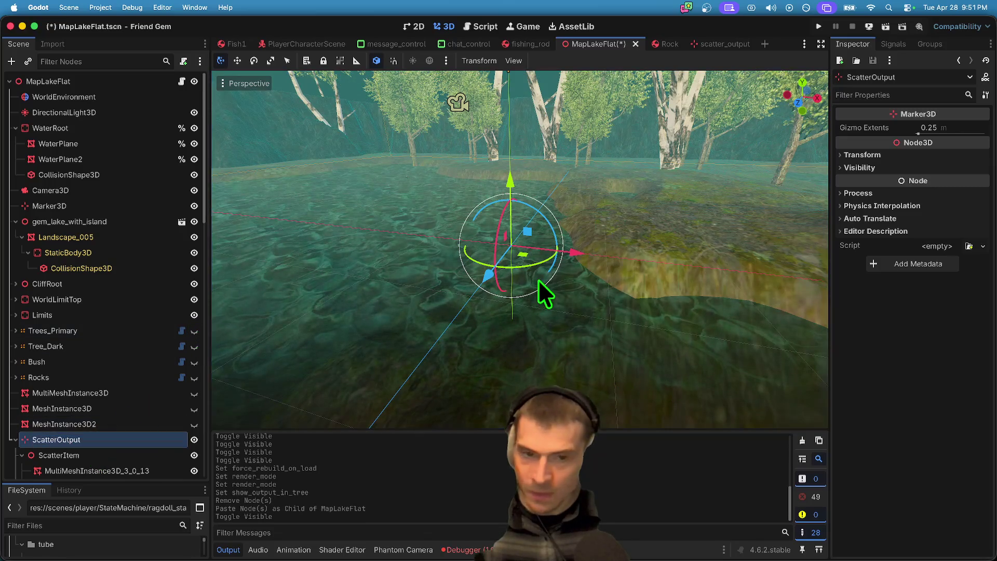
Step: Run the game in the browser via Remote Deploy
scroll(133, 440, "down", 10)
scroll(93, 353, "up", 6)
mouse_move(576, 253)
left_mouse_down()
mouse_move(789, 285)
mouse_move(750, 280)
left_mouse_up()
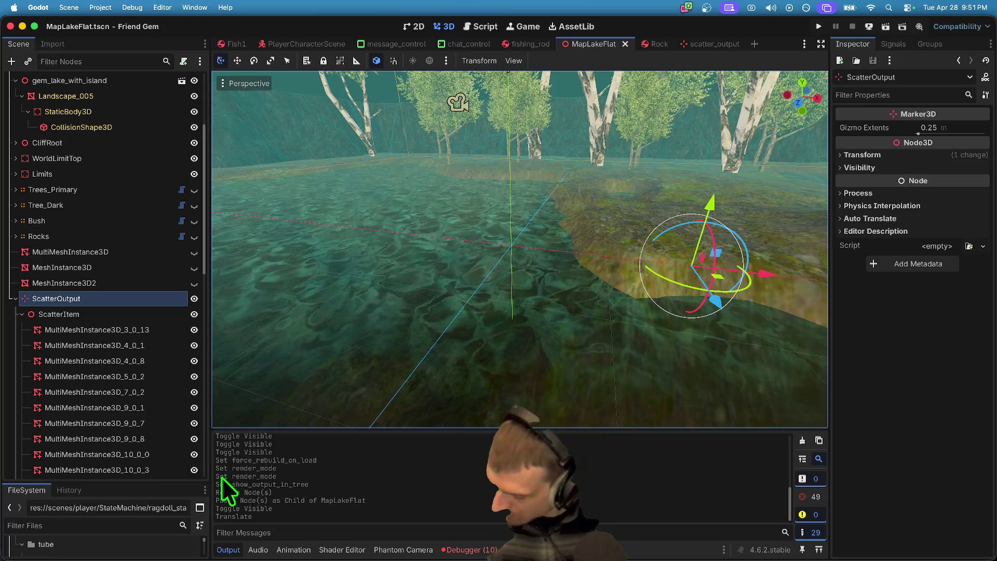
left_click(869, 27)
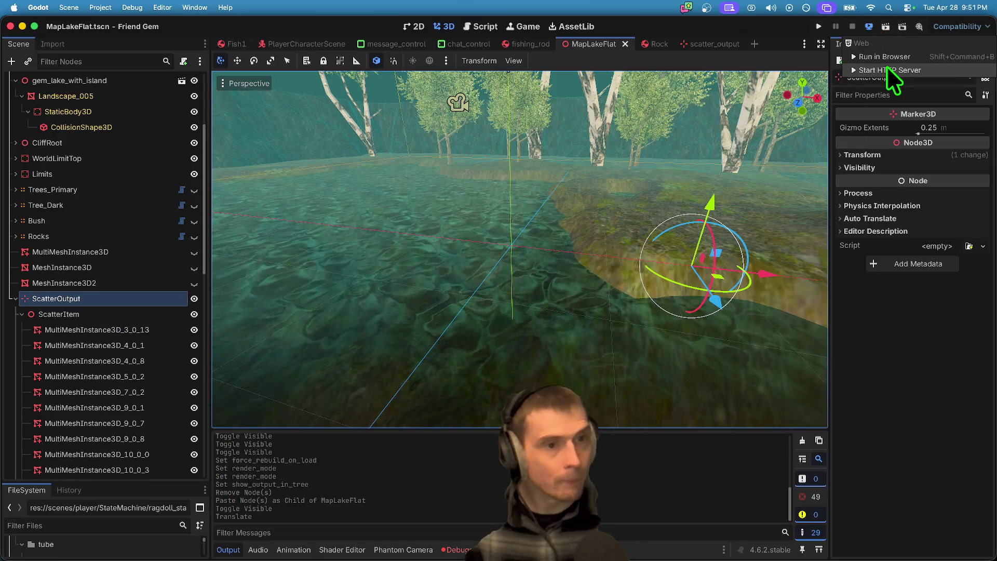
left_click(886, 61)
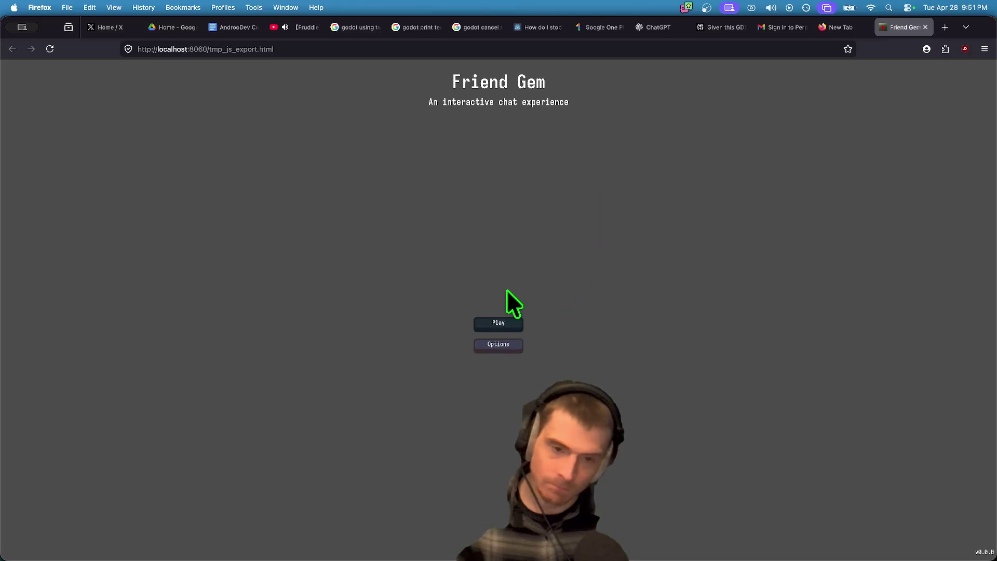
Step: Host a Friend Gem game, then choose MapLakeFlat in the Admin panel's level list
key("Return")
left_click(500, 267)
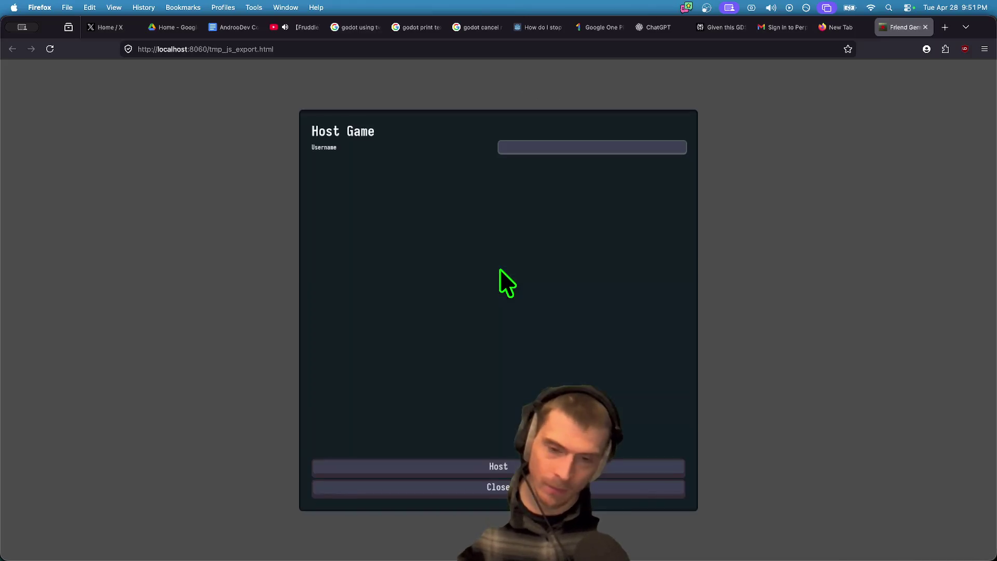
left_click(498, 469)
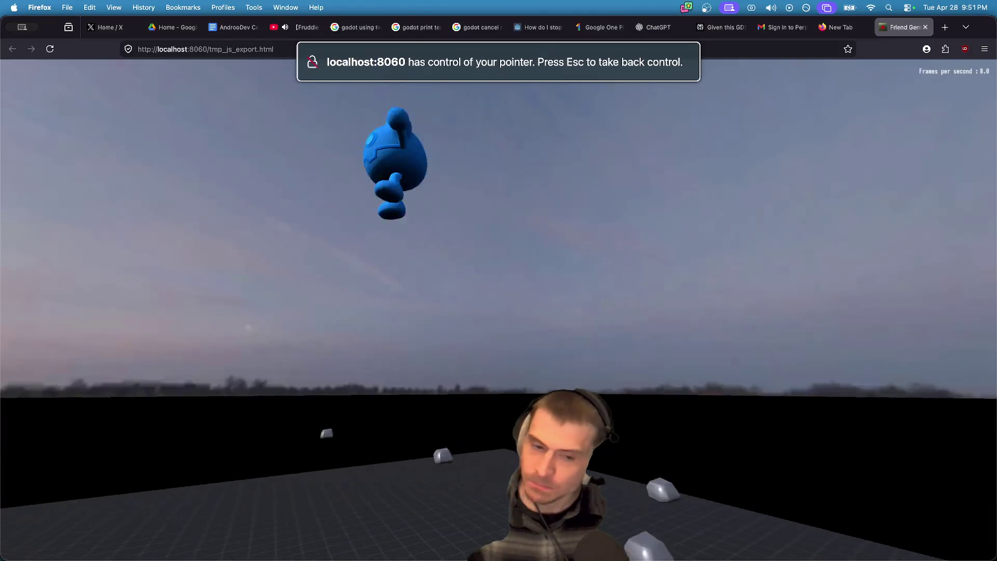
key("Escape")
left_click(486, 344)
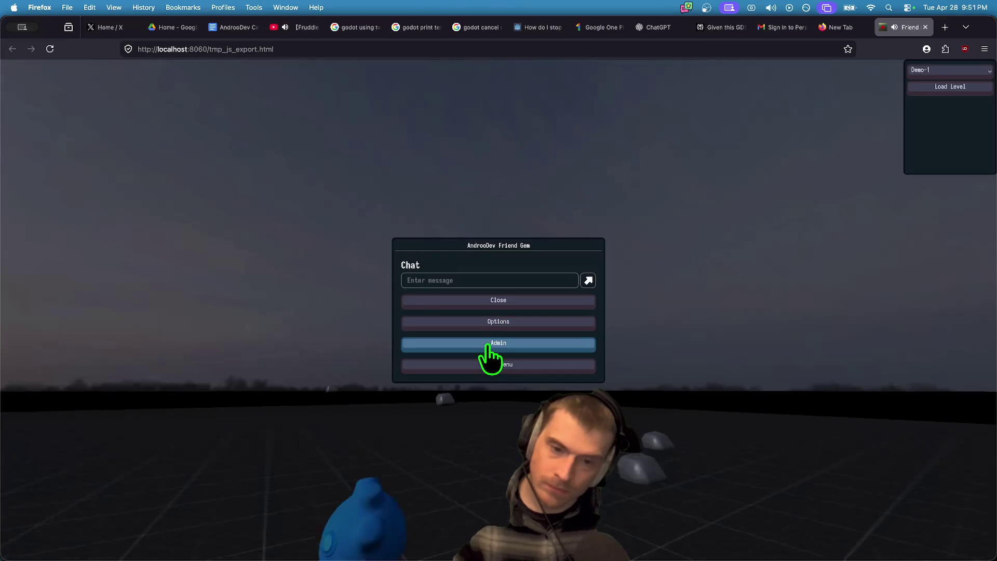
left_click(982, 70)
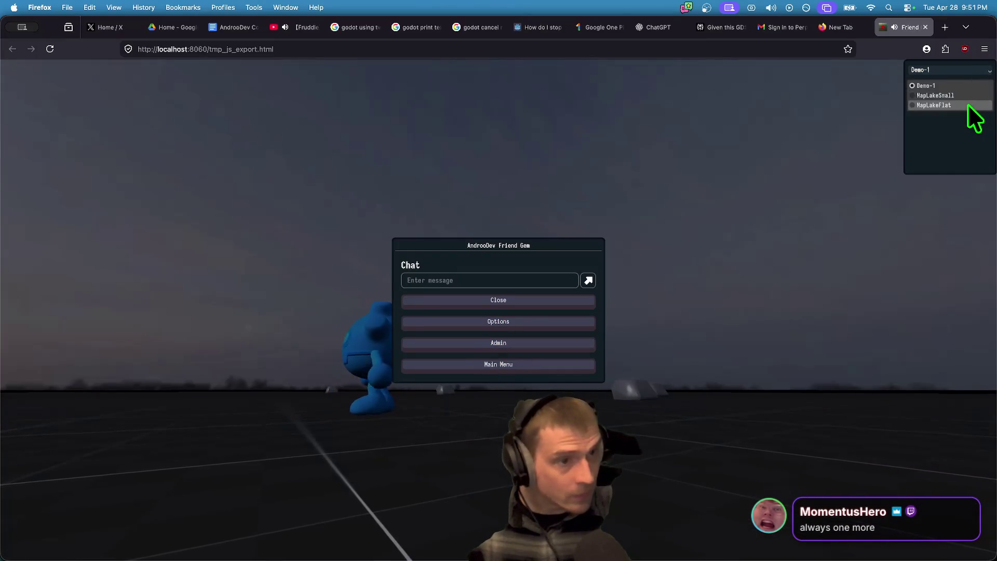
left_click(969, 101)
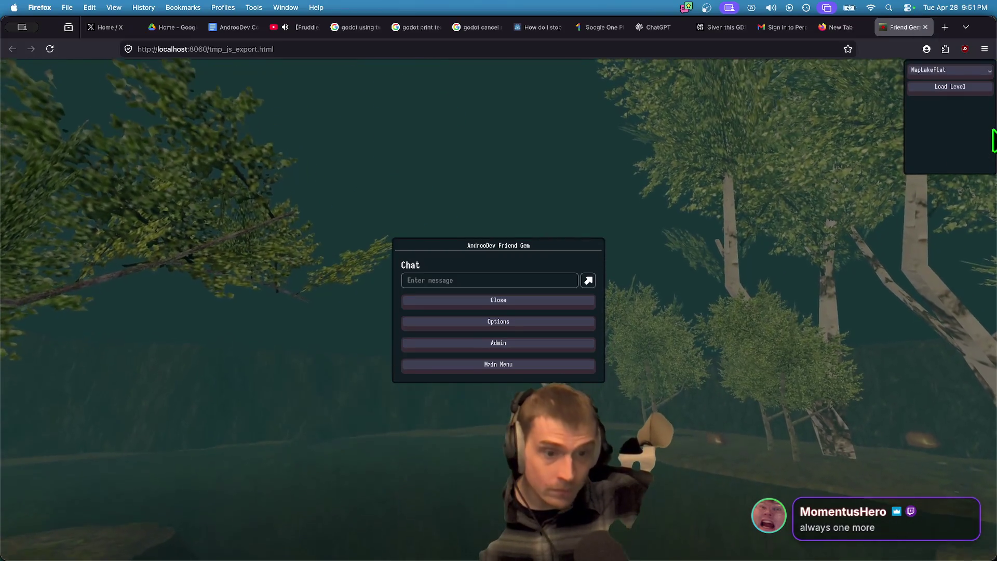
Step: Jump out of the water, then walk and swim the character up onto the grassy mound
key("Escape")
left_click(253, 304)
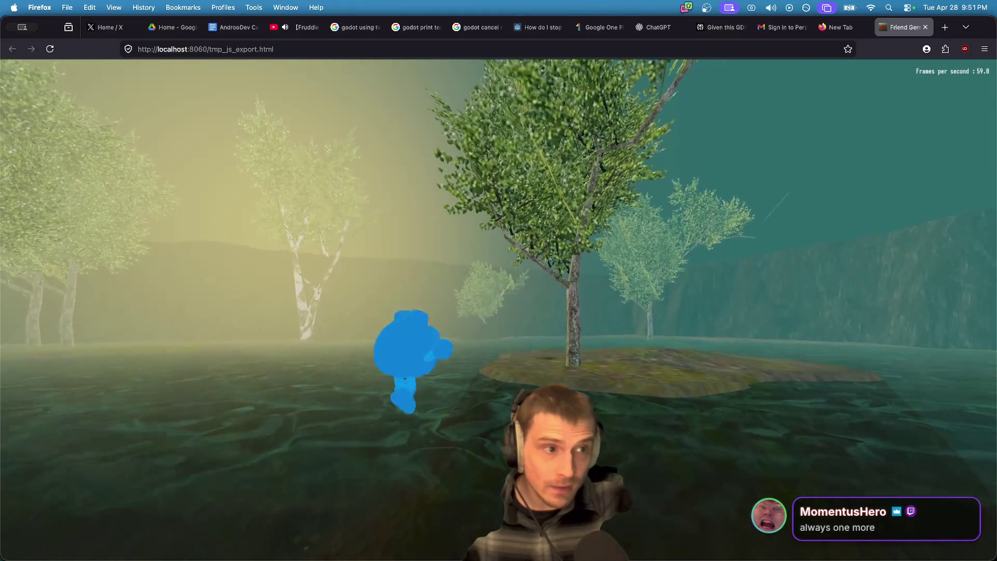
key("space")
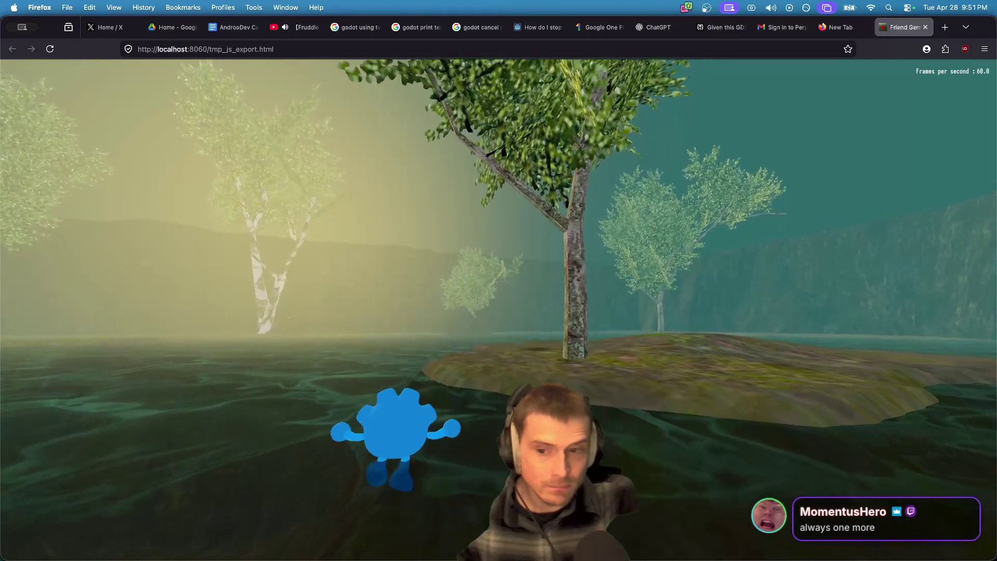
key("space")
key("Escape")
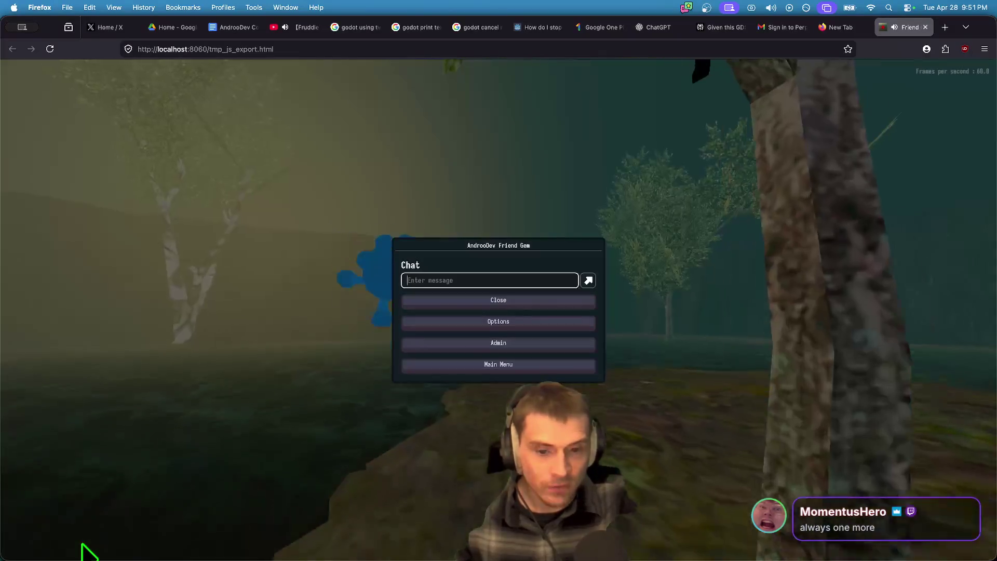
key("Escape")
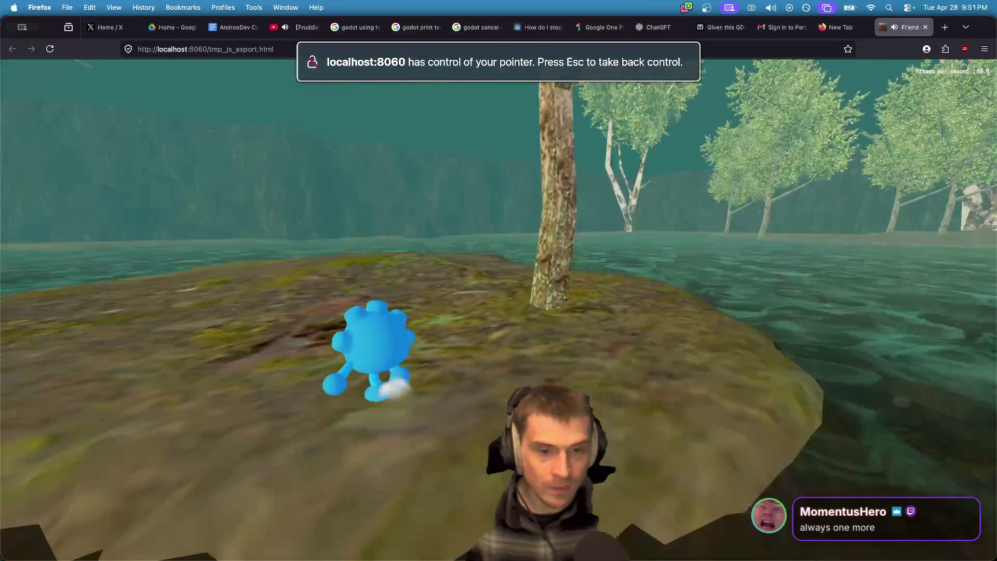
key("w")
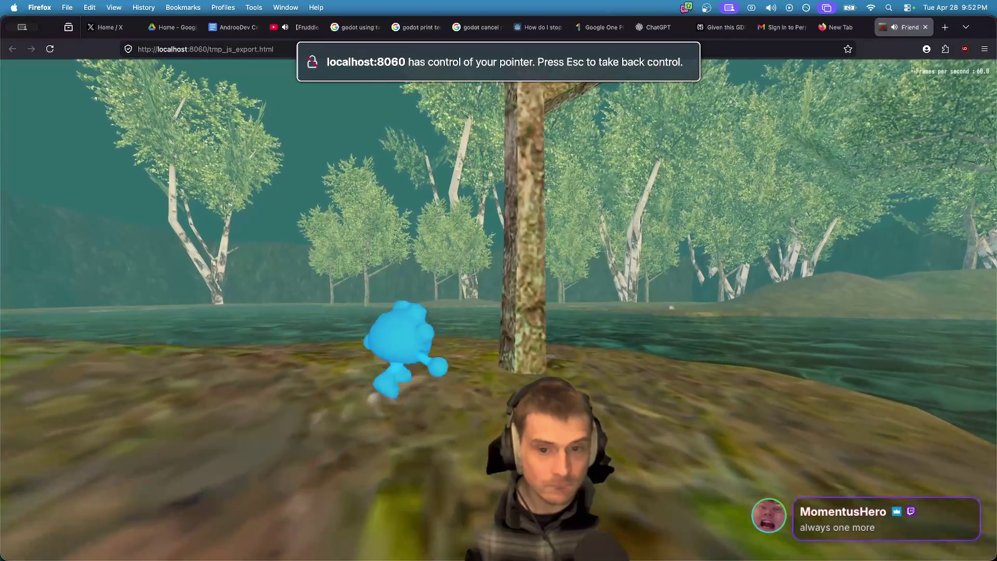
key("w")
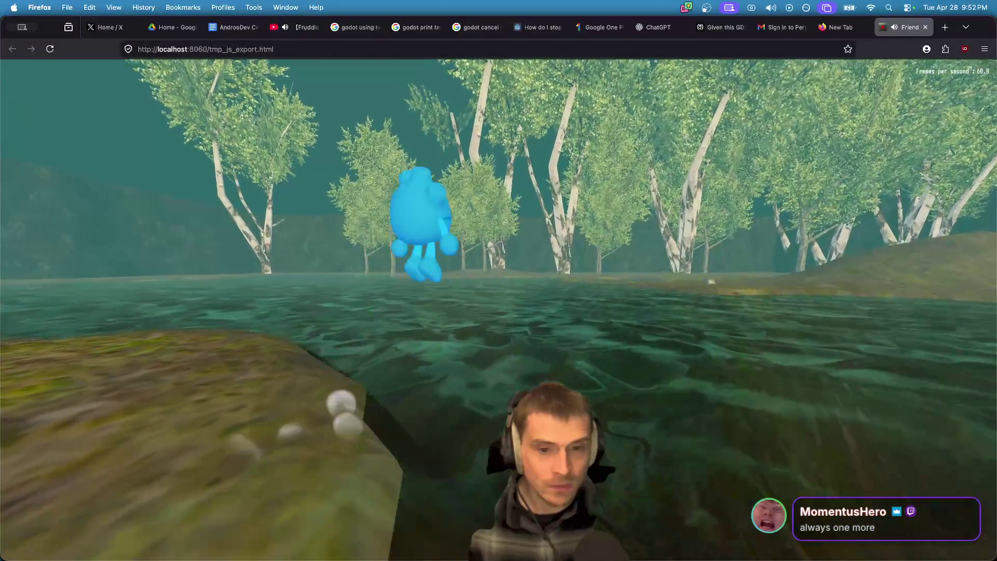
key("w")
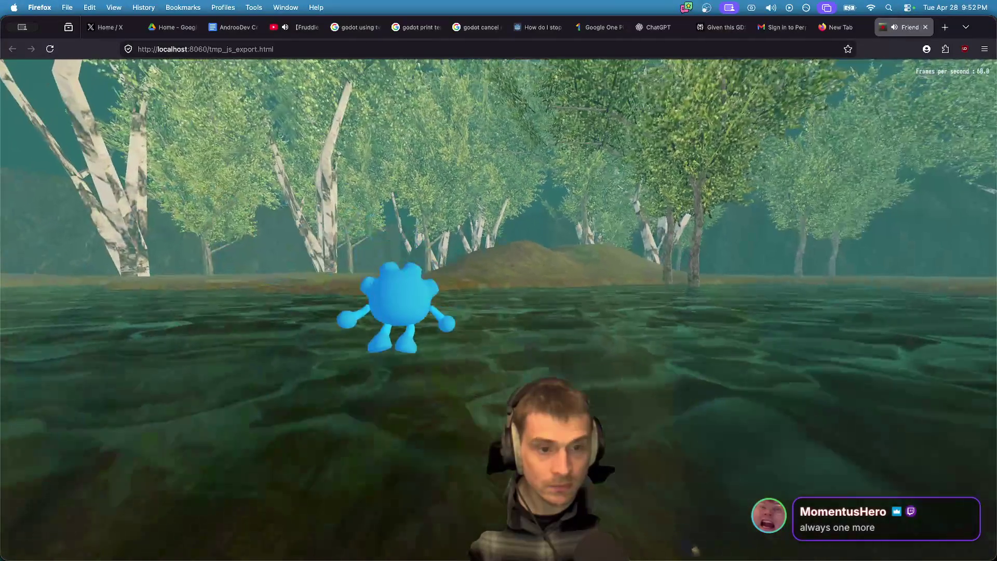
key("w")
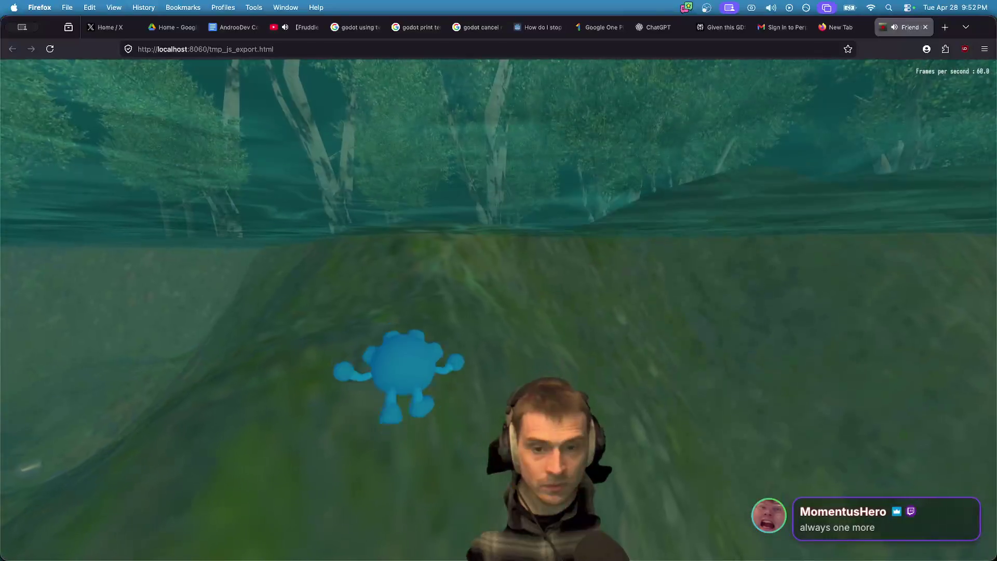
key("w")
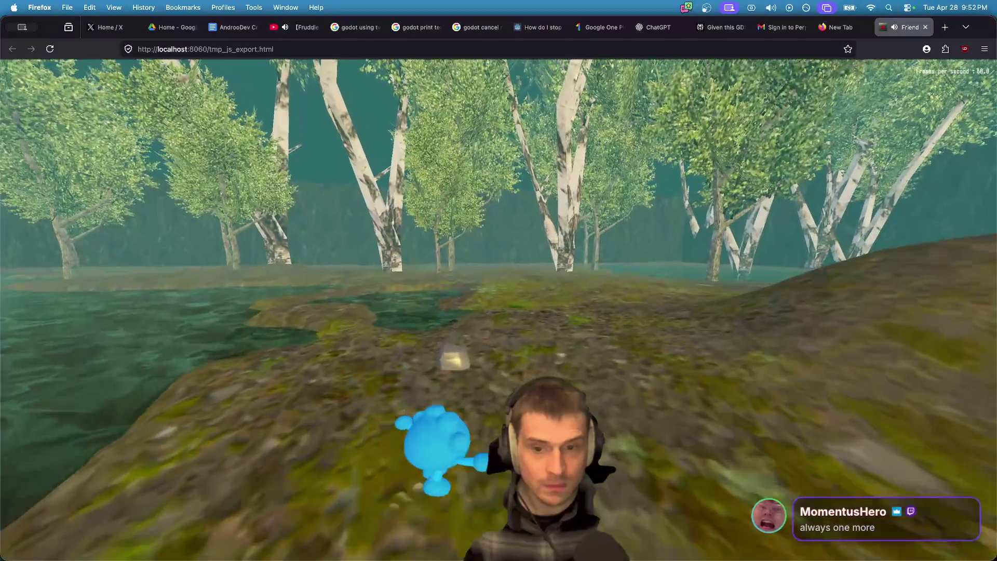
key("w")
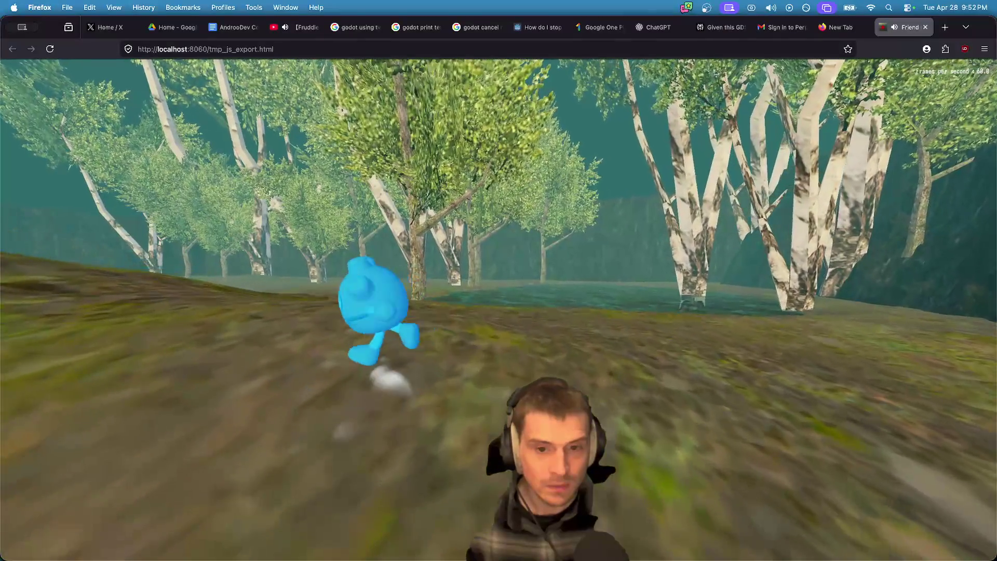
Step: Run along the forest path, jump the water, pick up and throw a rock, then return to Godot
key("a")
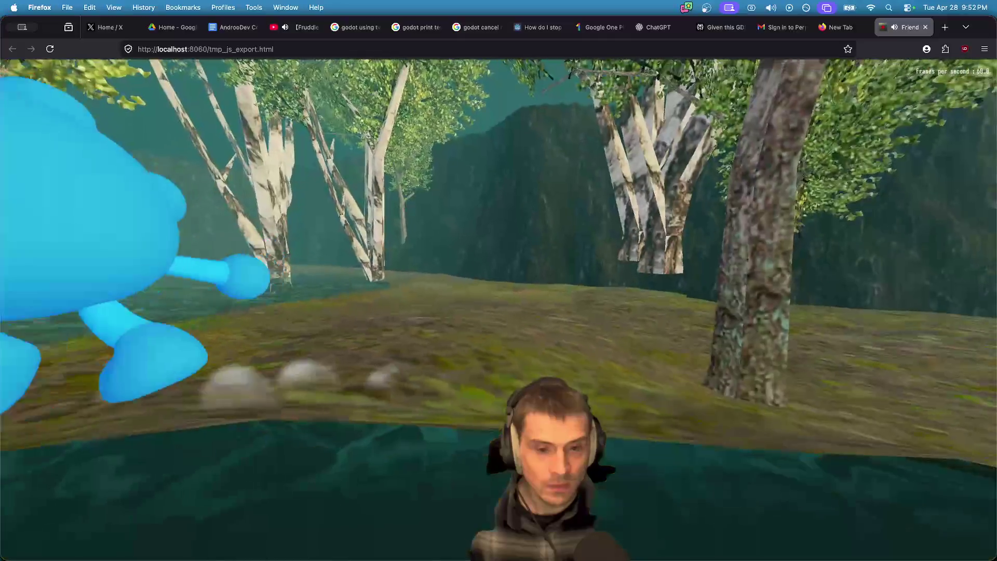
key("w")
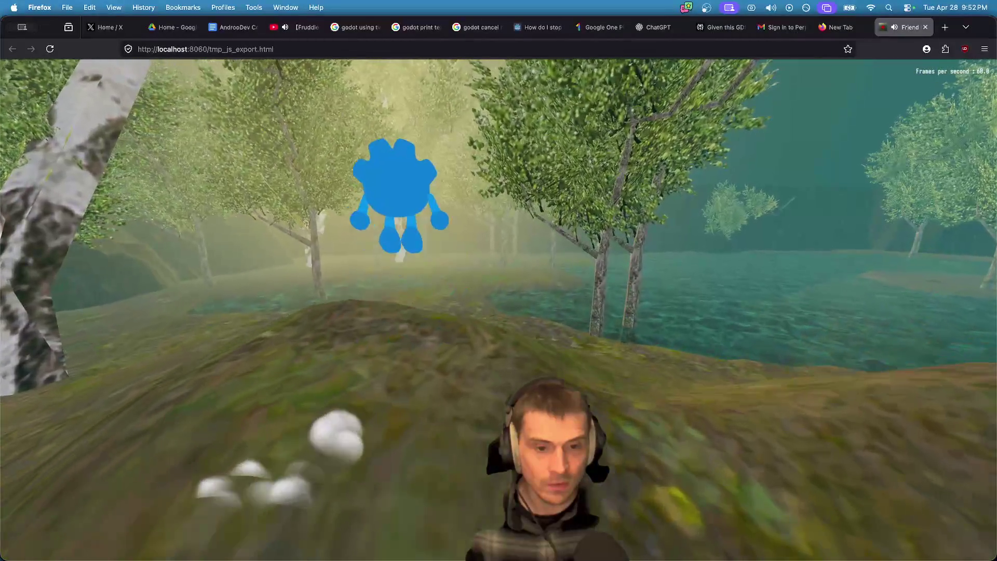
key("w")
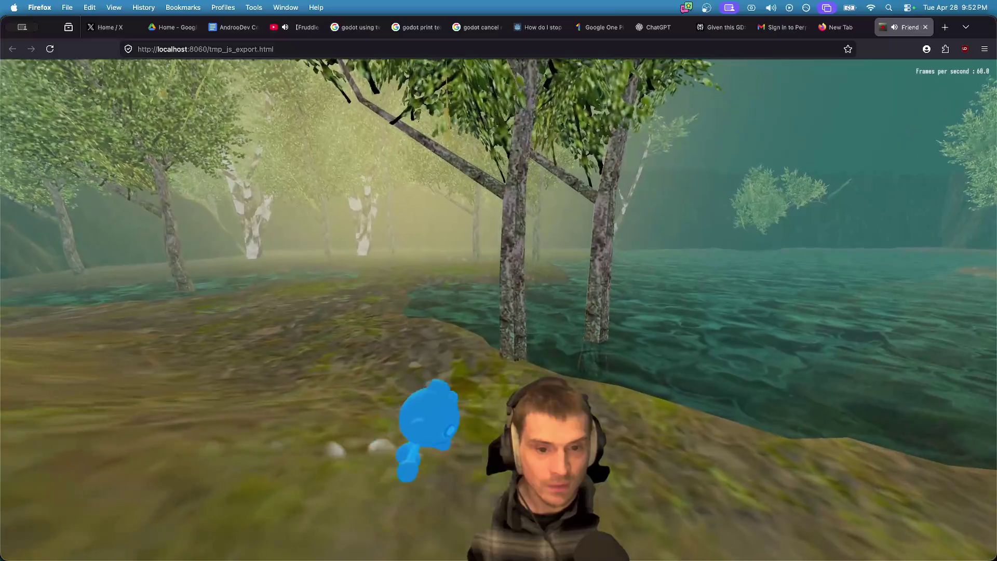
key("d")
key("space")
key("a")
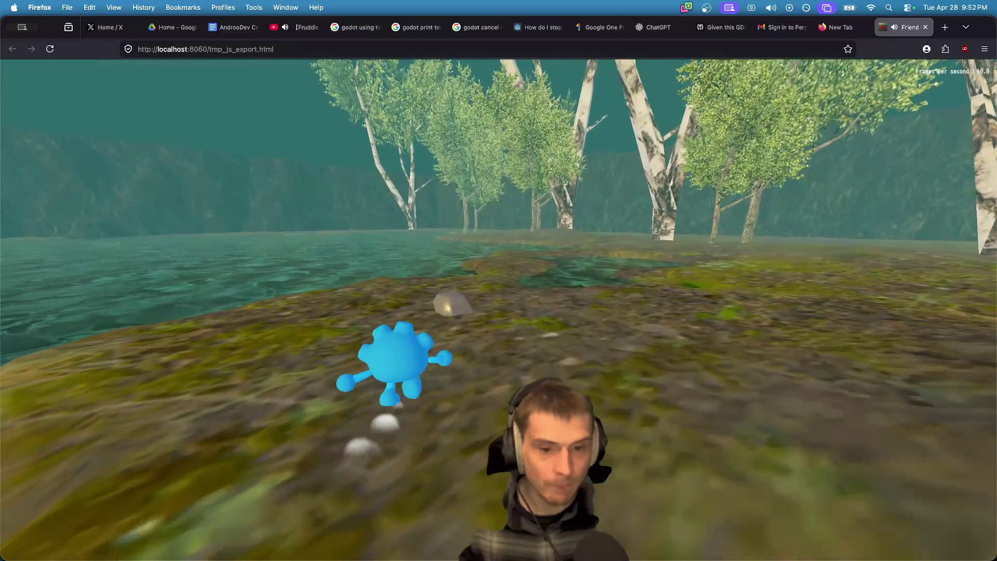
key("w")
key("e")
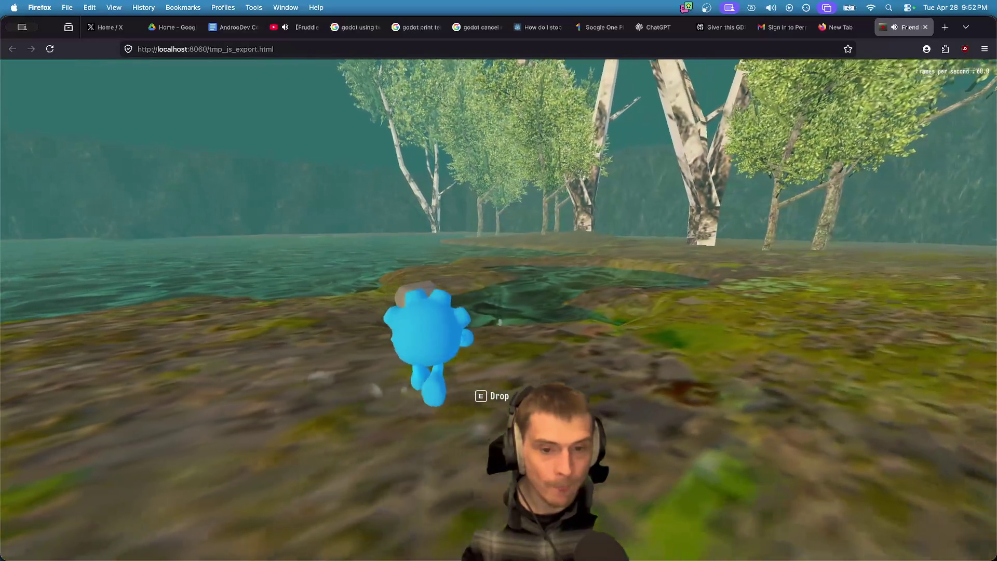
key("e")
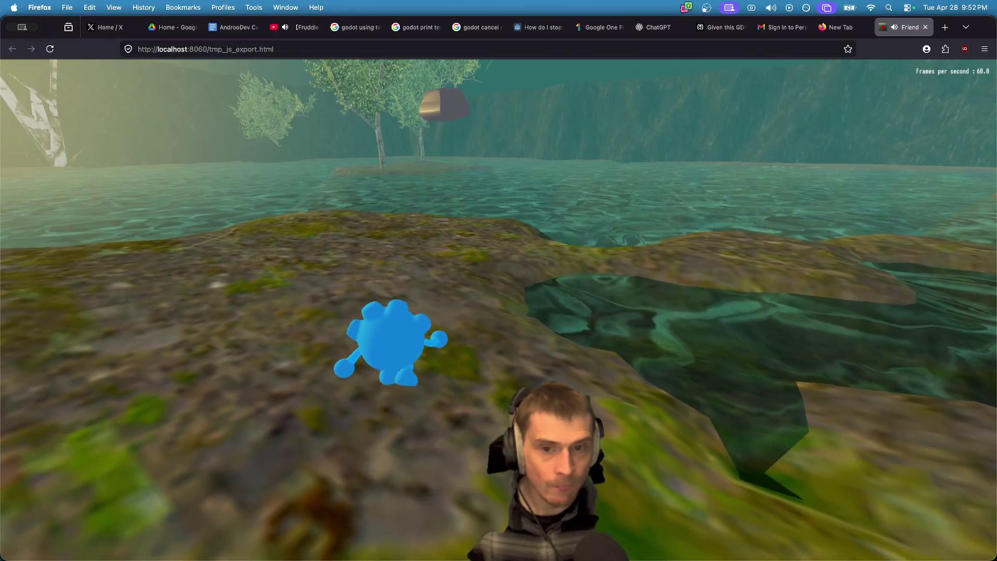
key("super+Tab")
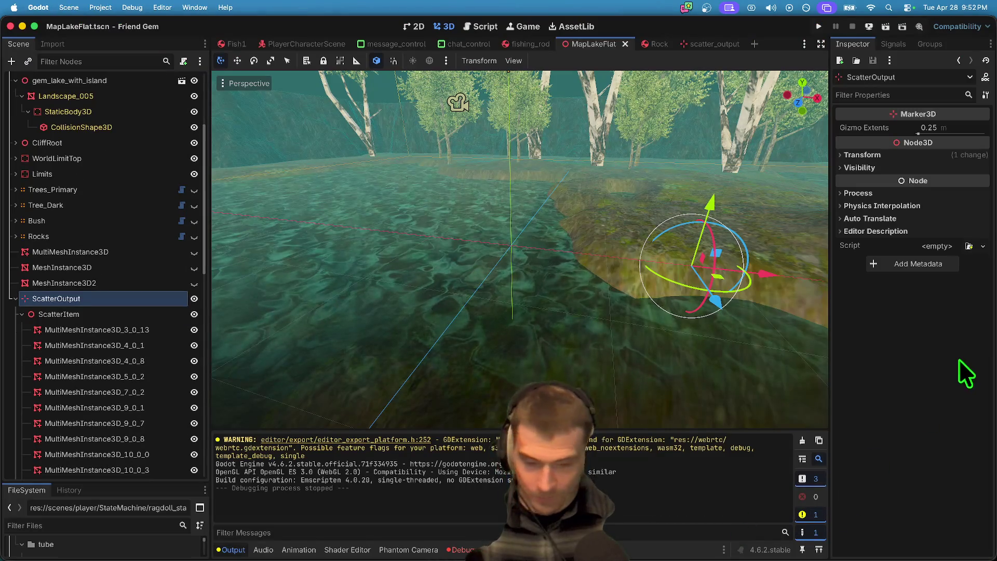
Step: Delete the top-level ScatterOutput and unhide Trees_Primary, Tree_Dark, Bush and Rocks
right_click(105, 300)
left_click(190, 553)
left_click(556, 291)
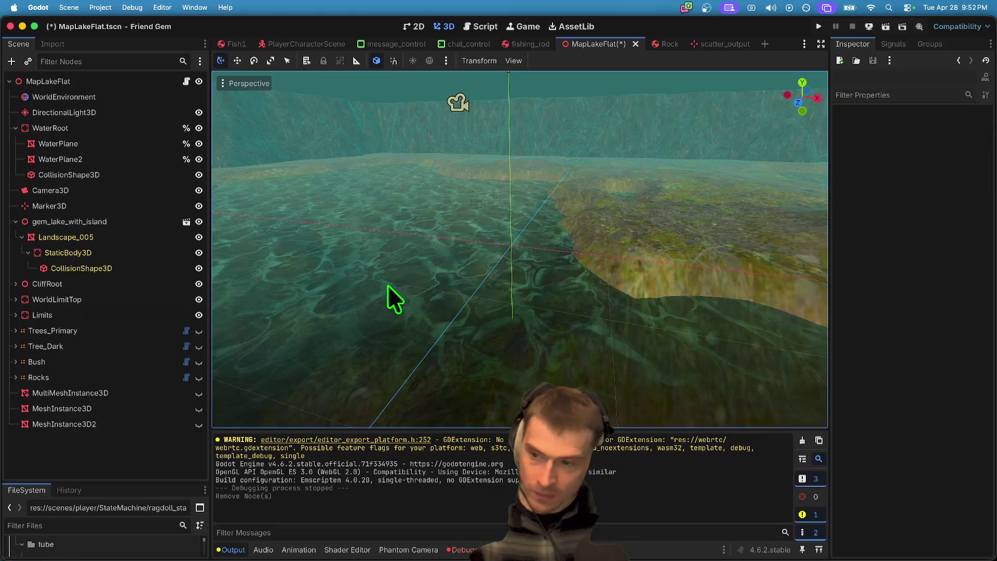
left_click(199, 331)
left_click(199, 347)
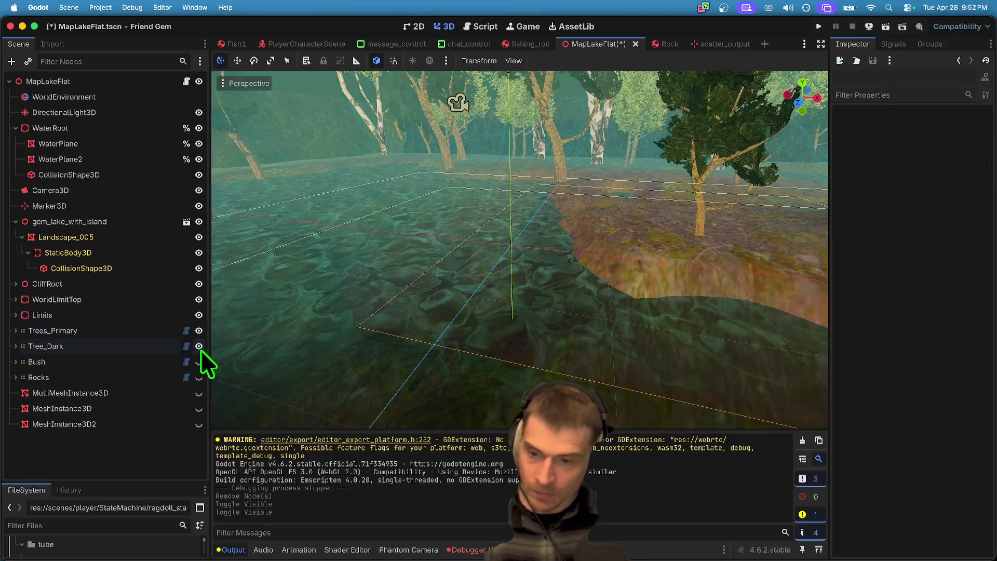
left_click(199, 362)
left_click(198, 378)
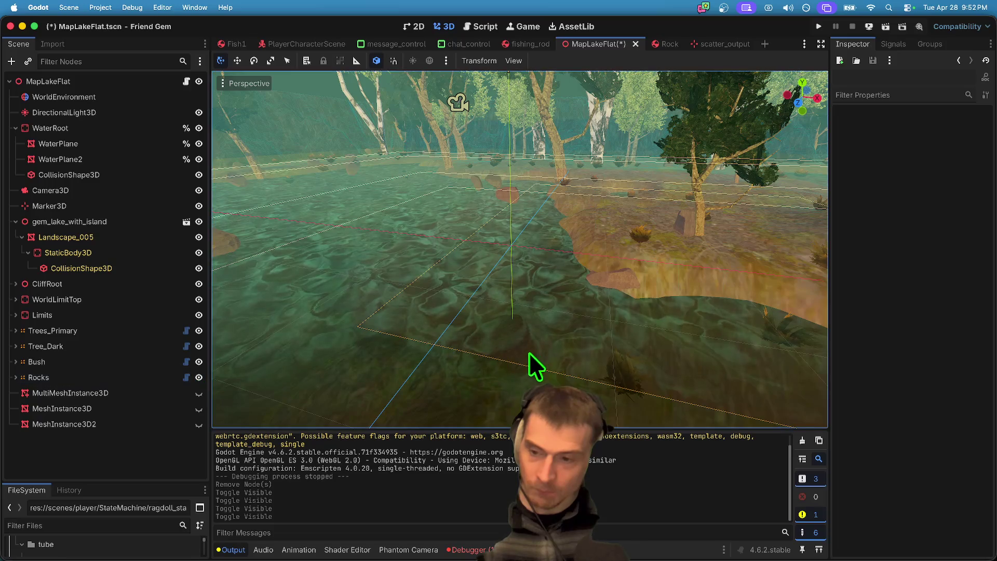
Step: Select the MultiMeshInstance3D, fly the editor camera among the birches, and expand Trees_Primary
left_click(156, 392)
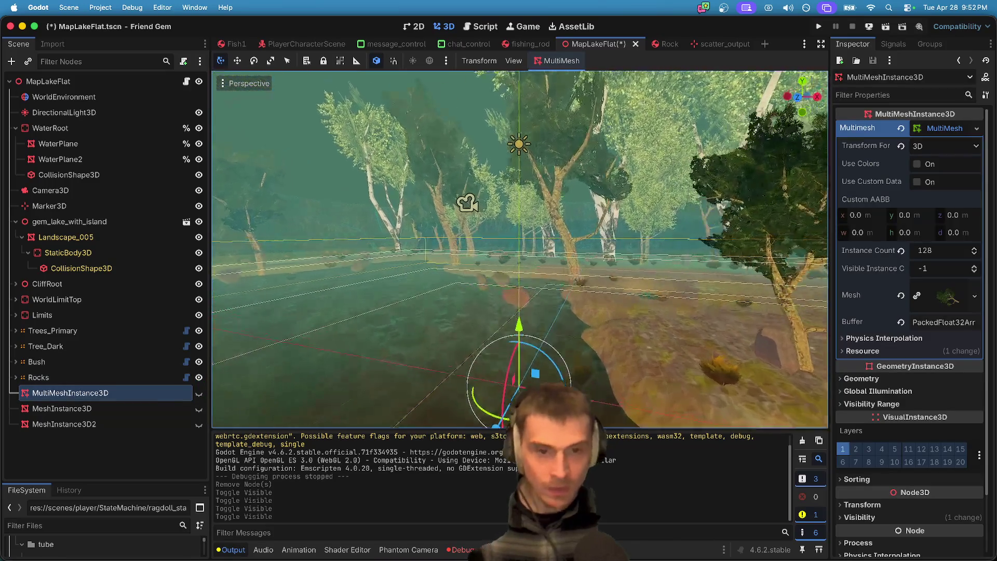
key("w")
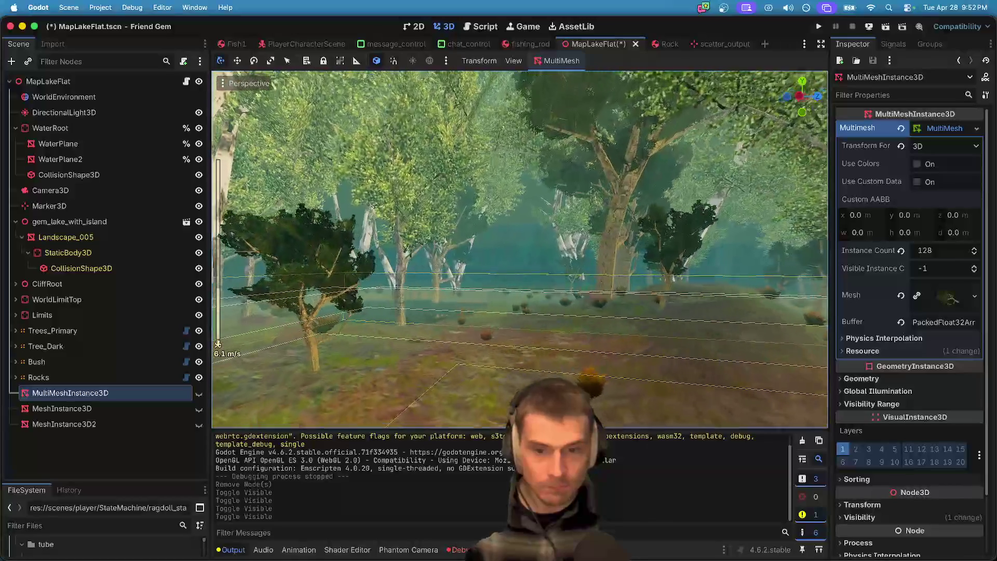
scroll(519, 249, "up", 2)
key("w")
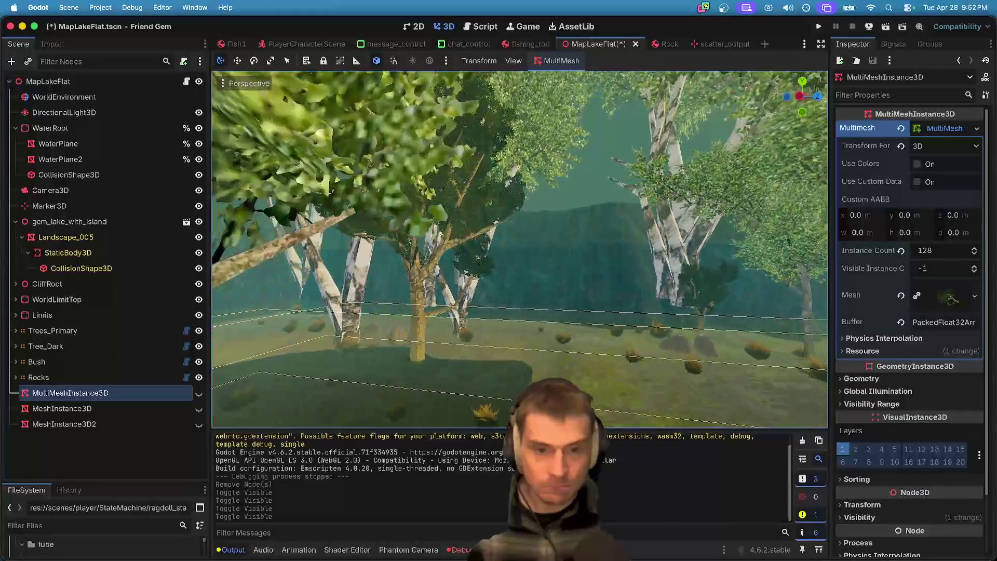
key("s")
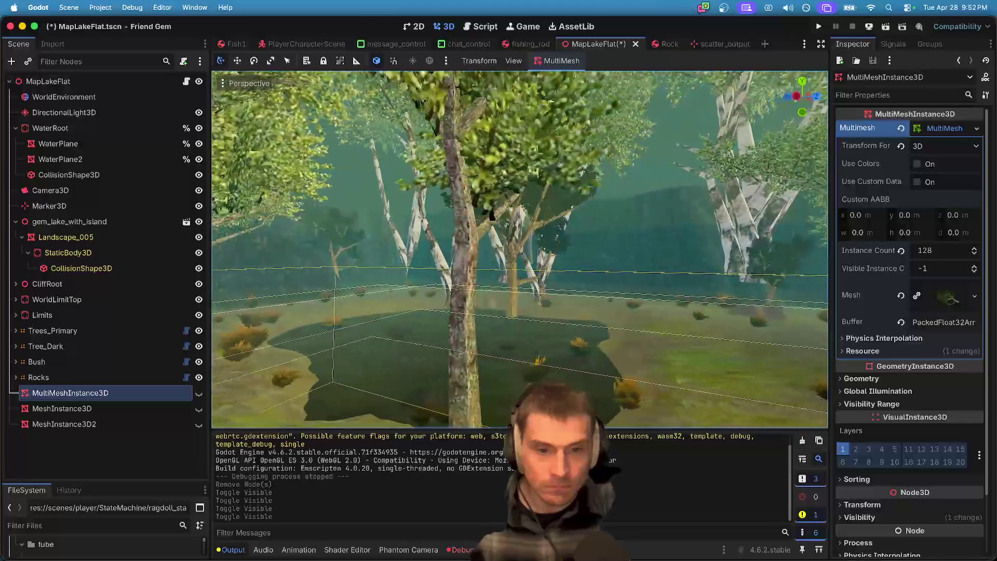
key("w")
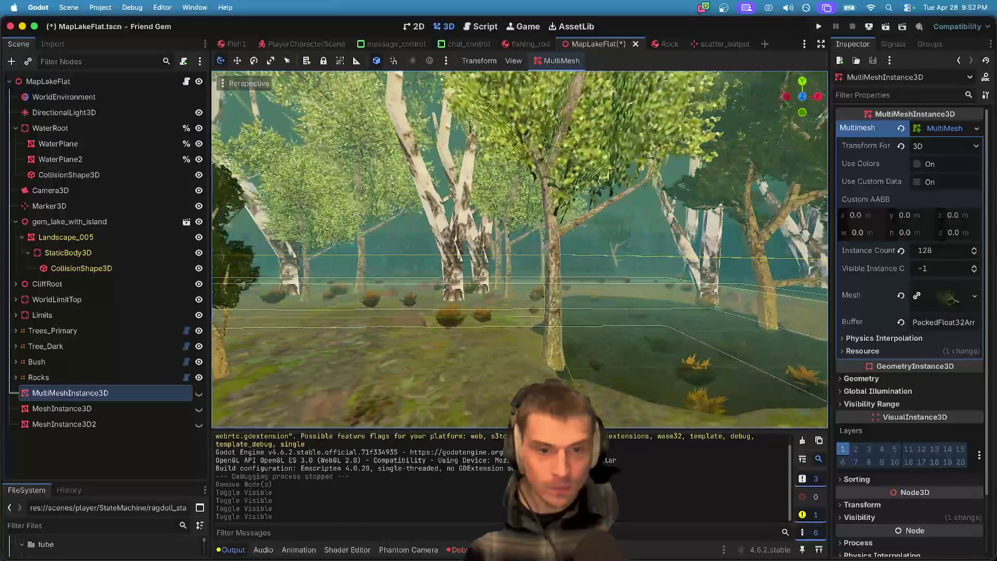
key("w")
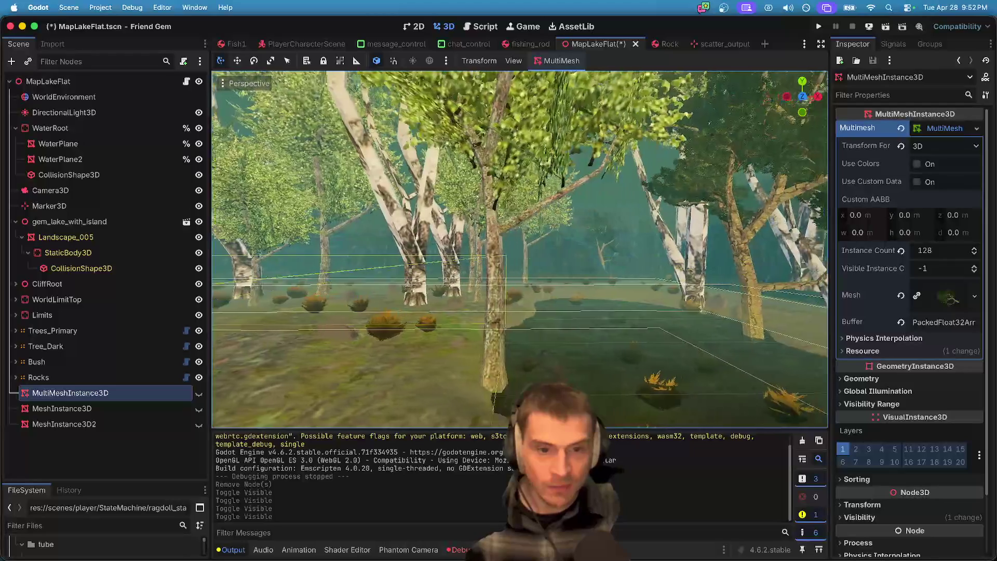
key("w")
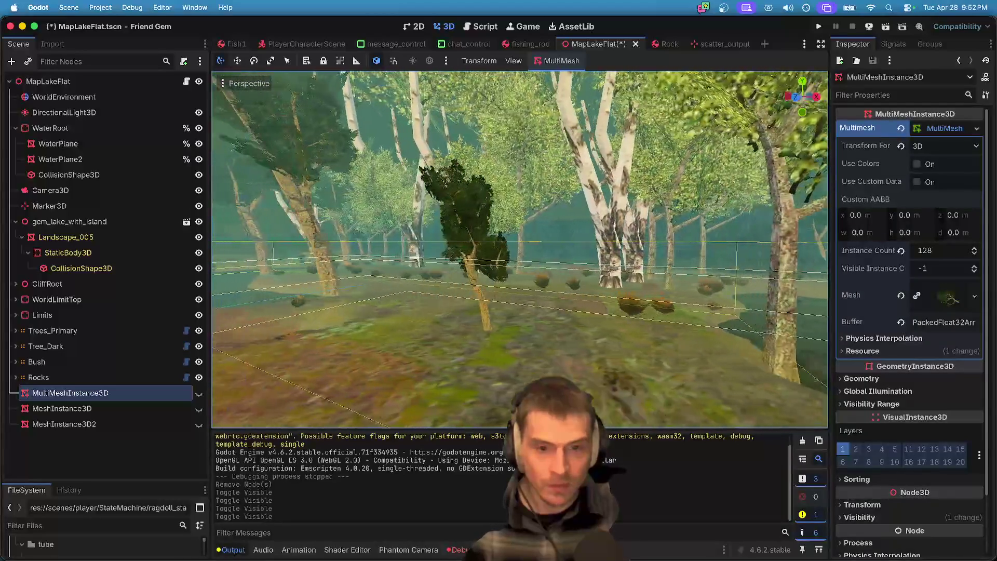
key("w")
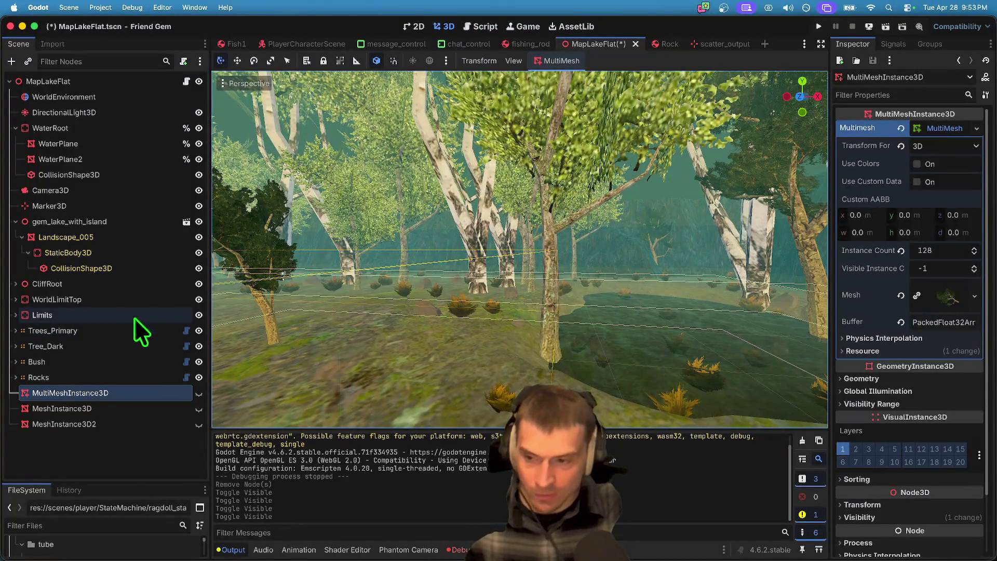
left_click(15, 331)
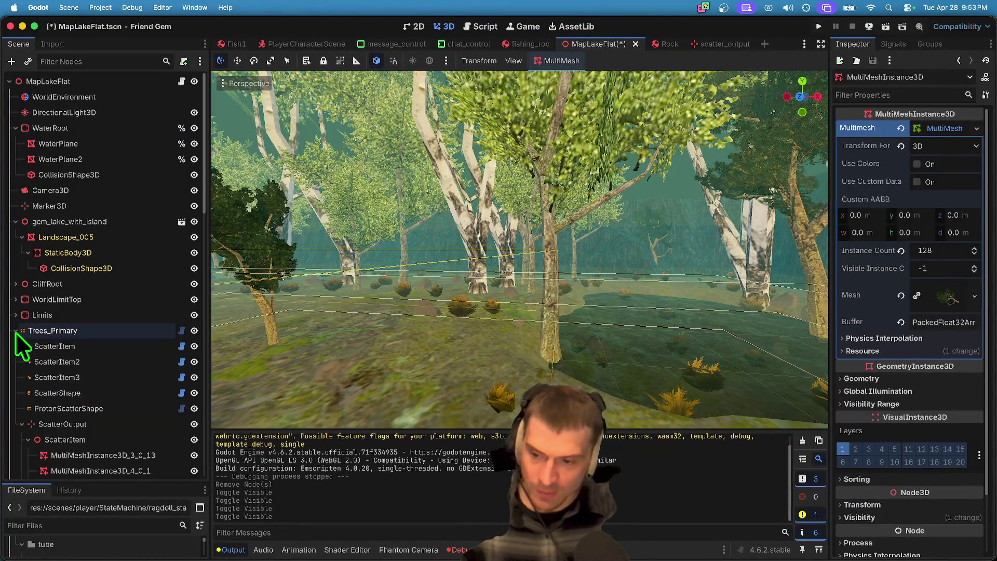
left_click(157, 335)
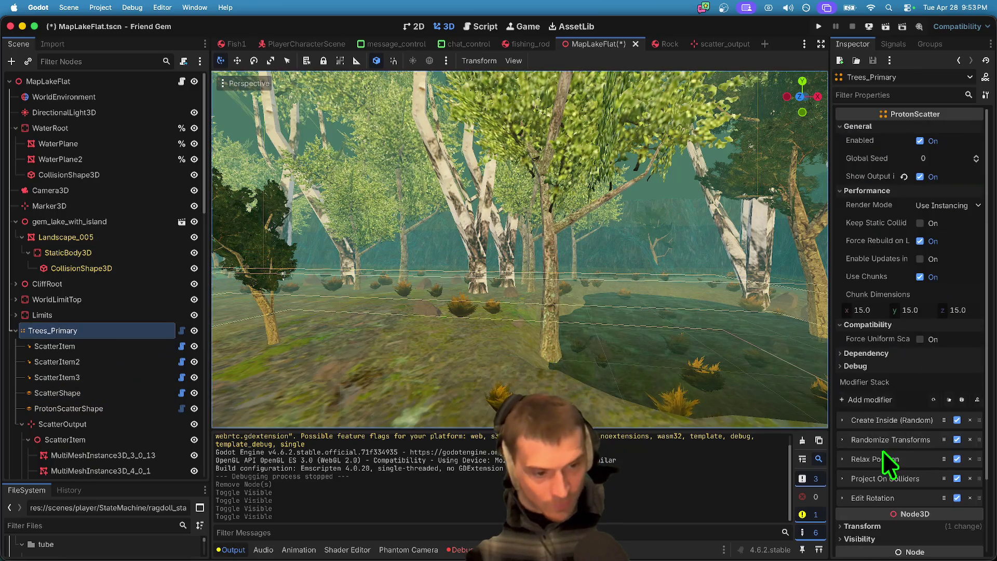
left_click(841, 439)
scroll(870, 461, "down", 3)
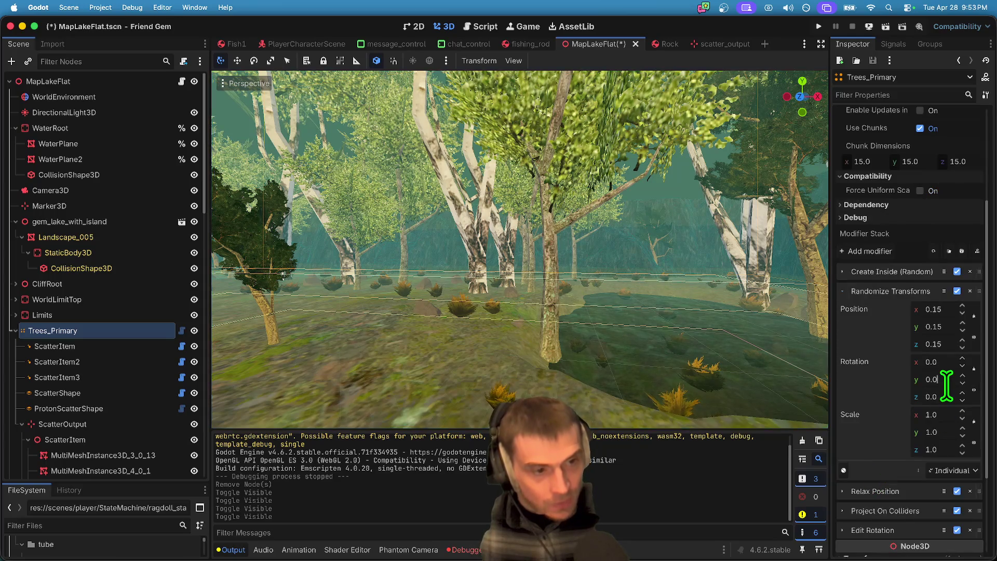
left_click(948, 379)
type("0")
key("Return")
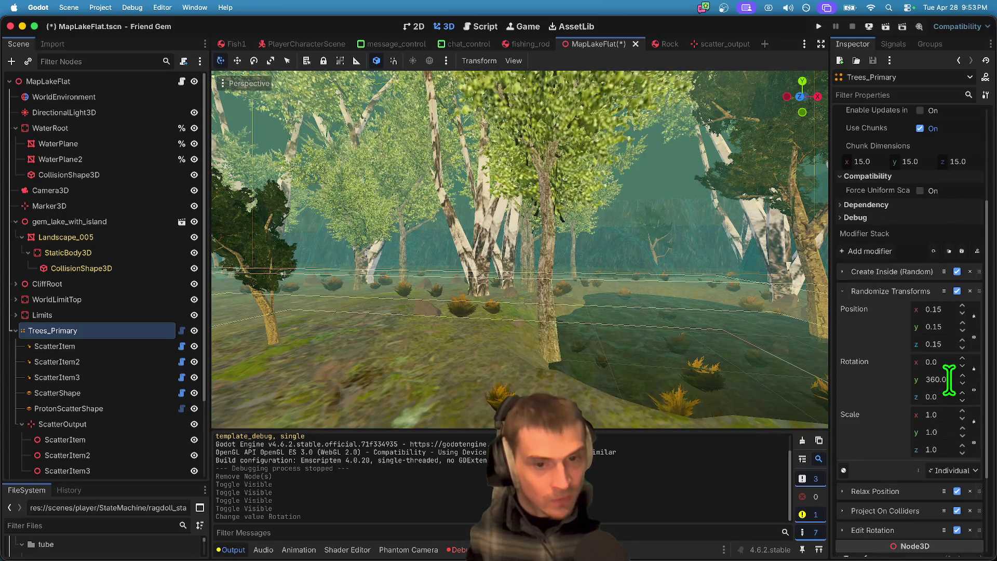
mouse_move(665, 349)
left_mouse_down()
mouse_move(304, 218)
mouse_move(374, 229)
mouse_move(265, 229)
mouse_move(285, 204)
mouse_move(356, 204)
mouse_move(296, 78)
mouse_move(358, 140)
left_mouse_up()
key("w")
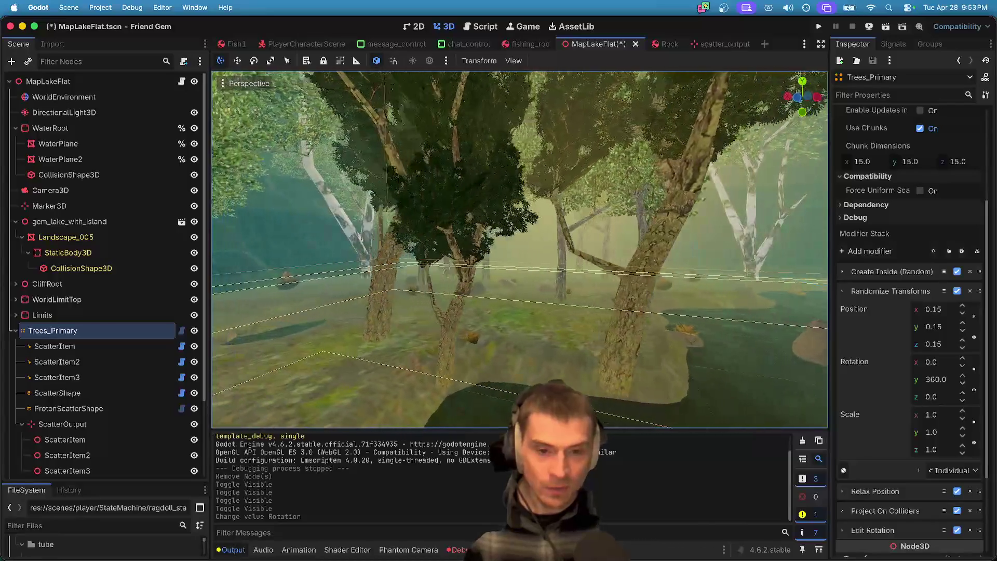
key("w")
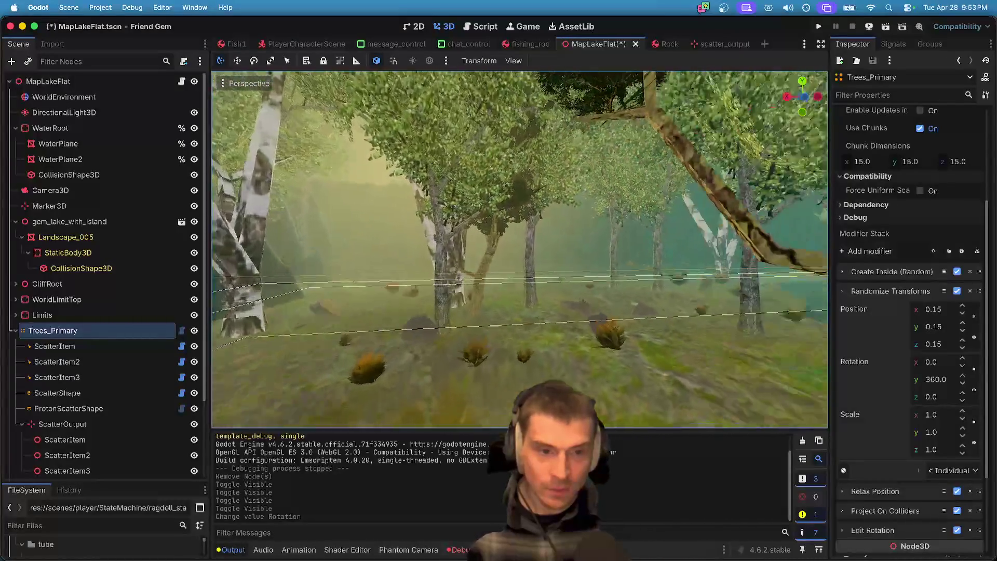
key("w")
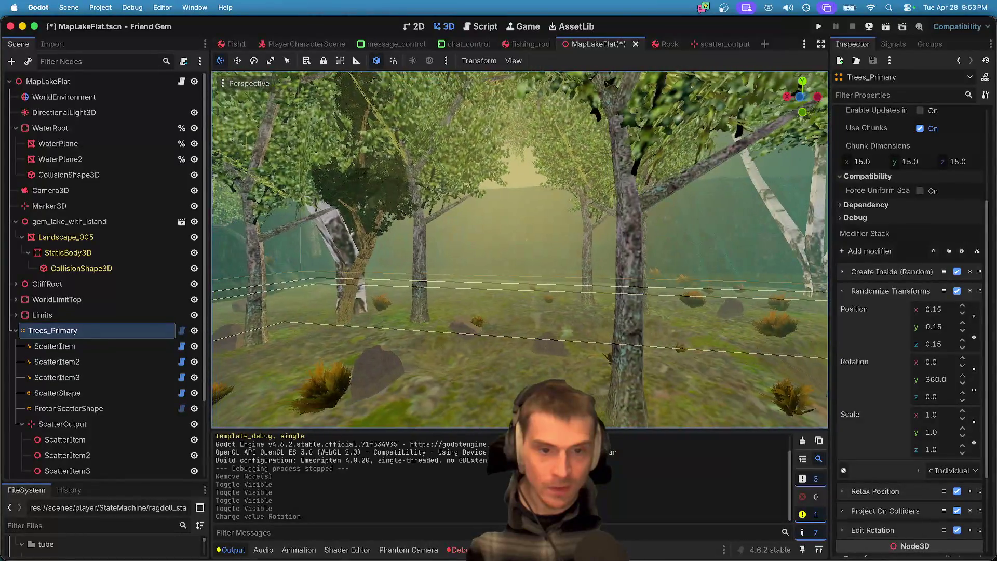
key("w")
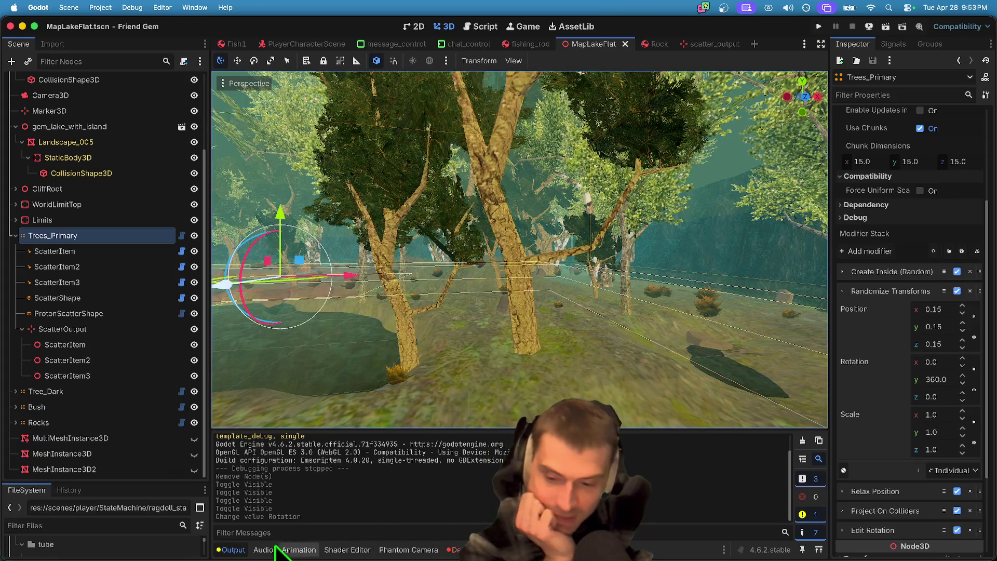
left_click(194, 235)
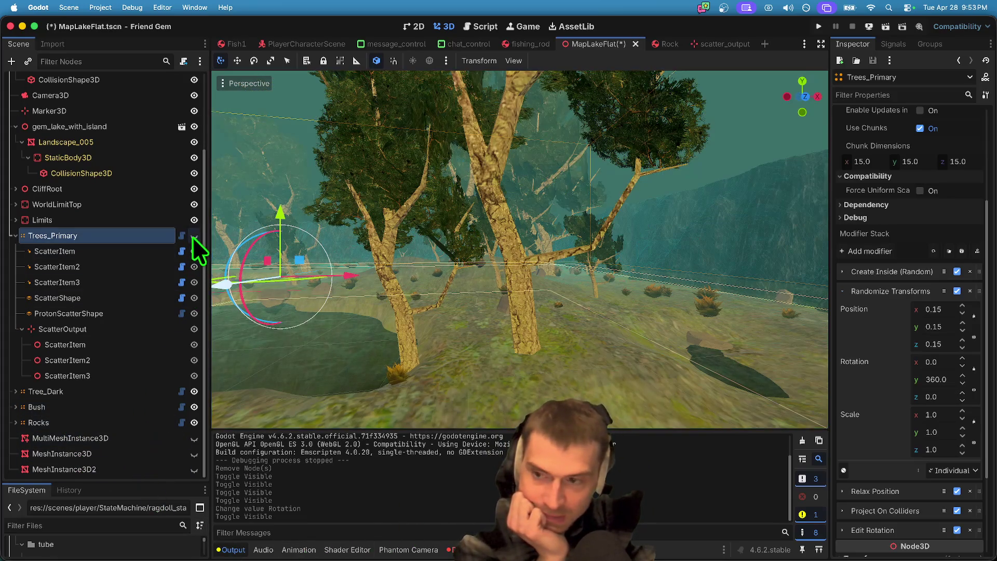
left_click(120, 424)
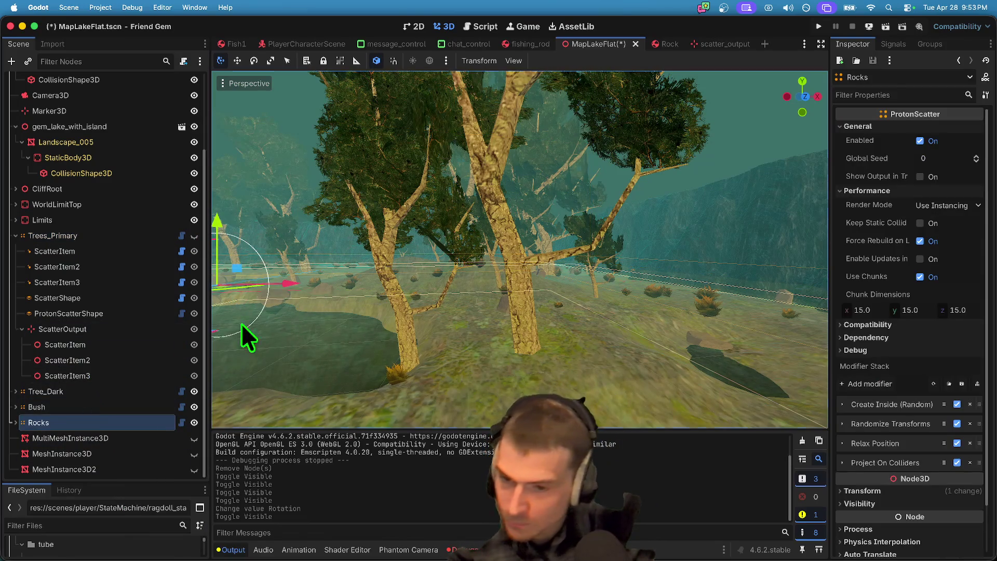
left_click(125, 332)
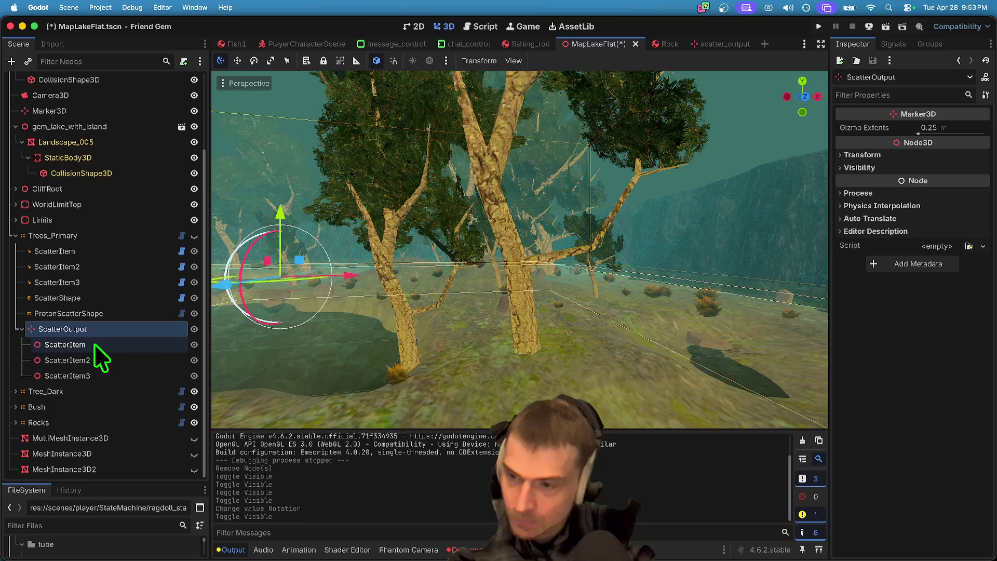
left_click(116, 235)
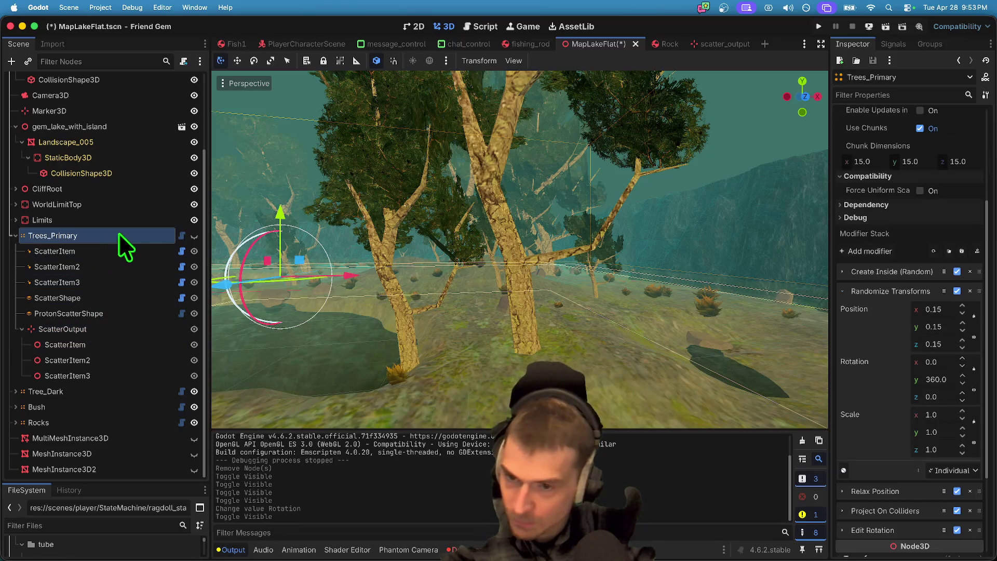
left_click(194, 236)
left_click(72, 330)
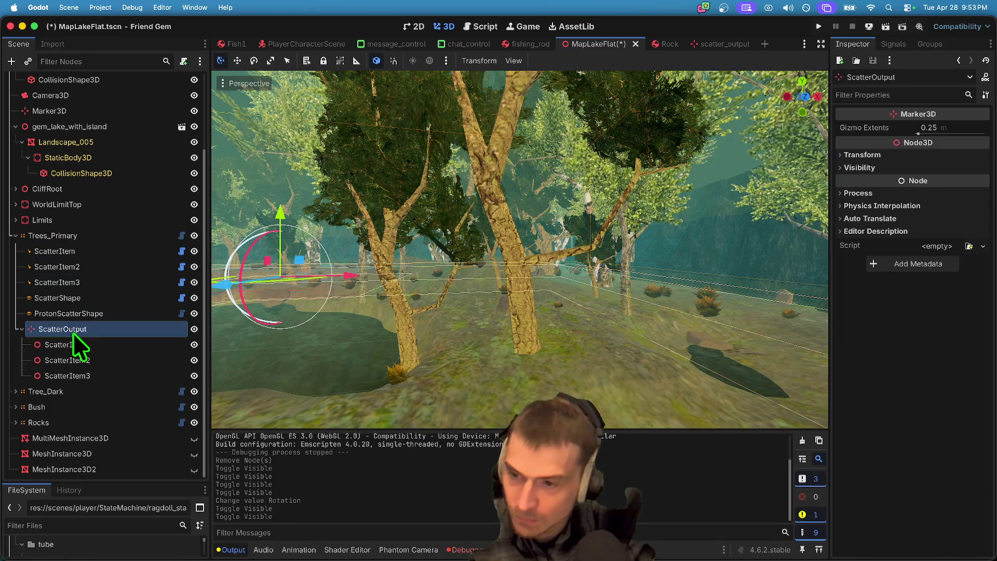
Step: Toggle the ScatterOutput trees' visibility on and off several times to compare
scroll(73, 332, "up", 3)
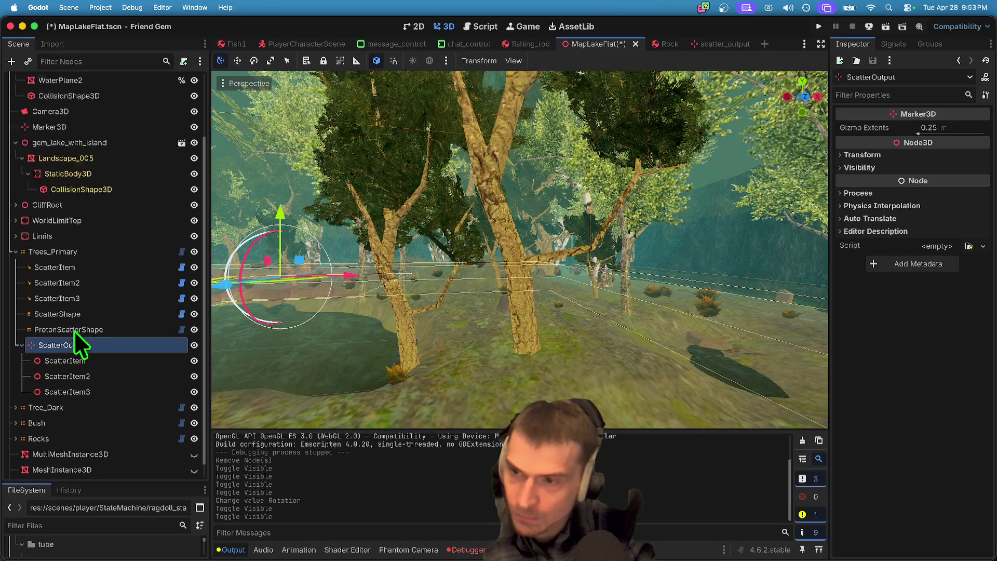
scroll(73, 332, "down", 3)
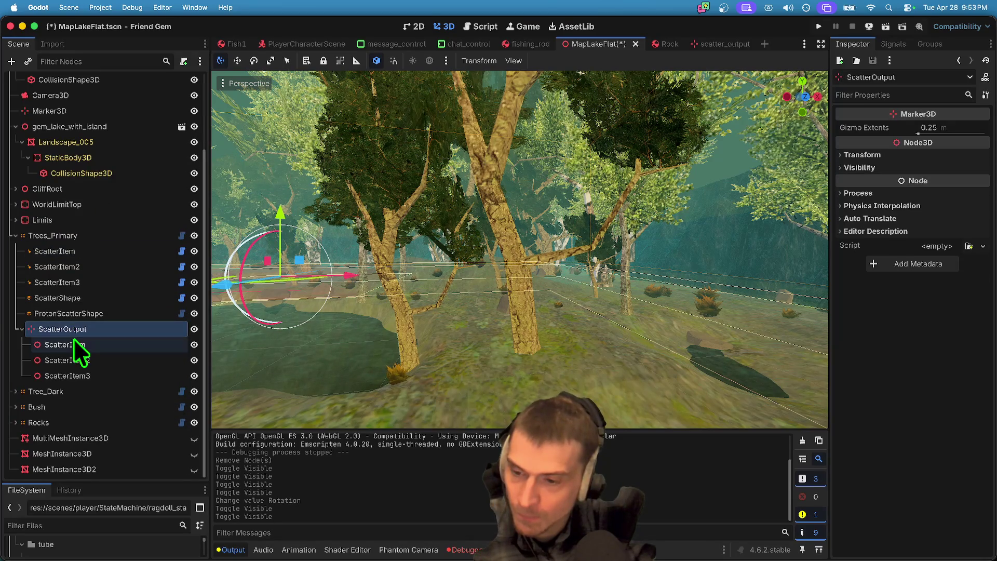
left_click(91, 421)
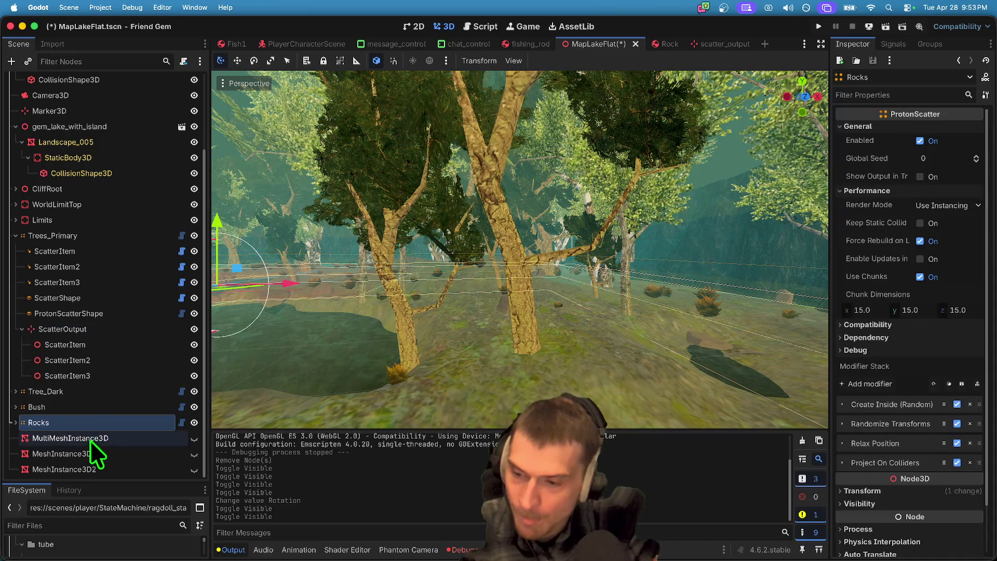
left_click(140, 333)
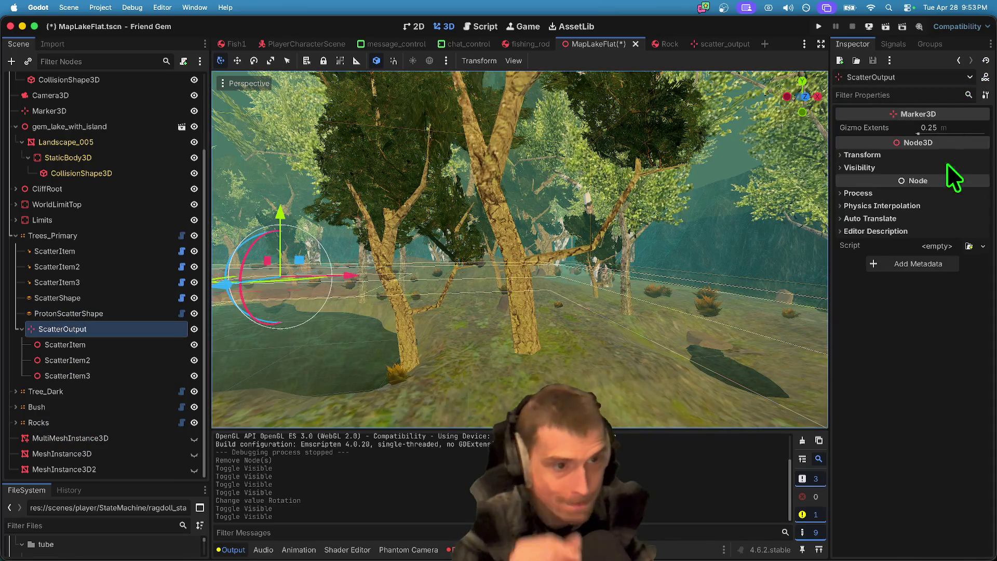
left_click(194, 328)
left_click(194, 329)
left_click(194, 329)
left_click(194, 328)
left_click(194, 328)
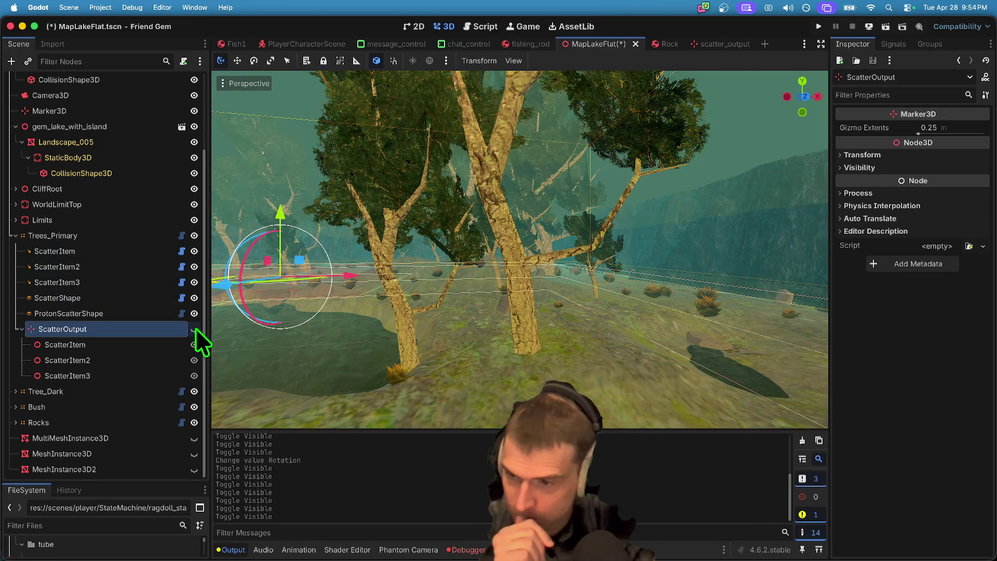
left_click(195, 329)
Step: Turn off Show Output in Tree on the Trees_Primary scatter
left_click(125, 236)
scroll(920, 208, "up", 5)
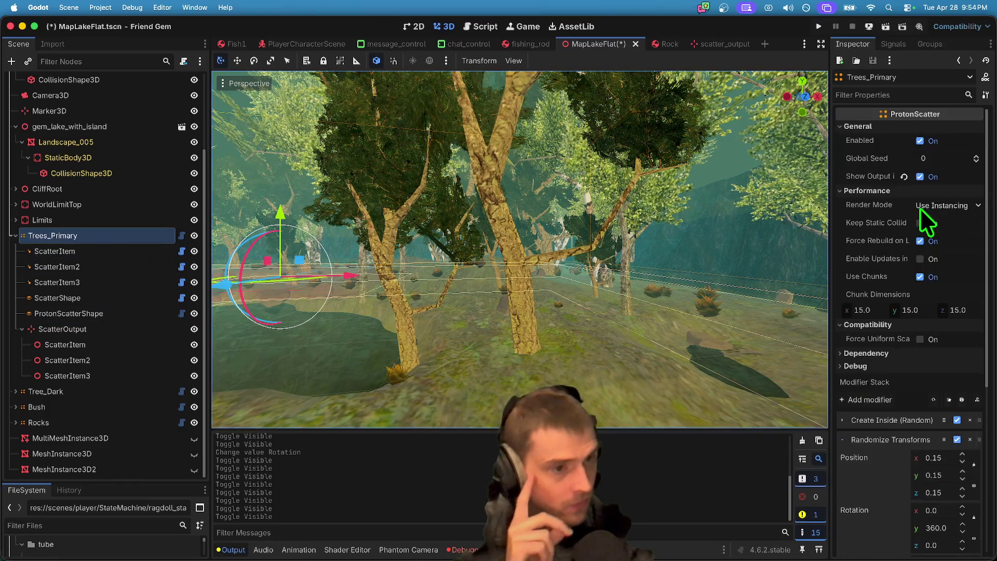
left_click(935, 176)
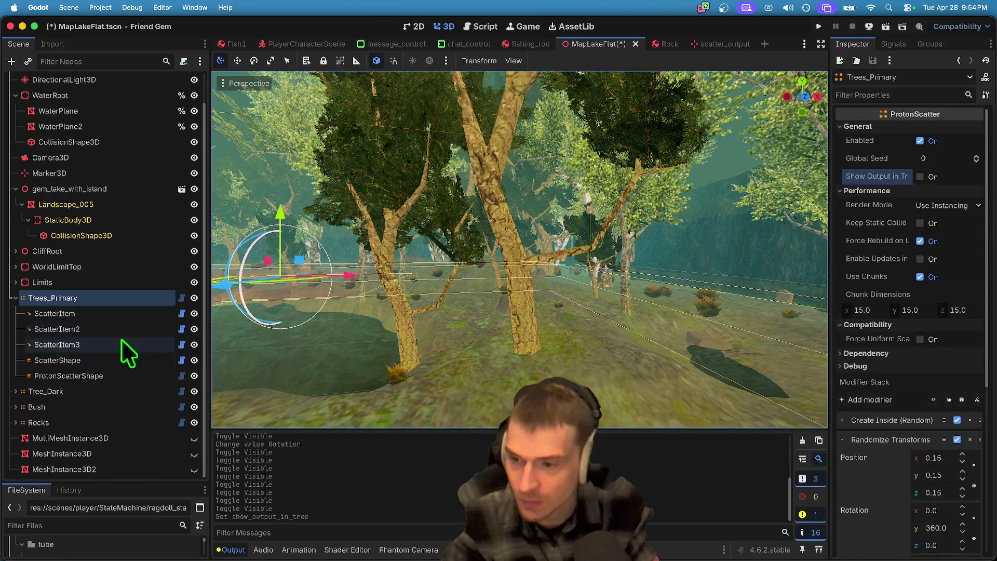
Step: Reload MapLakeFlat from its saved file with Scene > Reload Saved Scene
left_click(100, 8)
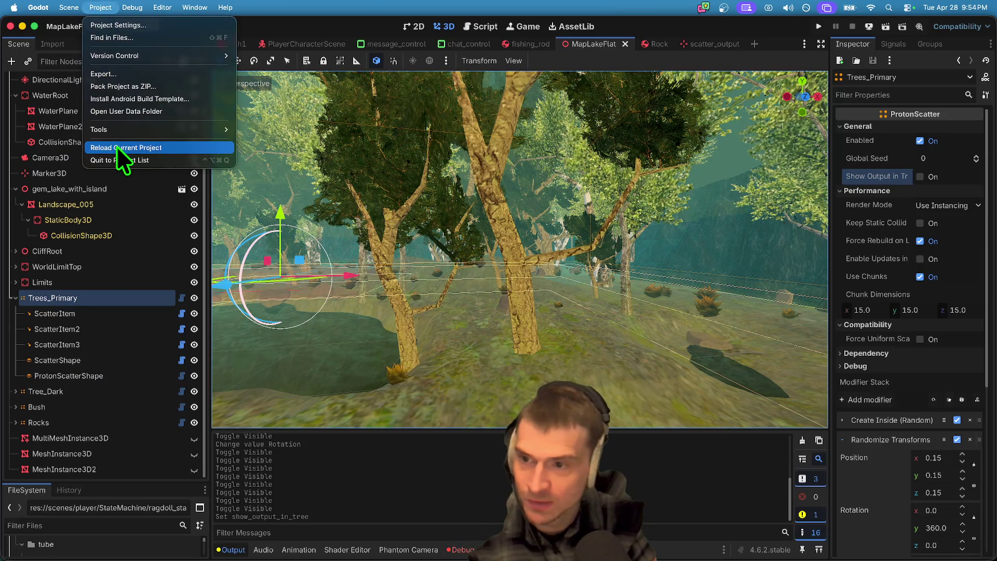
mouse_move(73, 7)
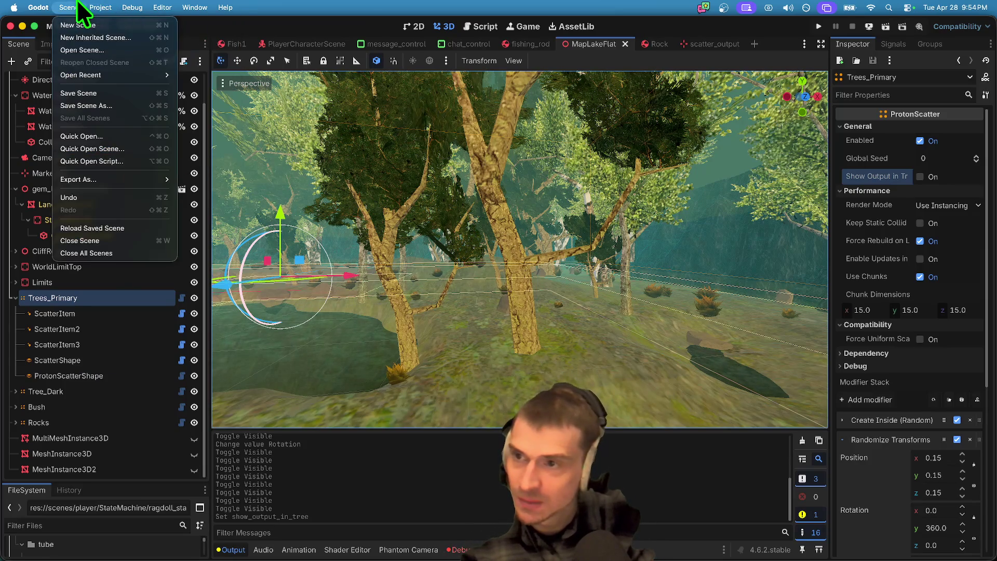
left_click(110, 230)
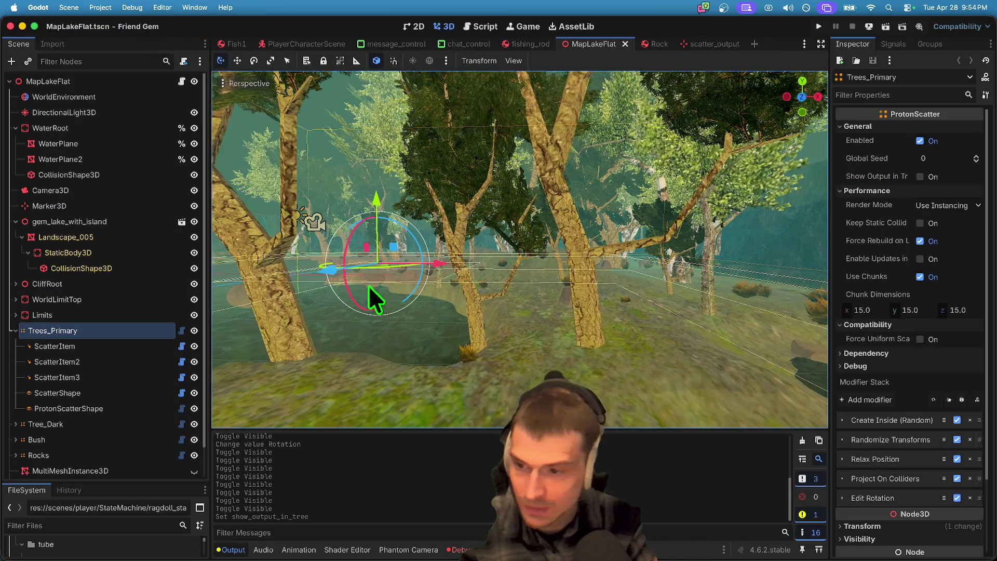
Step: Turn Show Output in Tree back on for the Trees_Primary scatter
left_click(83, 361)
left_click(77, 345)
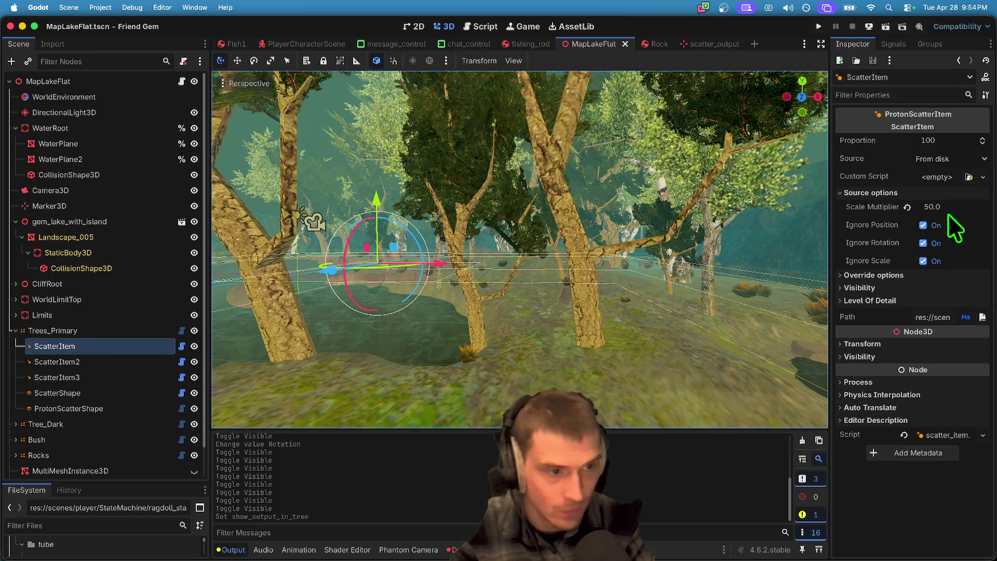
left_click(71, 329)
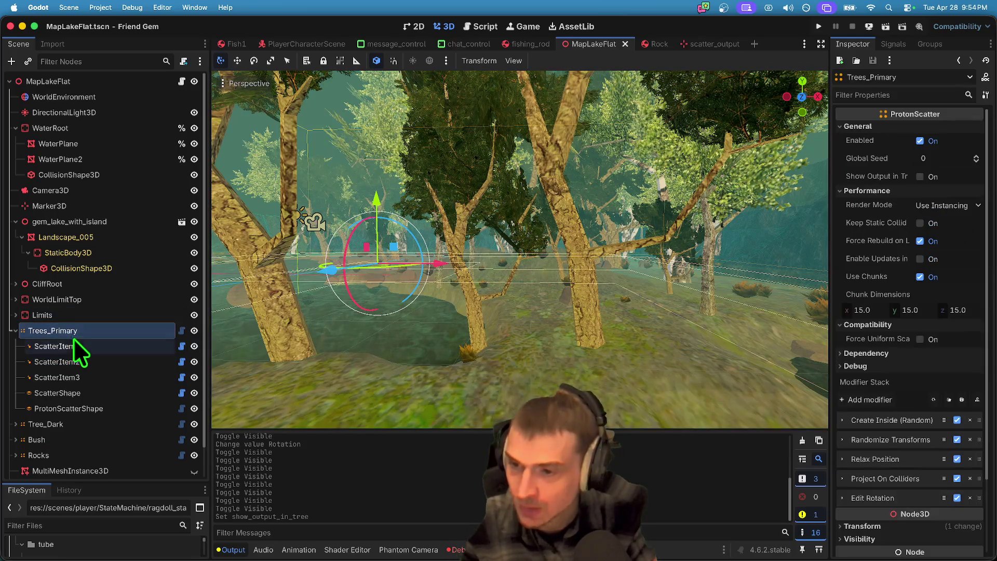
left_click(73, 343)
left_click(90, 331)
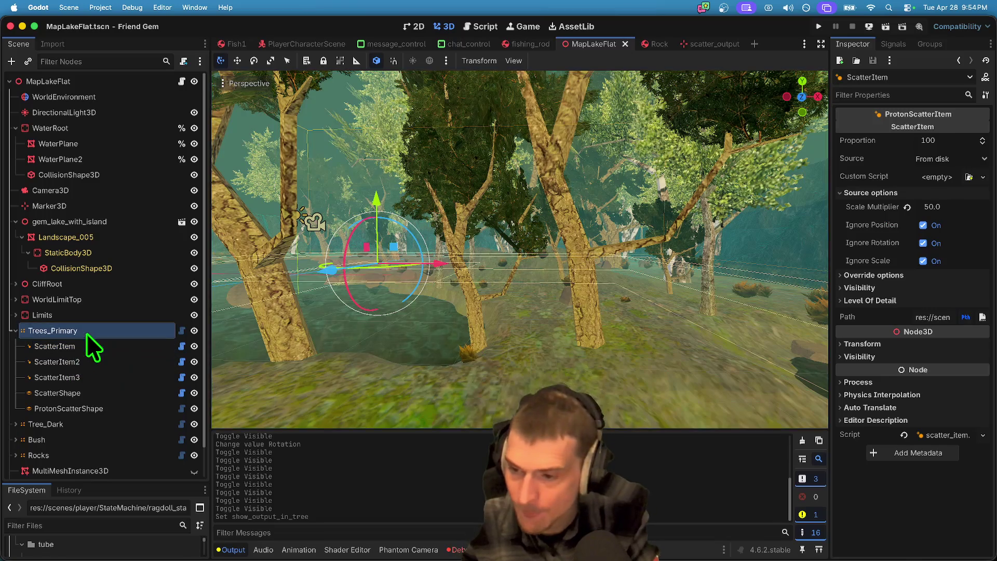
left_click(948, 176)
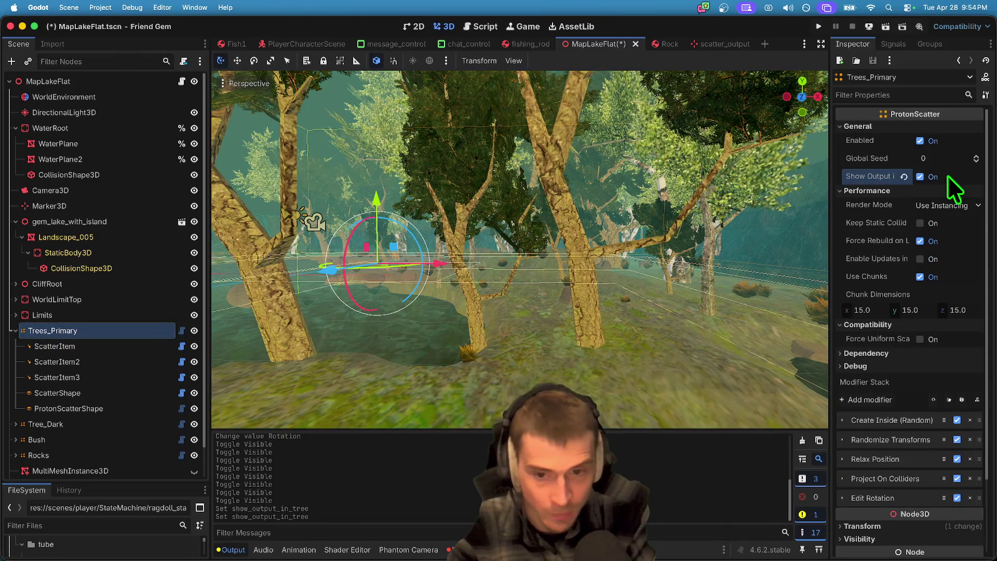
Step: Collapse ScatterOutput and Trees_Primary, then hide the Trees_Primary and Tree_Dark scatters
left_click(82, 429)
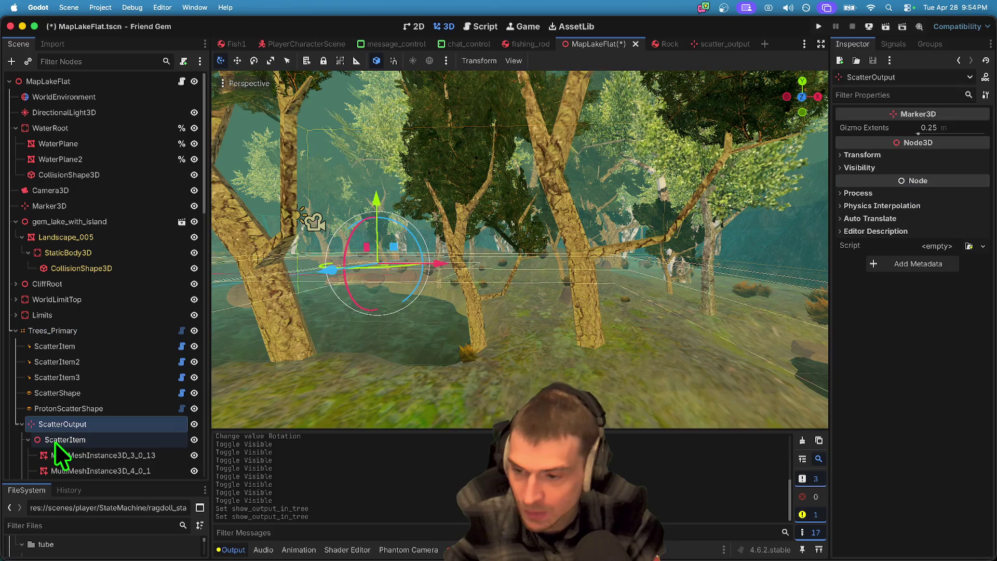
left_click(23, 425)
left_click(14, 331)
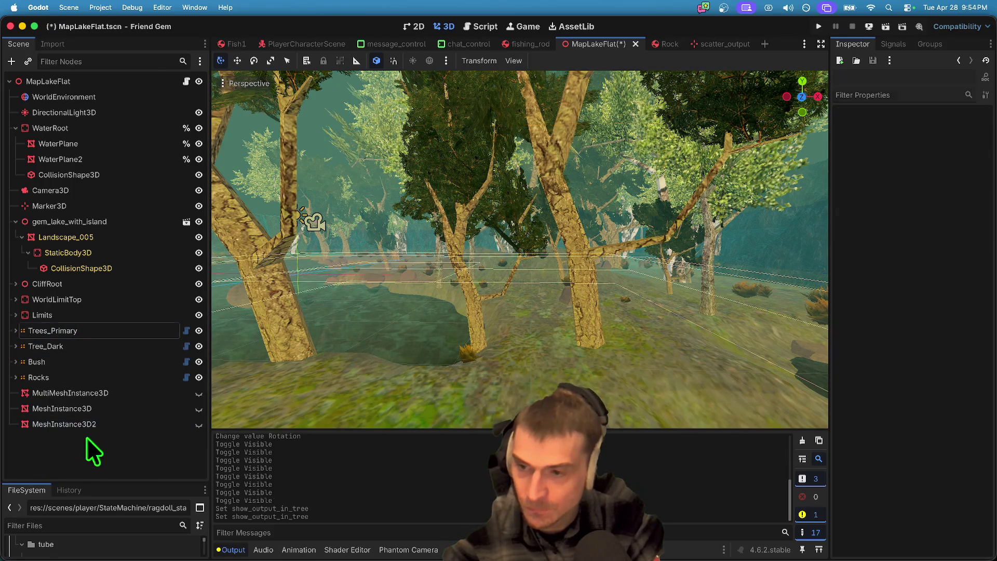
left_click(127, 330)
left_click(194, 331)
left_click(194, 346)
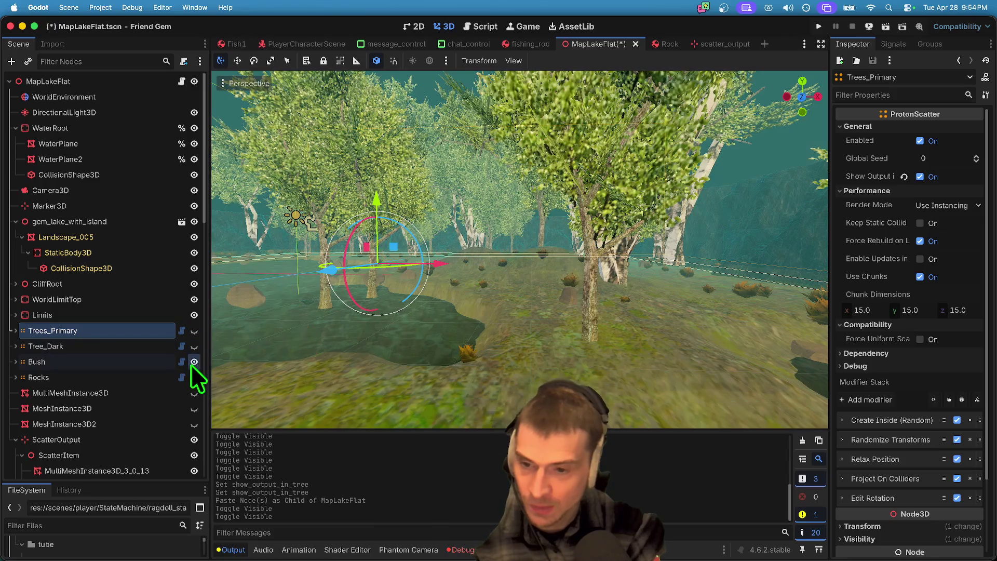
Step: Hide the Bush and Rocks scatters, fly through the trees, save MapLakeFlat and launch the game
left_click(194, 362)
left_click(194, 378)
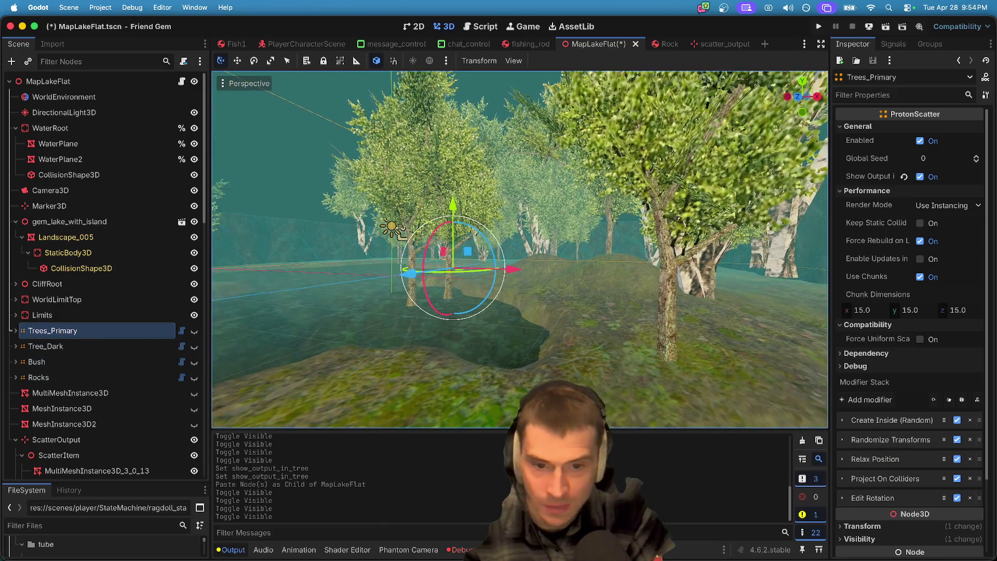
key("w")
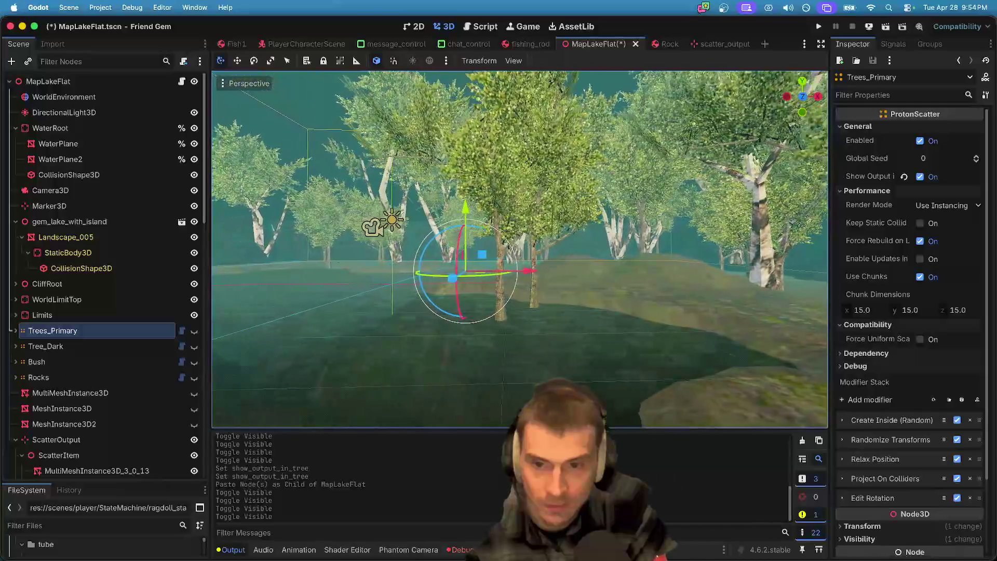
key("w")
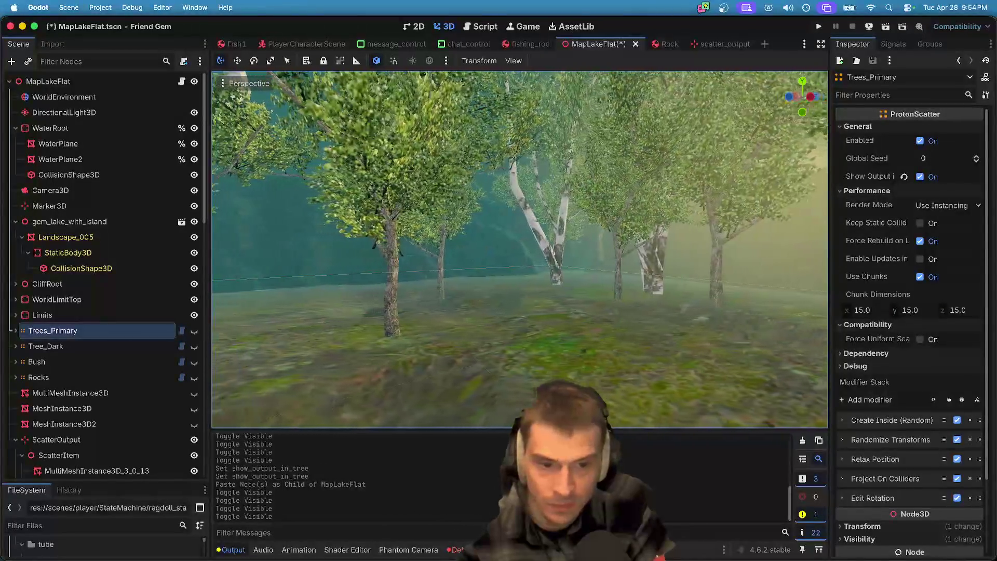
key("w")
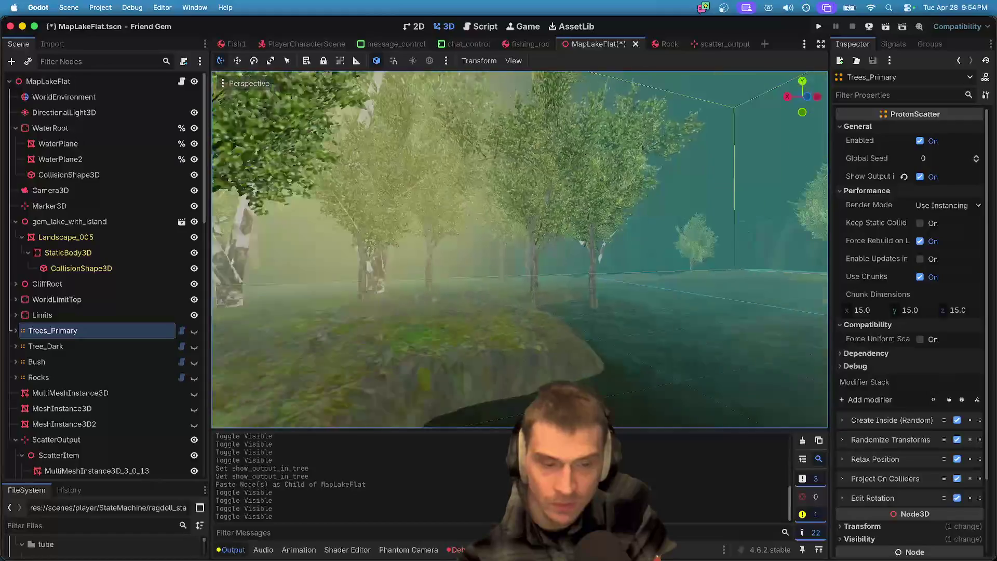
key("super+s")
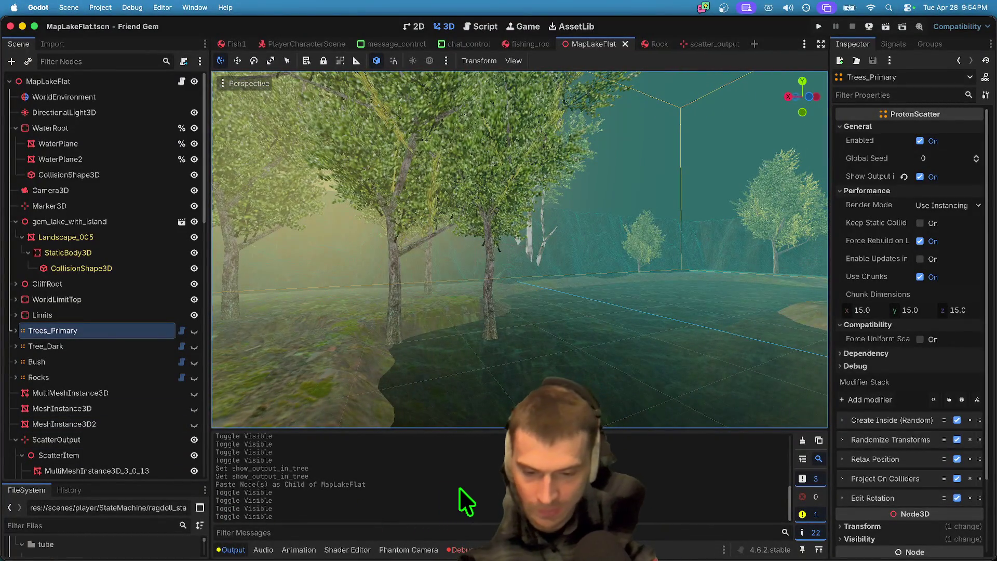
key("super+b")
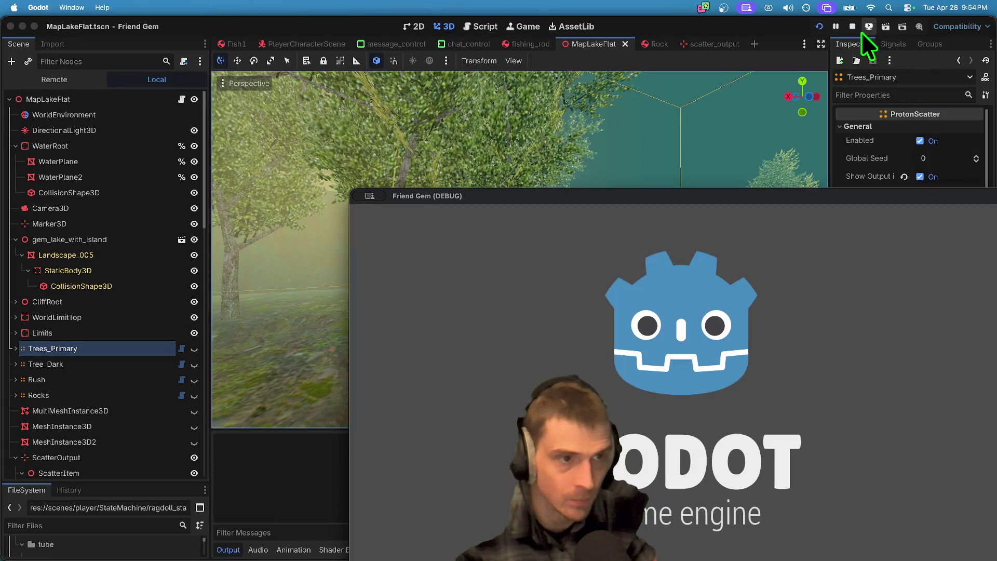
Step: Move the Friend Gem game window on screen and host a new game session
left_click_drag(714, 201, 518, 120)
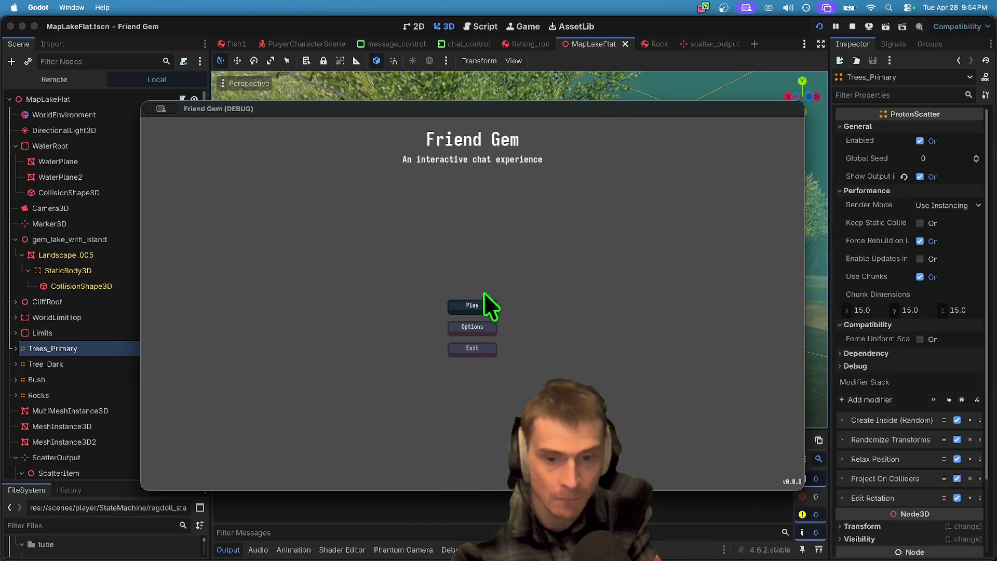
left_click(484, 301)
left_click(471, 408)
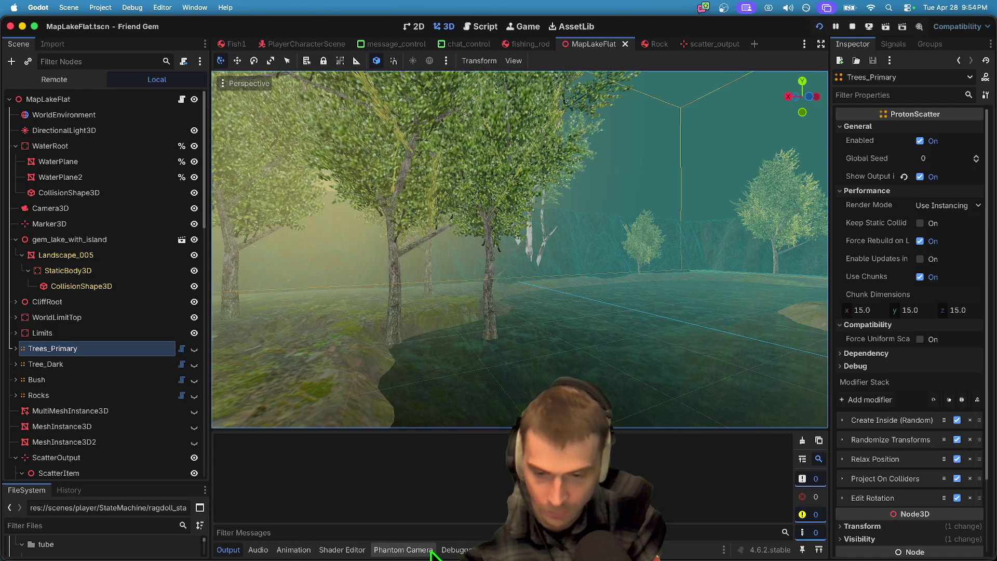
Step: Show the editor's Debugger panel on its Visual Profiler tab
left_click(451, 549)
left_click(448, 403)
left_click(416, 401)
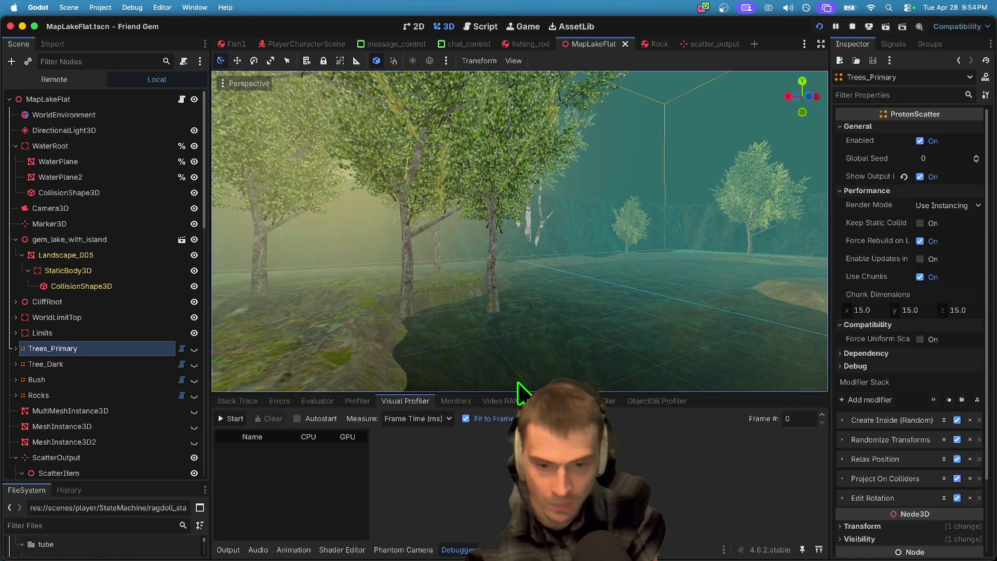
Step: Start recording in both the Visual Profiler and the Profiler, with a taller debugger panel
left_click(230, 419)
left_click_drag(456, 394, 457, 259)
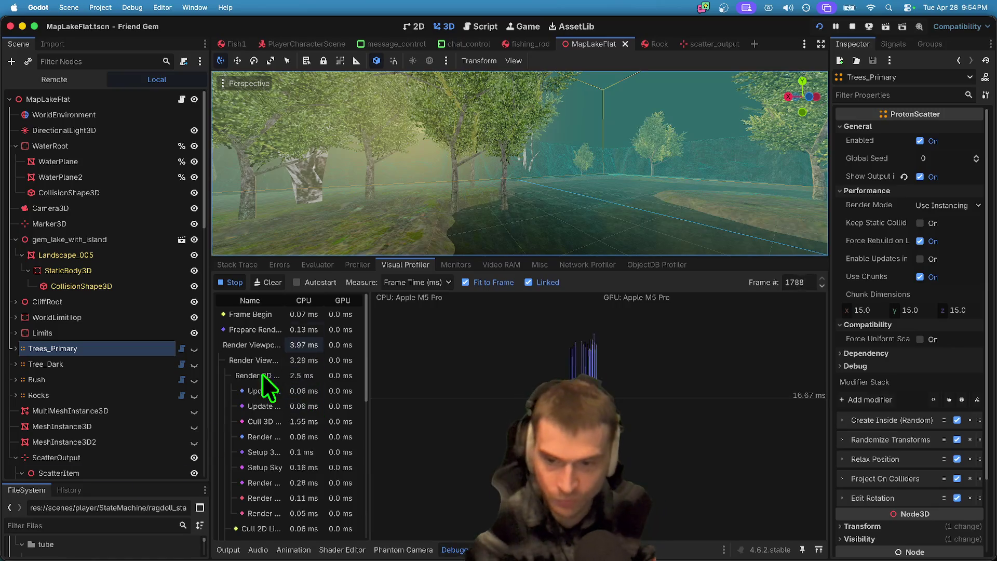
left_click(360, 265)
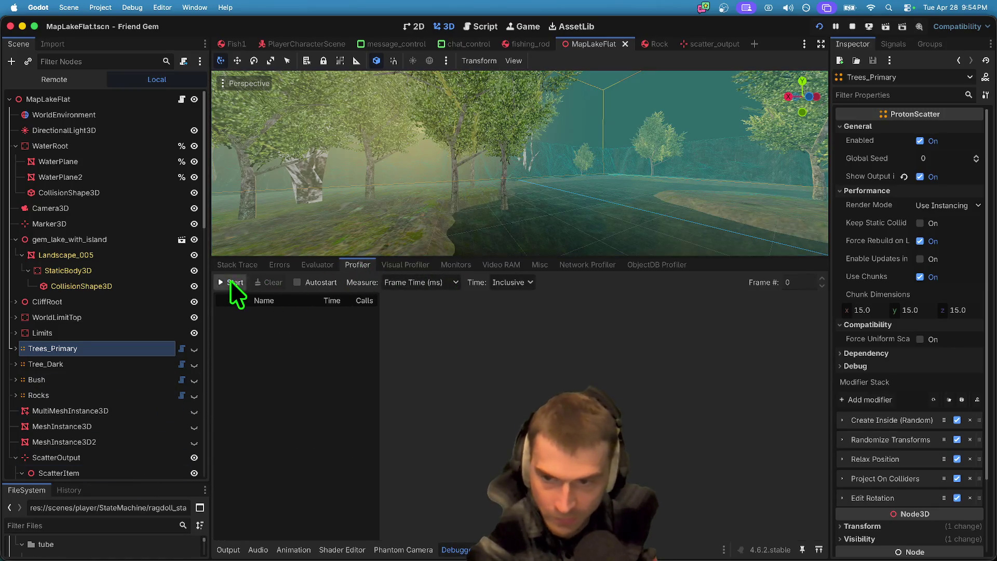
left_click(232, 281)
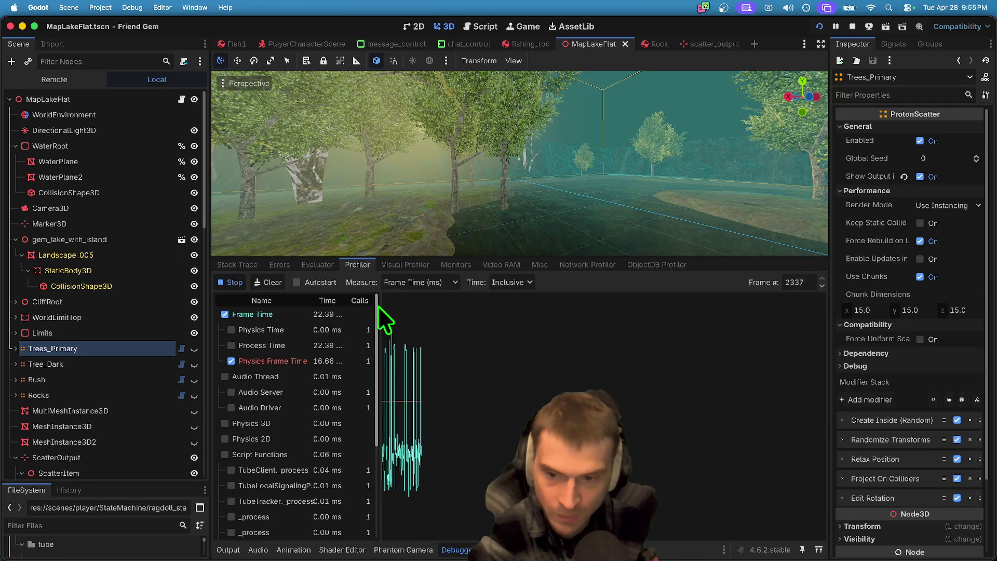
Step: Widen and scan the Profiler's Name/Time/Calls list, then view Video RAM usage totaling 26.09 MiB
left_click_drag(381, 300, 432, 300)
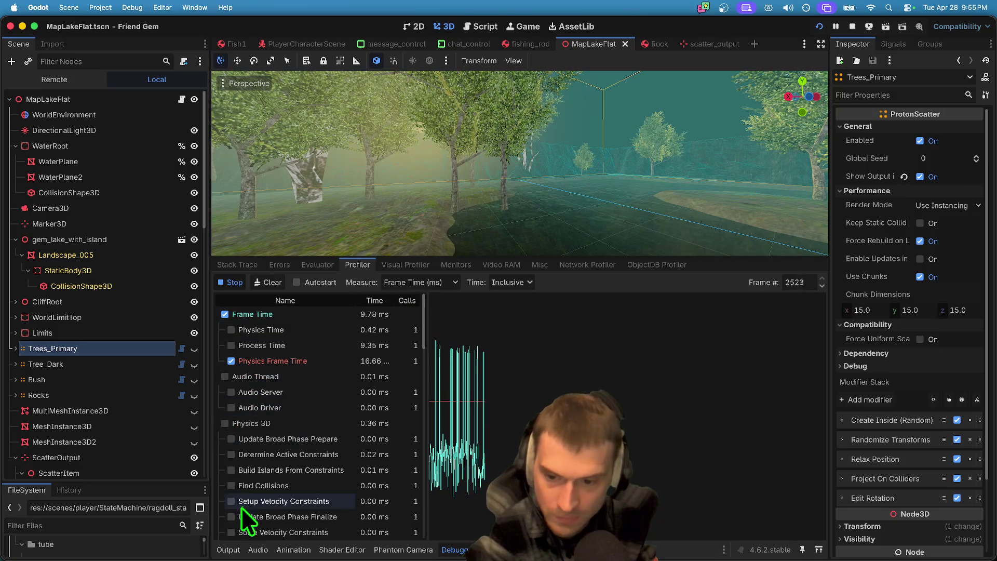
scroll(232, 426, "down", 10)
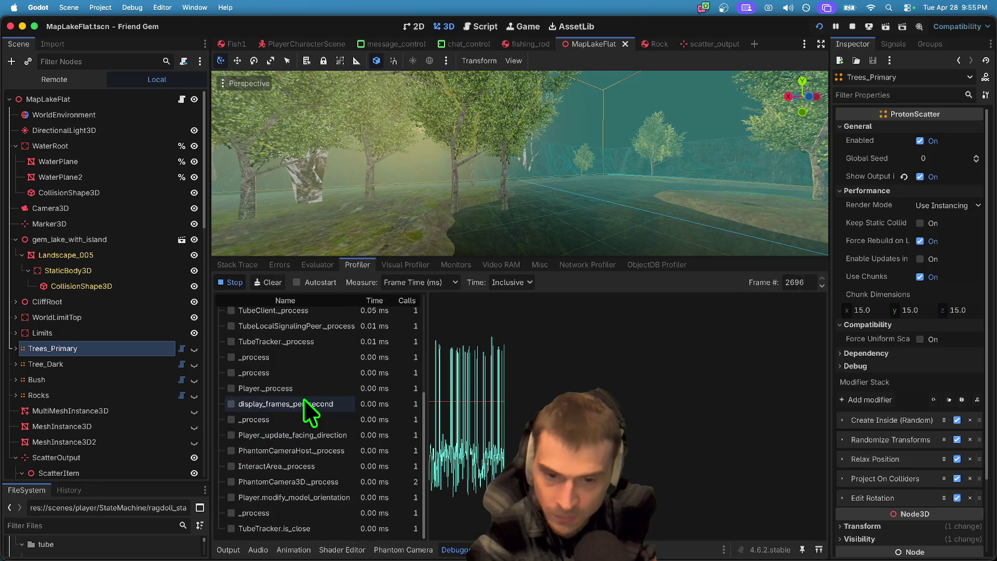
scroll(303, 397, "up", 10)
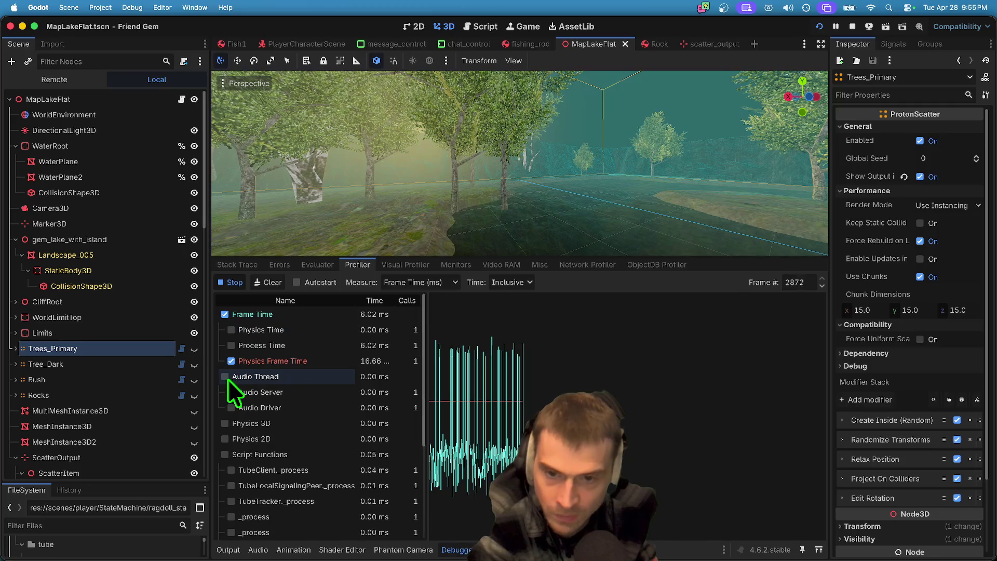
scroll(231, 503, "down", 10)
scroll(231, 503, "up", 15)
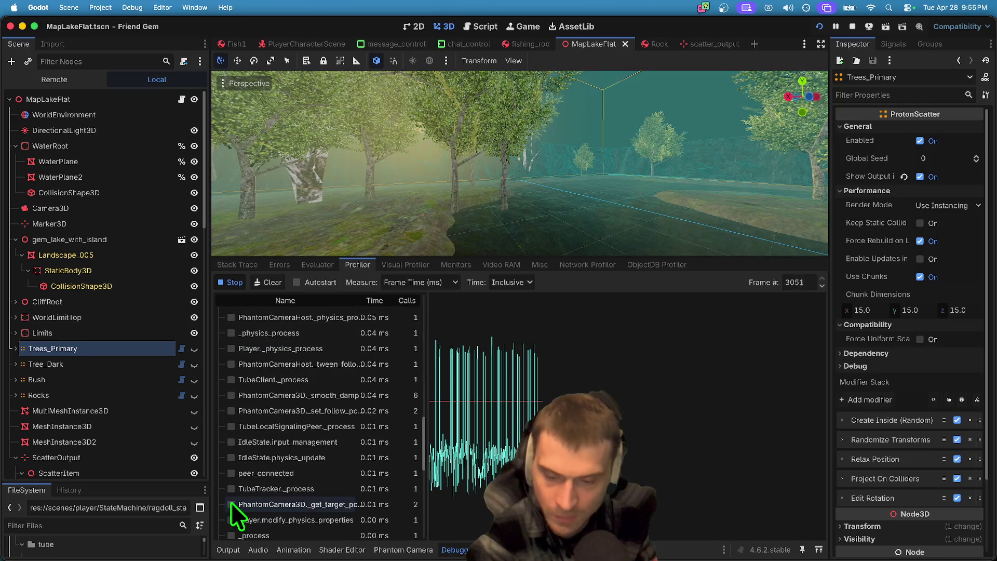
left_click(512, 269)
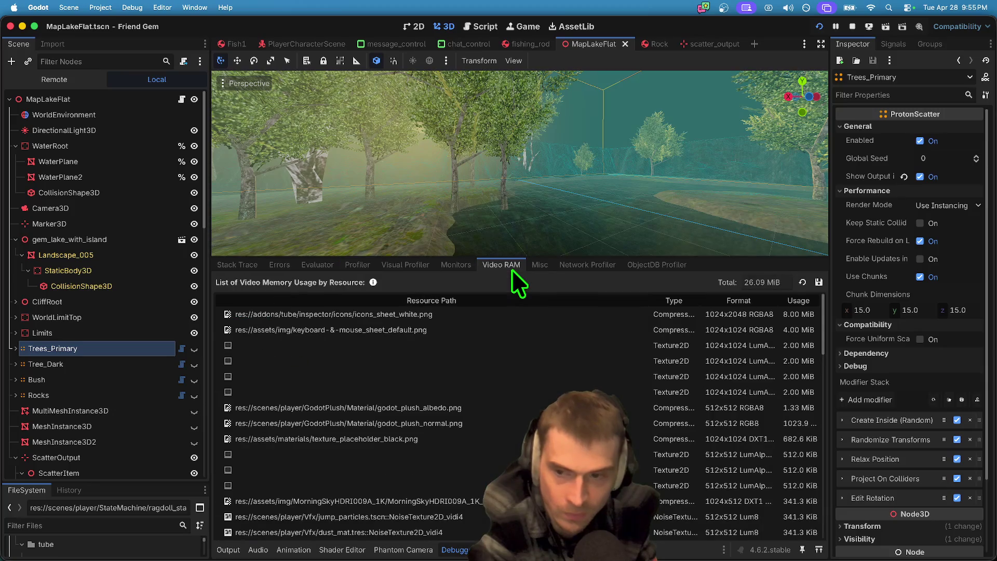
Step: Open the Monitors tab and briefly graph the FPS monitor
left_click(452, 269)
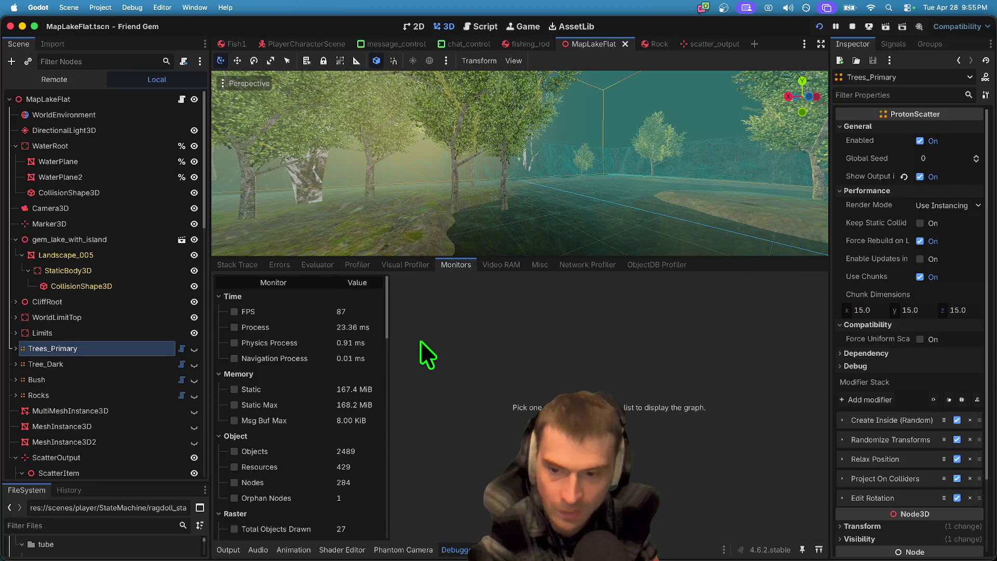
scroll(264, 490, "down", 15)
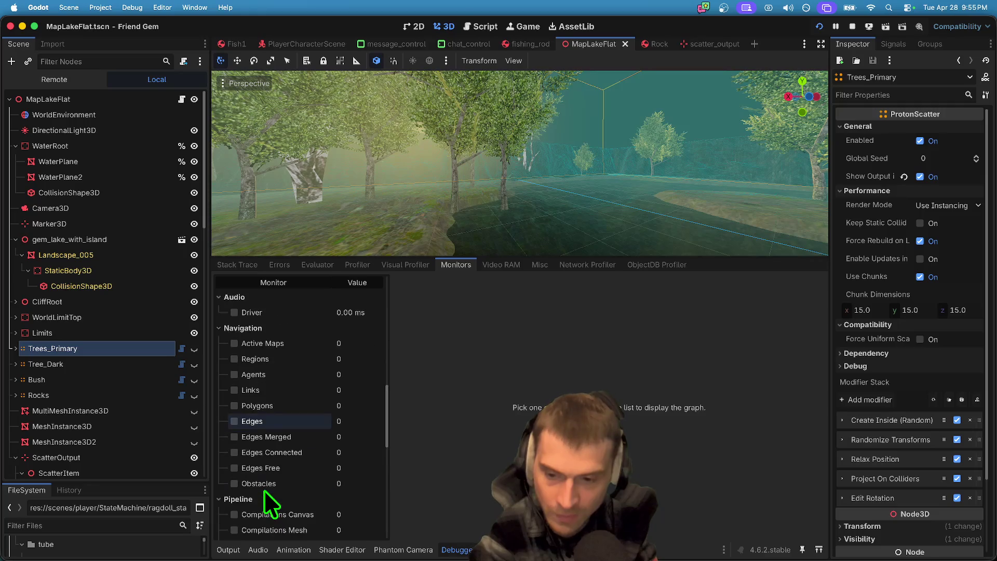
scroll(264, 489, "up", 15)
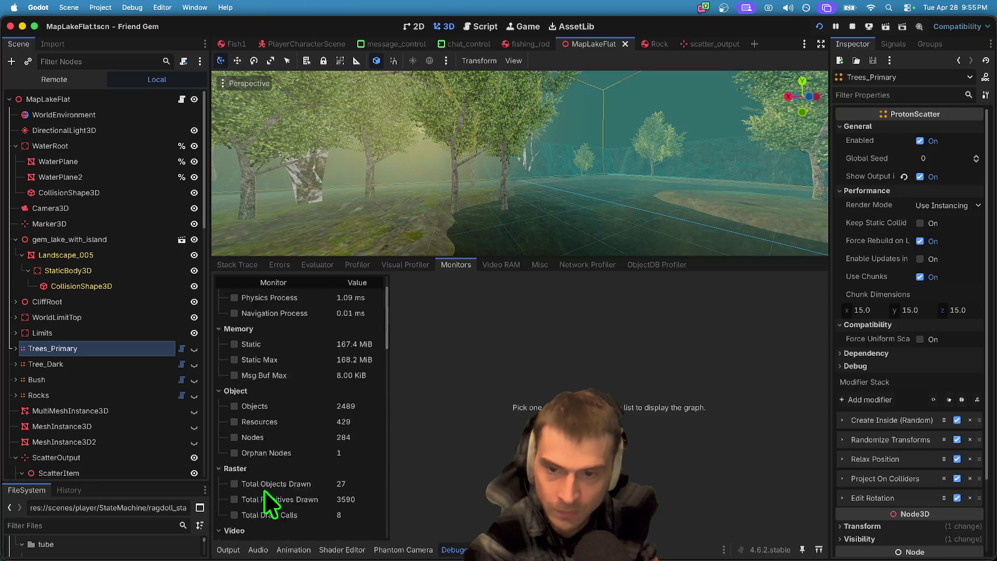
left_click(271, 307)
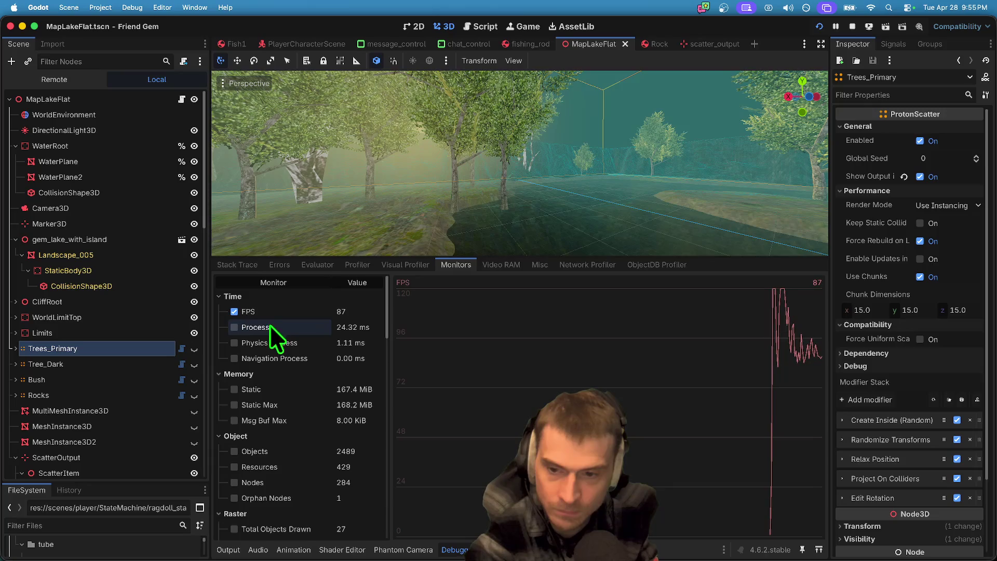
scroll(278, 452, "down", 2)
scroll(278, 449, "up", 2)
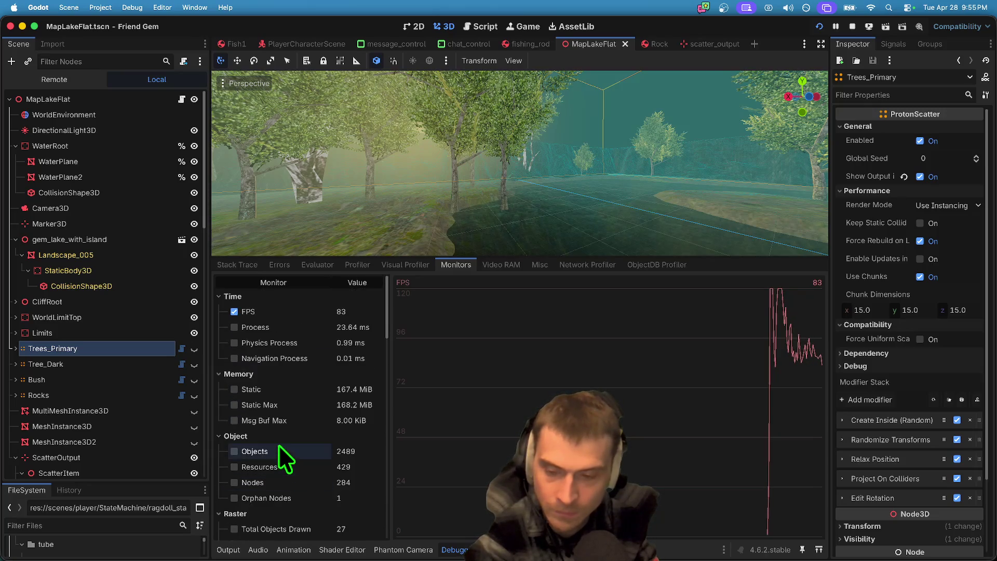
left_click(282, 311)
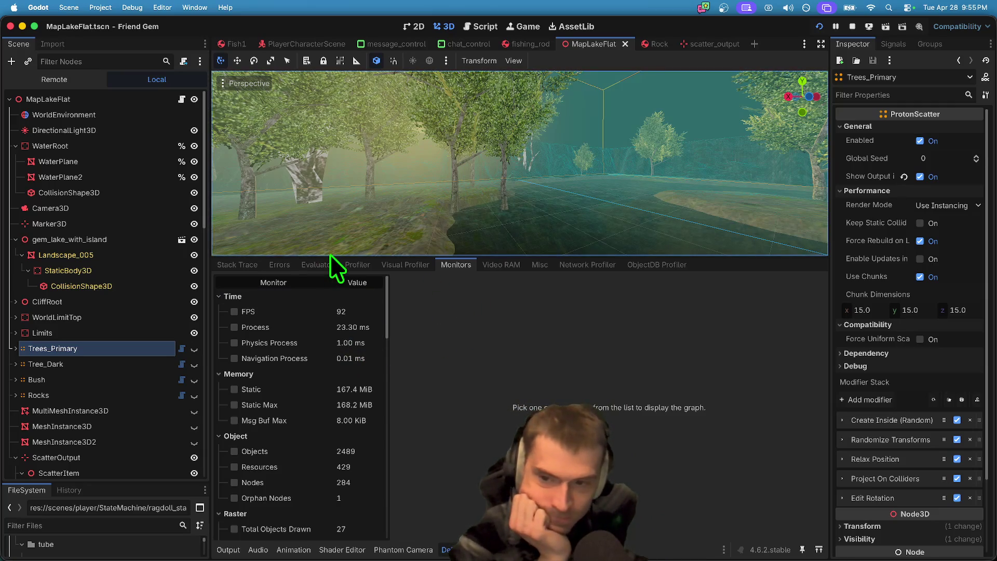
Step: Read through the monitors, e.g. 27 objects and 8 draw calls, then return to the Visual Profiler
scroll(304, 353, "down", 3)
scroll(302, 353, "down", 10)
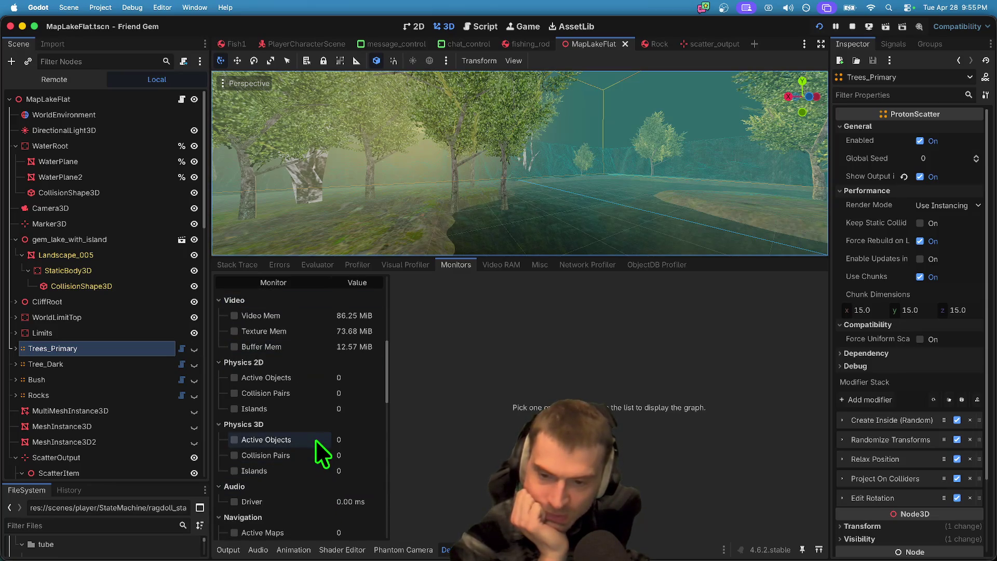
scroll(315, 439, "down", 9)
scroll(315, 438, "down", 8)
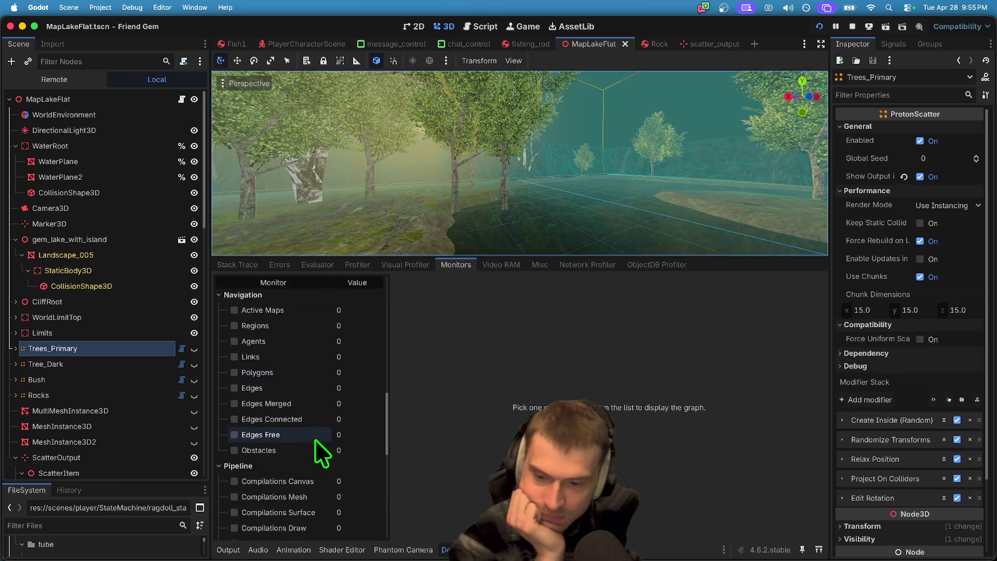
scroll(289, 439, "down", 6)
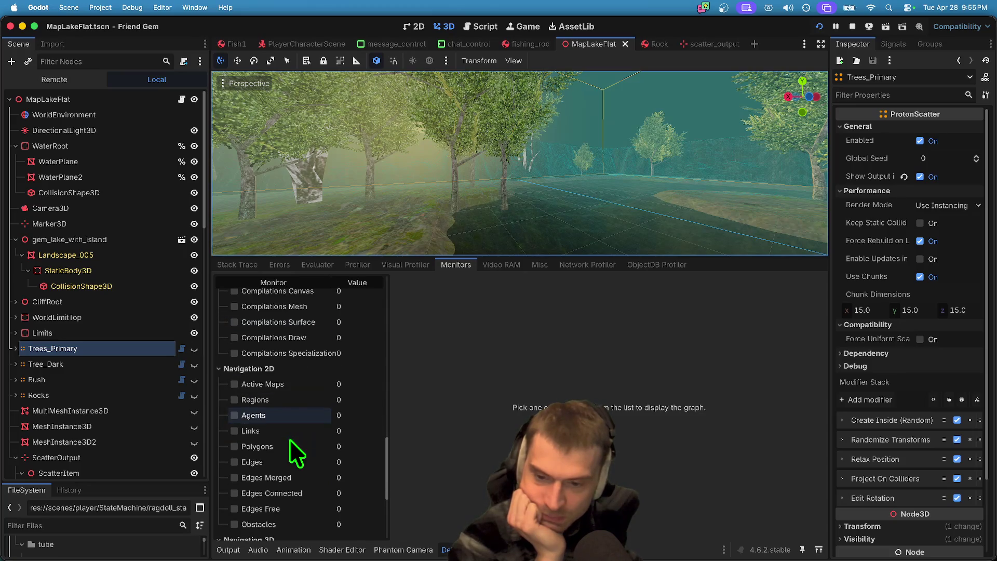
scroll(288, 438, "up", 20)
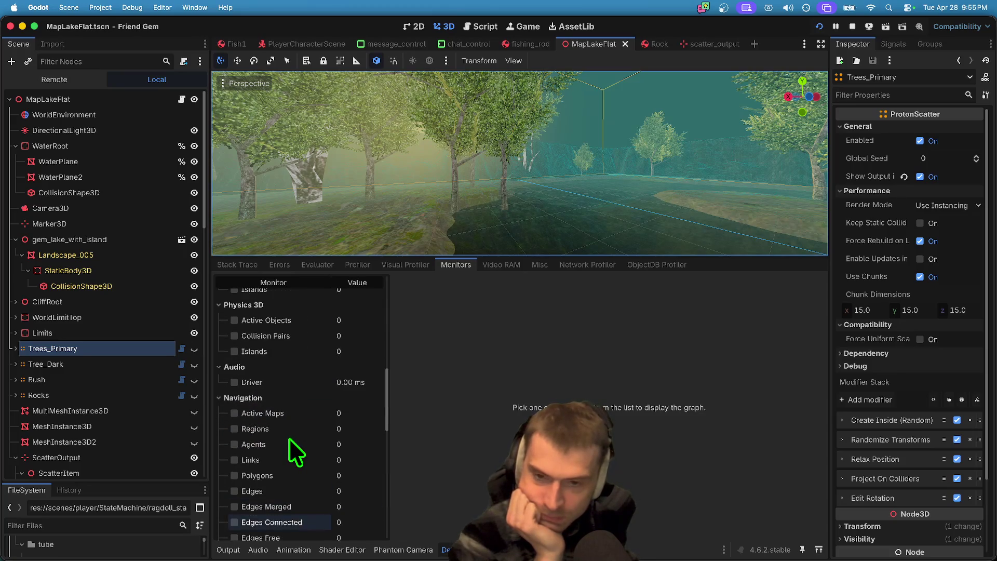
left_click(425, 269)
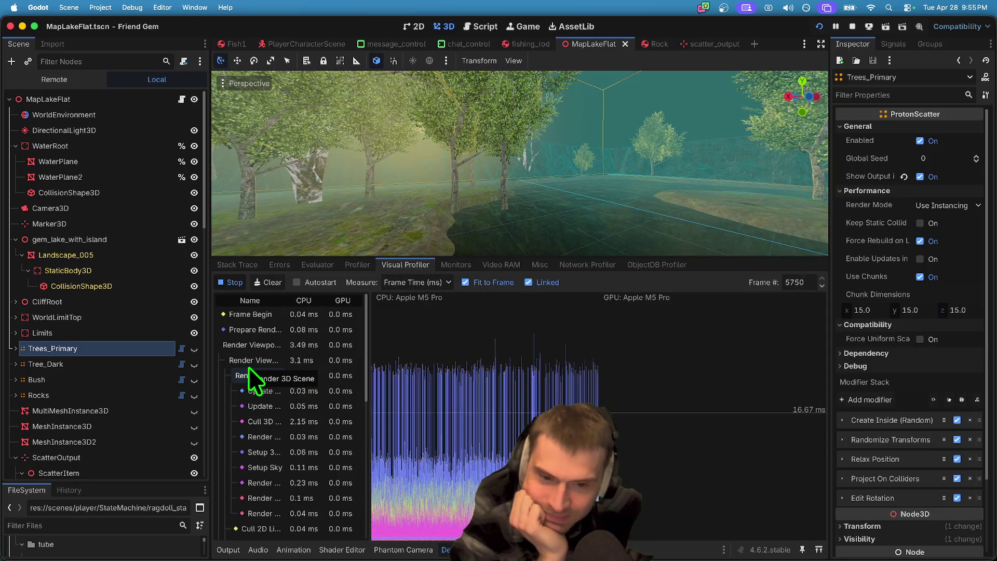
scroll(262, 387, "down", 3)
Step: Clear the recorded data in both the Visual Profiler and the Profiler
scroll(262, 372, "up", 3)
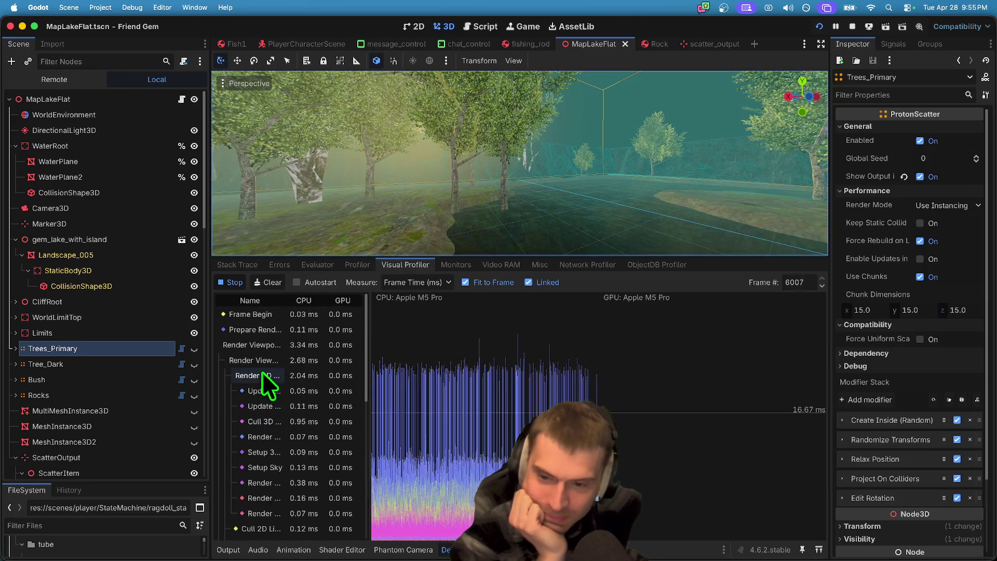
left_click(267, 287)
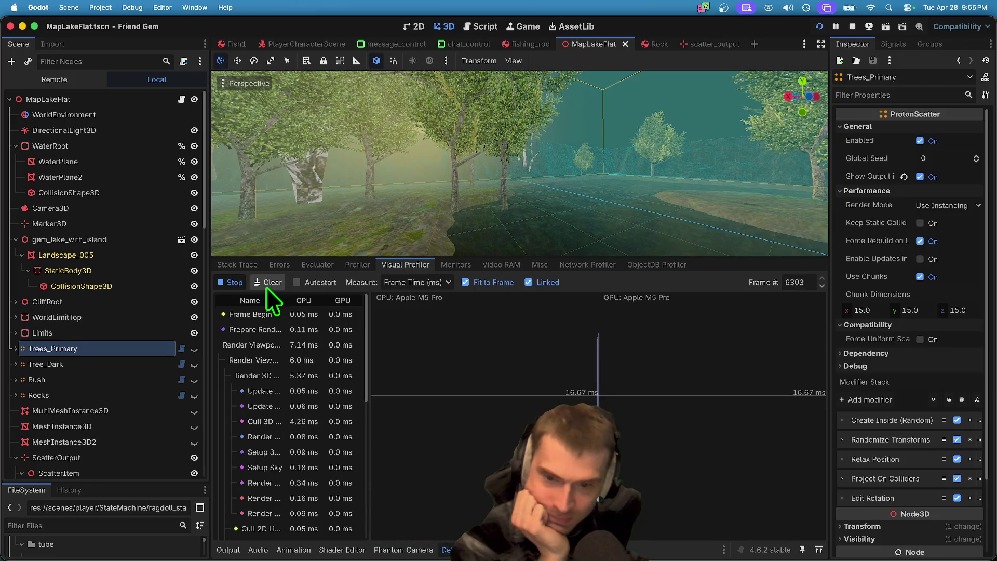
left_click(357, 264)
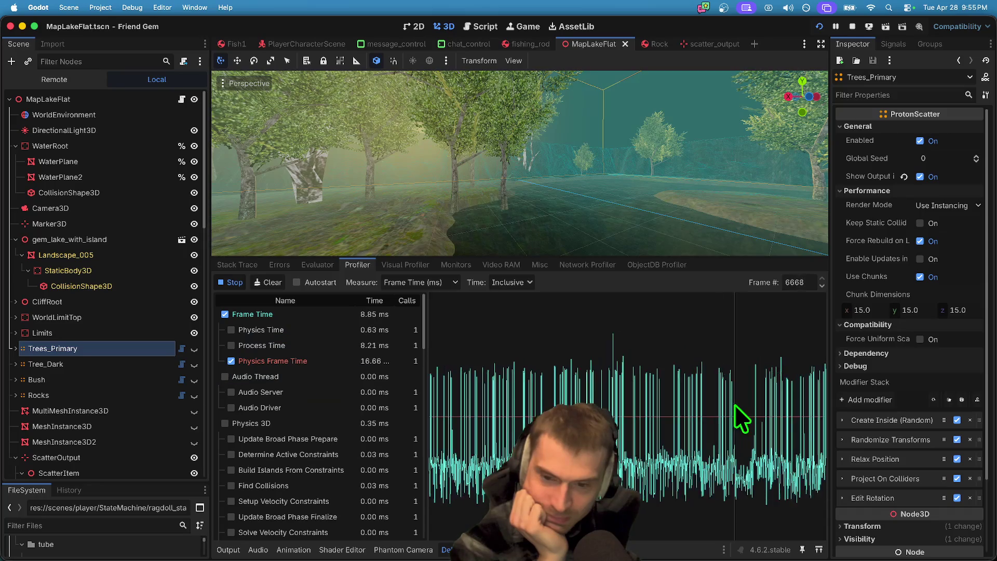
left_click(276, 284)
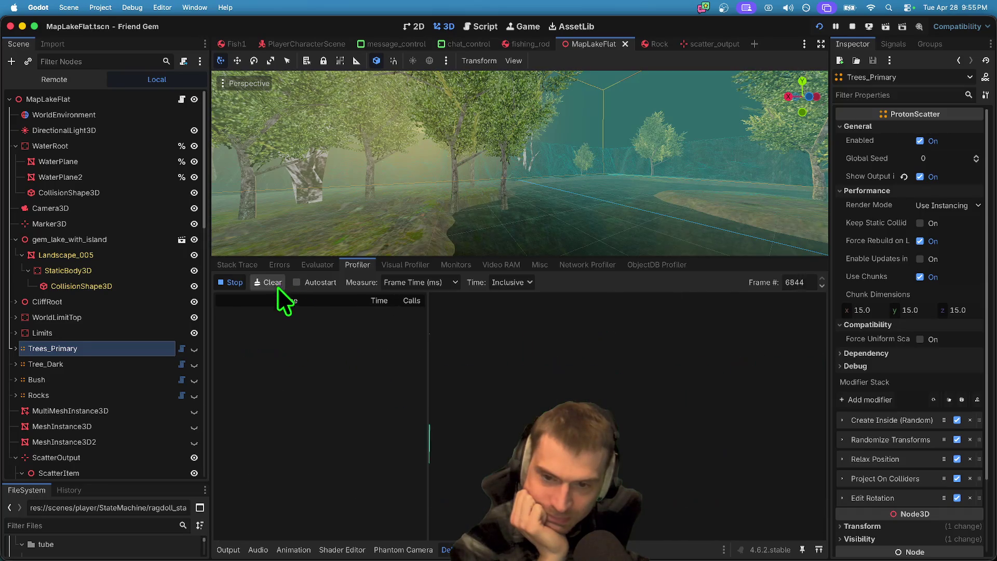
left_click(437, 284)
left_click(437, 282)
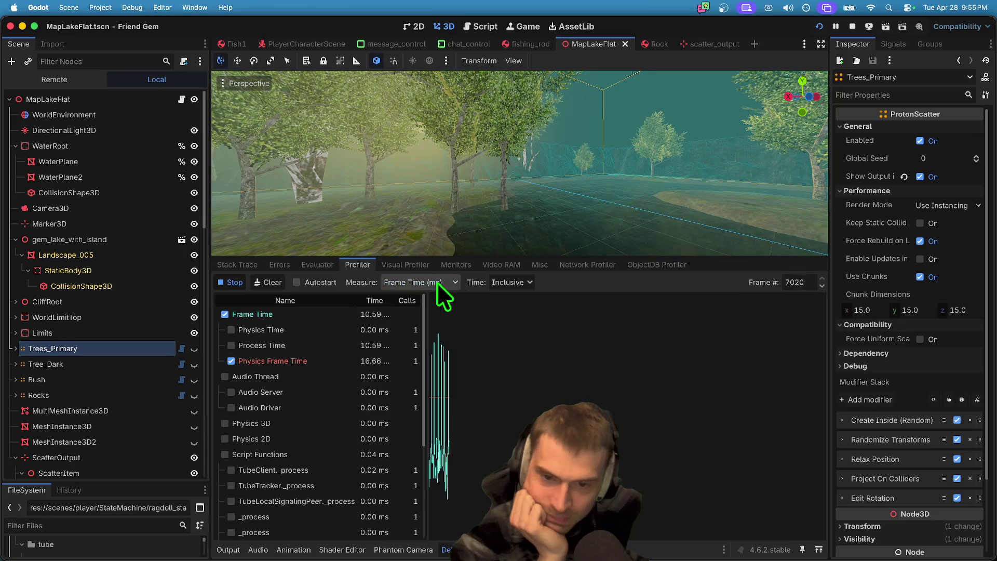
Step: Cycle through the Evaluator, Visual Profiler and Video RAM tabs to reach Monitors
left_click(323, 264)
left_click(396, 266)
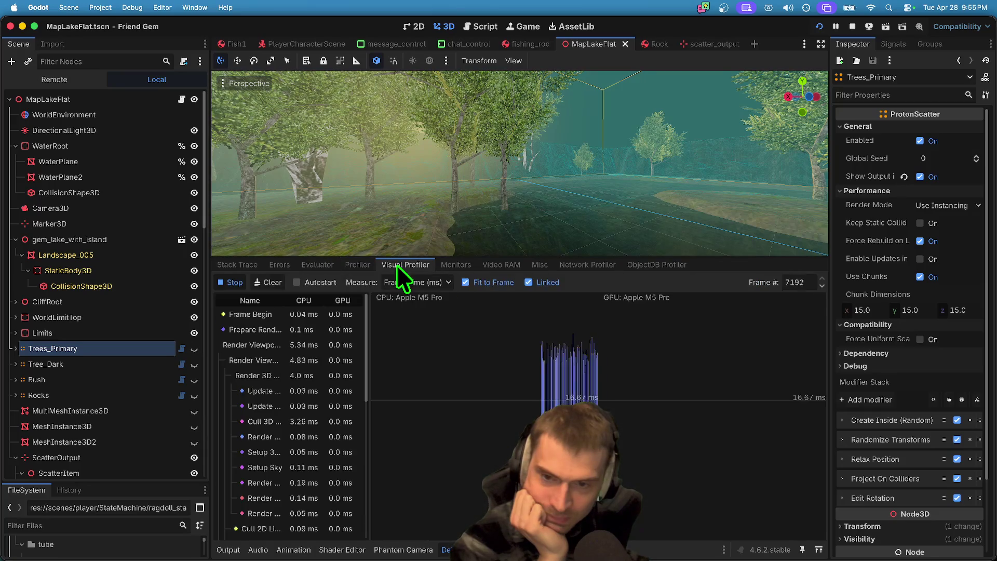
left_click(492, 265)
left_click(460, 265)
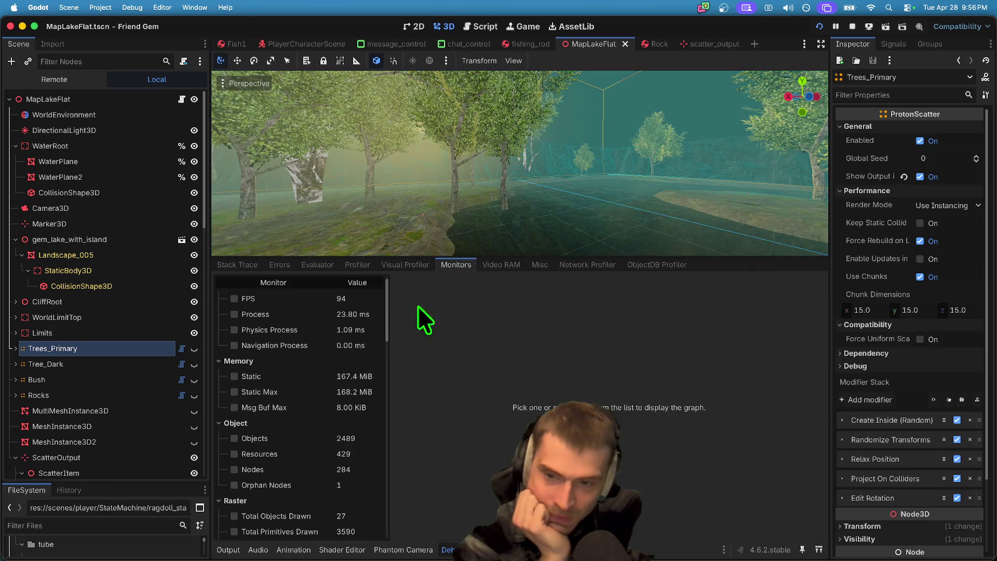
Step: Enable graphs for FPS, Process, Physics/Navigation Process, Static, Static Max, Msg Buf Max and Total Draw Calls
left_click(234, 312)
left_click(235, 327)
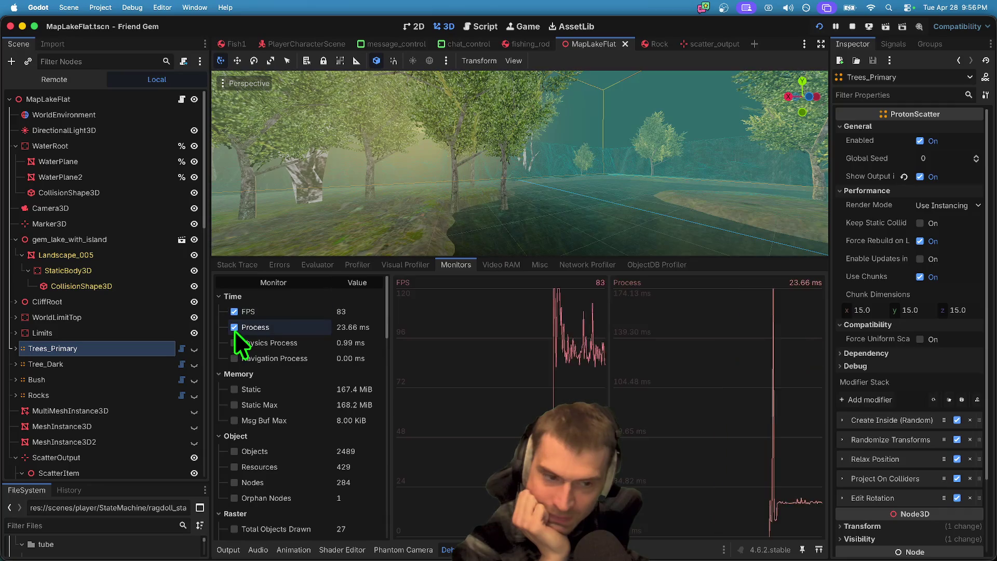
left_click(234, 343)
left_click(234, 358)
left_click(234, 390)
left_click(234, 420)
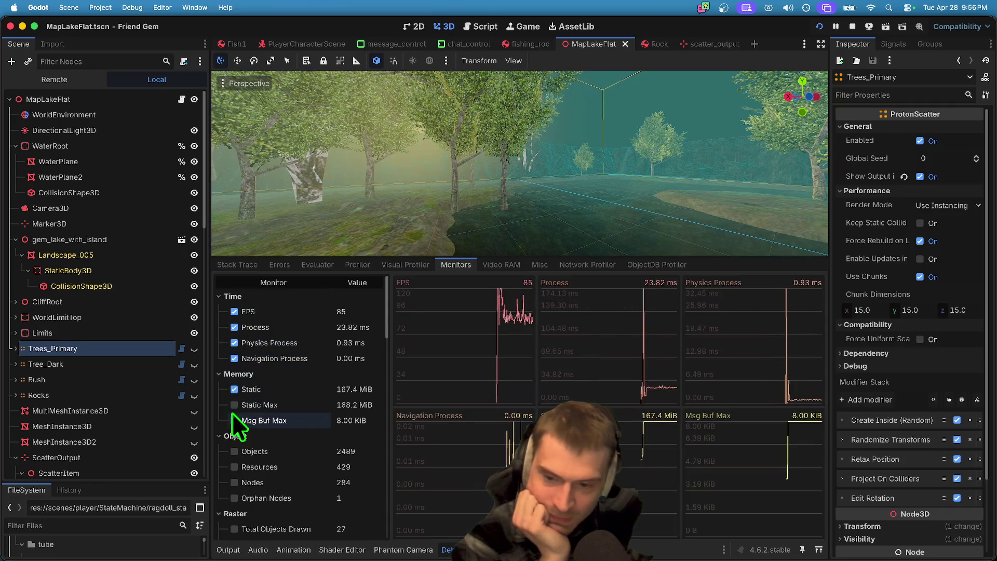
left_click(234, 408)
scroll(233, 413, "down", 3)
left_click(234, 462)
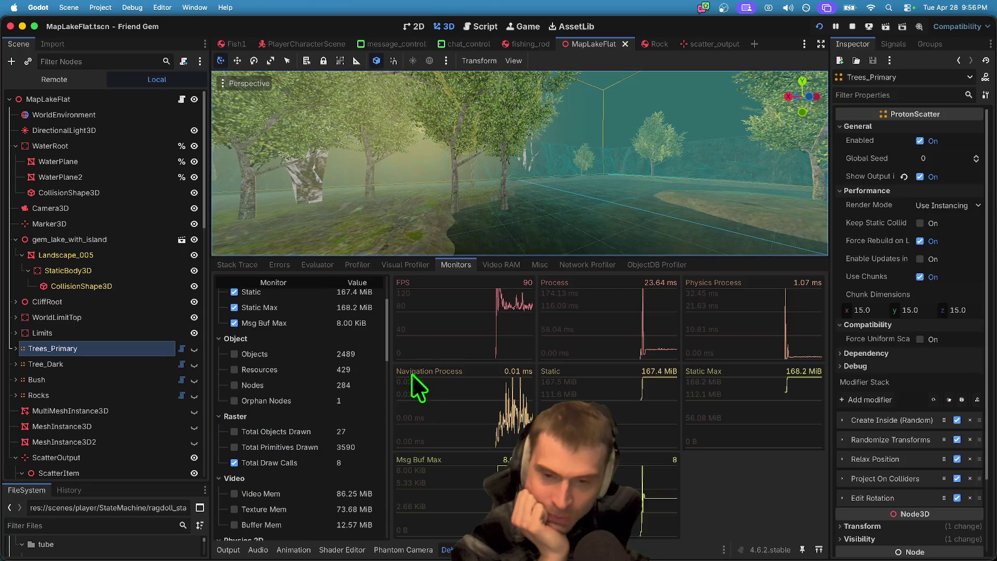
Step: Disable every monitor graph except Total Draw Calls, which holds steady at 8
scroll(312, 400, "up", 3)
left_click(247, 420)
left_click(246, 404)
left_click(255, 388)
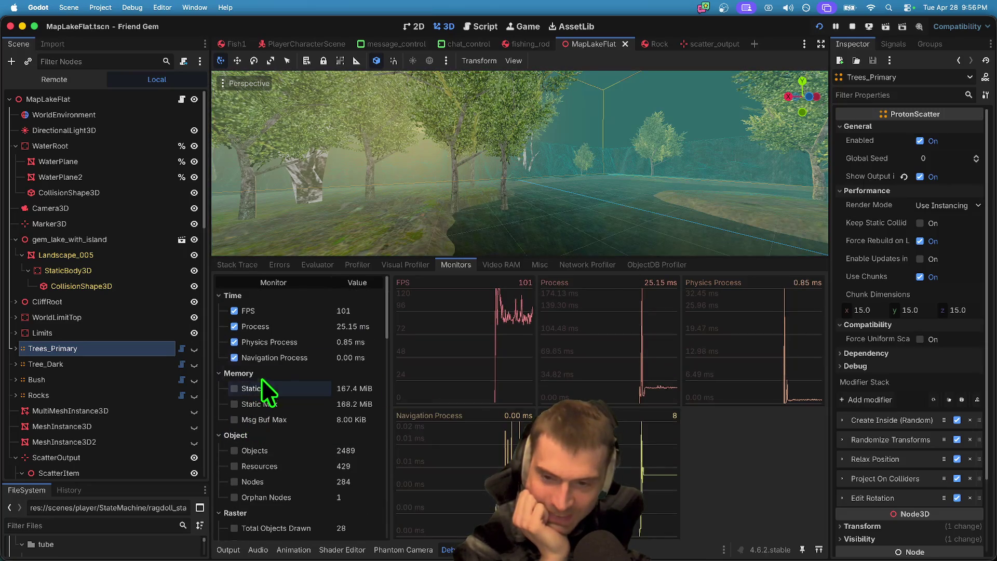
left_click(270, 357)
left_click(281, 341)
left_click(288, 326)
left_click(294, 311)
scroll(309, 363, "down", 3)
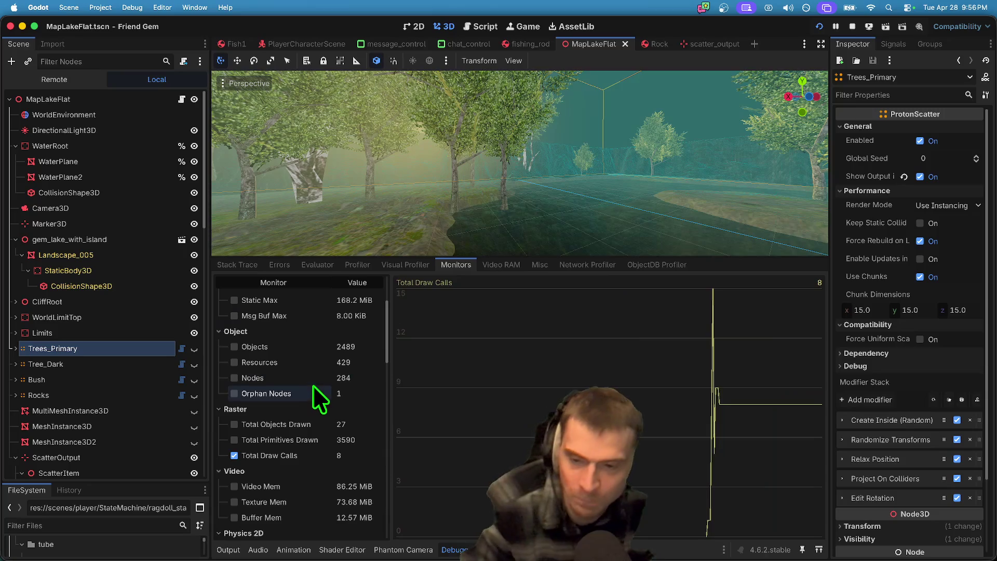
scroll(314, 459, "down", 1)
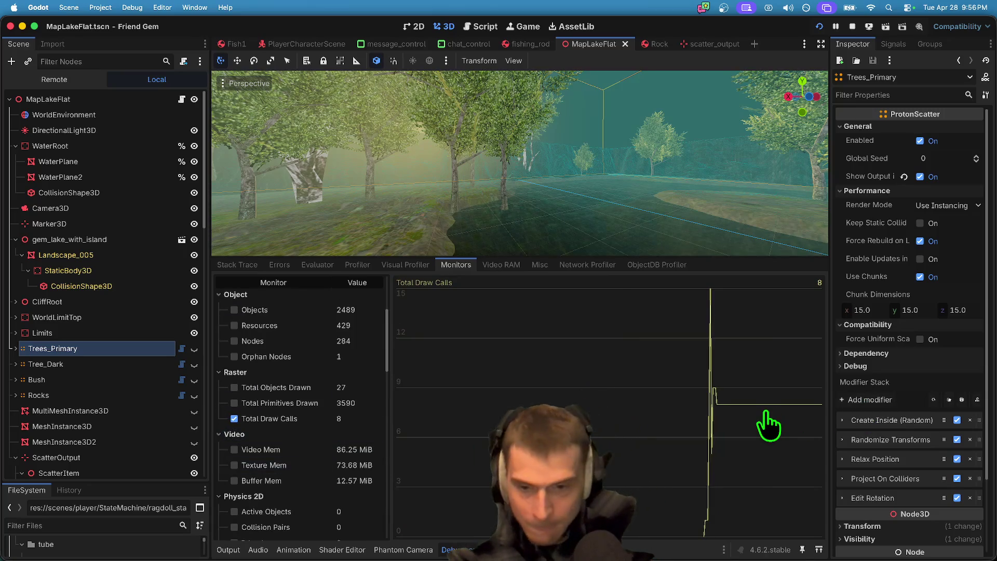
Step: Bring the running game to the front and move its window up and to the right
key("super+Tab")
key("Escape")
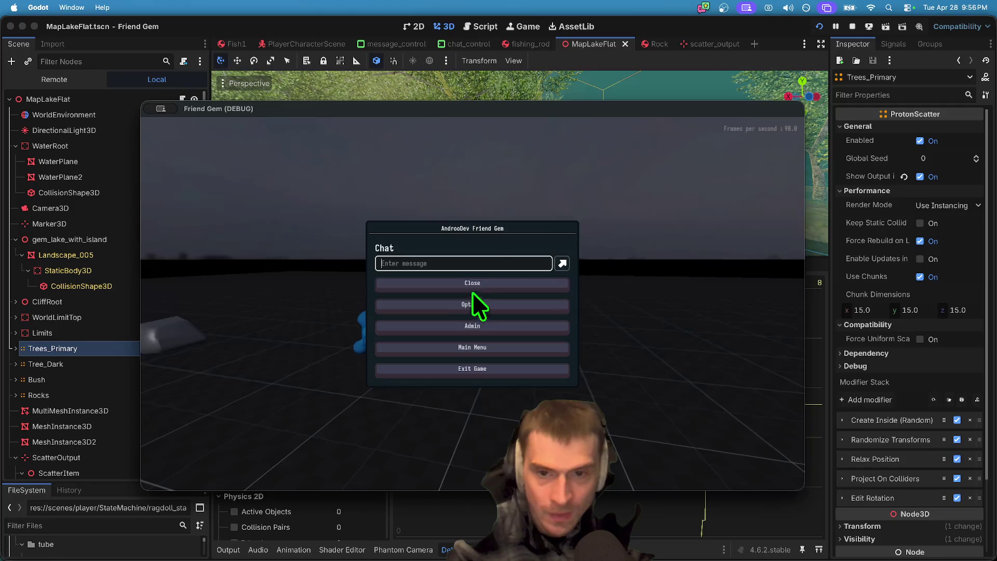
left_click_drag(457, 93, 623, 40)
key("Escape")
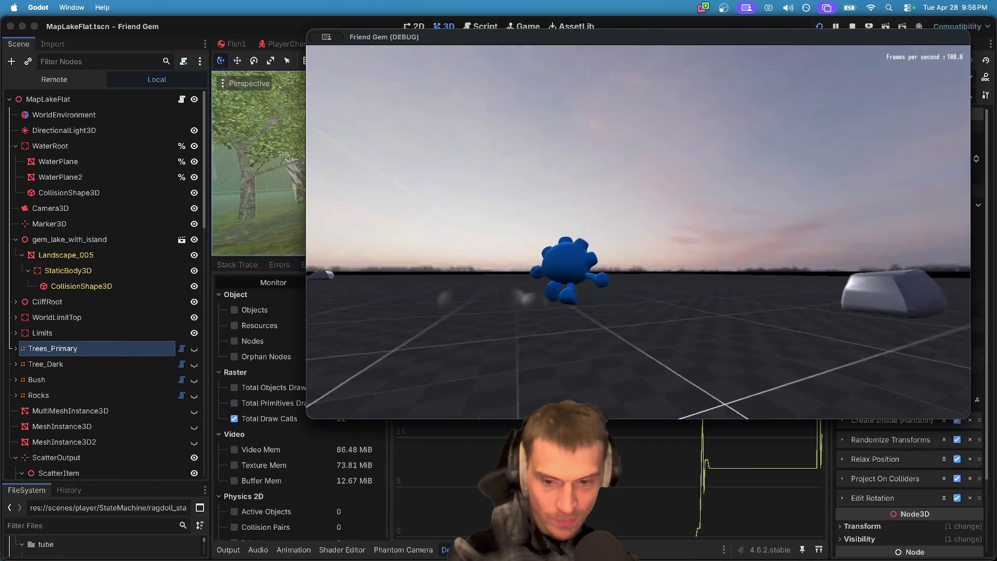
Step: Back in the editor, narrow the monitor list and scene tree to widen the draw-calls graph
key("super+Tab")
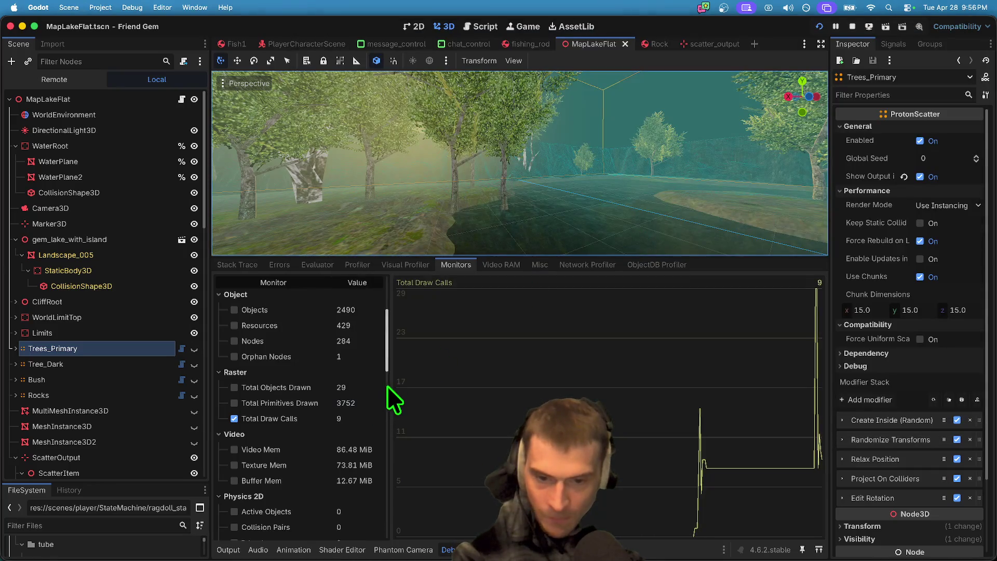
left_click_drag(390, 378, 366, 375)
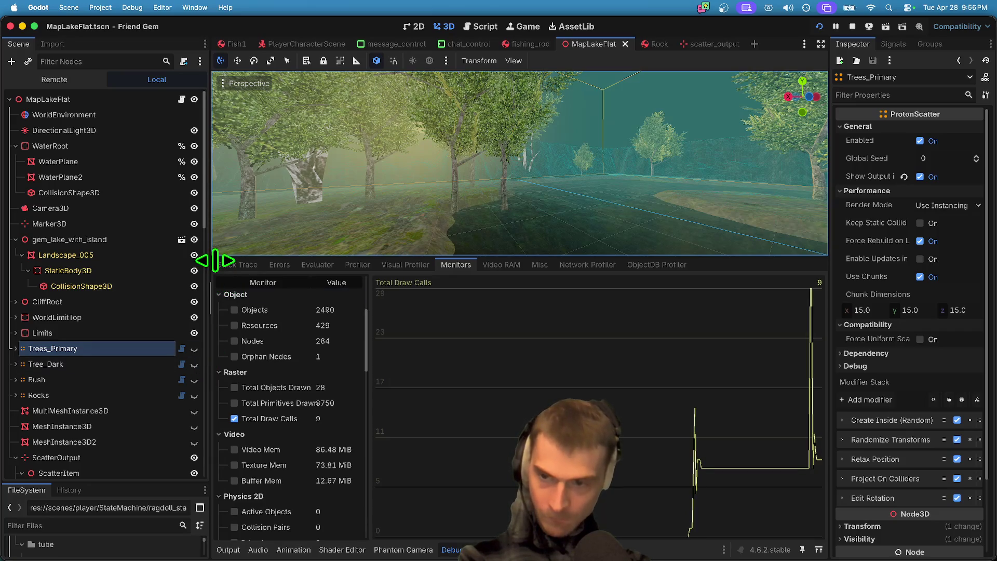
left_click_drag(205, 261, 105, 262)
Step: Bring the game forward again and shrink it to a small top-left window
key("super+b")
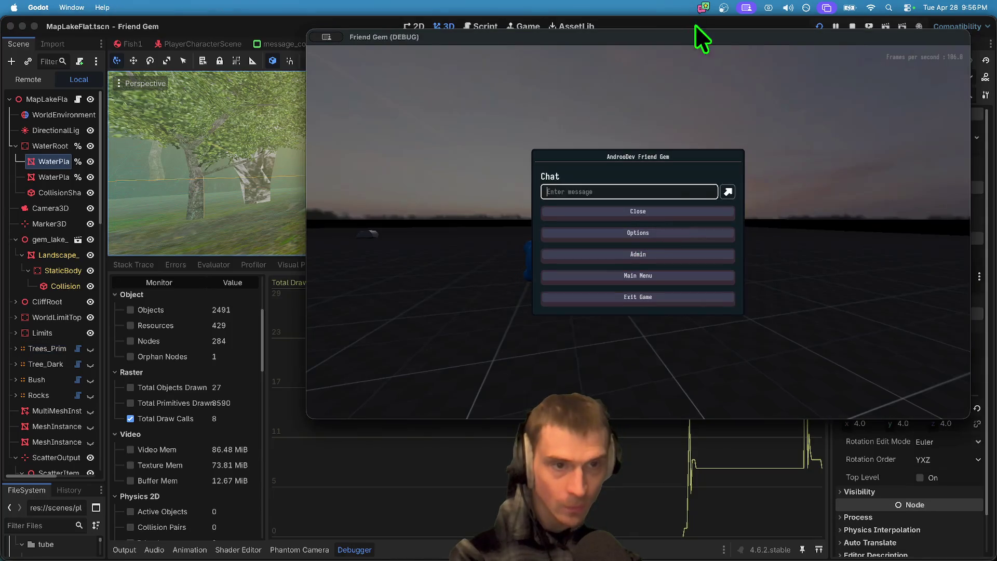
mouse_move(701, 39)
left_mouse_down()
mouse_move(378, 40)
mouse_move(419, 27)
left_mouse_up()
key("Escape")
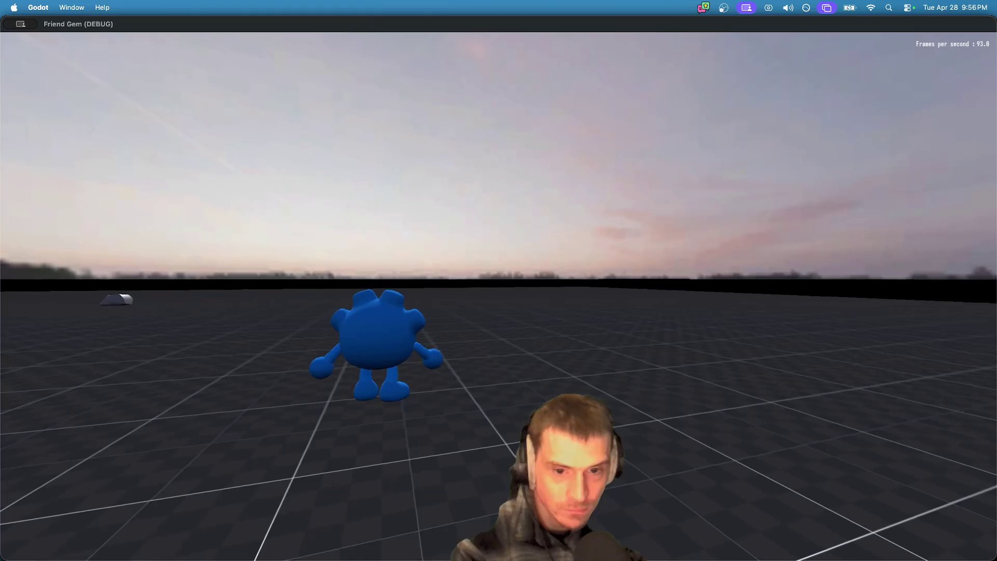
key("Escape")
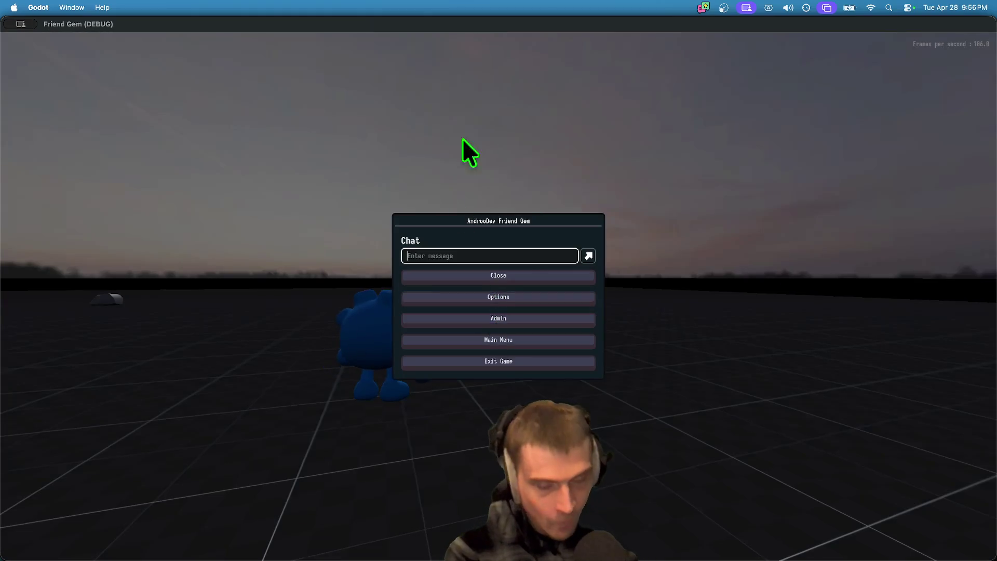
key("Escape")
key("Escape")
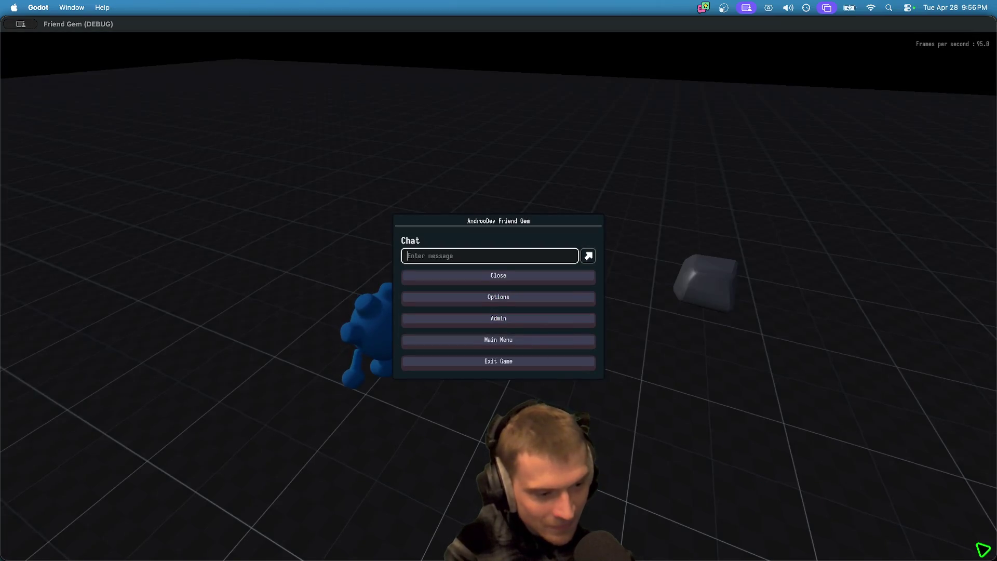
key("F11")
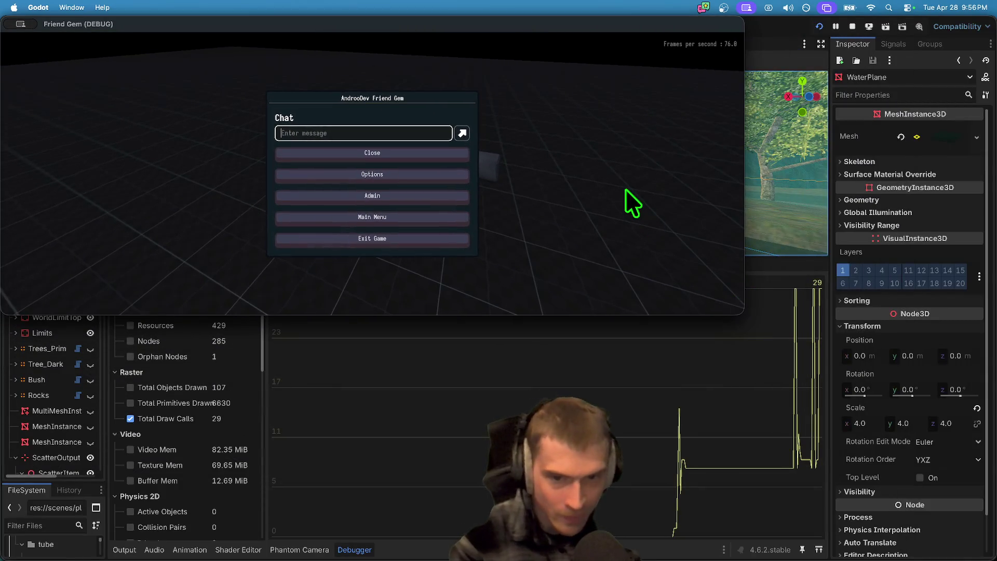
Step: Resume play, run the character over to a rock, pick it up and jump
key("Escape")
key("e")
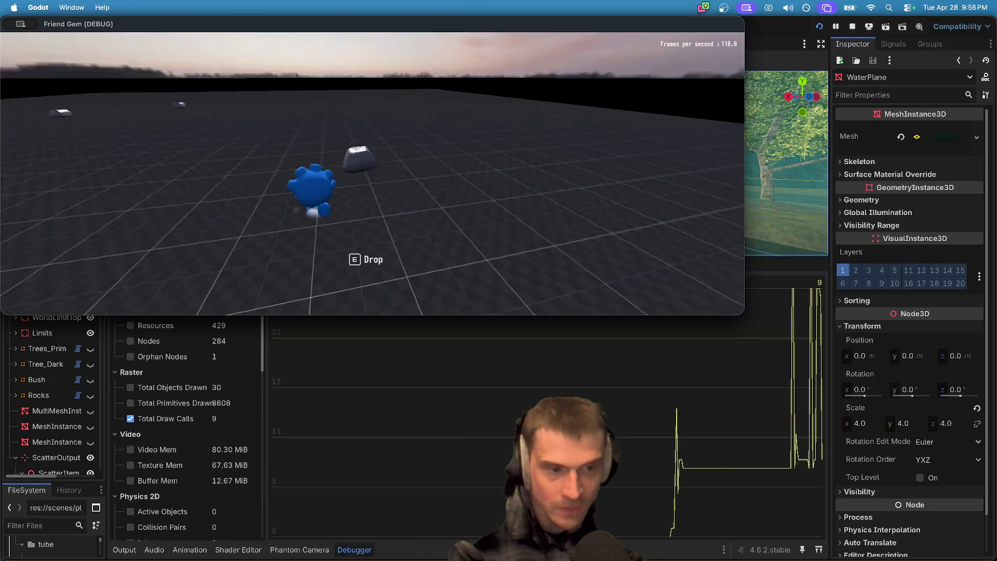
key("w")
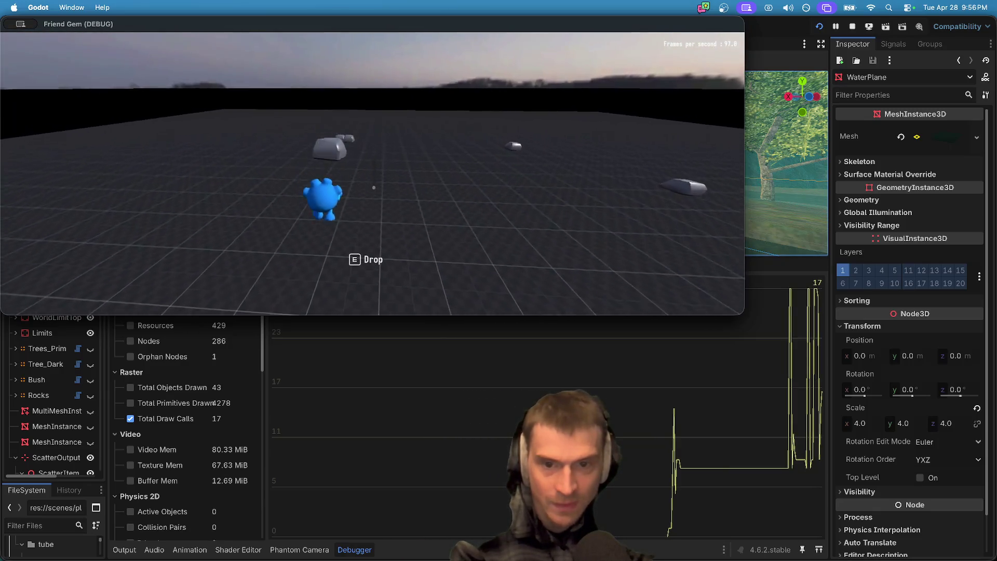
key("e")
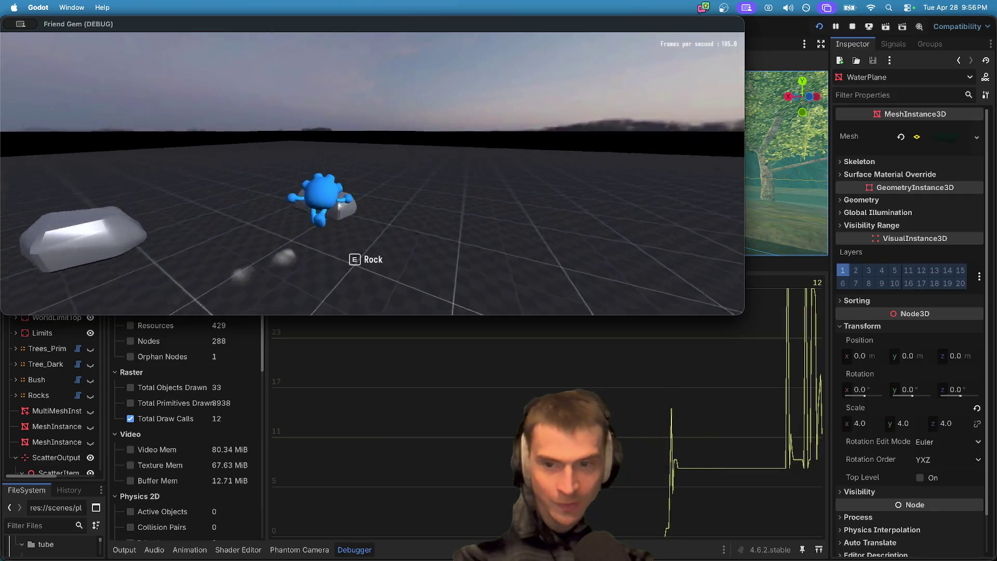
key("a")
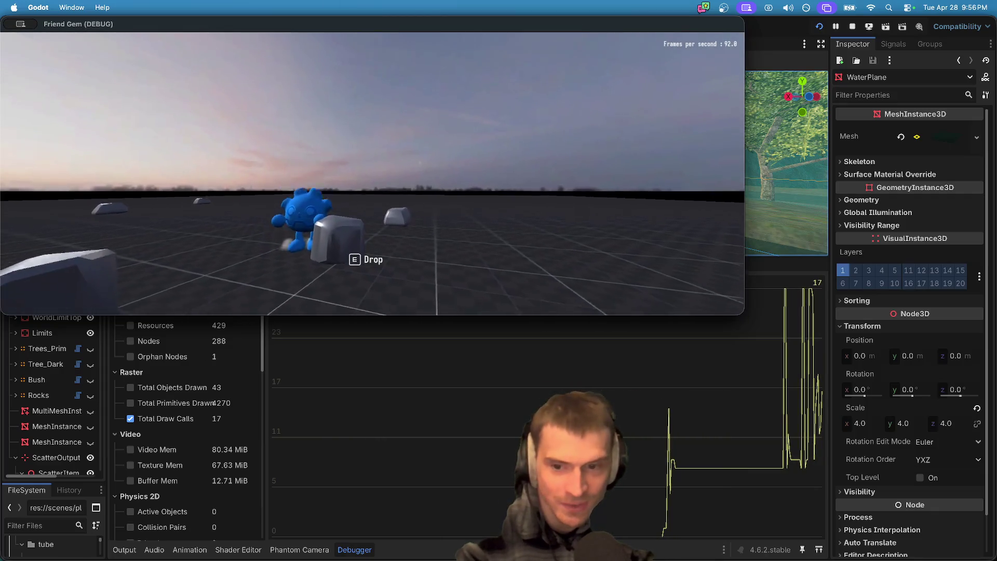
key("w")
key("w")
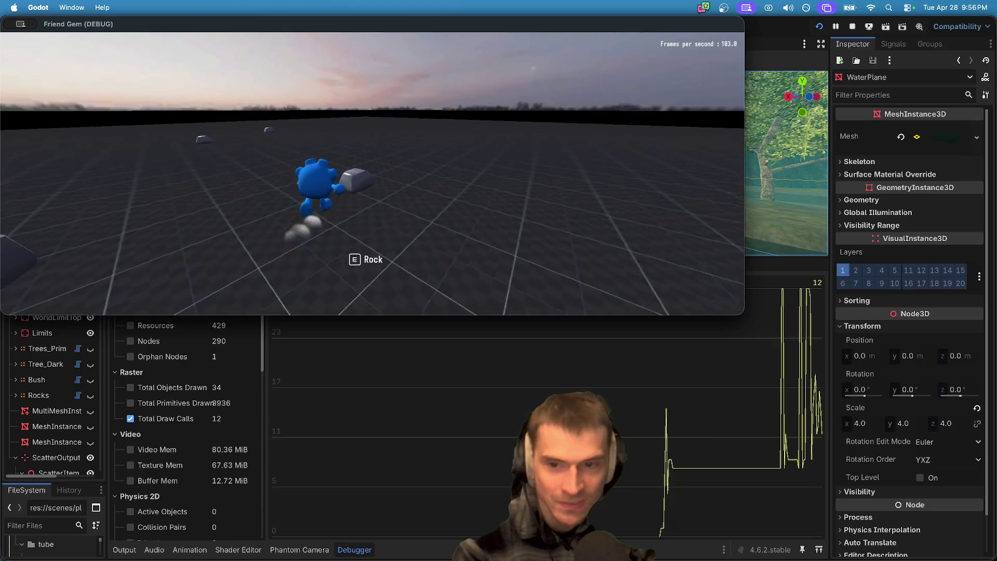
key("w")
key("w")
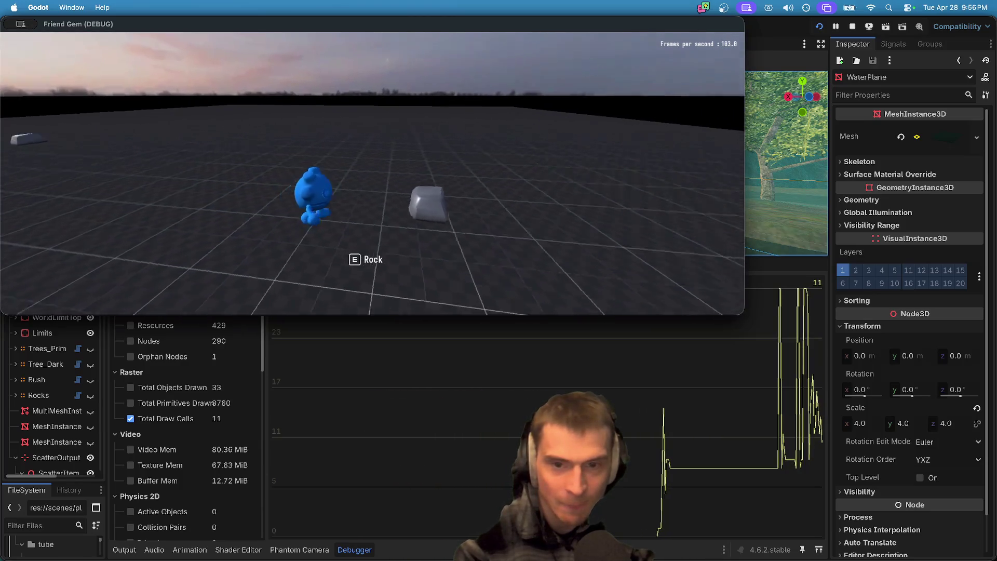
key("w")
key("w")
key("w")
key("w")
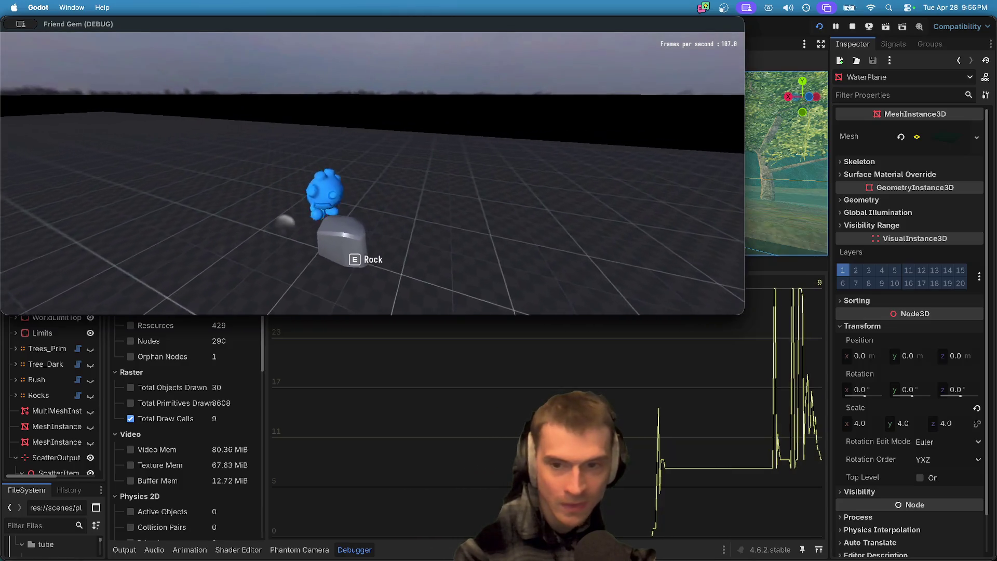
key("e")
key("w")
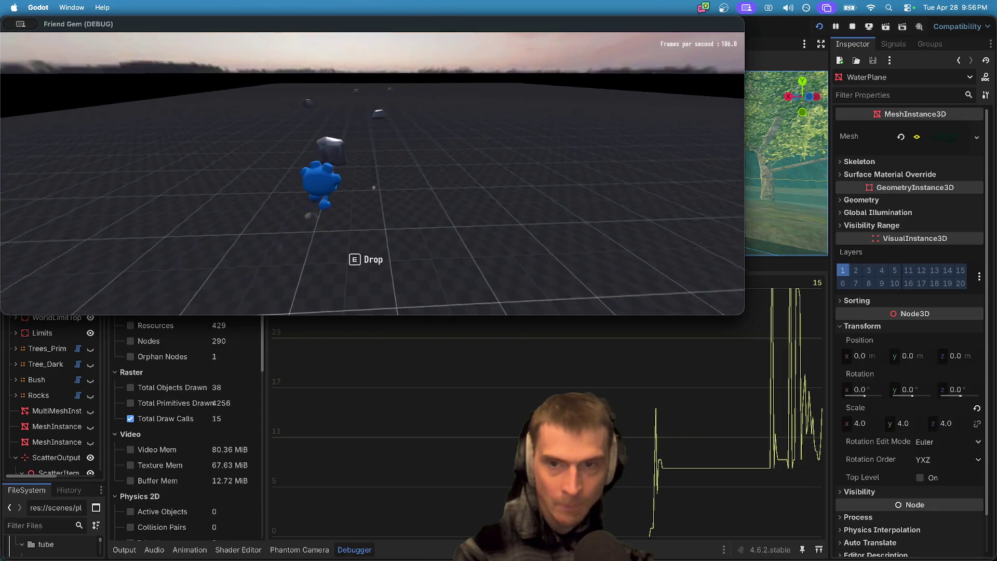
key("space")
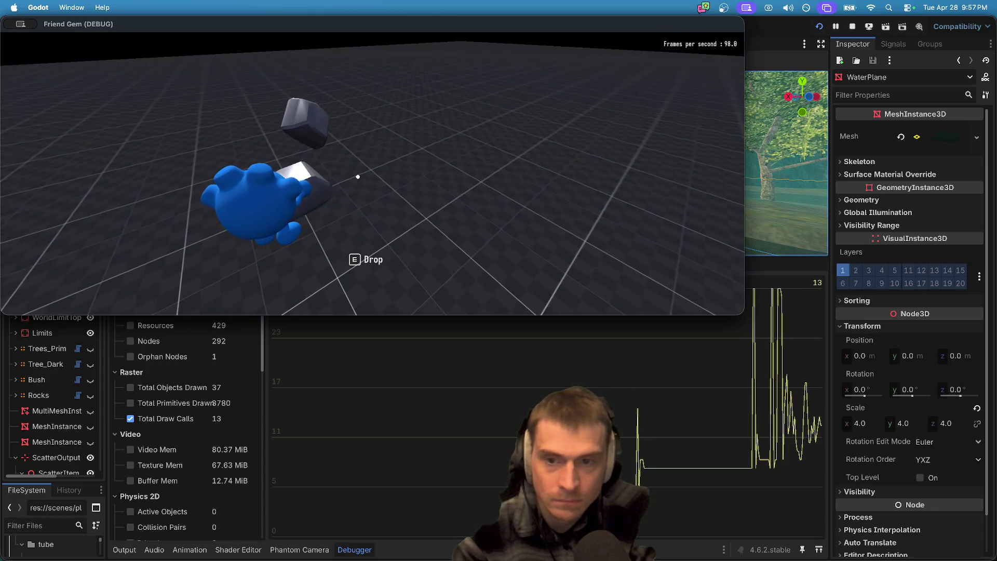
Step: Carry, drop and re-pick the rock among the others, then pause into the admin level menu
key("e")
key("w")
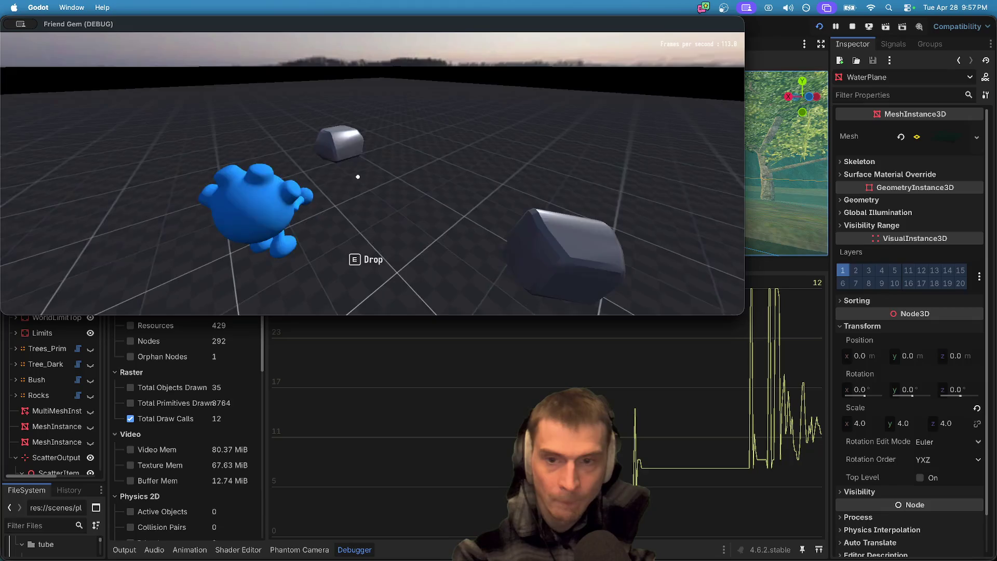
key("w")
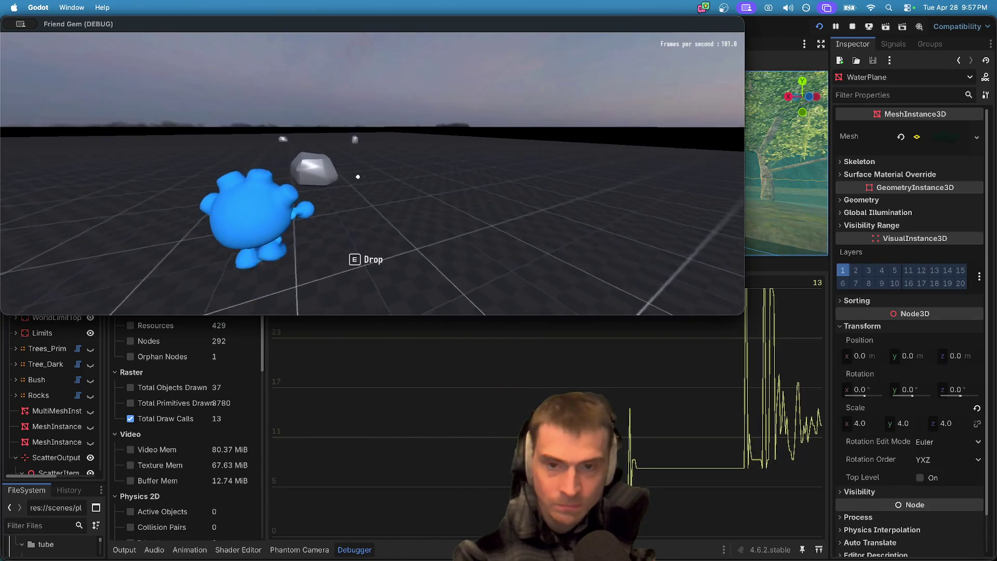
key("e")
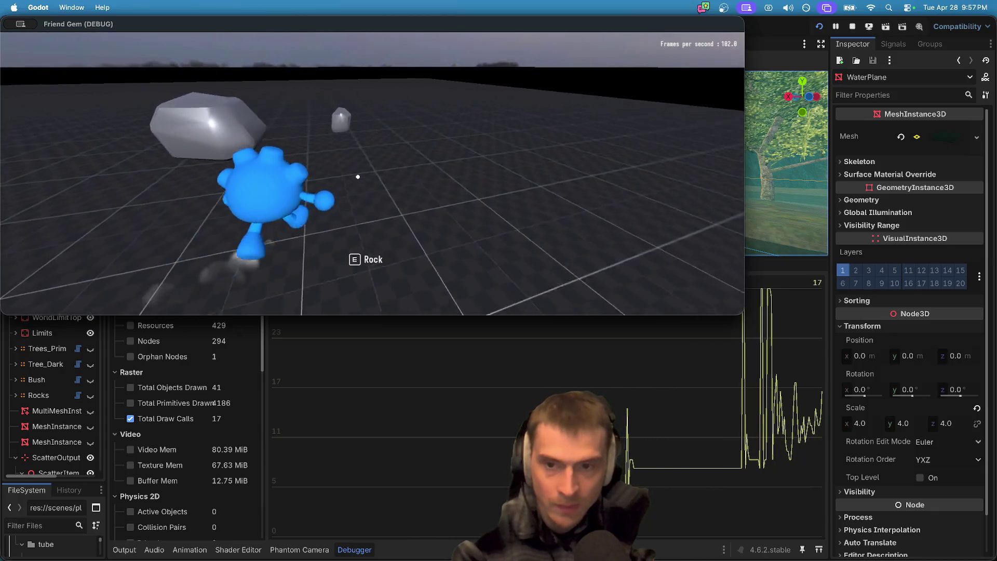
key("e")
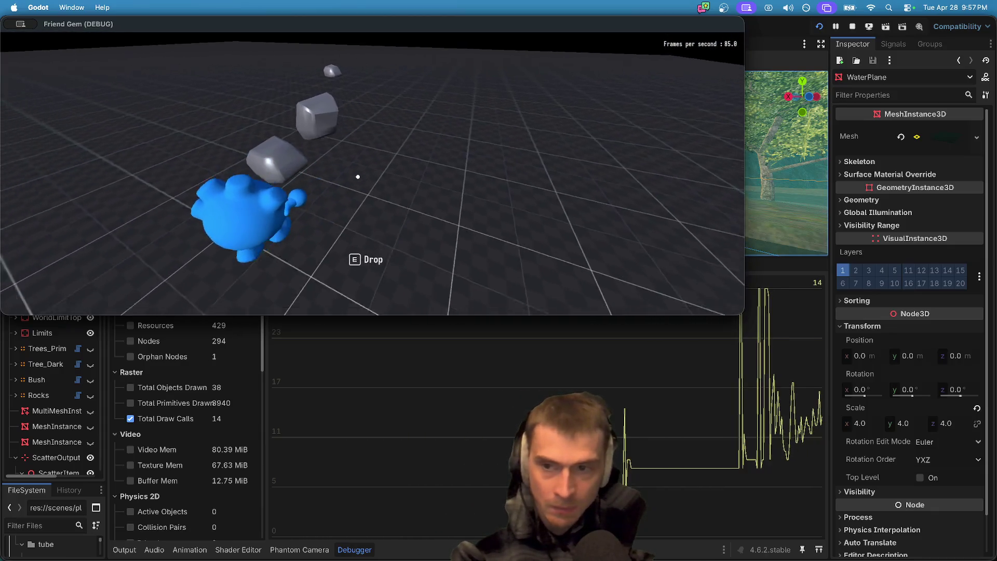
key("e")
key("w")
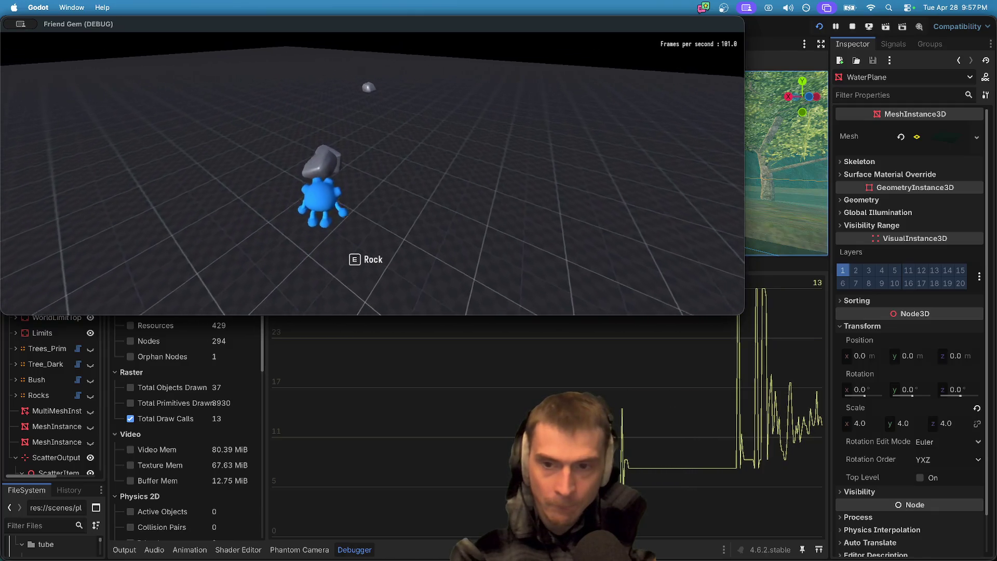
key("Escape")
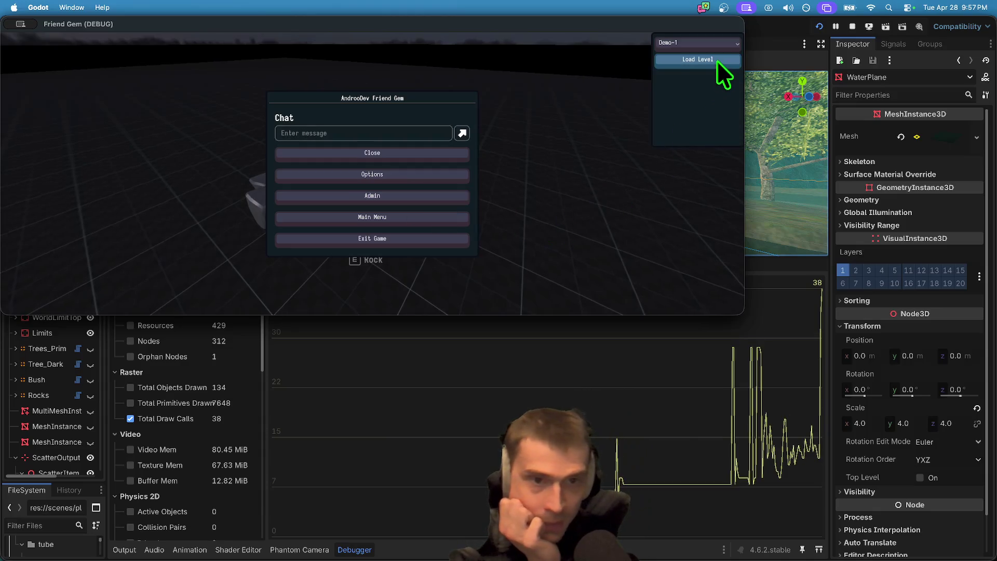
Step: Load the MapLakeFlat level from the running game's Load Level list
left_click(715, 45)
left_click(707, 76)
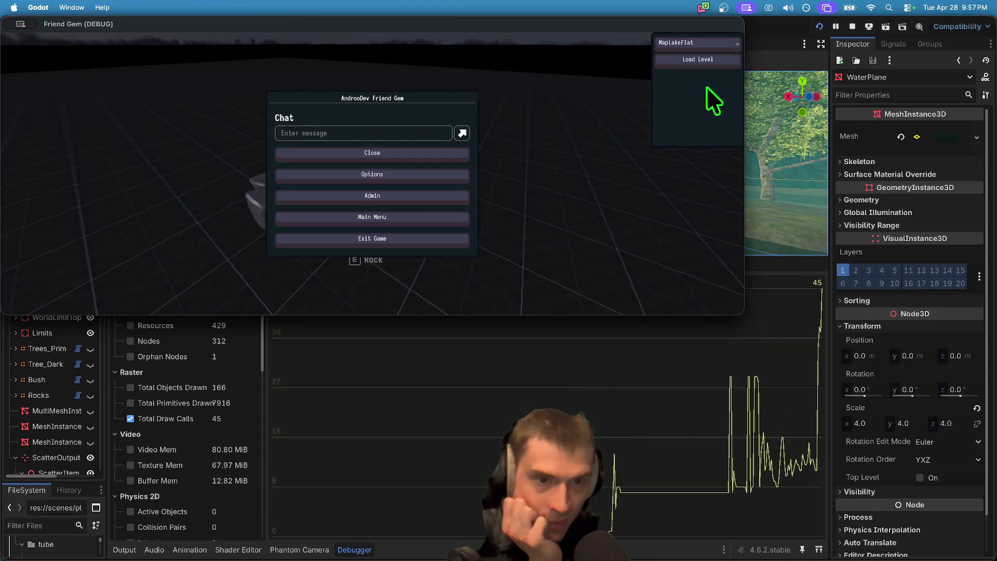
left_click(715, 57)
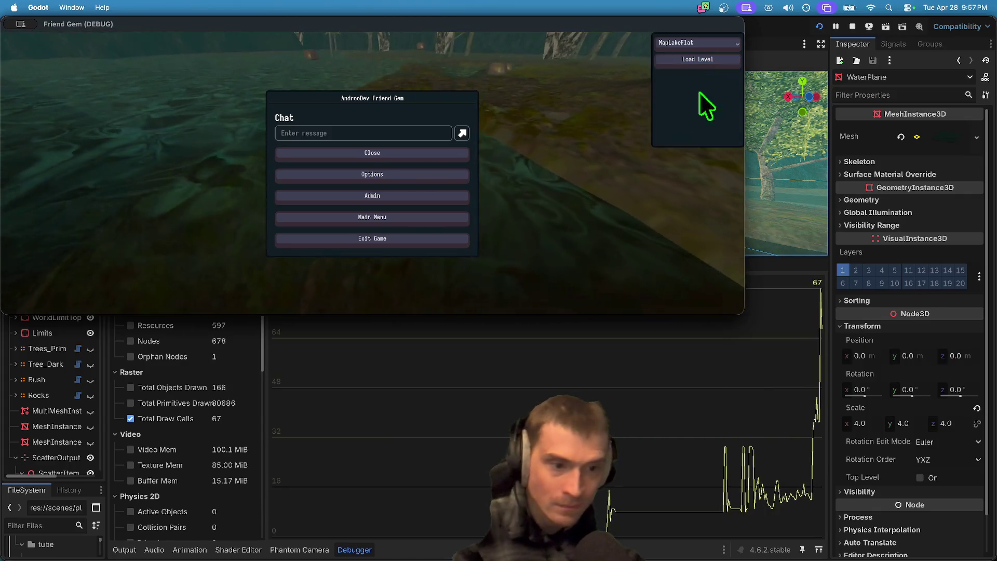
Step: Resume play, run the character up the hill and down to the water, then return to the editor
key("Escape")
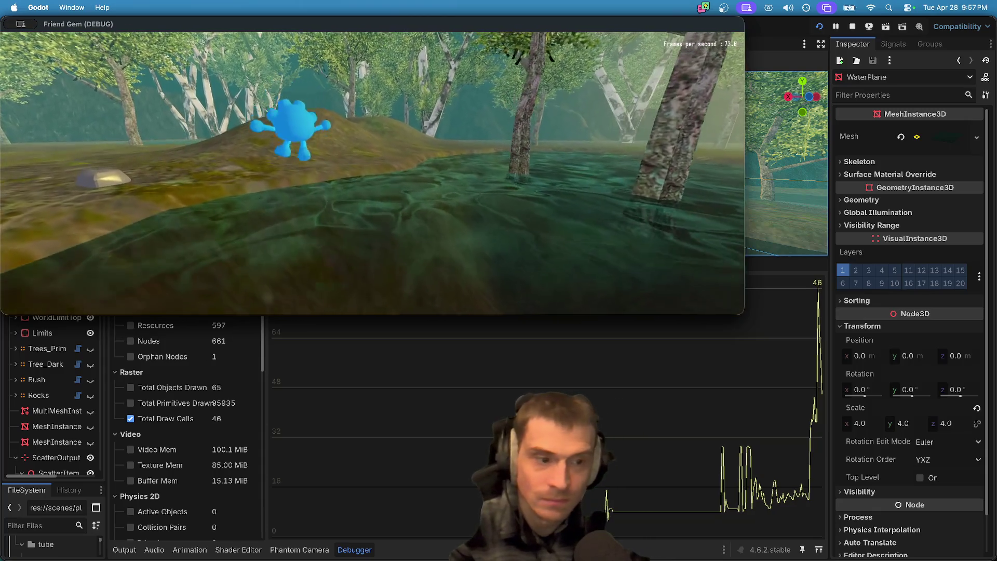
key("w")
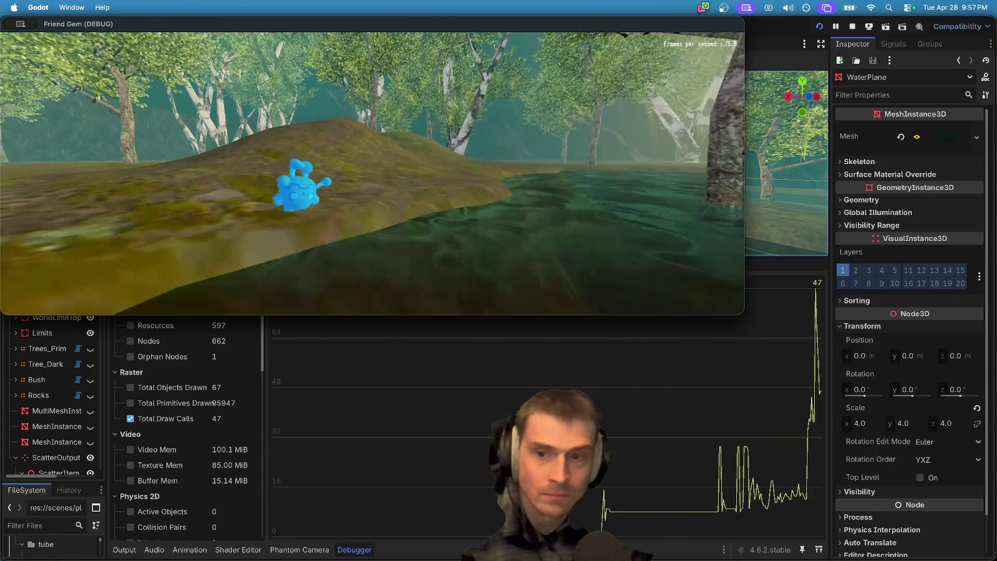
key("w")
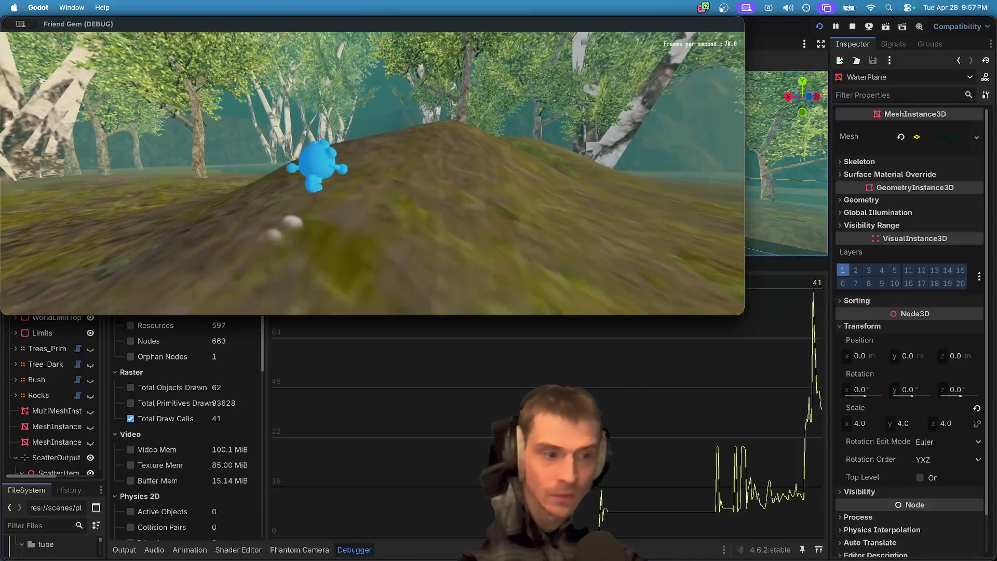
key("w")
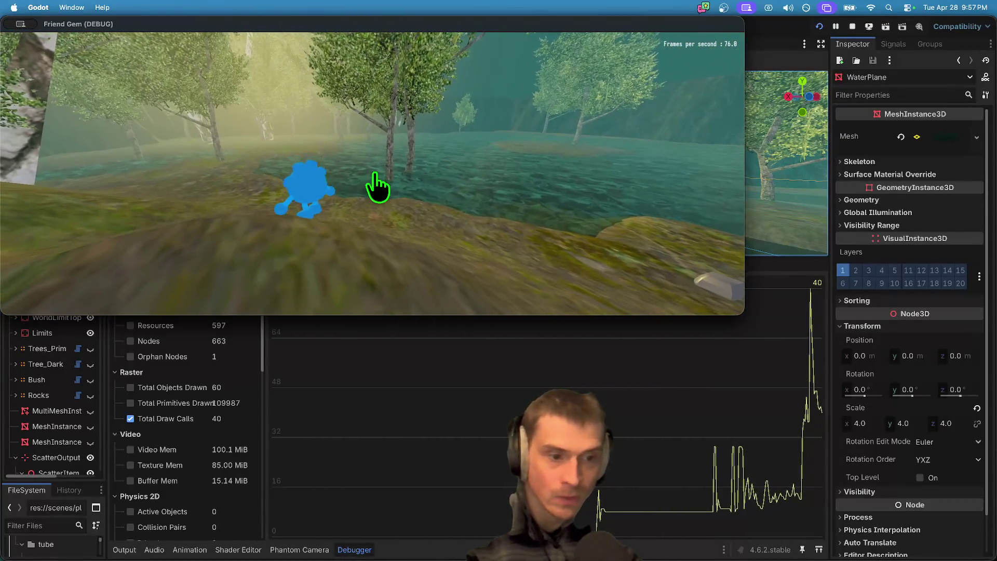
key("super+Tab")
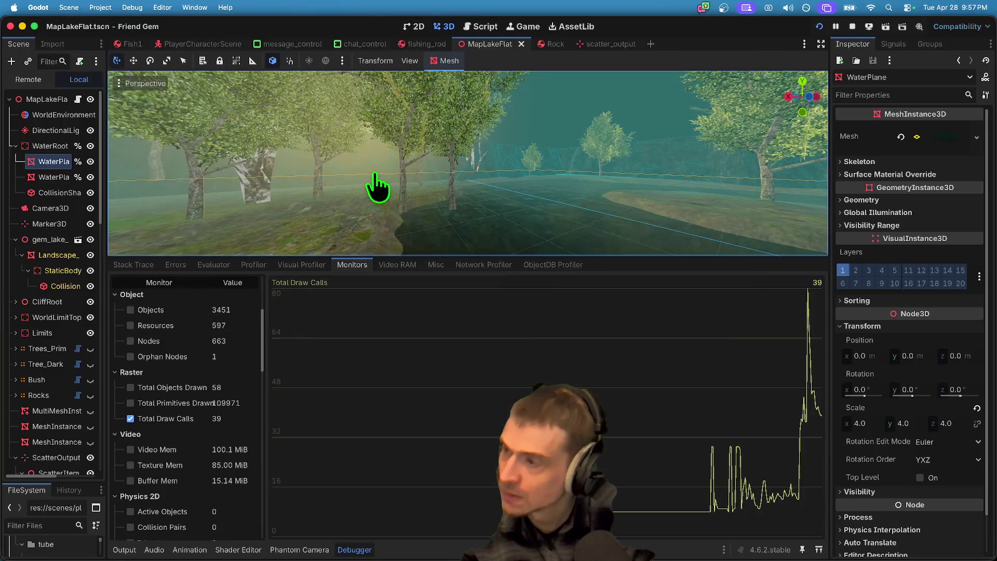
Step: Check the ScatterOutput items in the Scene dock, then bring up the running game with draw calls down to 15
scroll(73, 359, "down", 10)
scroll(65, 369, "up", 7)
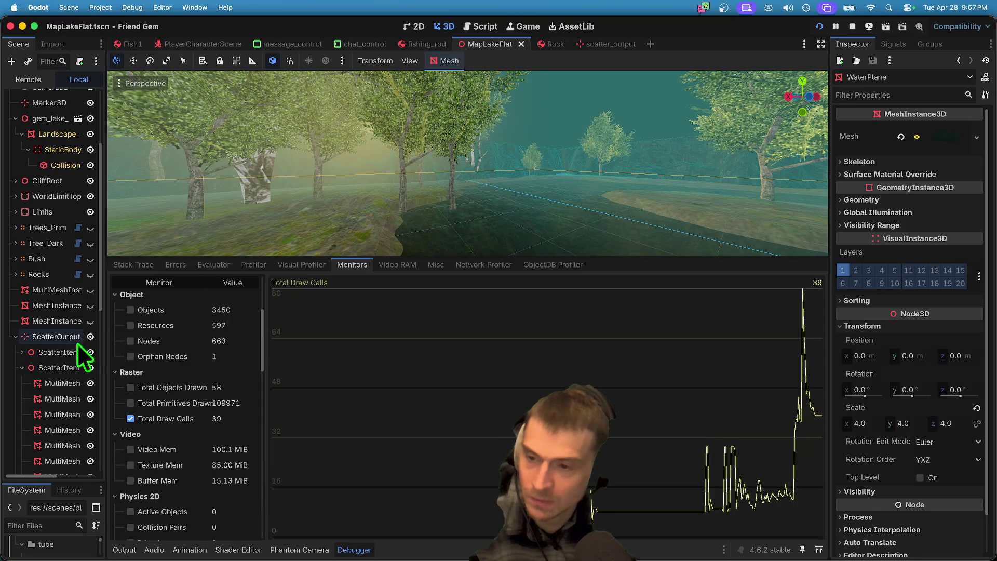
key("super+Tab")
key("super+Tab")
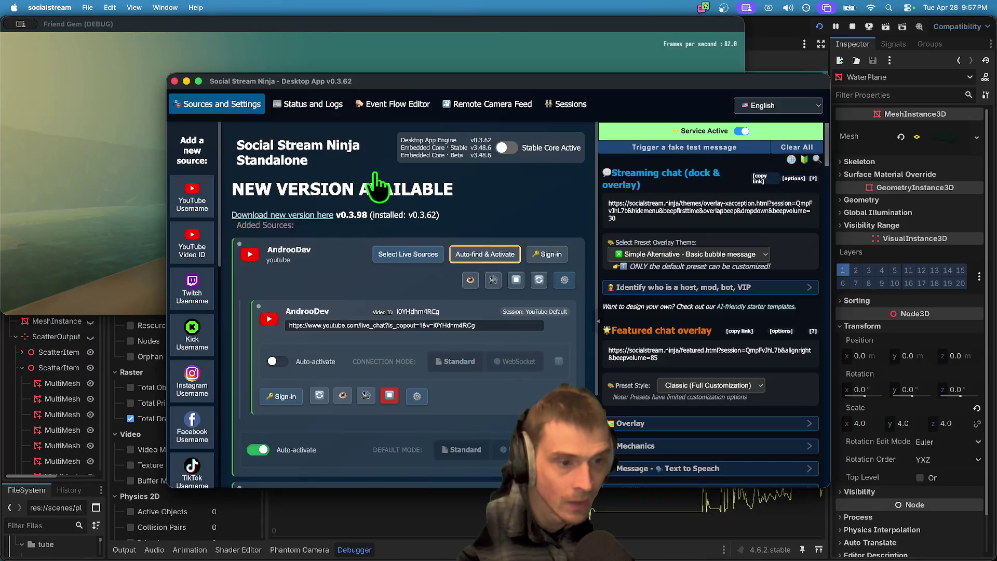
left_click(912, 236)
key("super+Tab")
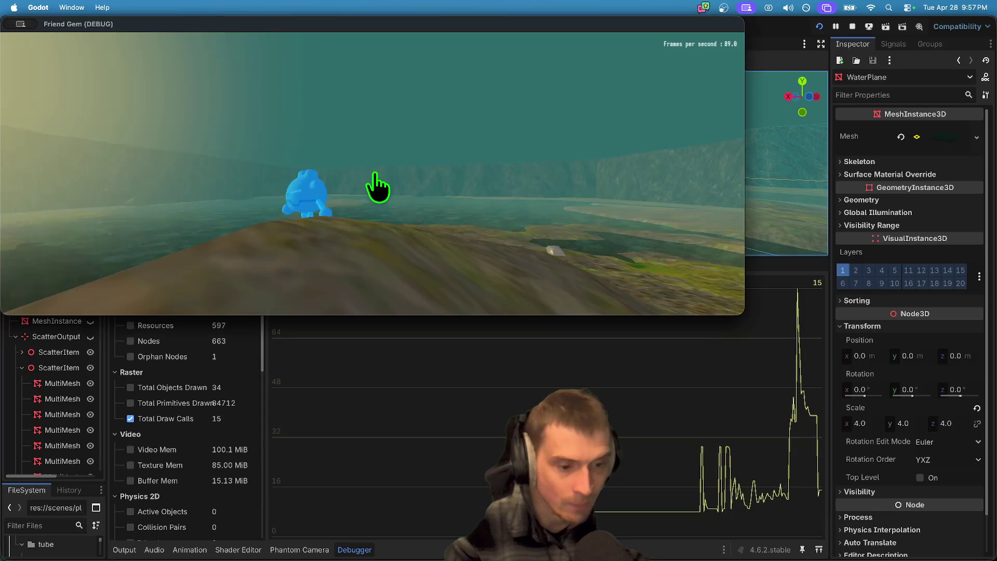
key("super+Tab")
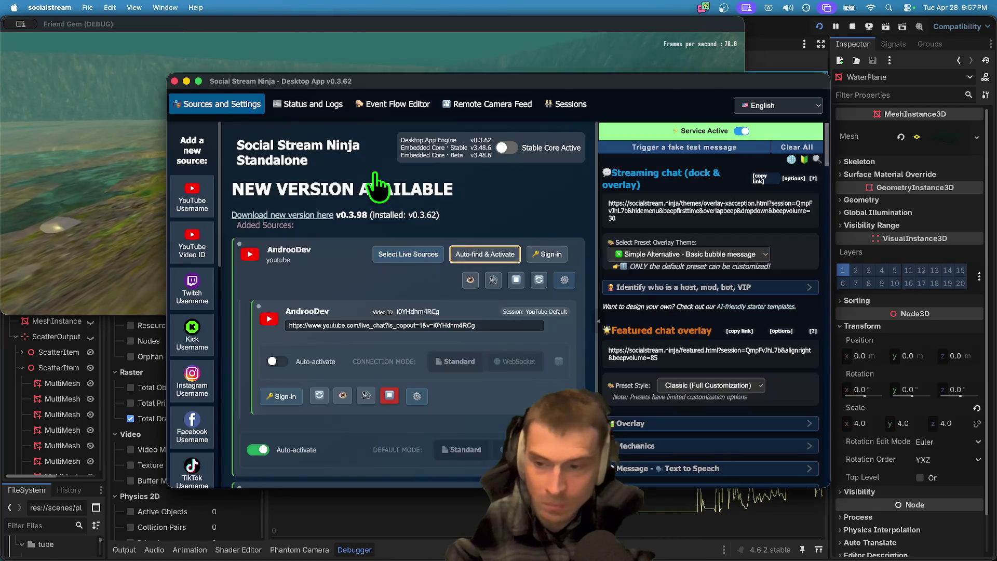
Step: Turn Trees_Prim visibility back on in the Scene dock and refocus the running game
left_click(73, 373)
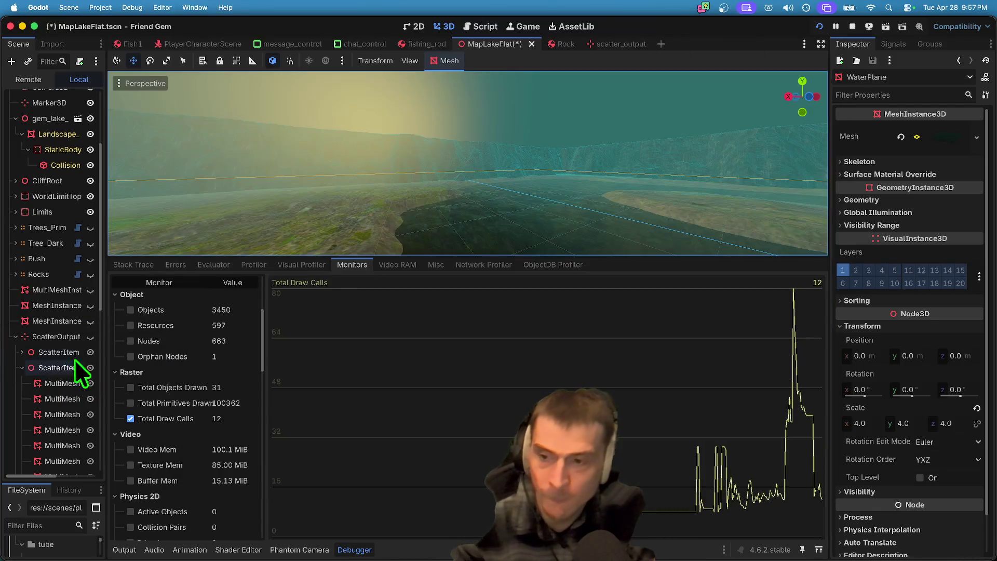
left_click(91, 229)
key("super+Tab")
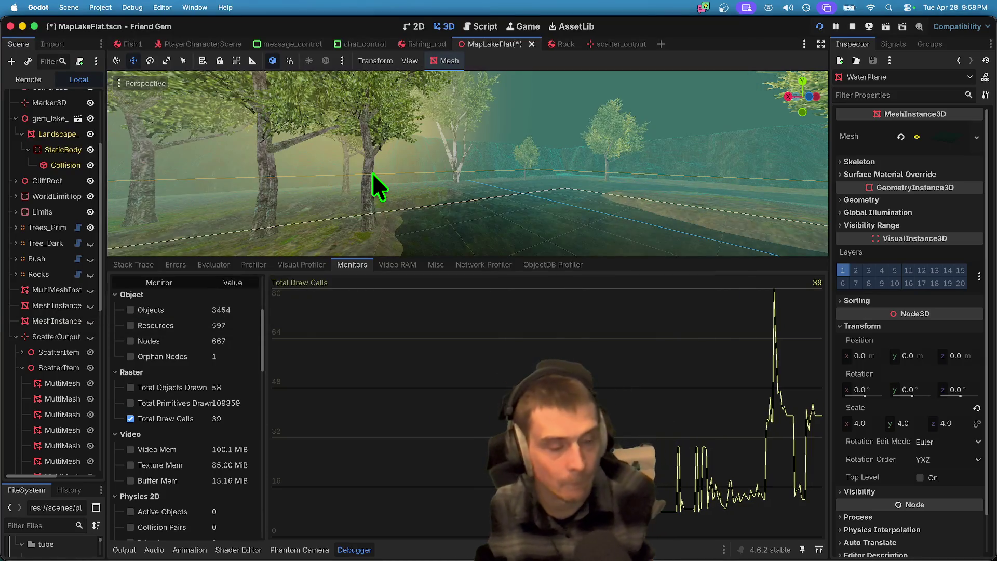
left_click(373, 174)
key("Escape")
key("Escape")
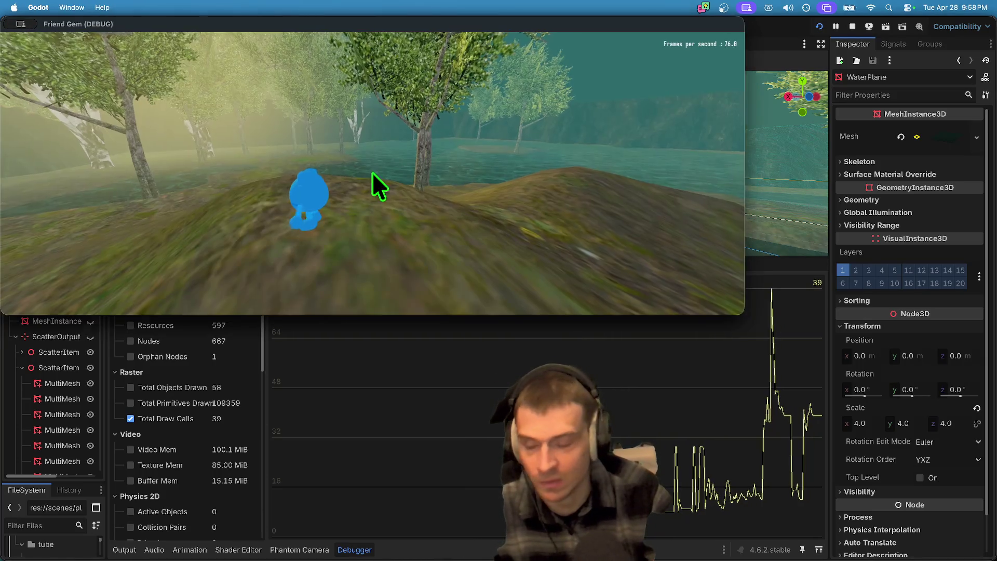
left_click(65, 356)
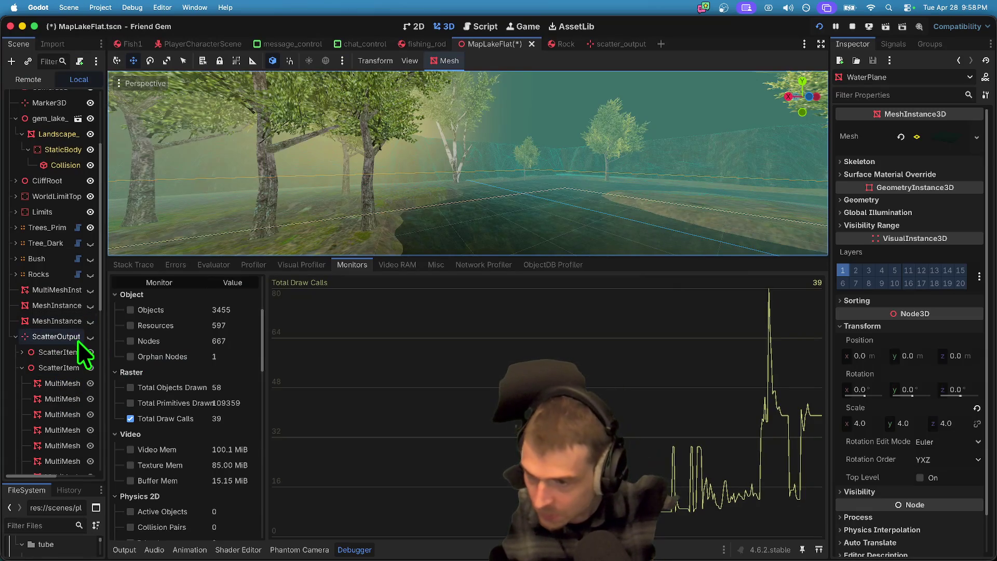
key("super+Tab")
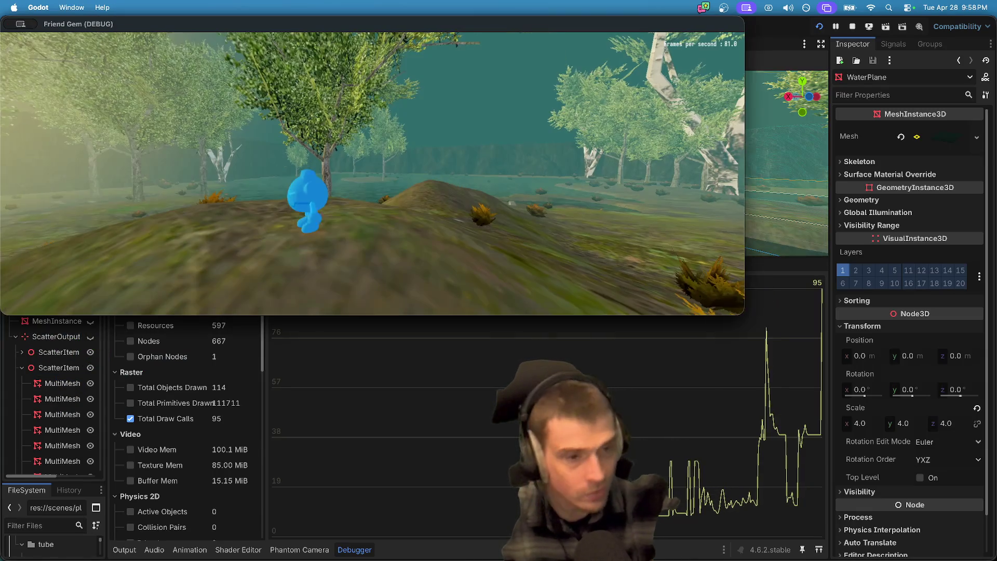
Step: Run the character across the hill toward the trees while draw calls climb past 100
key("w")
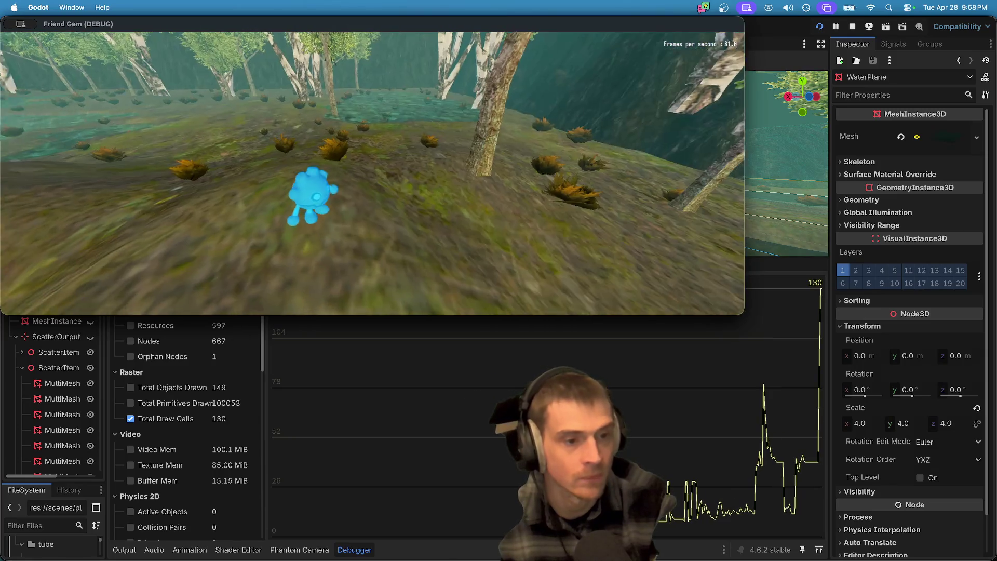
key("w")
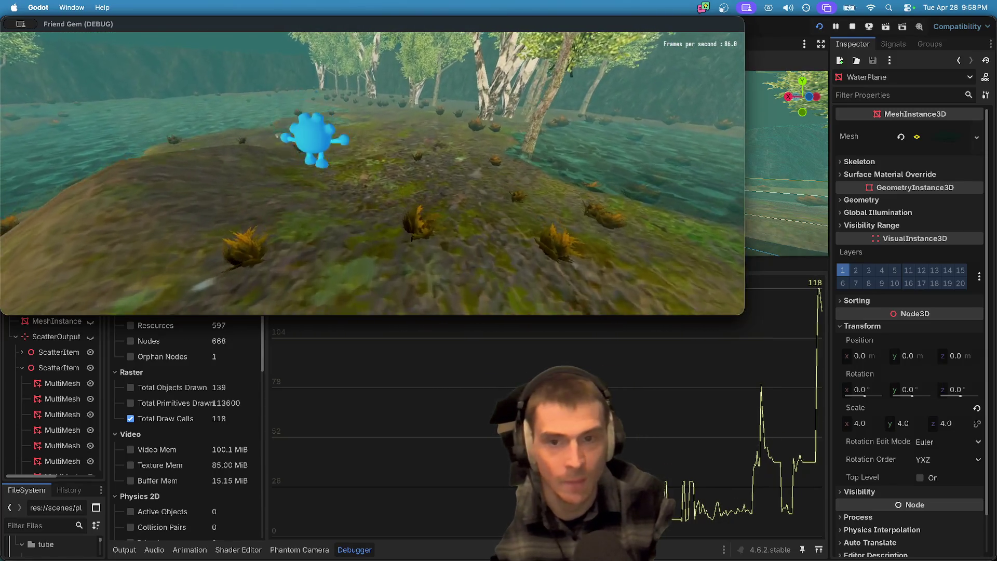
key("w")
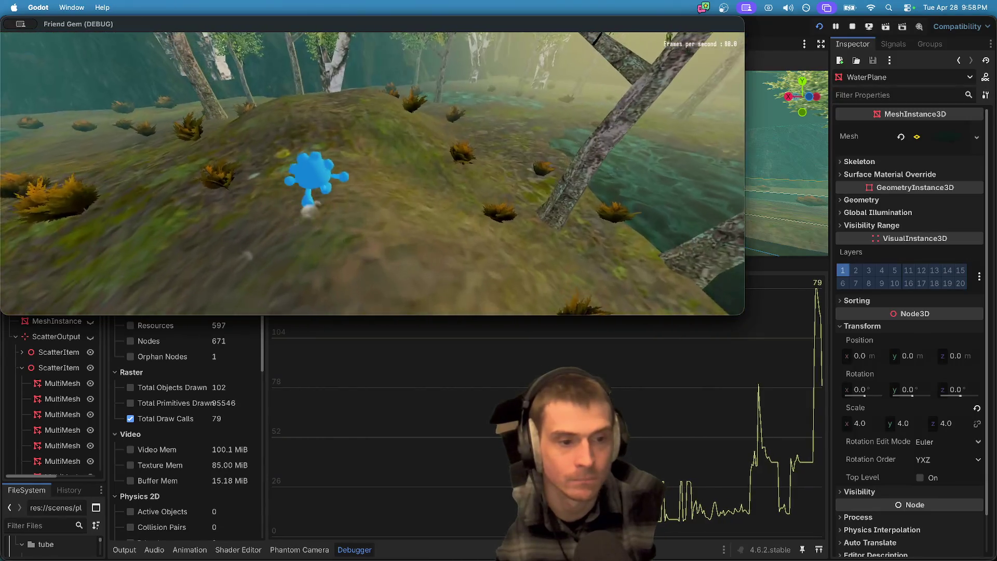
key("w")
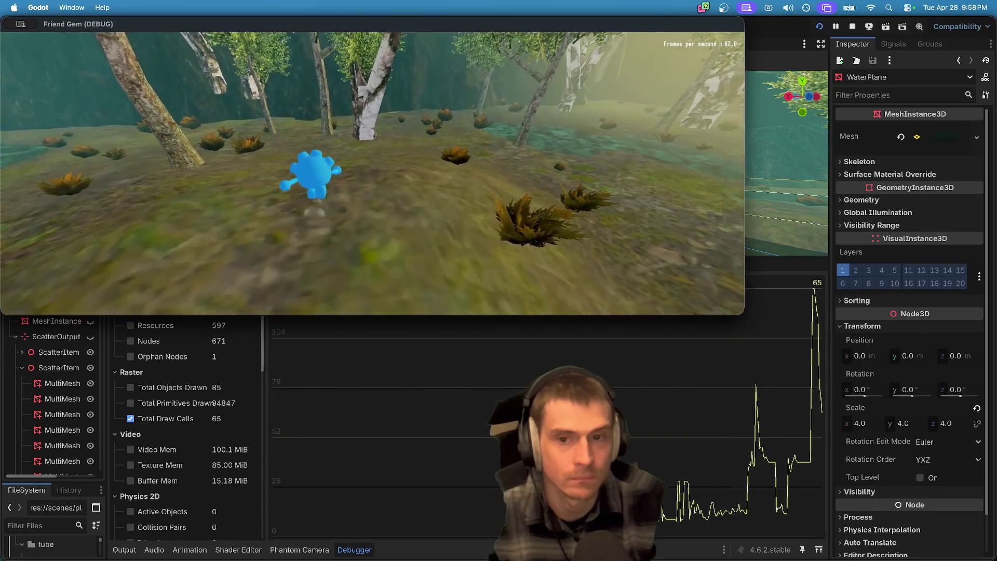
key("w")
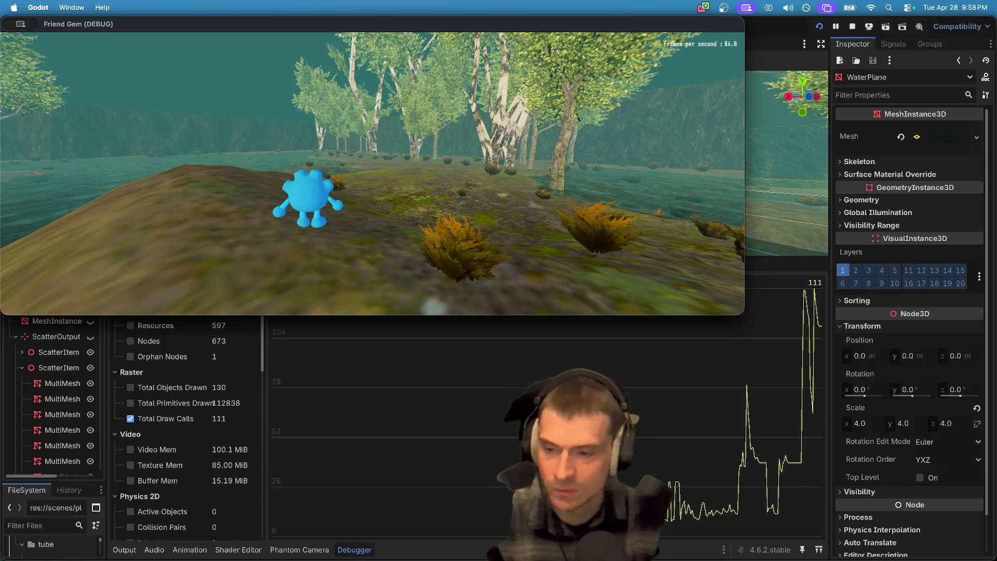
key("super+Tab")
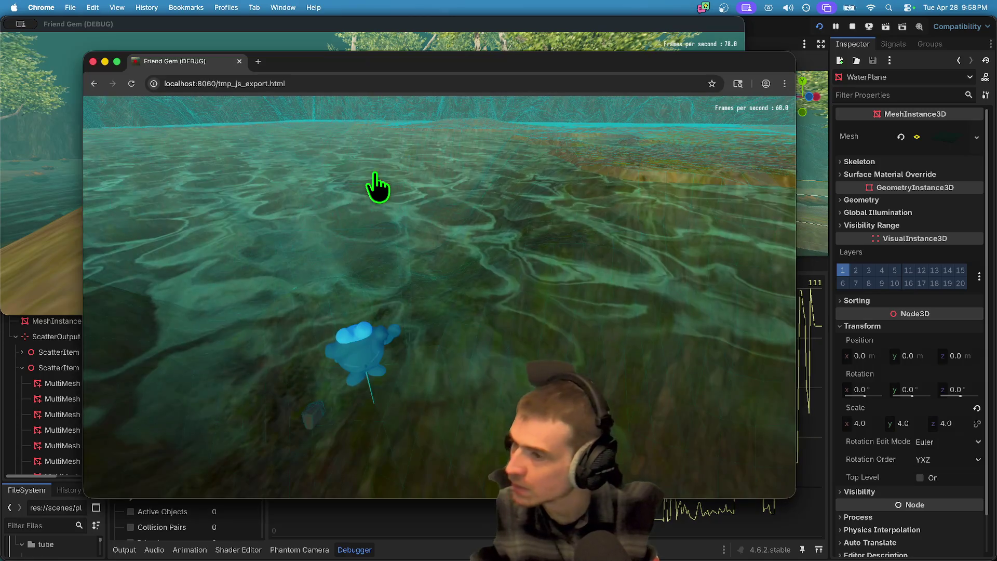
Step: Search Google for 'good draw call number n64' and read the expanded AI overview
key("super+t")
type("good draw call number ")
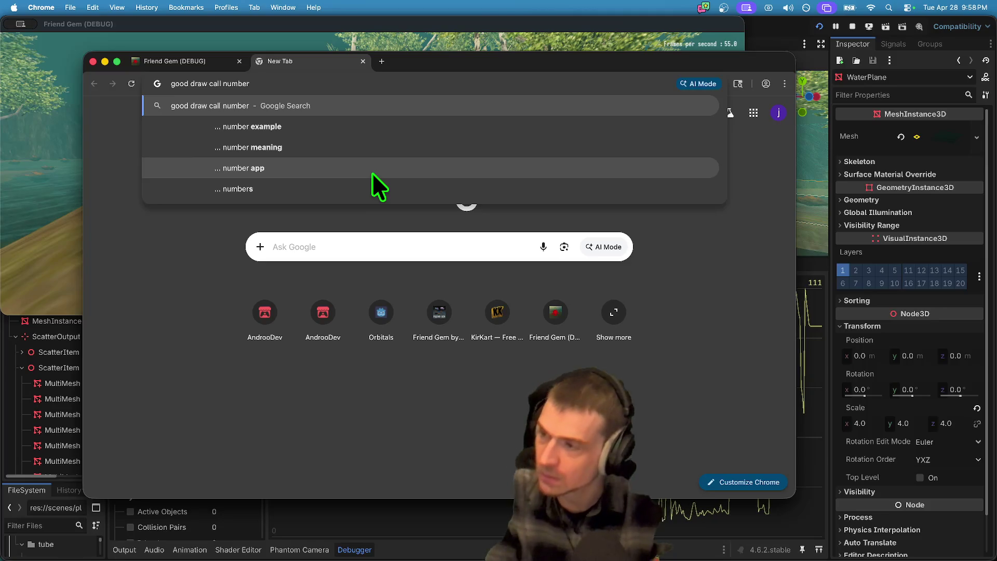
type("n64")
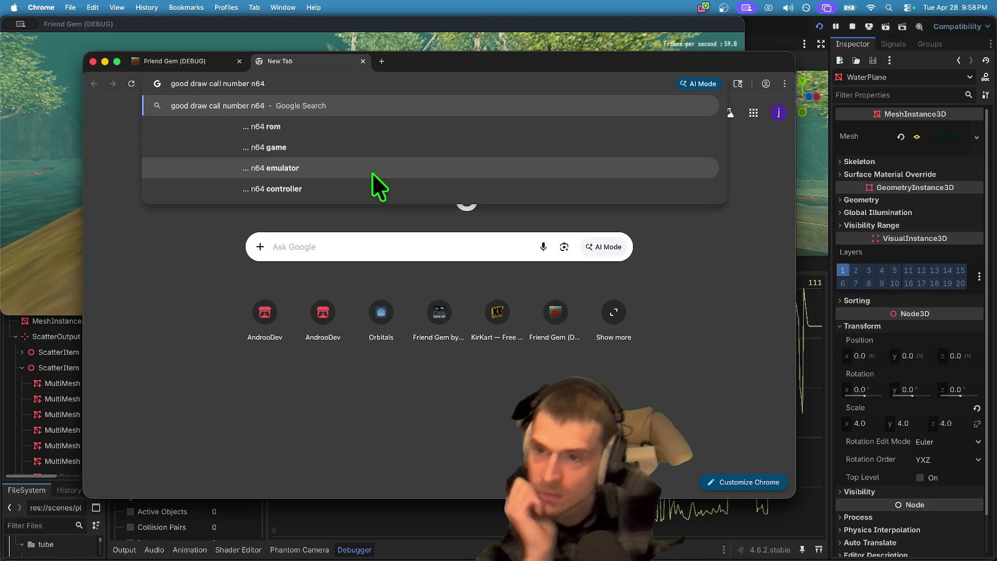
key("Return")
scroll(661, 412, "down", 1)
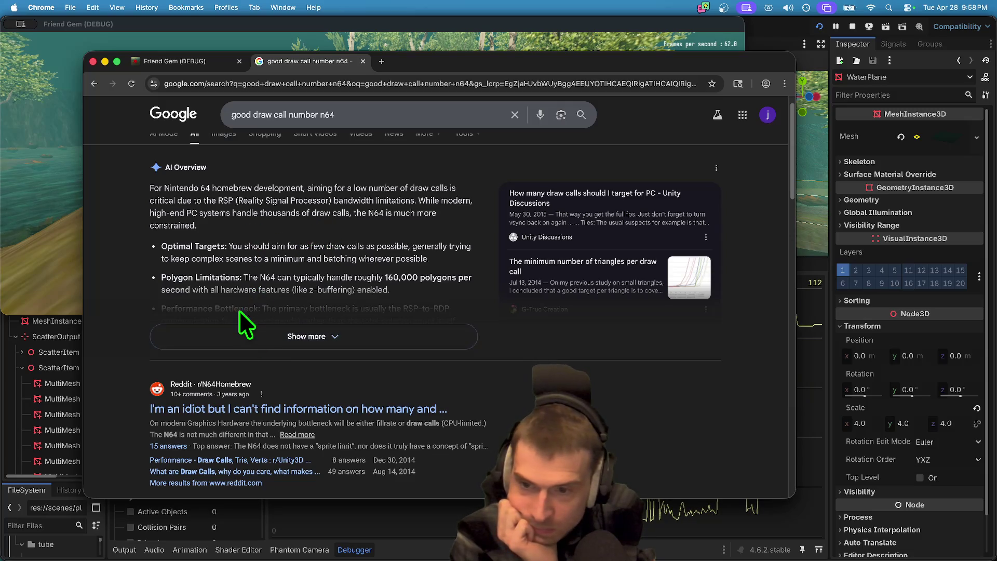
left_click(365, 345)
scroll(395, 347, "down", 3)
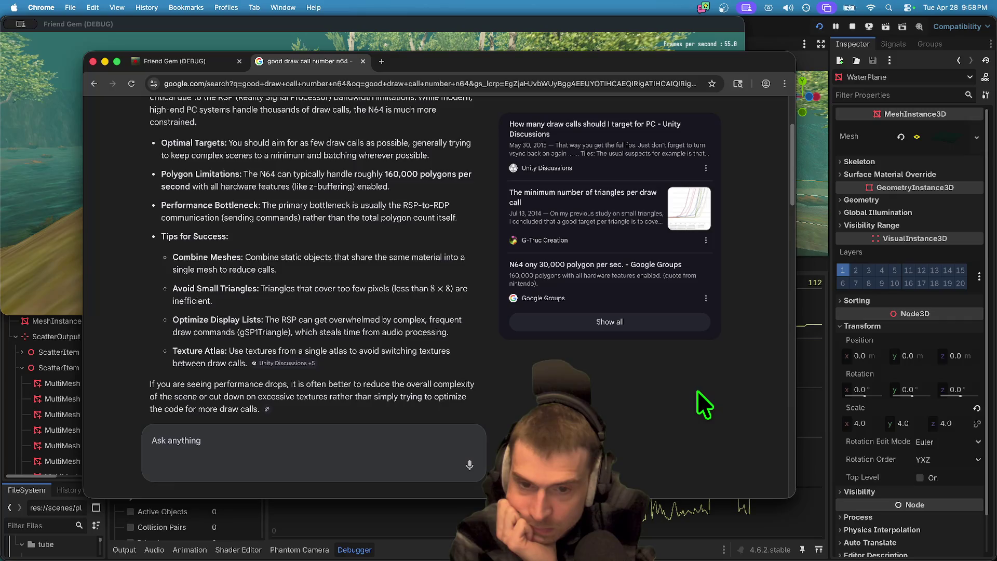
scroll(696, 395, "down", 10)
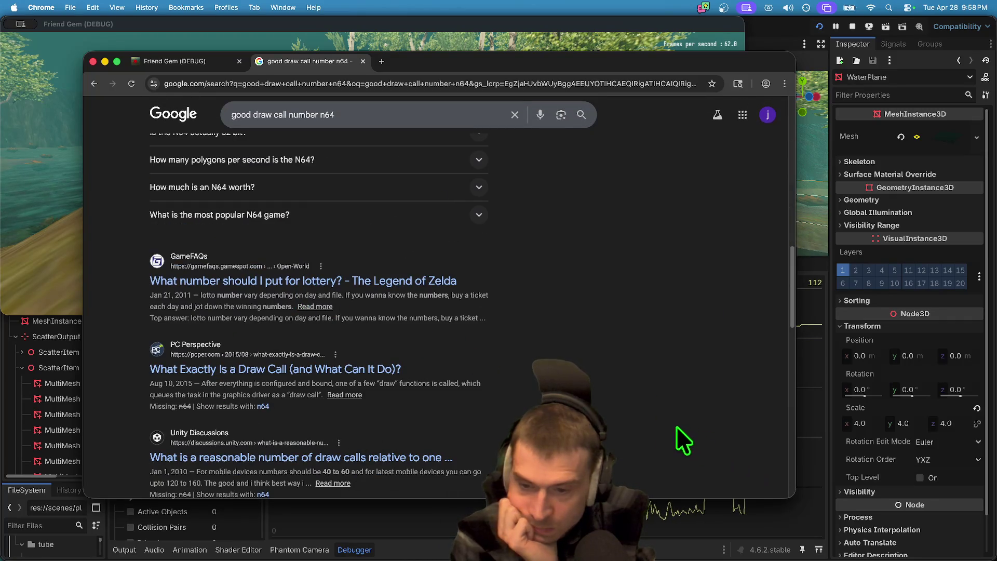
scroll(670, 425, "up", 5)
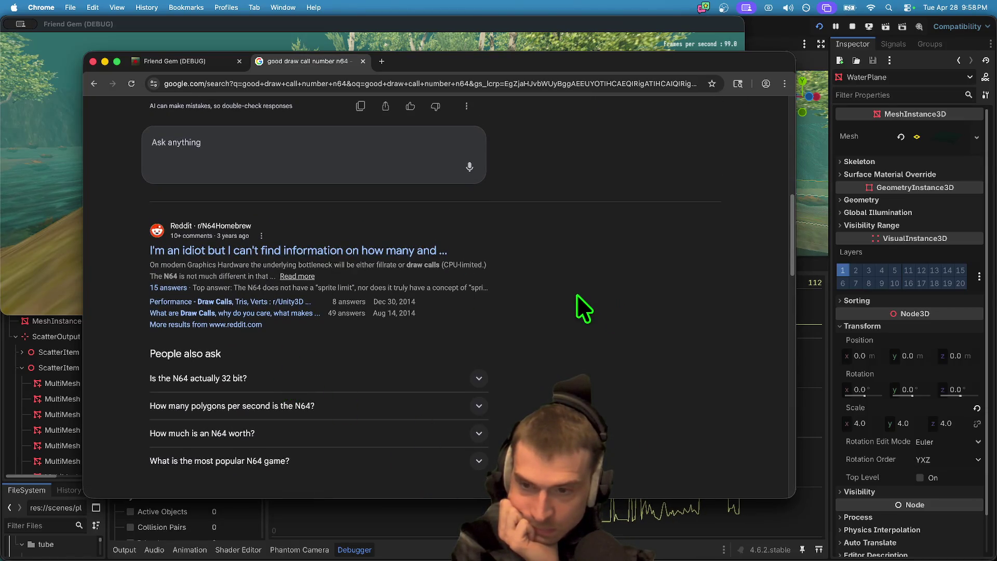
scroll(582, 325, "up", 10)
Step: Search 'good draw call number godot 3d', highlight the 200-300 draw calls recommendation, and return to Godot
left_click(345, 124)
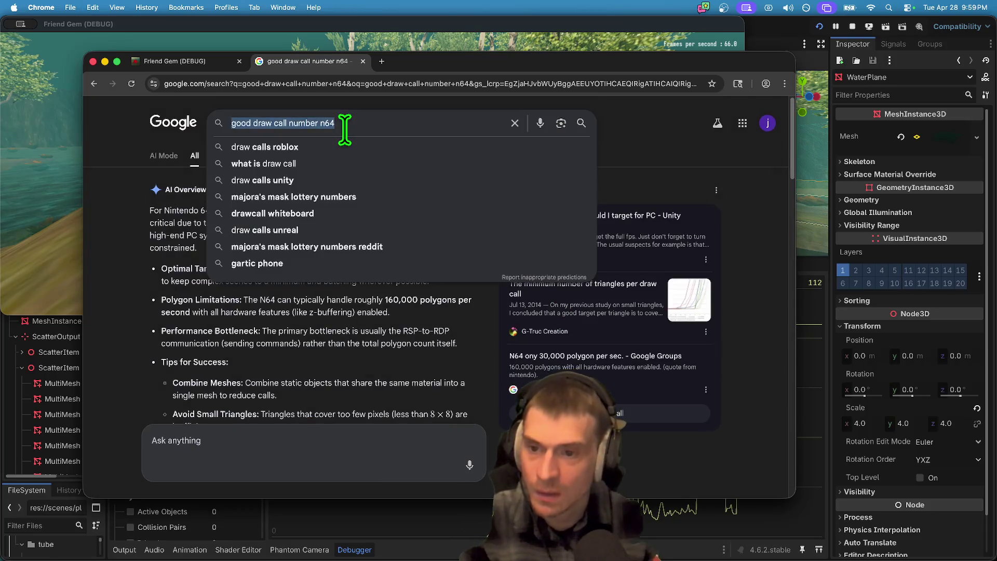
type("good draw call")
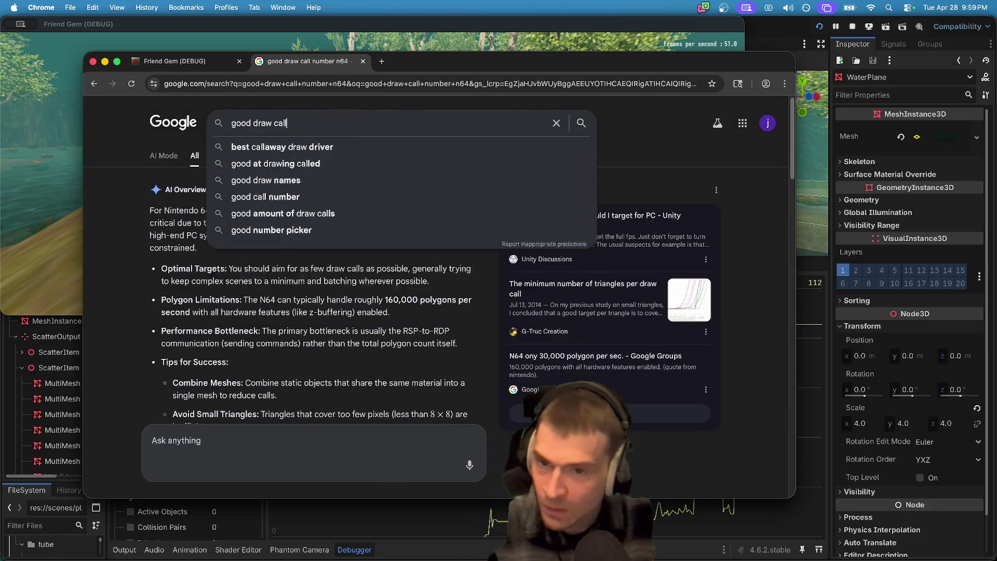
type(" number godot 3d")
key("Return")
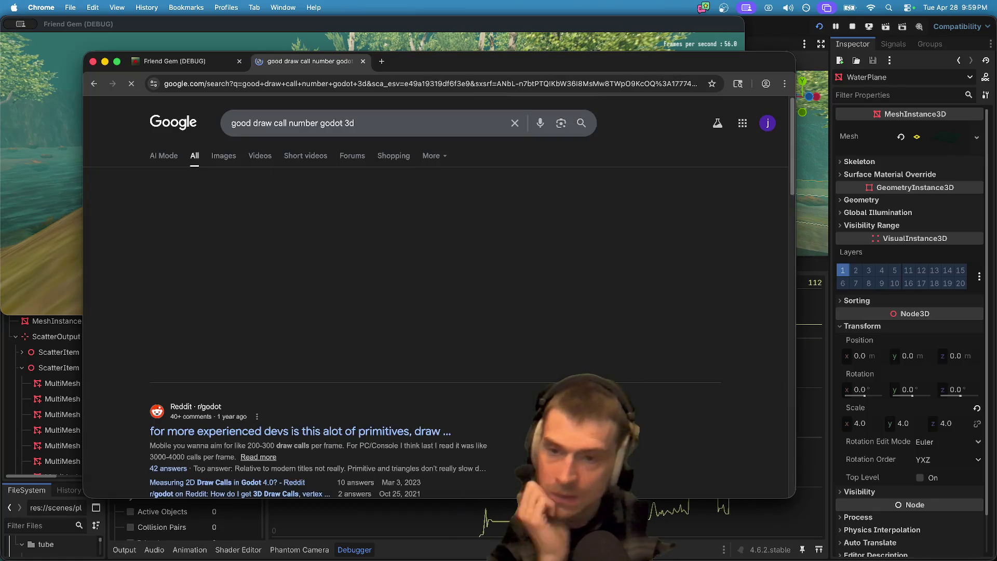
scroll(372, 391, "down", 2)
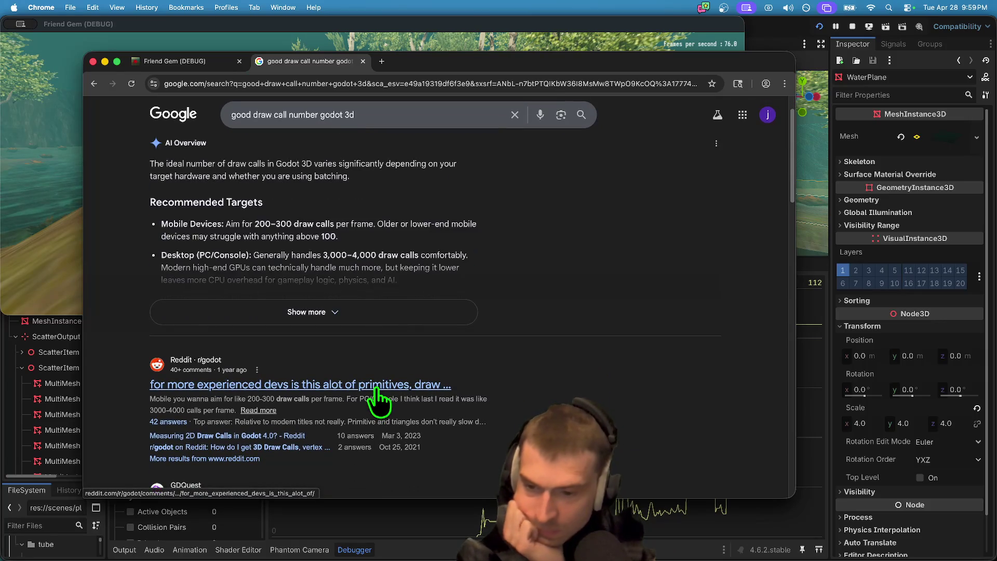
left_click_drag(362, 398, 253, 399)
left_click_drag(176, 396, 293, 399)
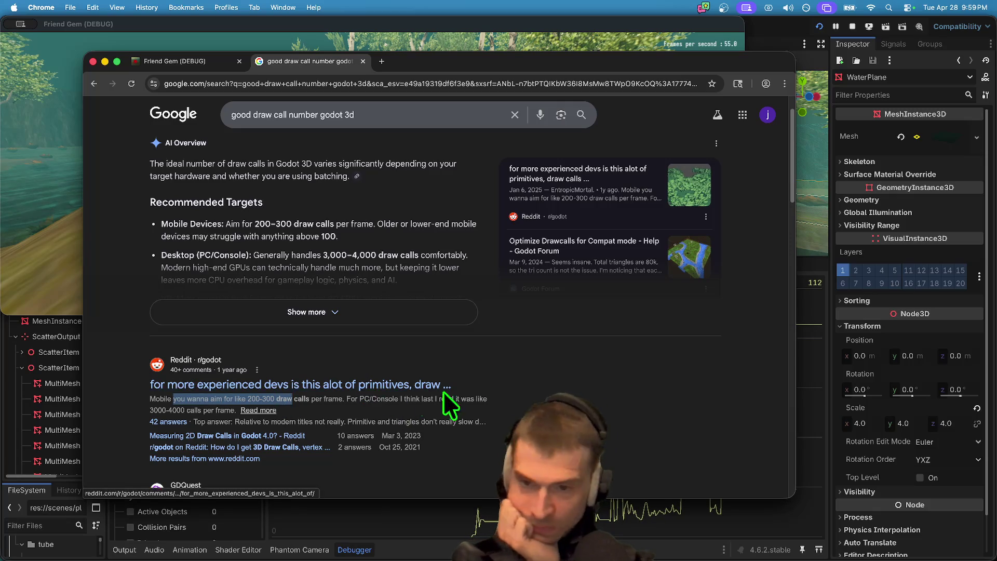
scroll(399, 283, "down", 1)
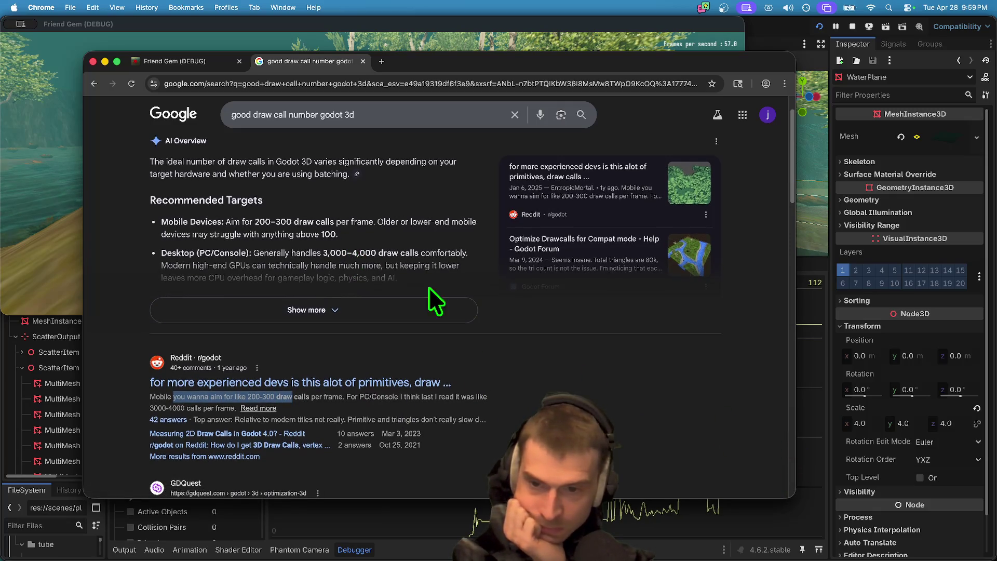
left_click(869, 295)
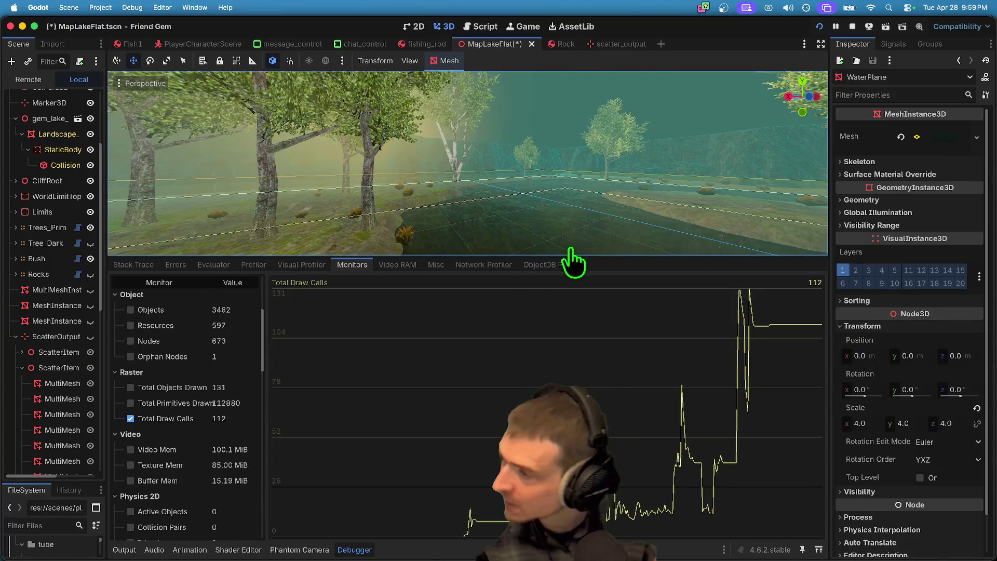
Step: Walk the character across the terrain toward the hill by the water in the running game
key("super+Tab")
key("w")
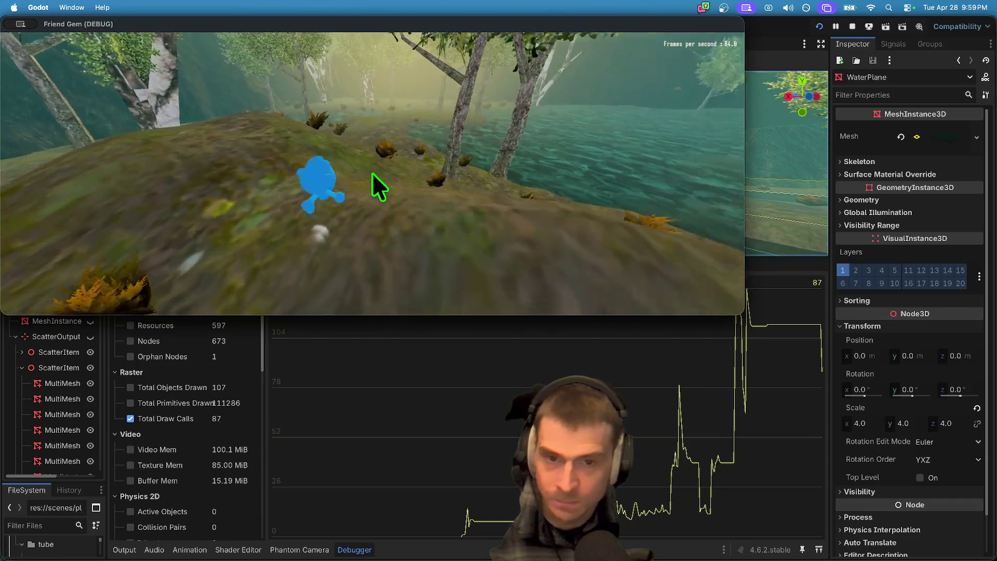
key("a")
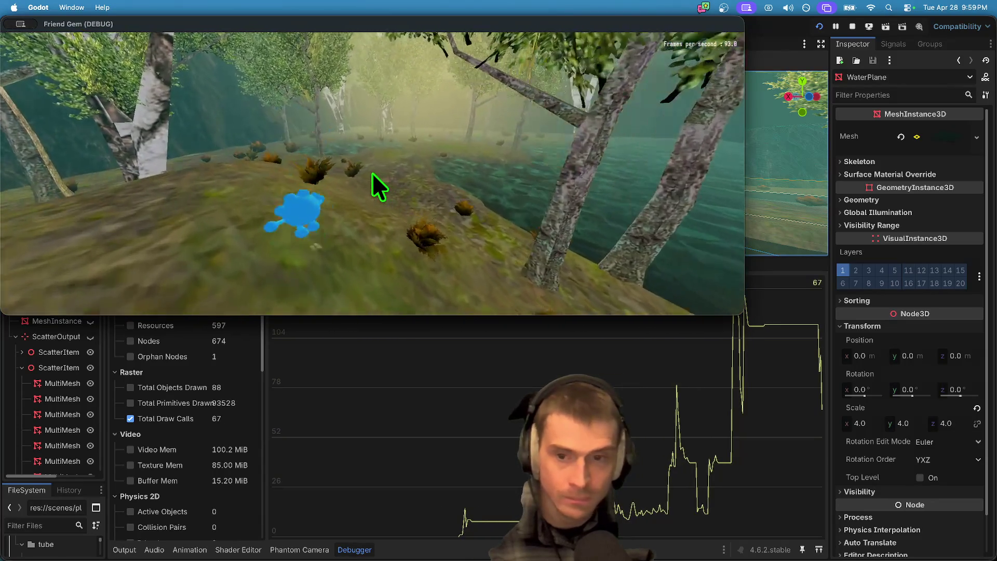
key("w")
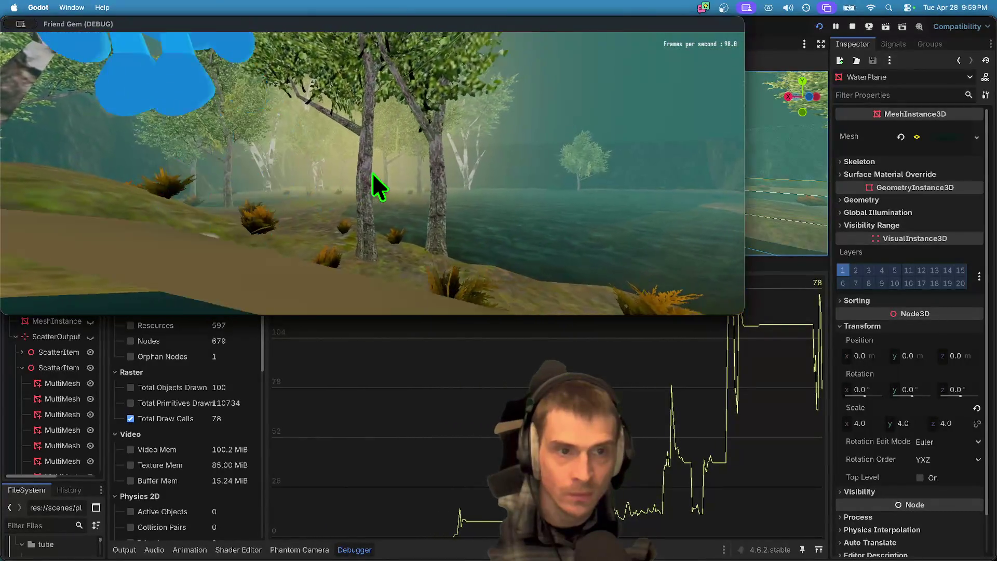
Step: Set the game's resolution to 1024 x 576 in the options and resume play
key("Escape")
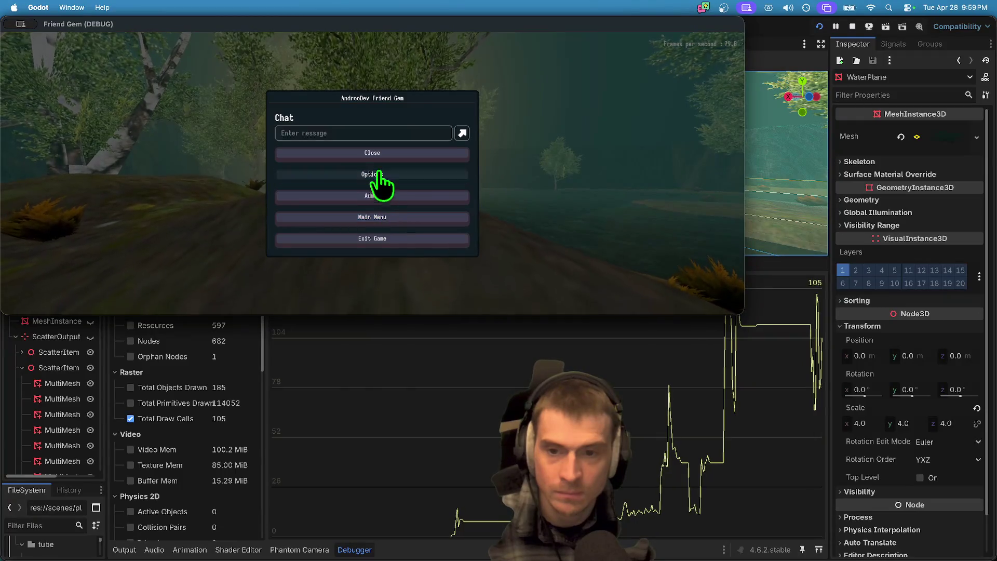
left_click(382, 177)
left_click(437, 158)
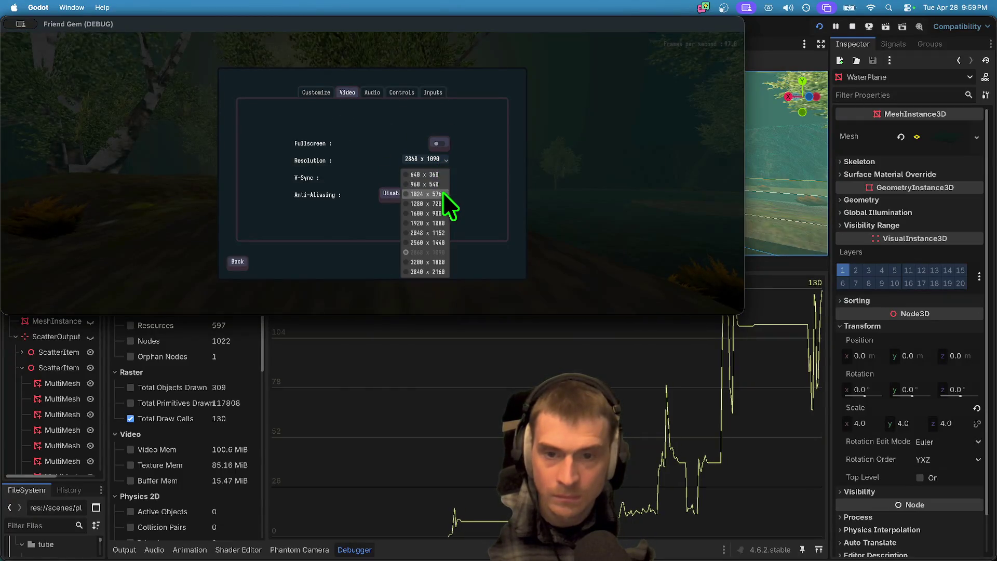
left_click(440, 192)
key("Escape")
key("Escape")
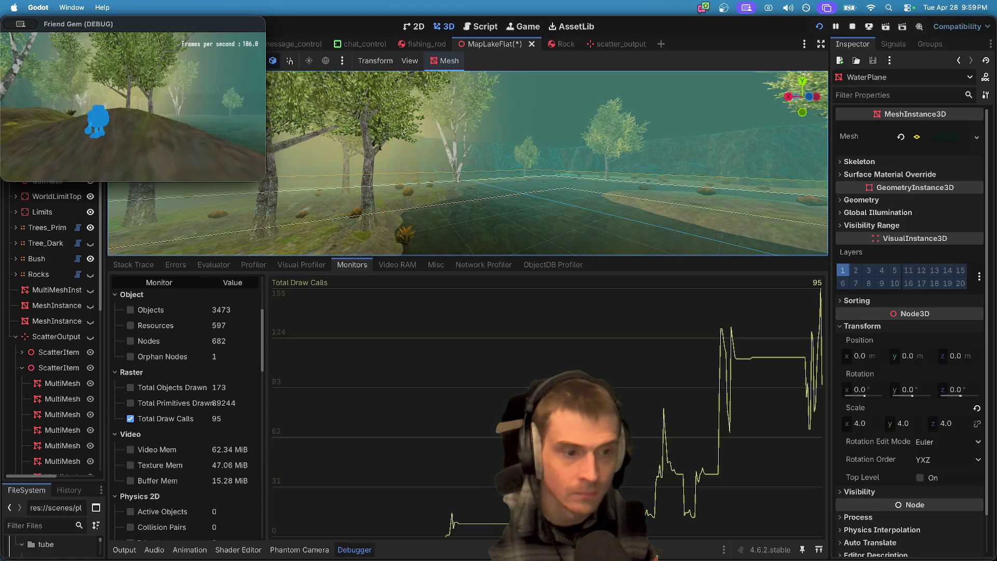
key("Escape")
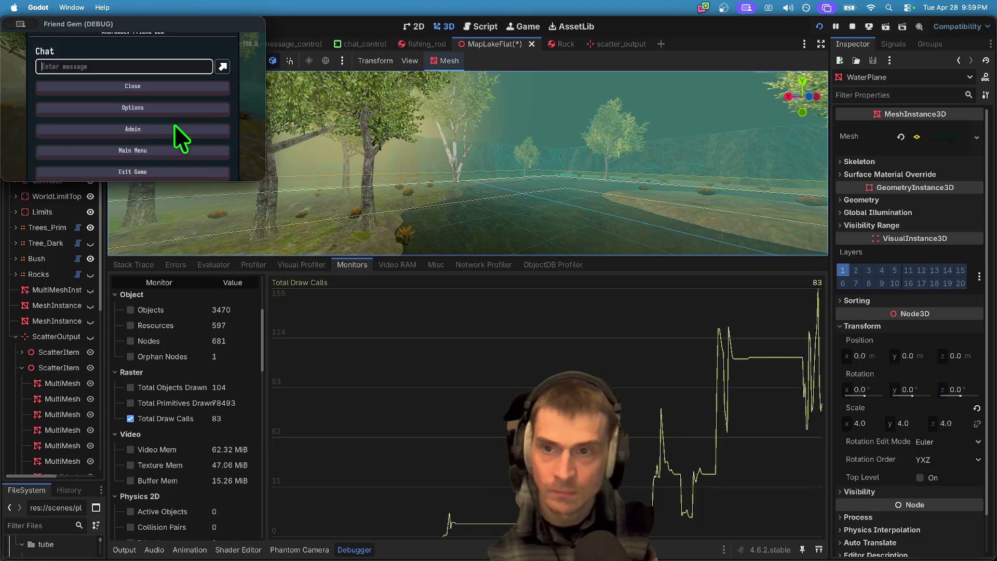
Step: Enlarge the game window, pick a smaller resolution in the video settings, and resume play
left_click(204, 131)
left_click_drag(261, 176, 618, 343)
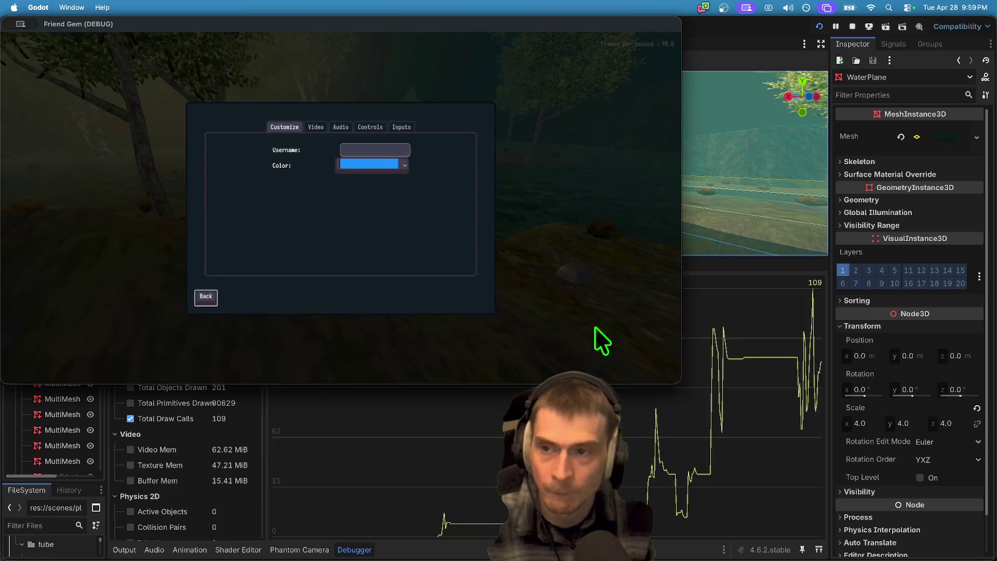
left_click(405, 227)
left_click(395, 193)
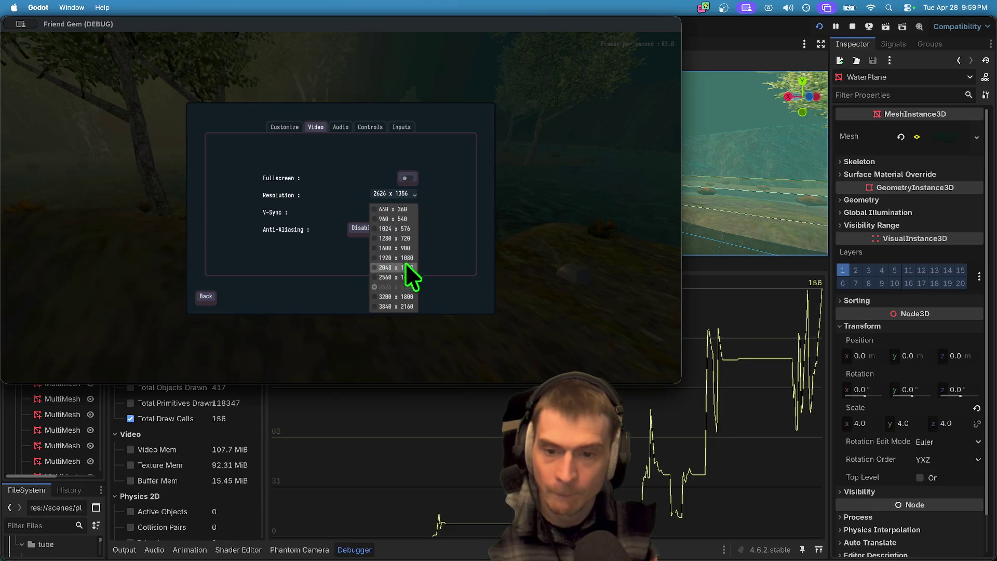
left_click(405, 260)
key("Escape")
key("Escape")
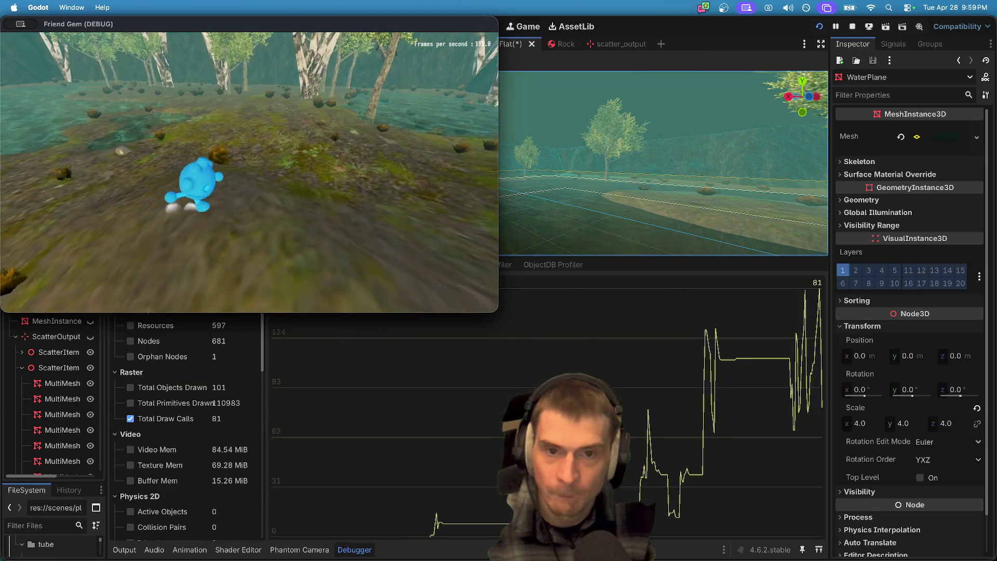
Step: Walk to the grey rock, pick it up with E, carry it toward land and drop it
key("w")
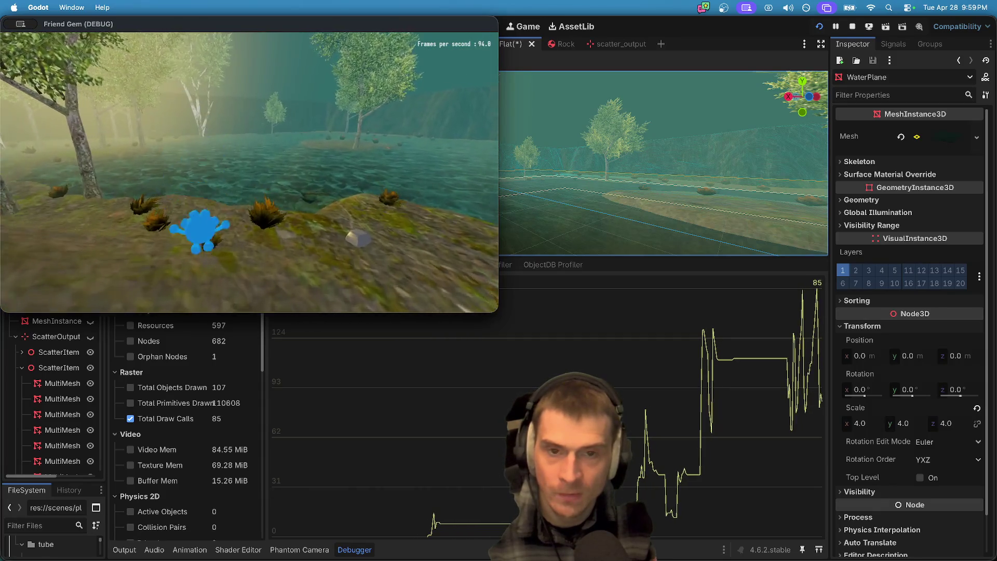
key("w")
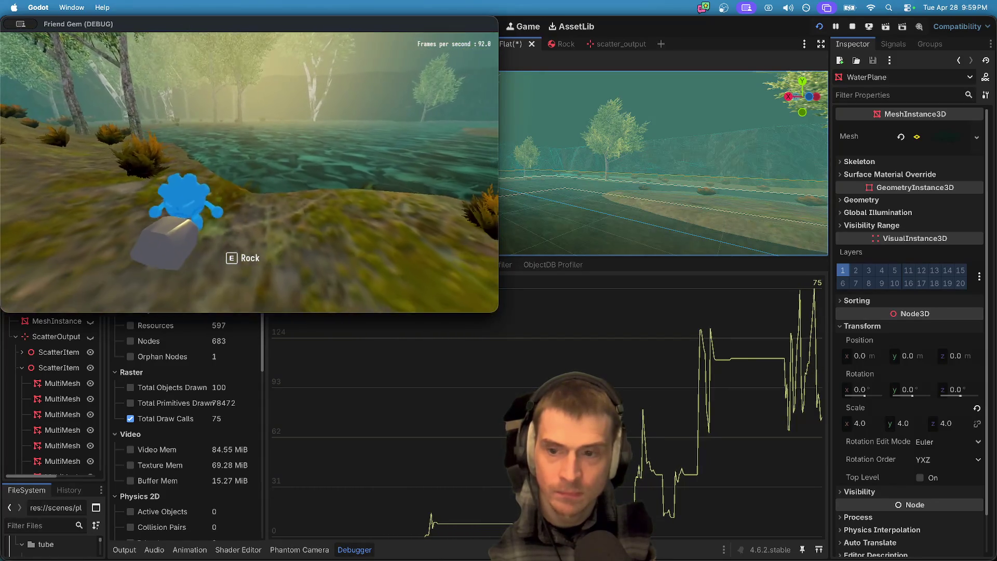
key("e")
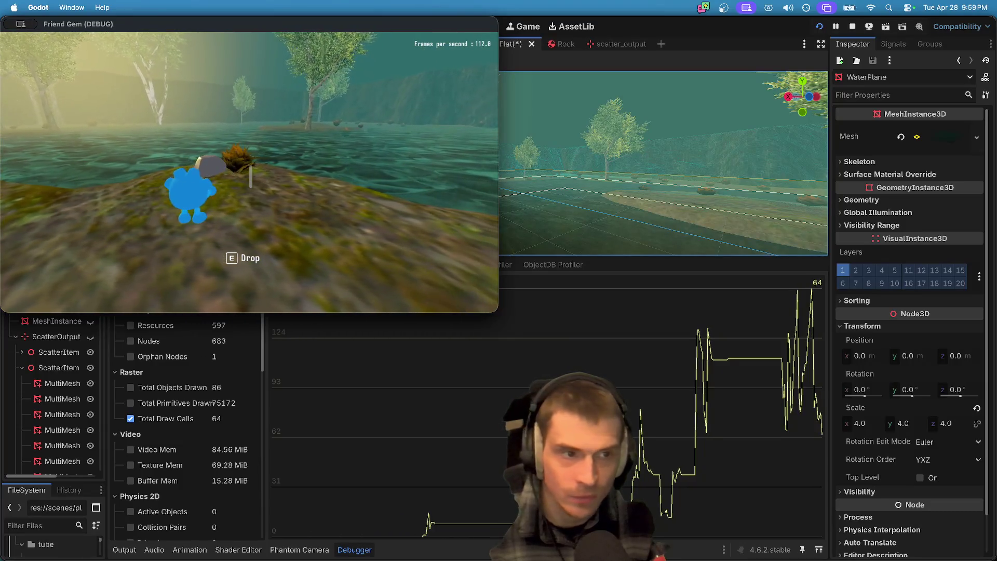
key("w")
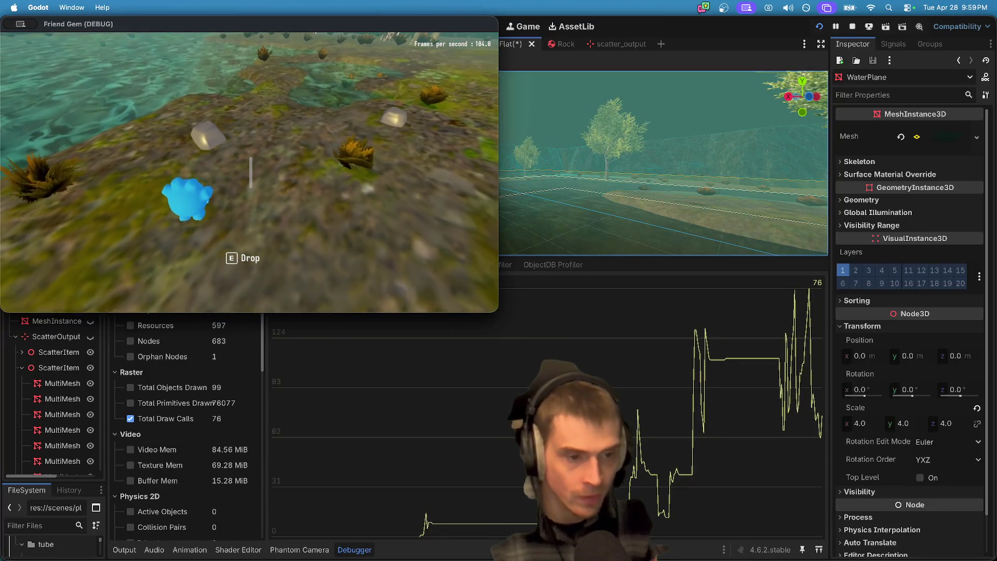
key("e")
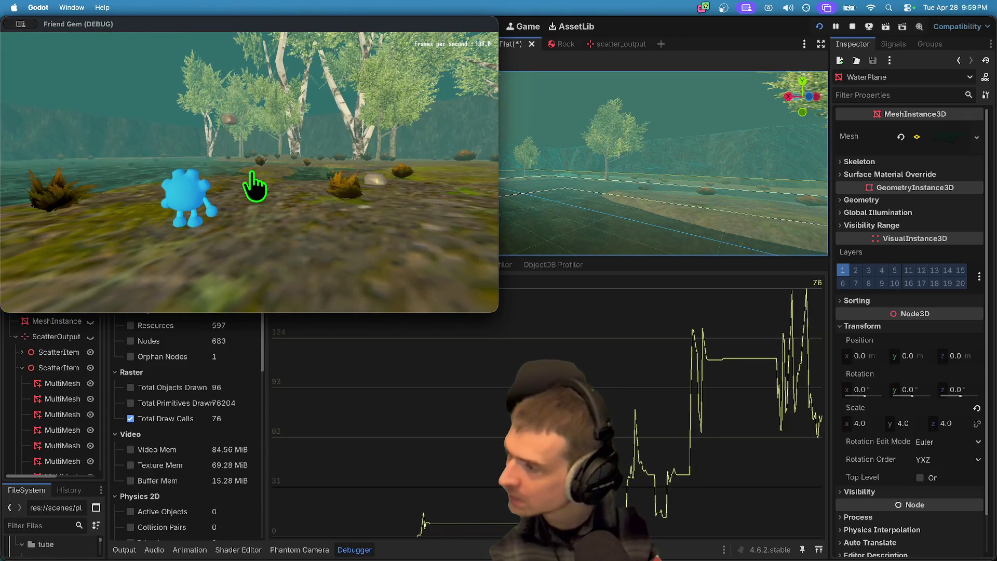
Step: Check the editor's draw-call monitor, run the character toward the water, then return to the editor
key("super+Tab")
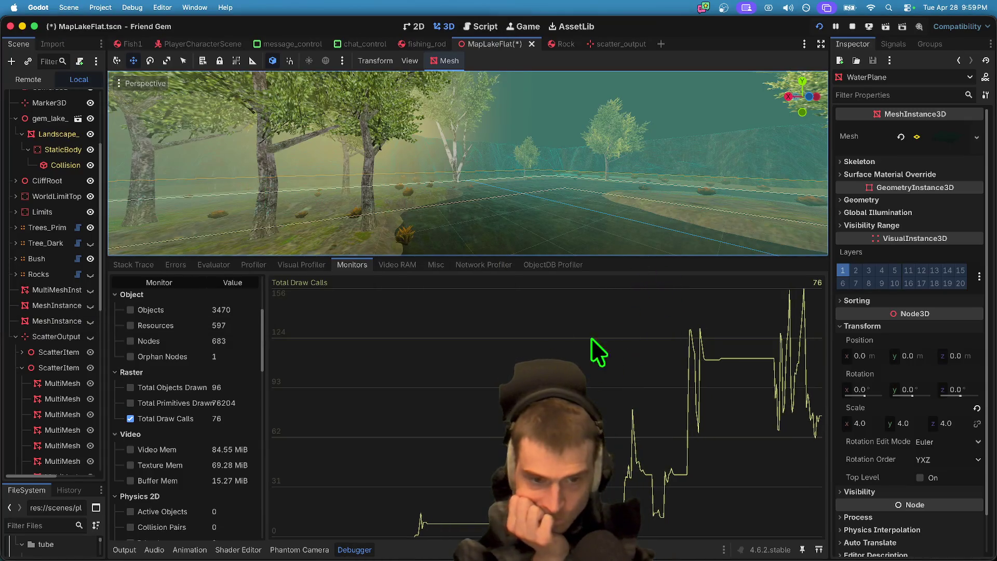
scroll(90, 423, "down", 3)
scroll(86, 419, "up", 6)
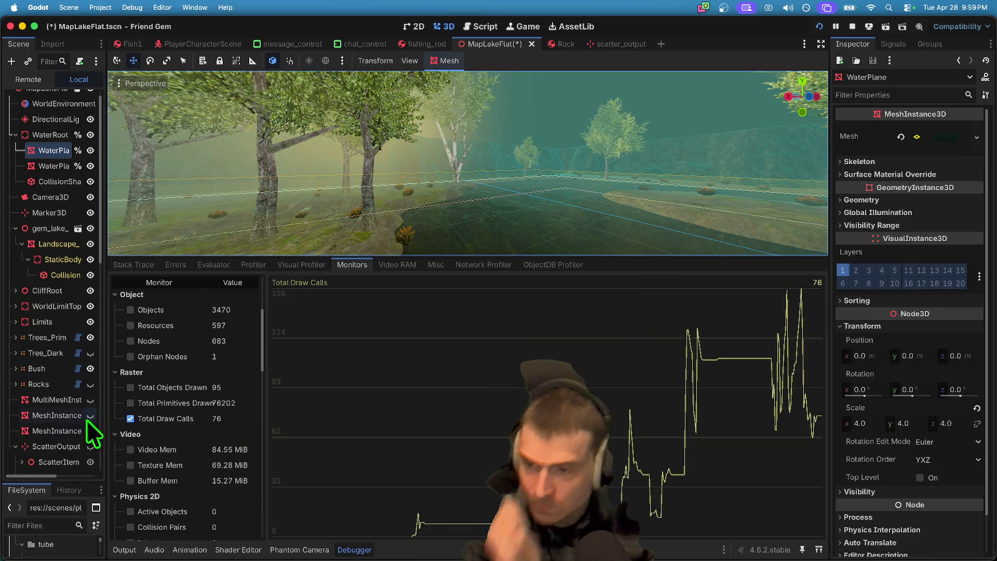
key("super+Tab")
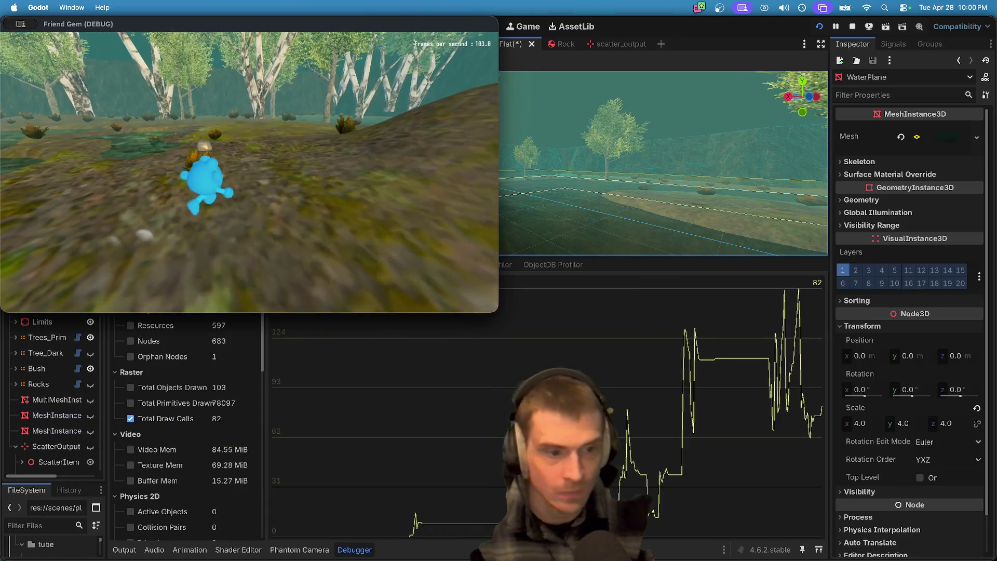
key("w")
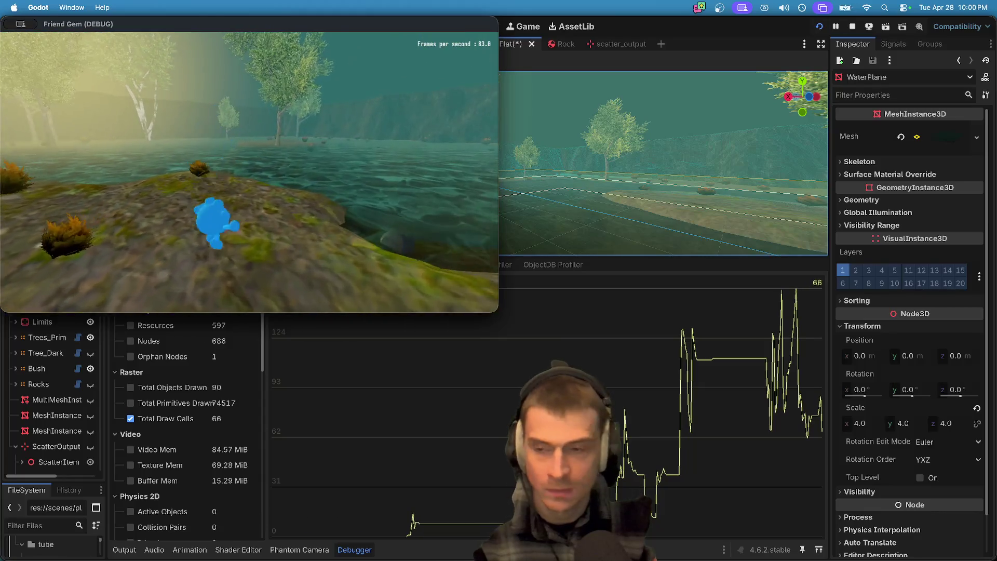
key("super+Tab")
key("super+Tab")
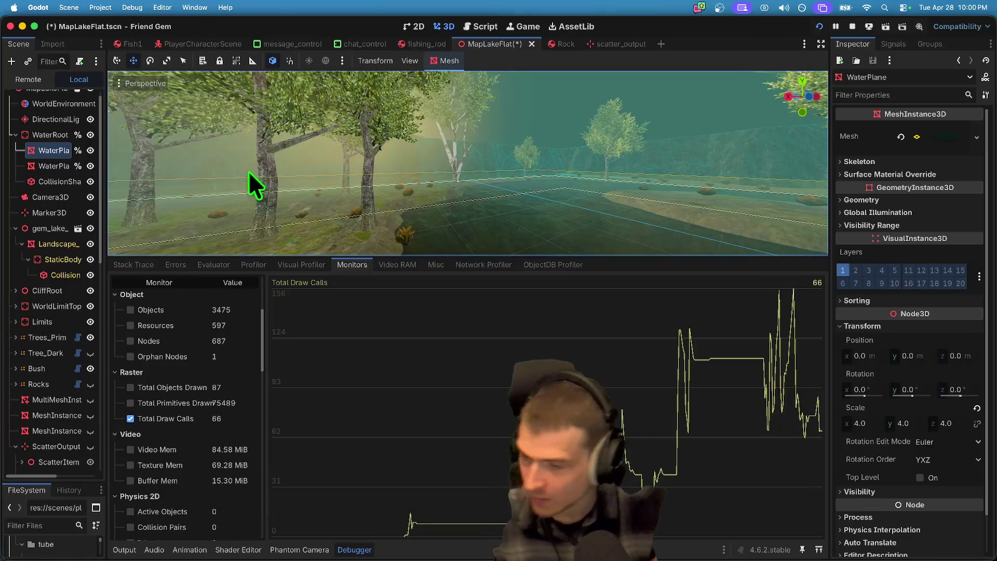